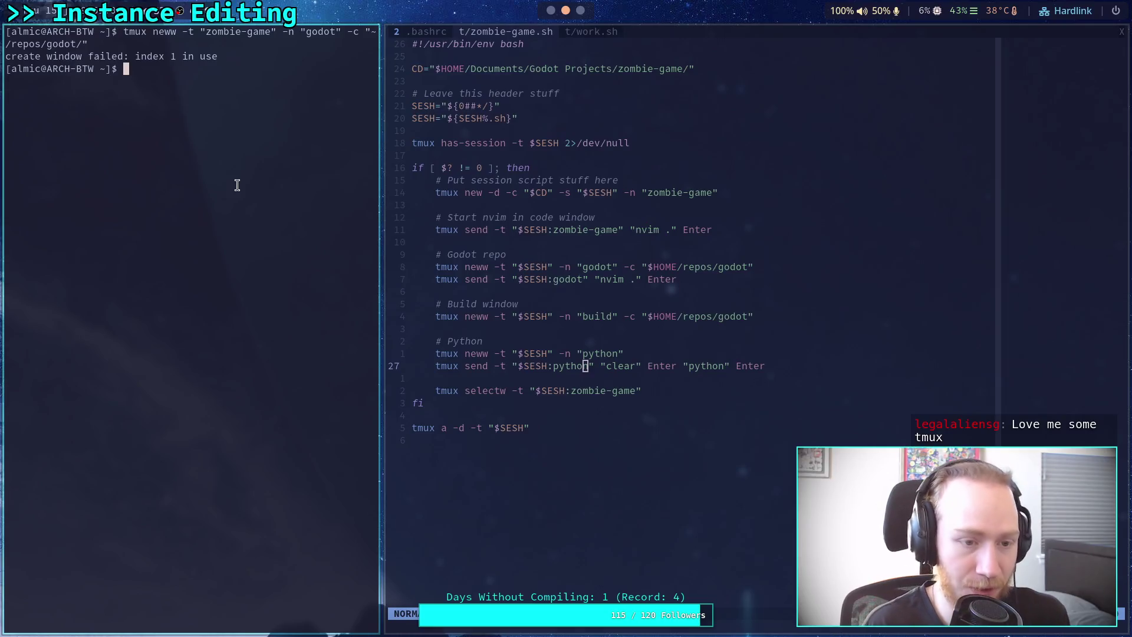
Correct the misspelled tmux help command until `tmux --help` prints the usage summary.
key(BackSpace)
key(BackSpace)
text(ely)
key(Return)
key(Up)
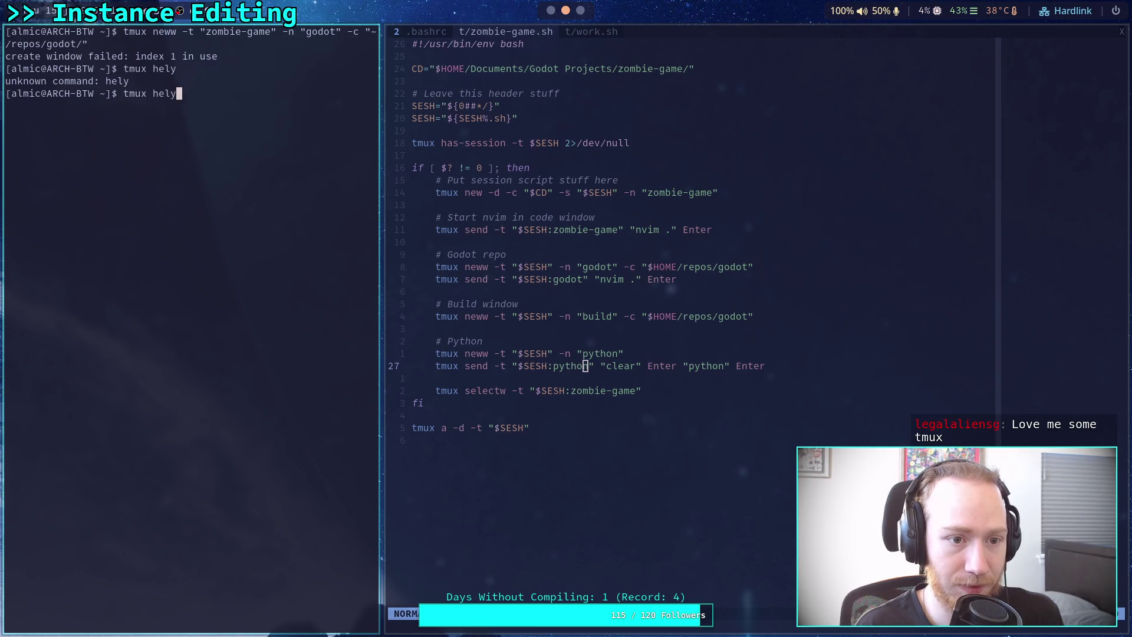
key(BackSpace)
text(p)
key(Return)
key(Up)
key(Left)
key(Left)
key(Left)
text(--)
key(Return)
Try `tmux ?` as an alternative help command.
key(Up)
key(BackSpace)
key(BackSpace)
key(BackSpace)
text(?)
key(Return)
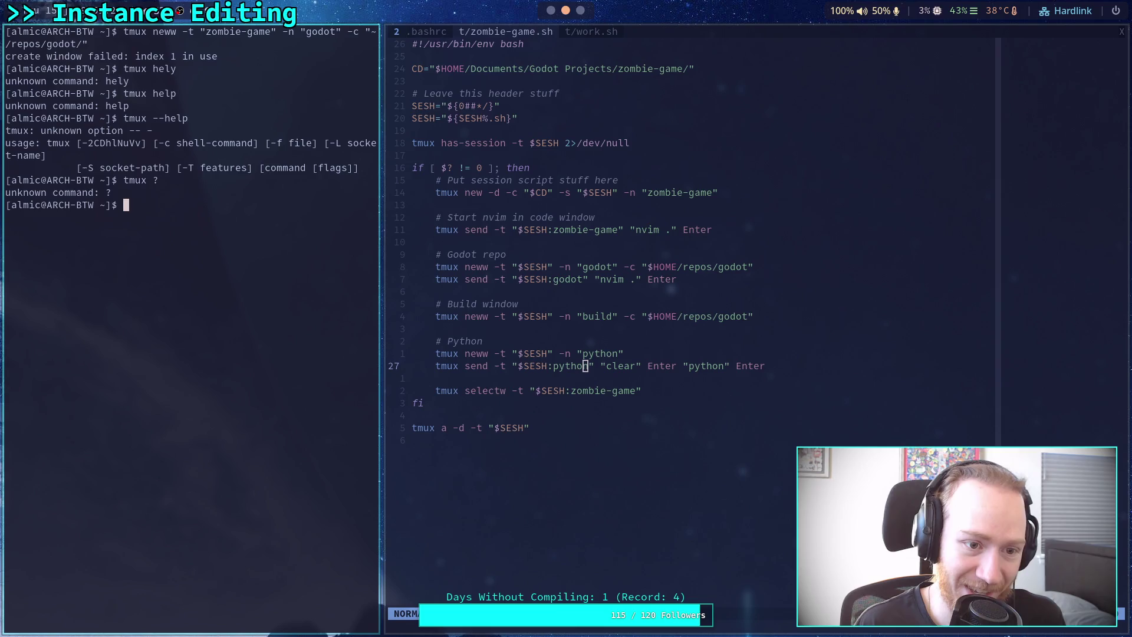
key(Up)
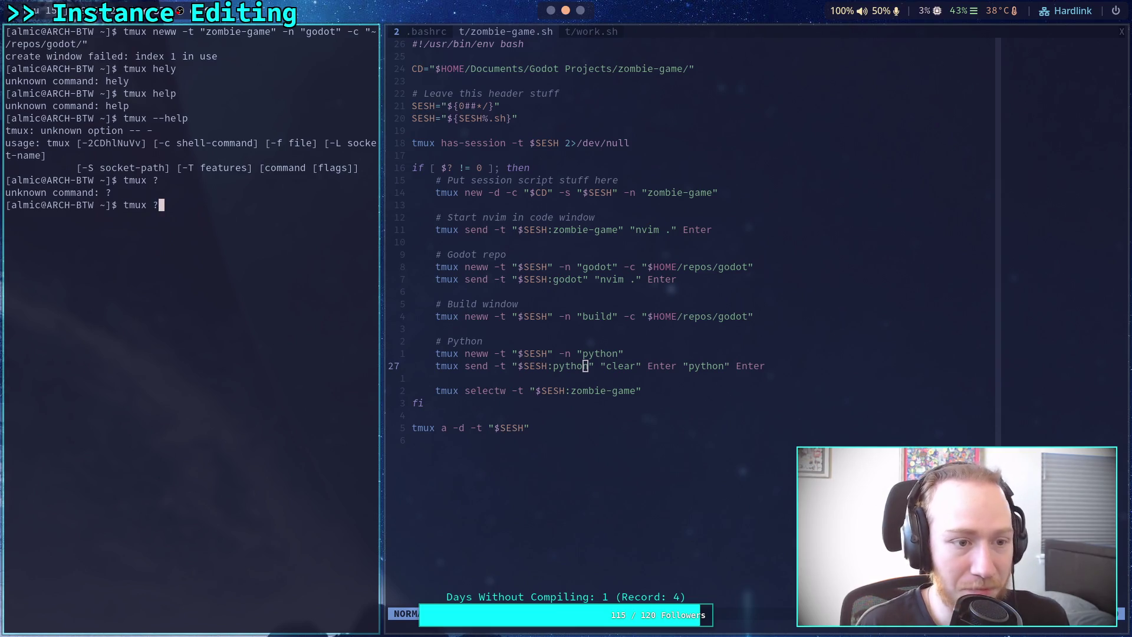
Widen the terminal, highlight the usage line's option flags, then switch to the tmux manual.
key(super+ctrl+Right)
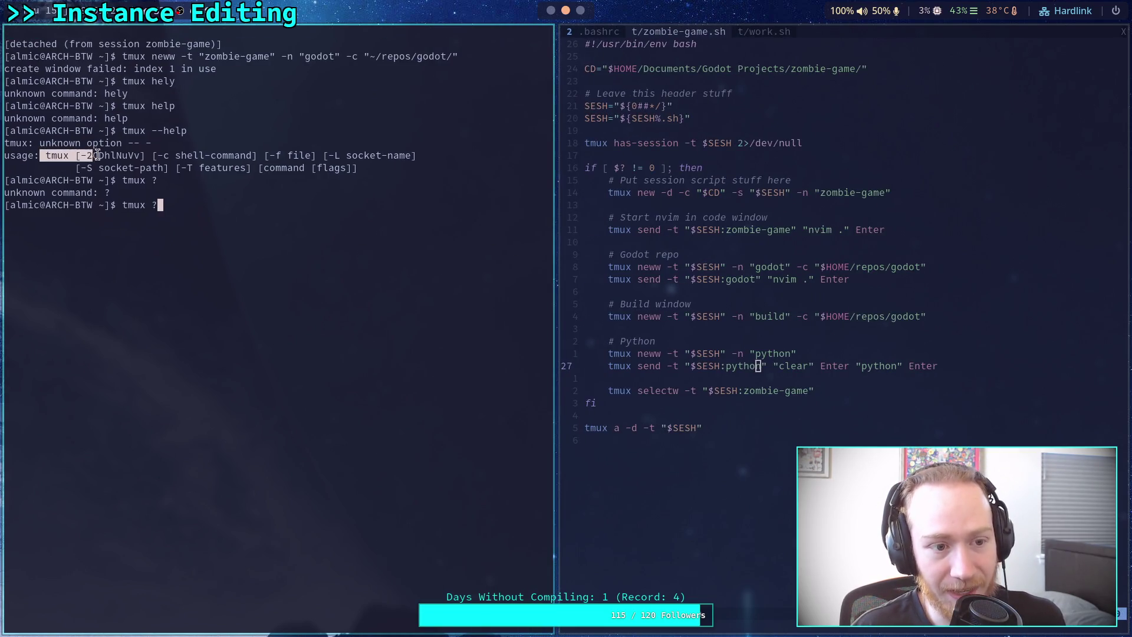
drag(81, 156, 145, 155)
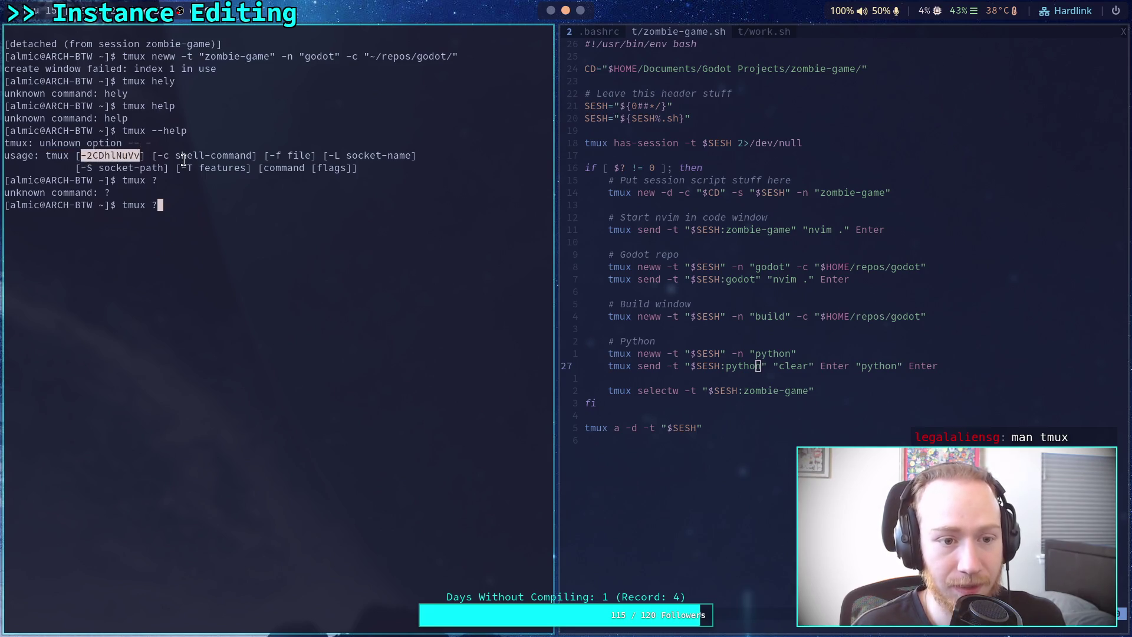
click(183, 159)
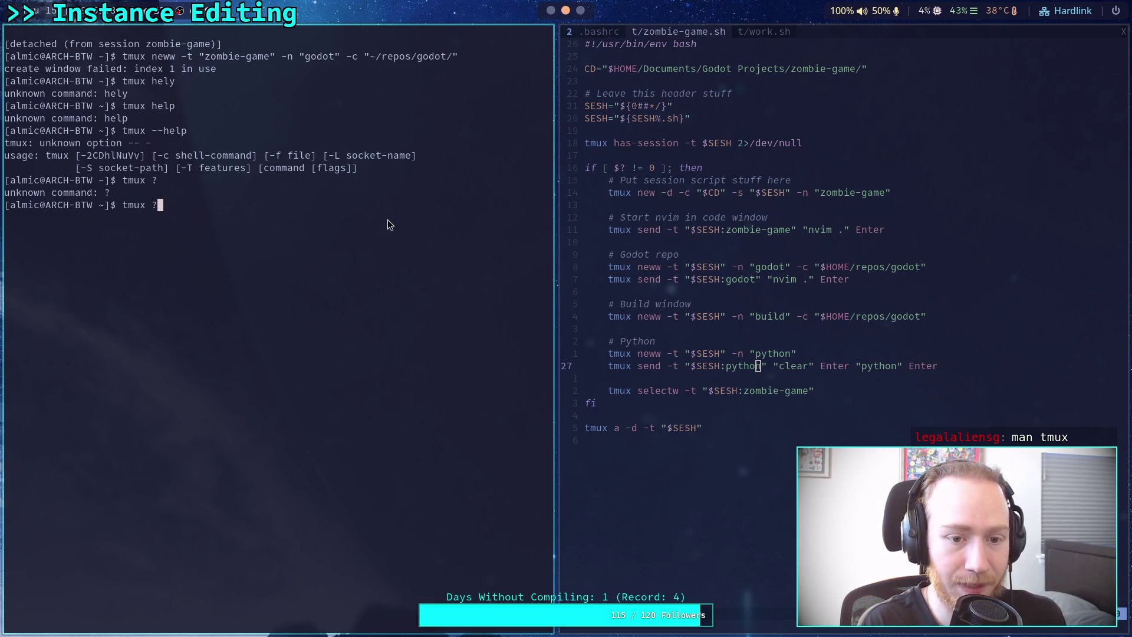
key(super+1)
key(super+3)
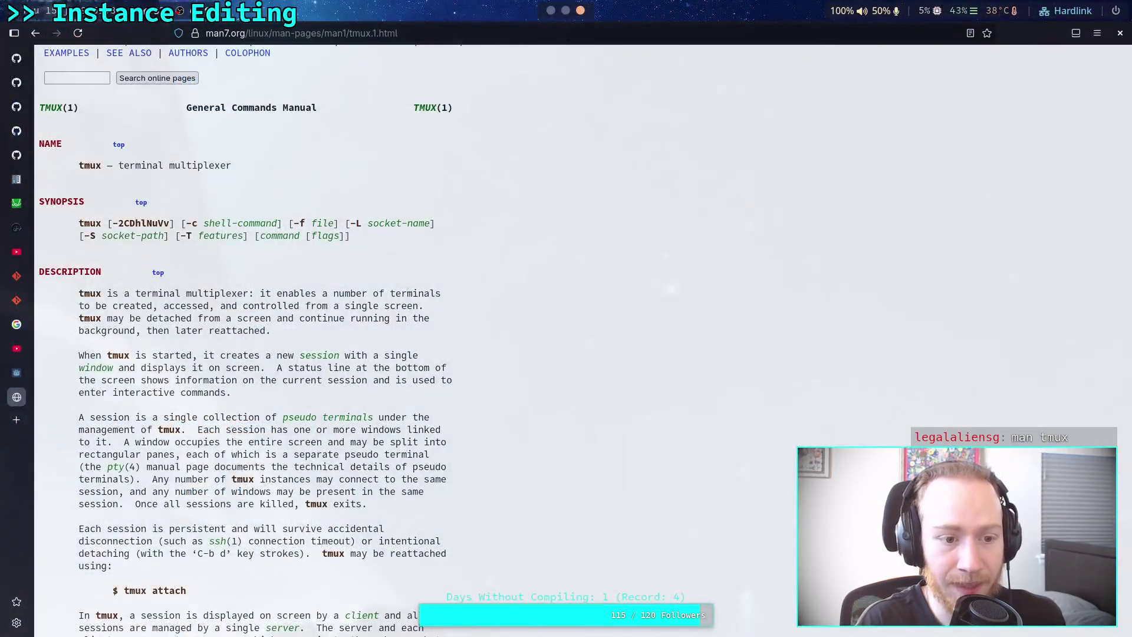
Read the tmux manual's options, PARSING SYNTAX and COMMANDS sections, then return to the terminal.
scroll(267, 299, down, 10)
scroll(267, 299, up, 4)
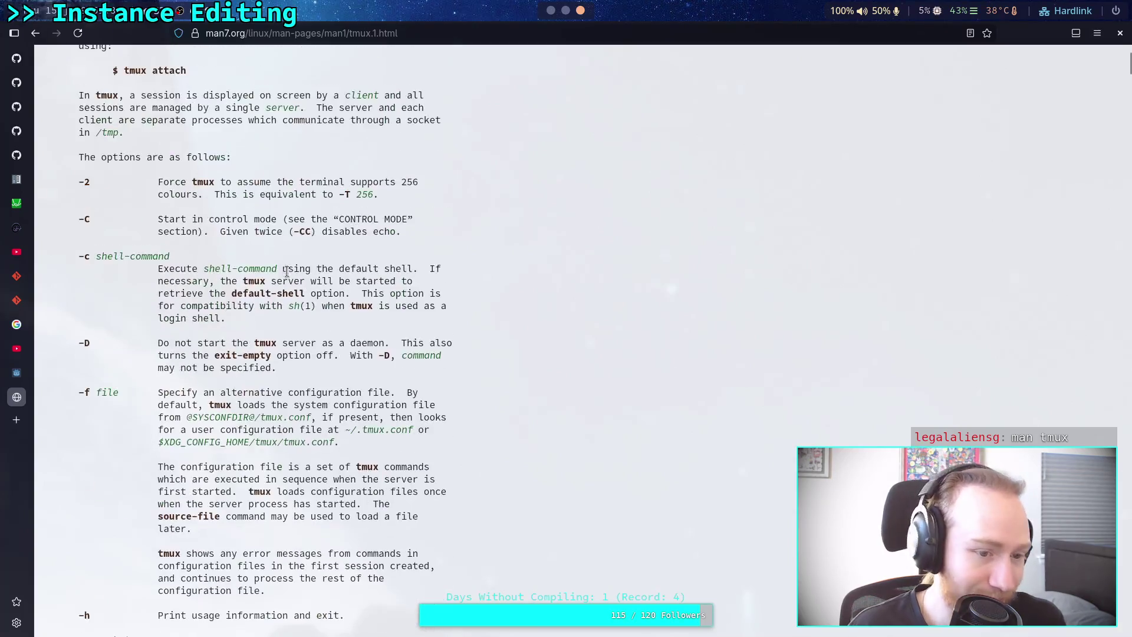
scroll(267, 299, up, 4)
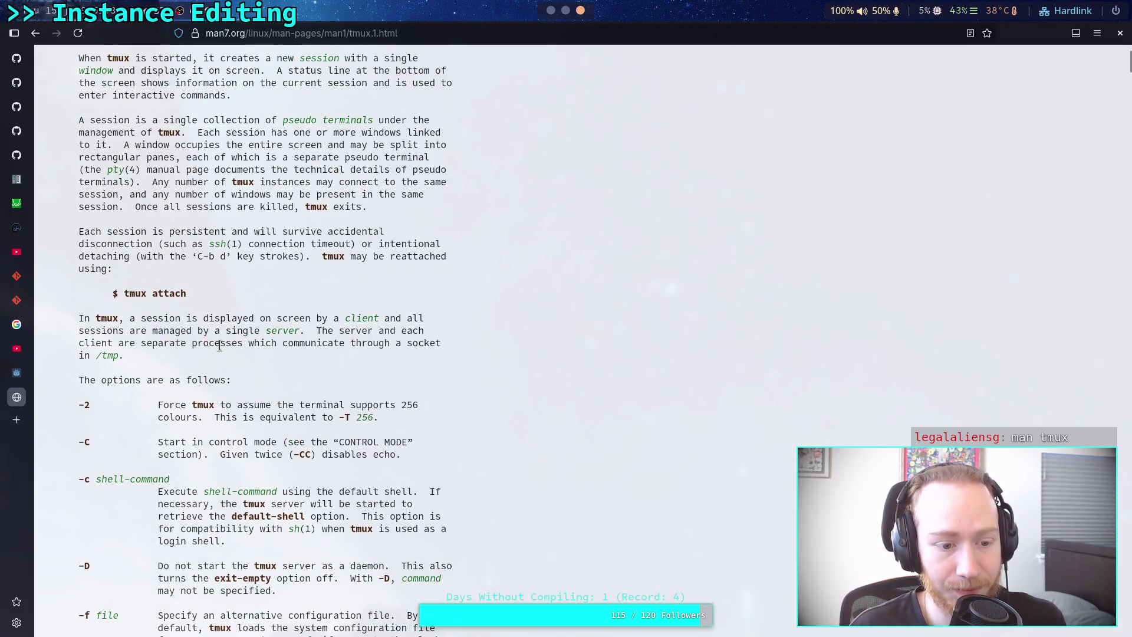
scroll(219, 345, up, 4)
scroll(223, 335, down, 20)
scroll(224, 335, down, 12)
scroll(224, 335, up, 8)
scroll(225, 336, down, 15)
scroll(224, 336, up, 1)
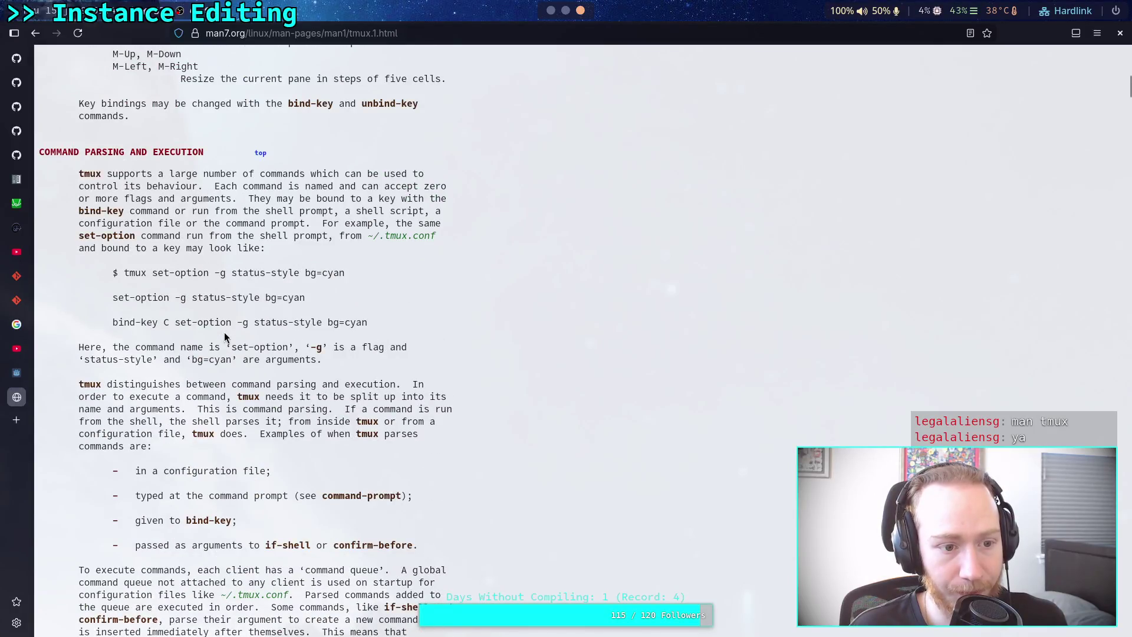
scroll(224, 332, down, 6)
scroll(223, 332, down, 10)
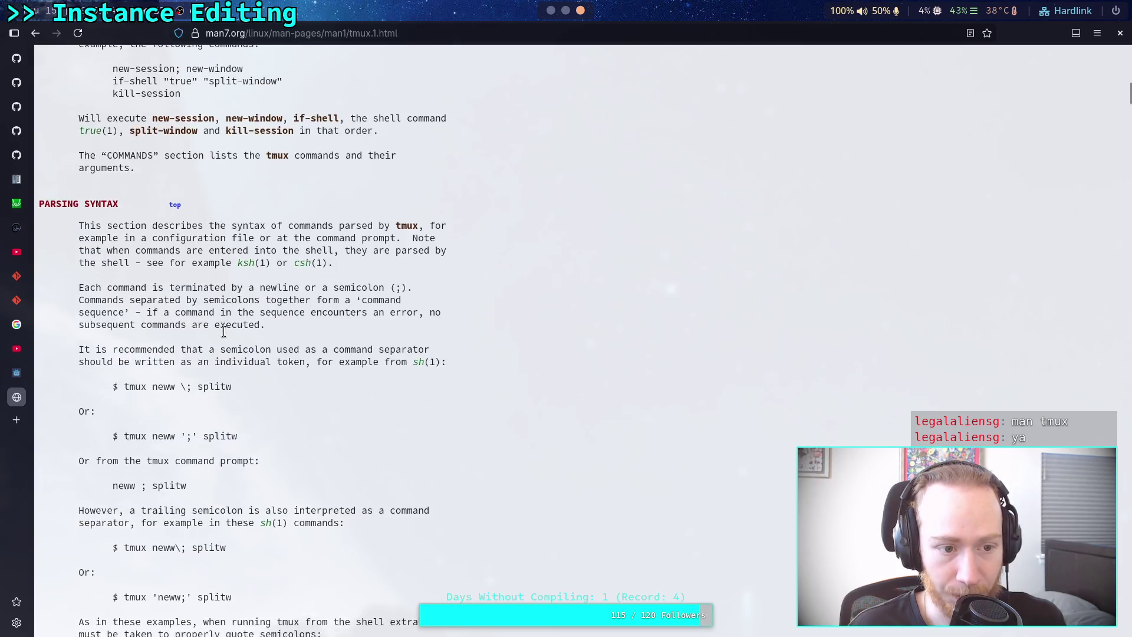
scroll(224, 333, up, 4)
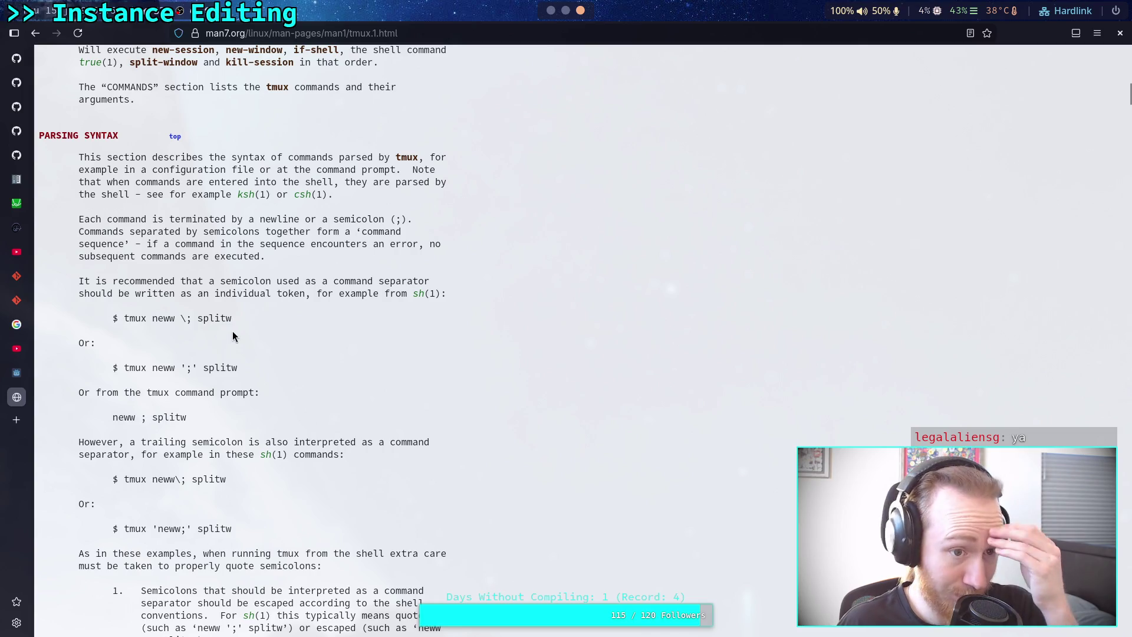
scroll(233, 336, down, 10)
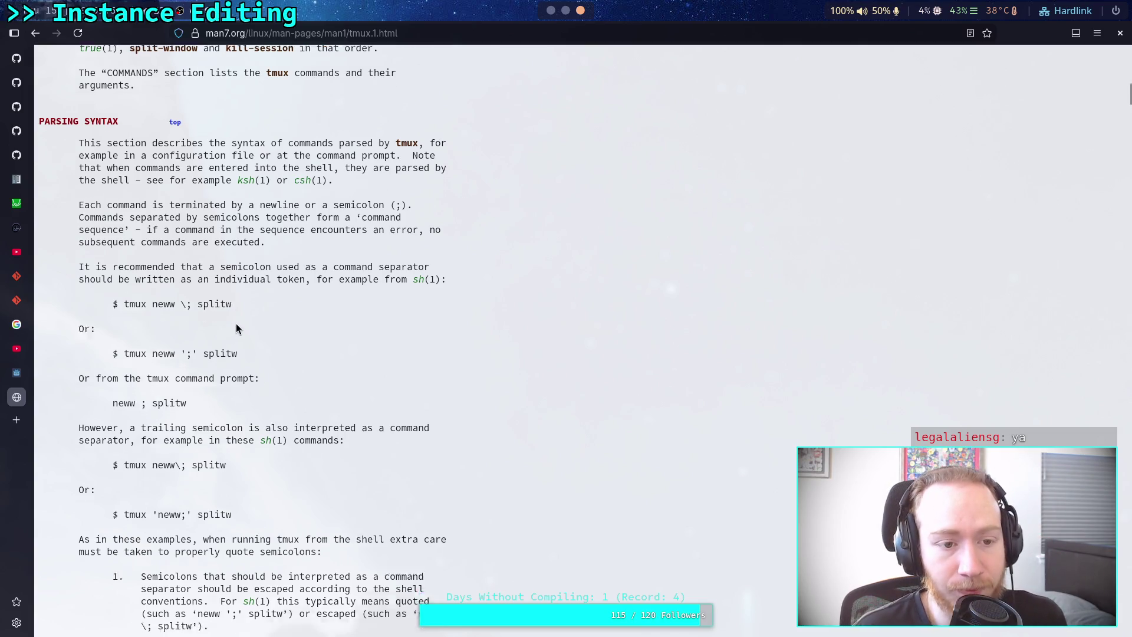
scroll(235, 327, up, 4)
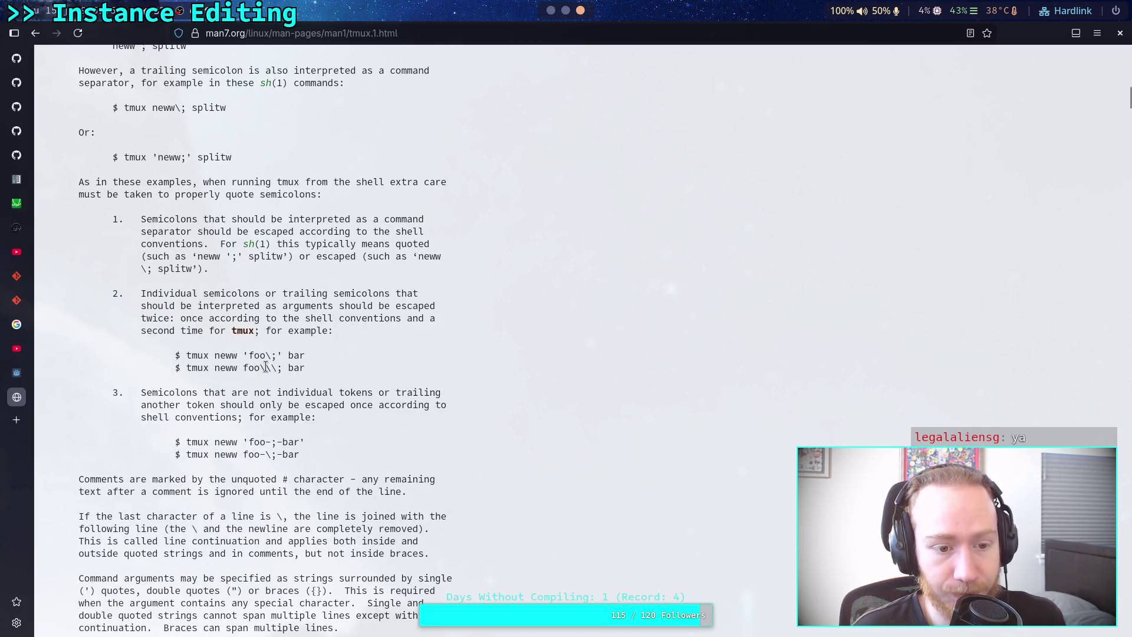
scroll(266, 365, down, 19)
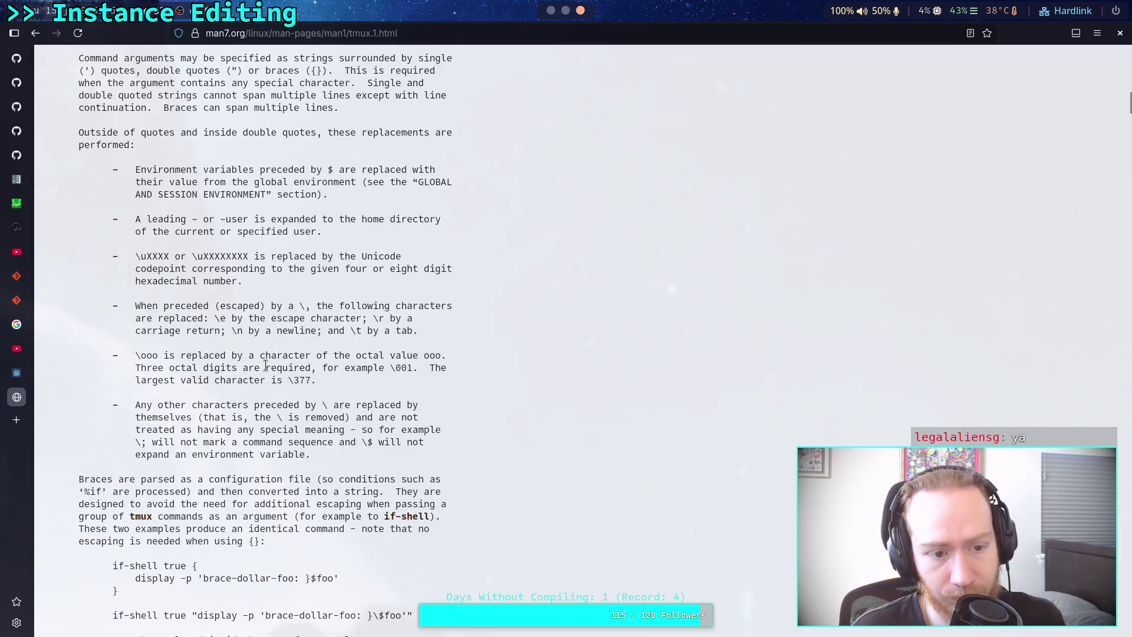
scroll(266, 365, down, 9)
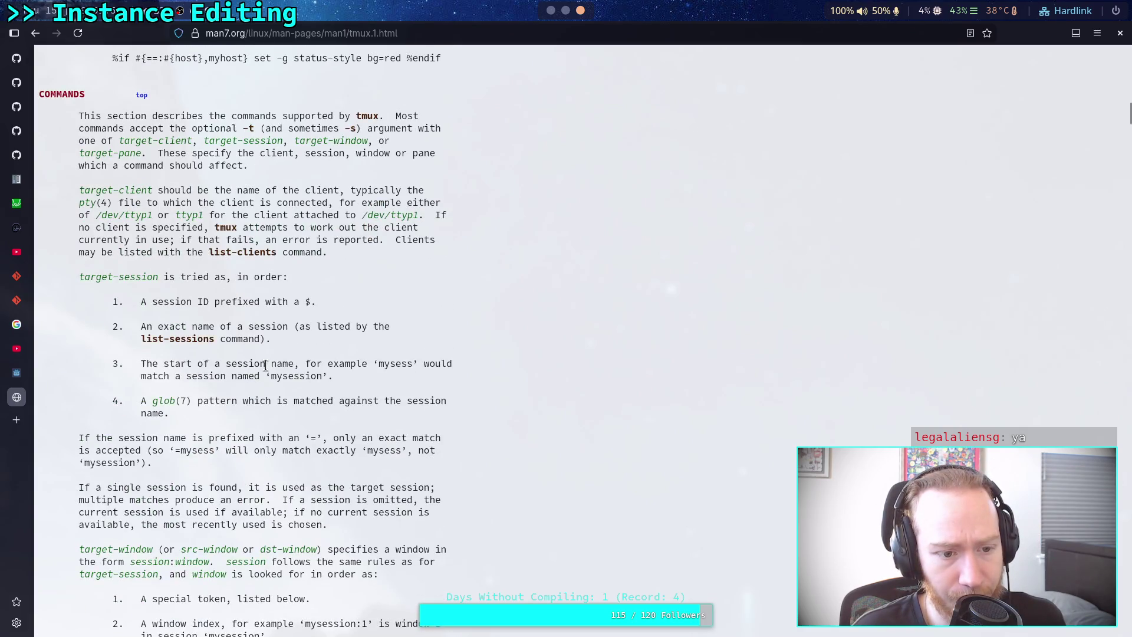
scroll(266, 365, down, 9)
scroll(266, 366, up, 3)
scroll(266, 368, down, 9)
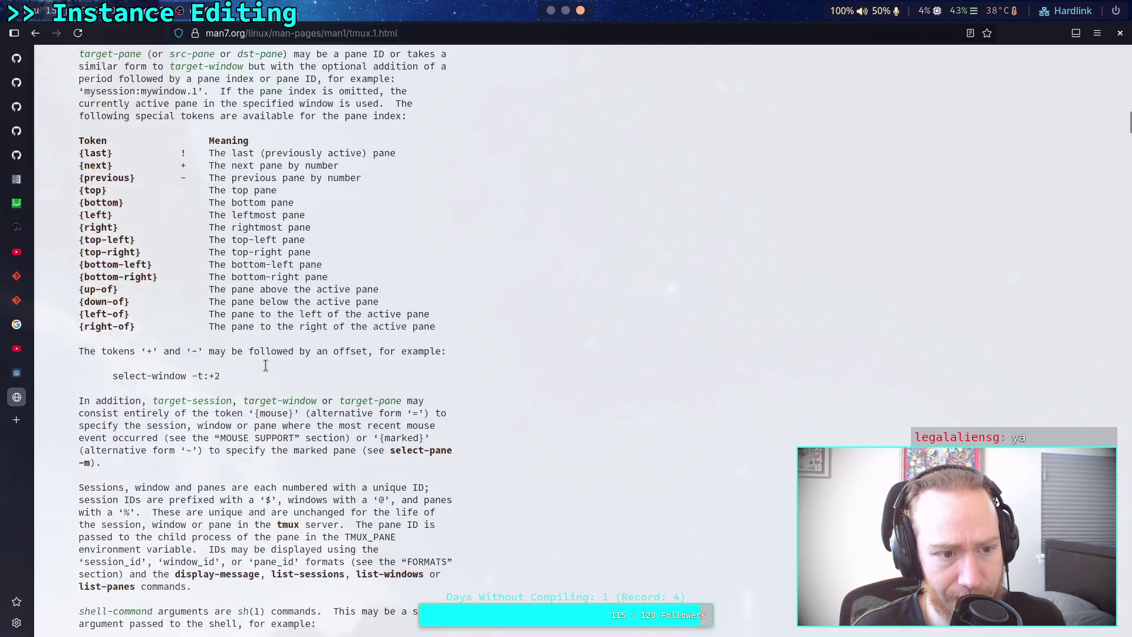
scroll(266, 370, up, 1)
scroll(265, 368, down, 6)
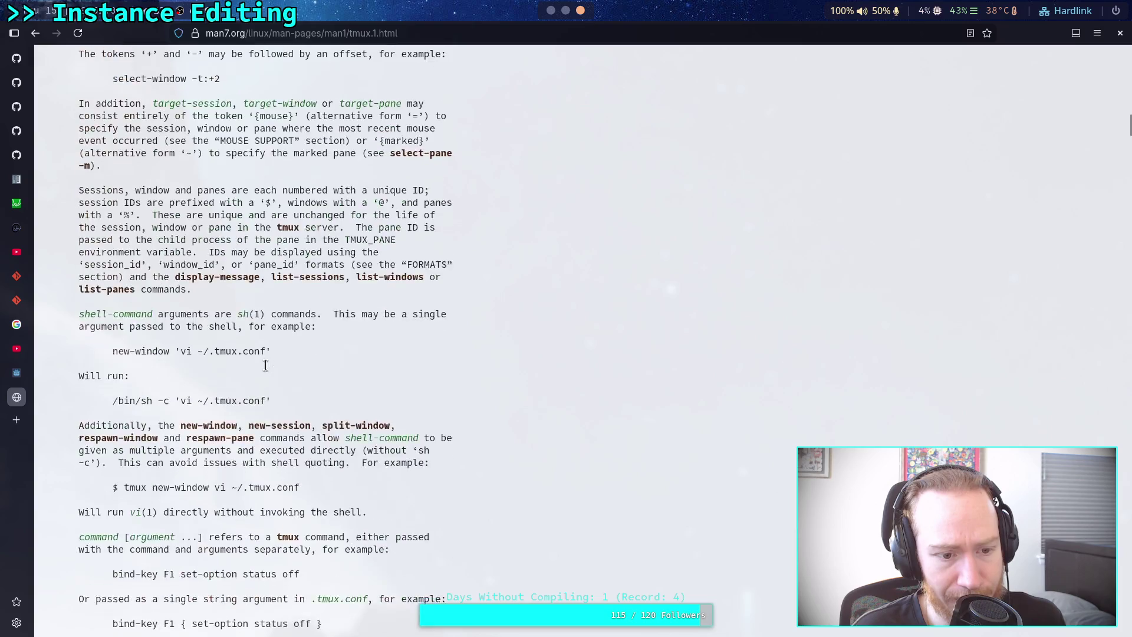
scroll(266, 366, up, 2)
scroll(265, 366, down, 4)
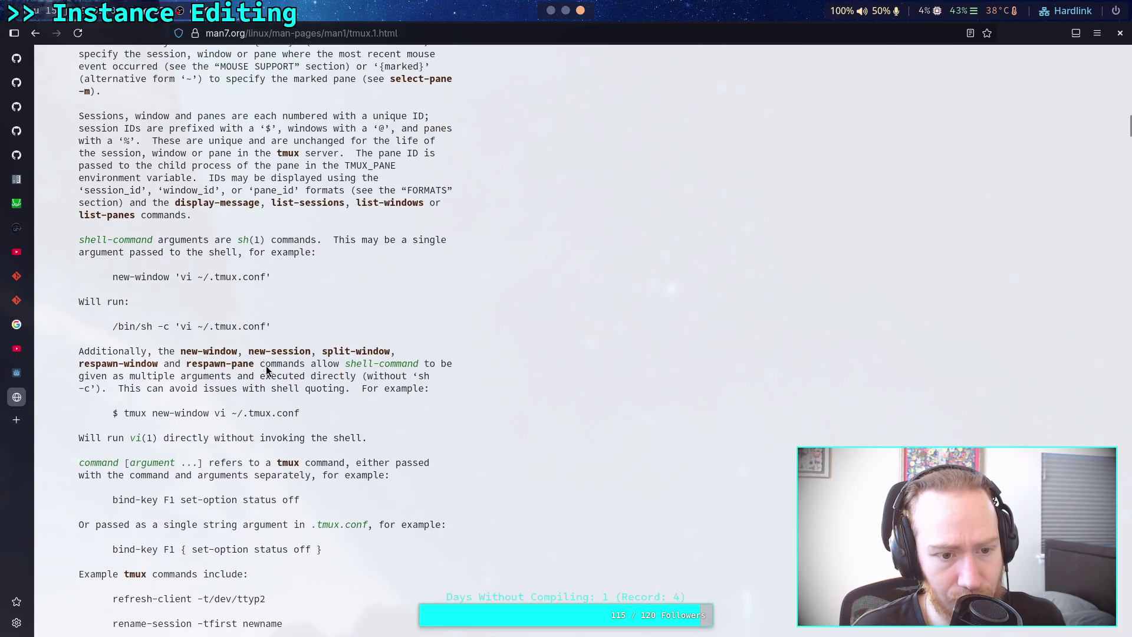
key(super+2)
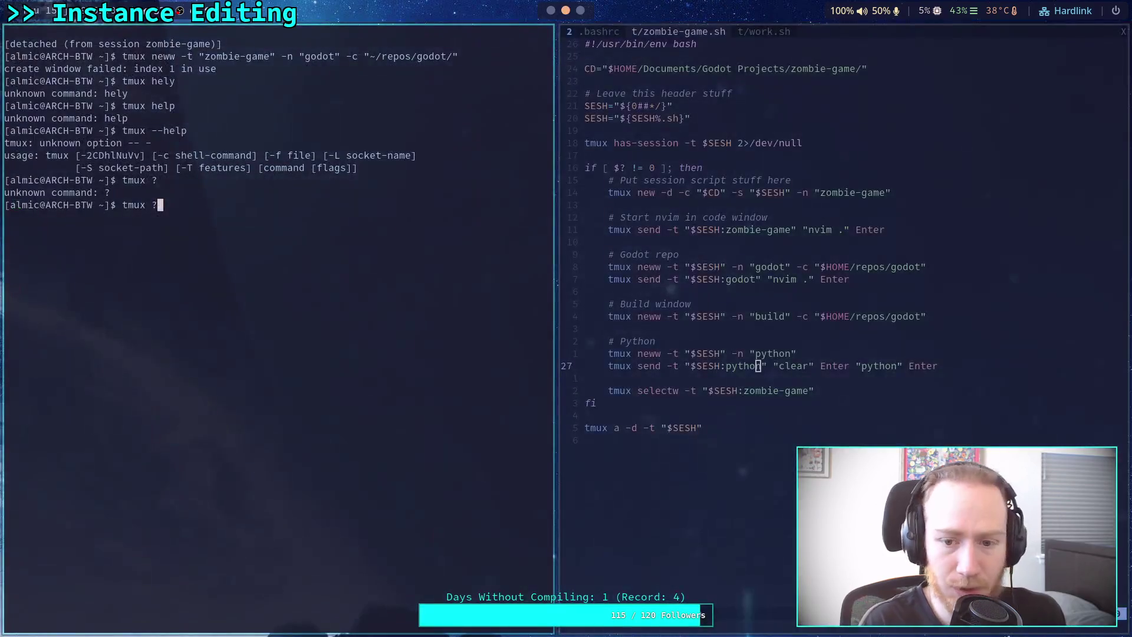
Show work.sh in Neovim and highlight its -c "$CD" and -c "$HOME" arguments.
click(767, 32)
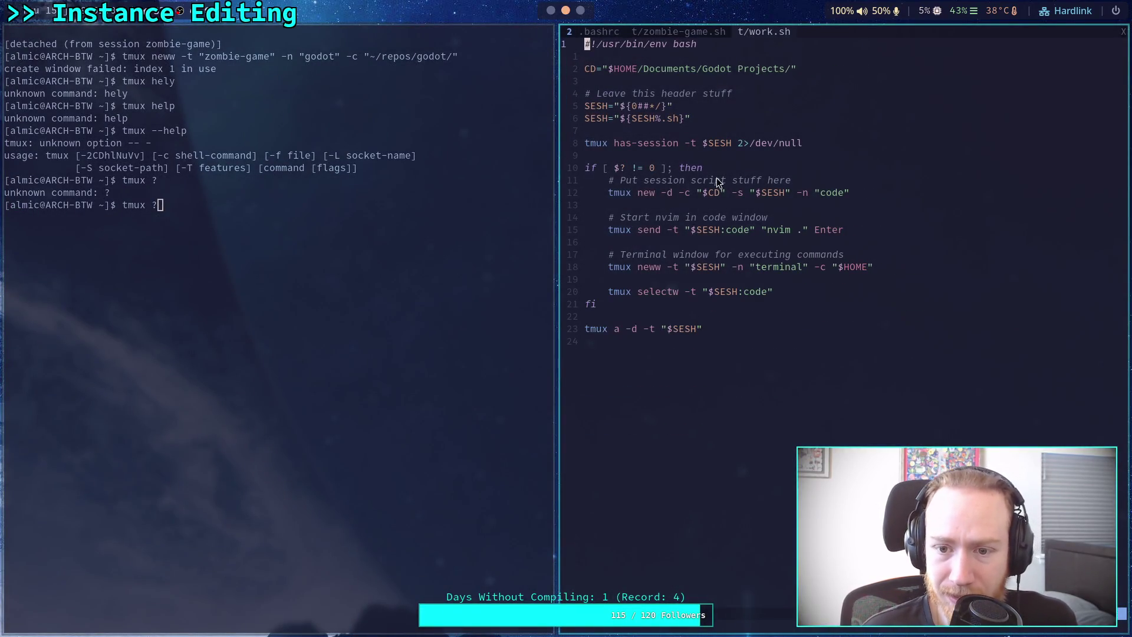
drag(682, 195, 705, 195)
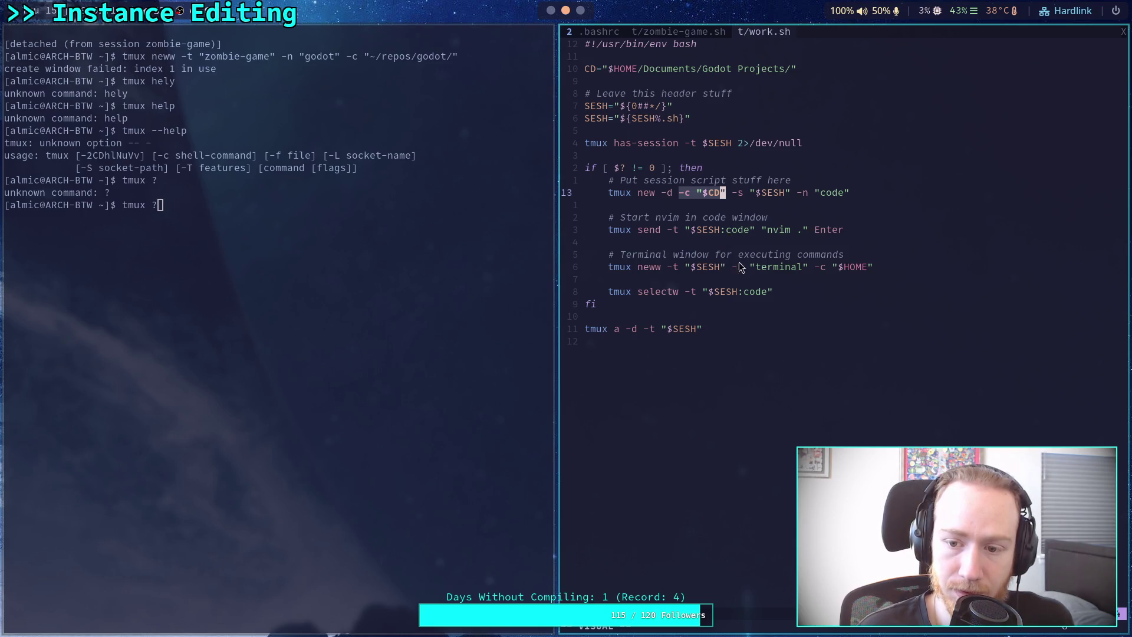
drag(815, 269, 840, 269)
click(846, 269)
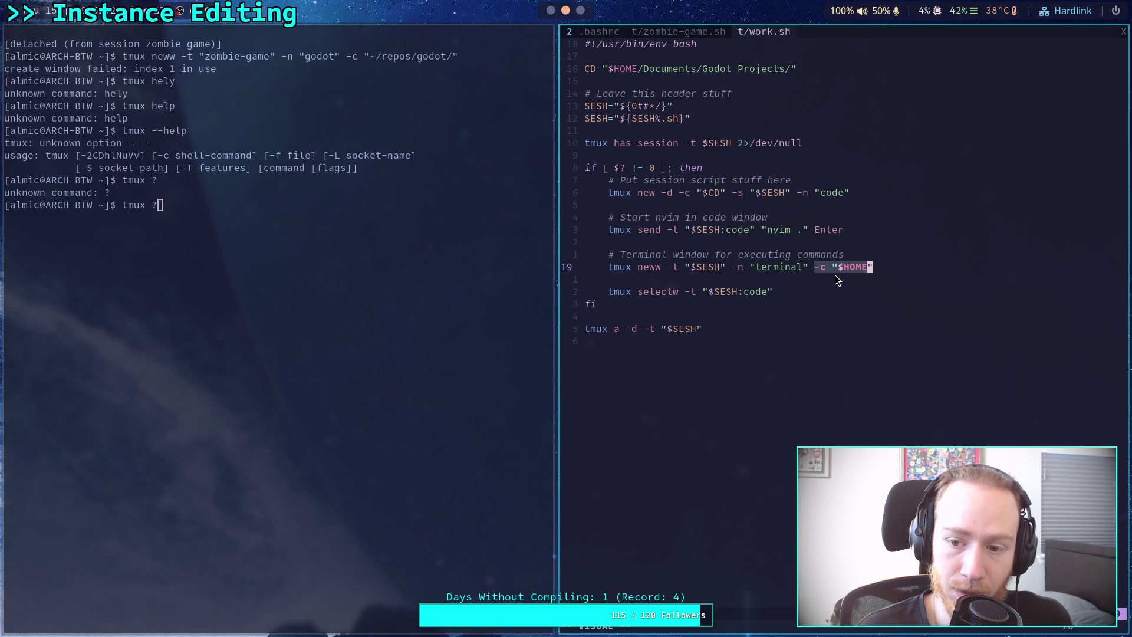
drag(816, 268, 876, 266)
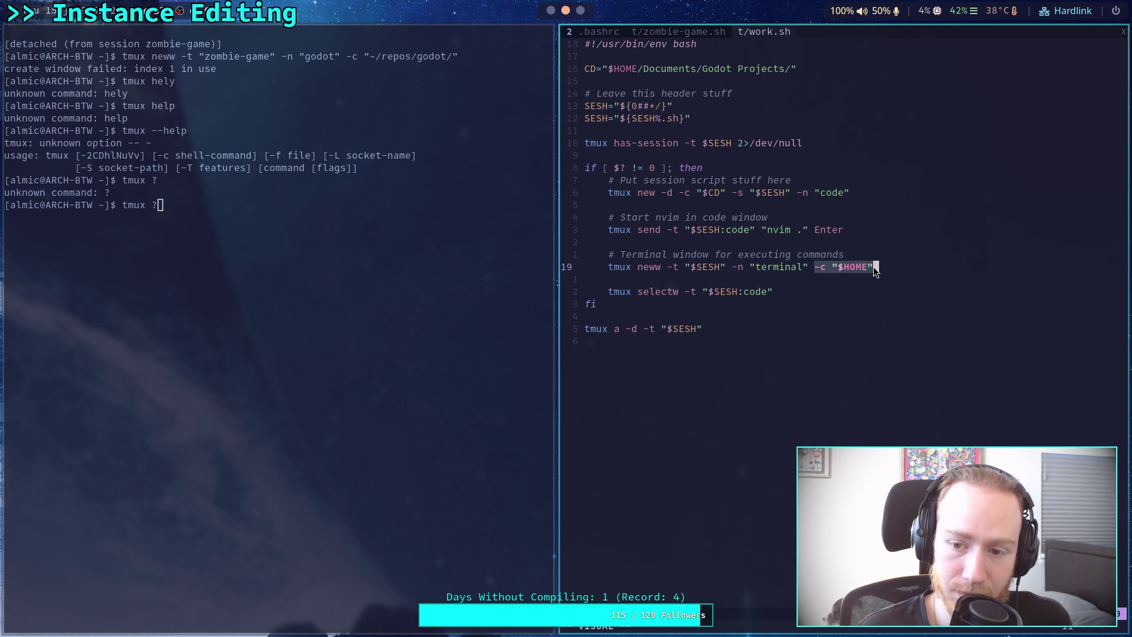
click(875, 268)
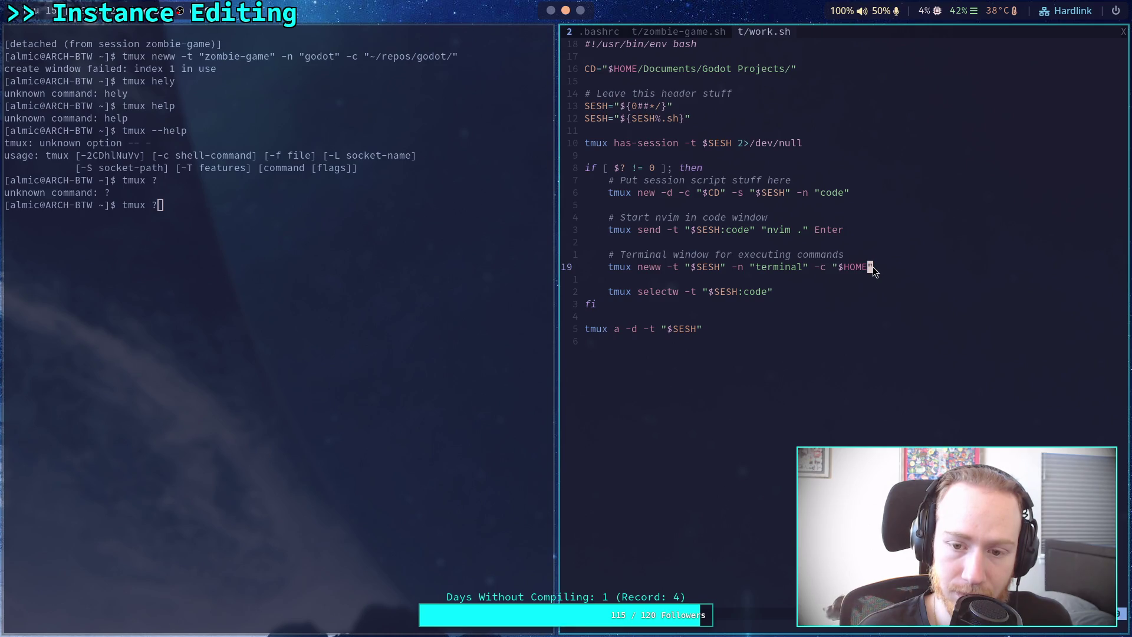
Change the shell into repos/ and go back to the tmux manual in the browser.
key(BackSpace)
key(BackSpace)
key(BackSpace)
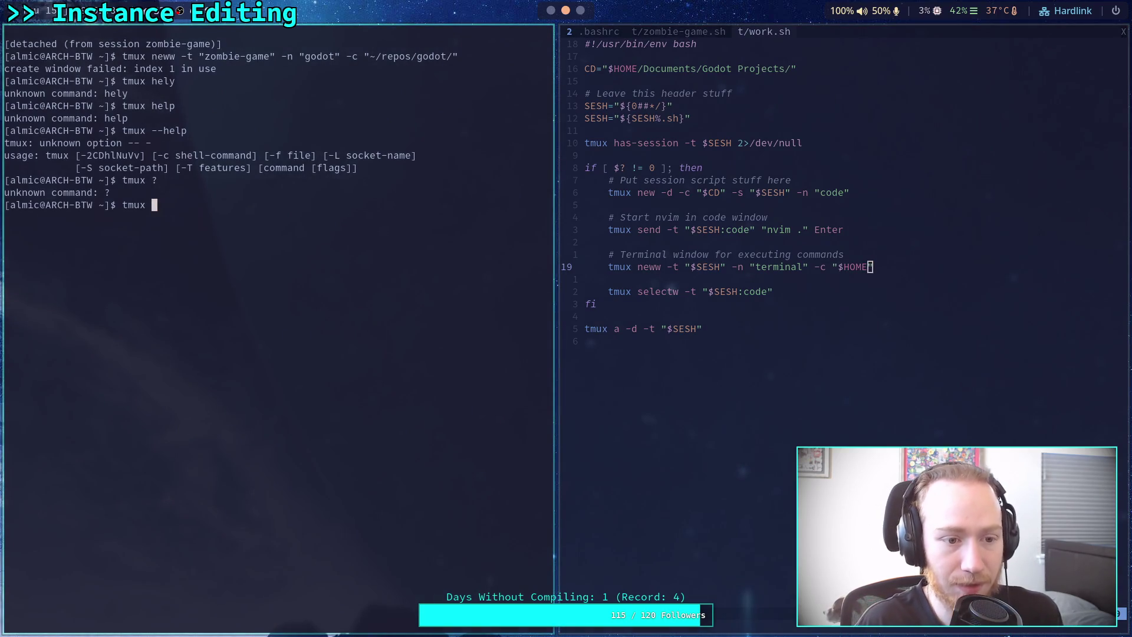
text(cd repos/)
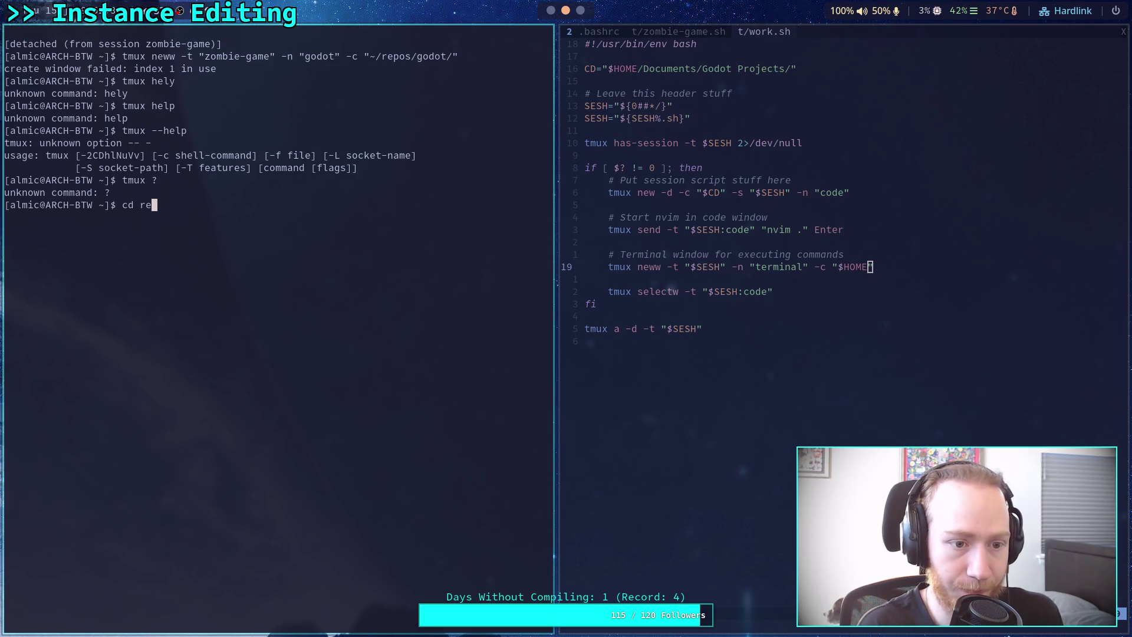
key(Return)
text(~)
key(Return)
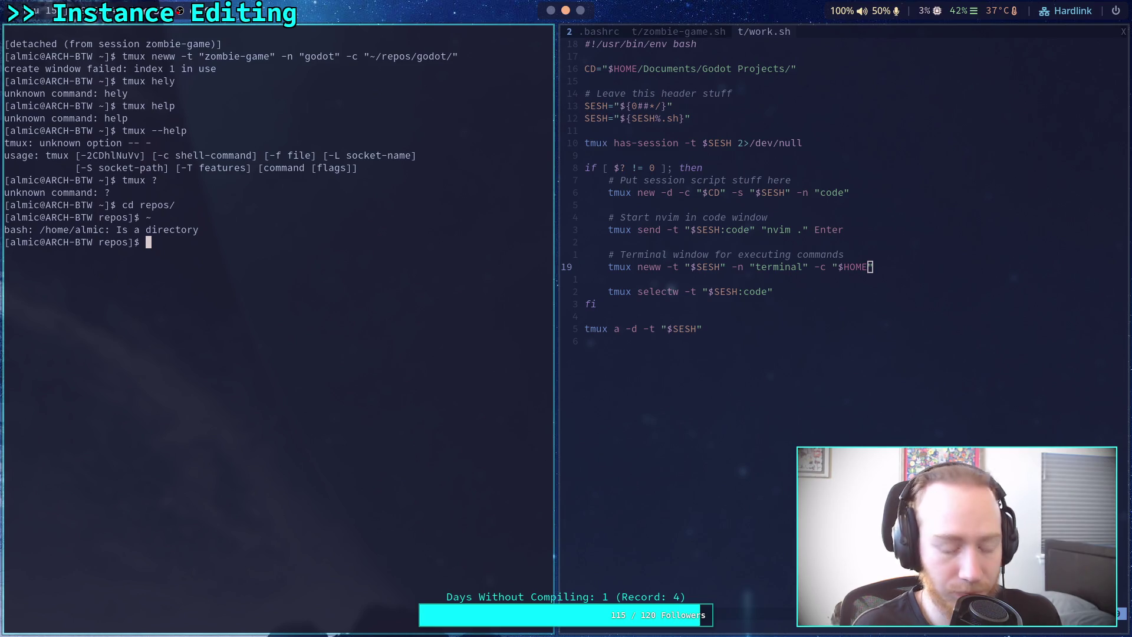
key(super+3)
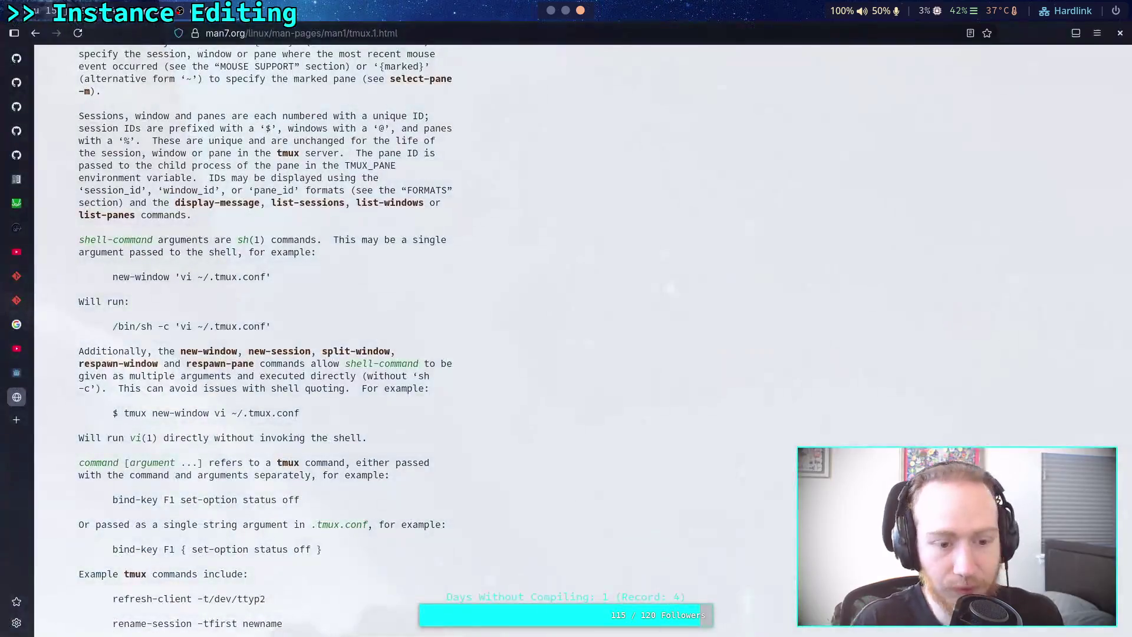
Search the tmux man page for 'new-window' and step through matches to the command's entry.
scroll(441, 335, down, 3)
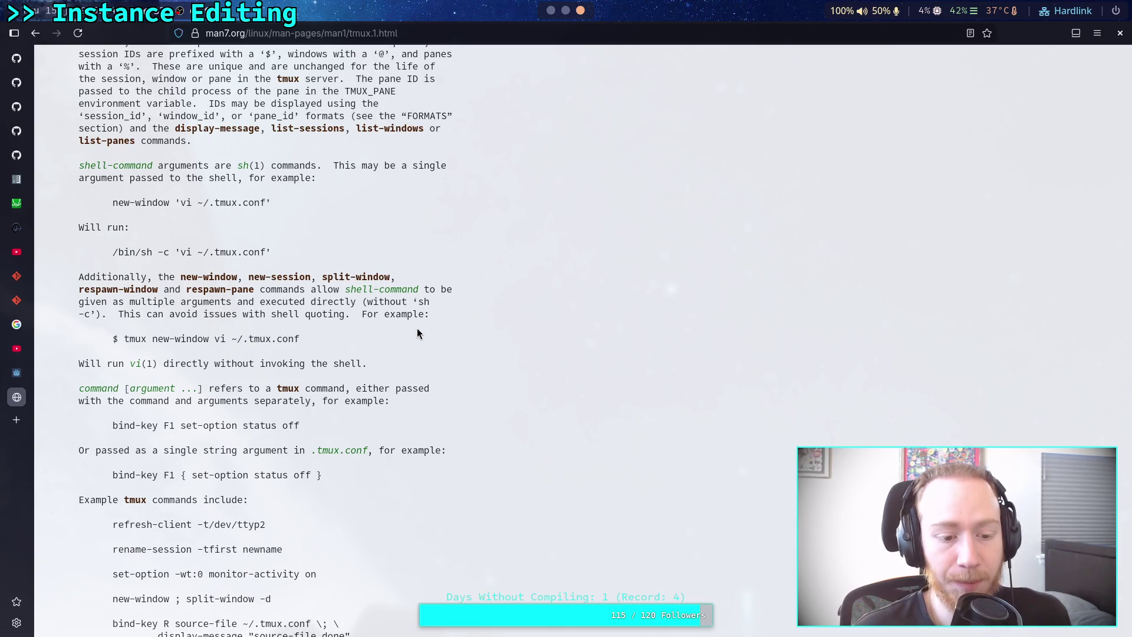
scroll(418, 334, down, 9)
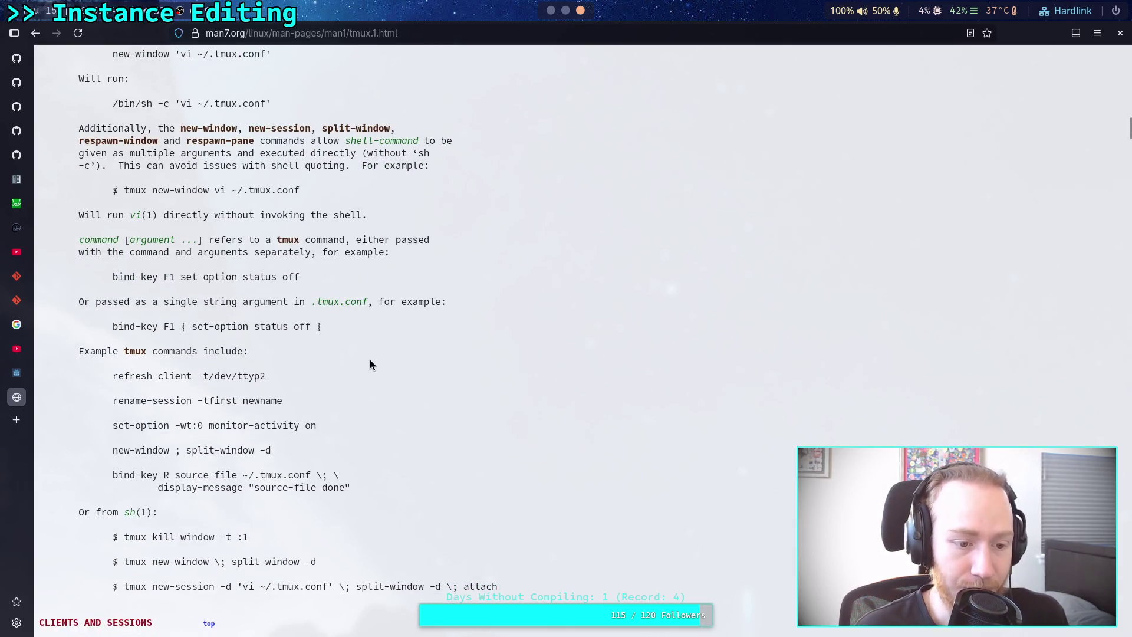
scroll(368, 361, down, 3)
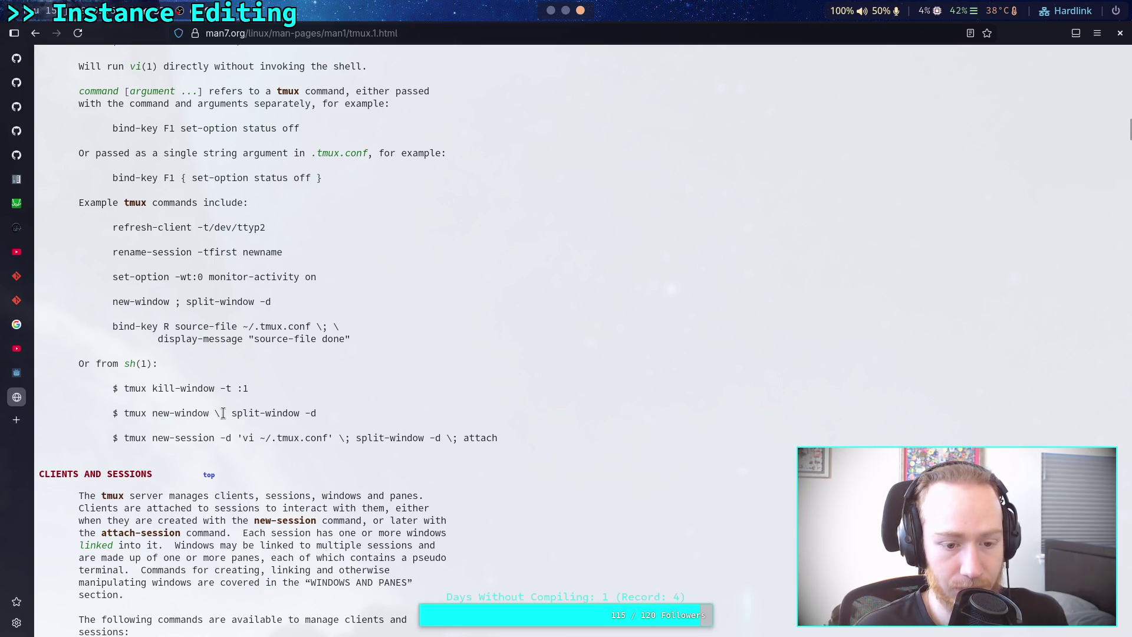
scroll(222, 416, down, 9)
scroll(219, 419, down, 20)
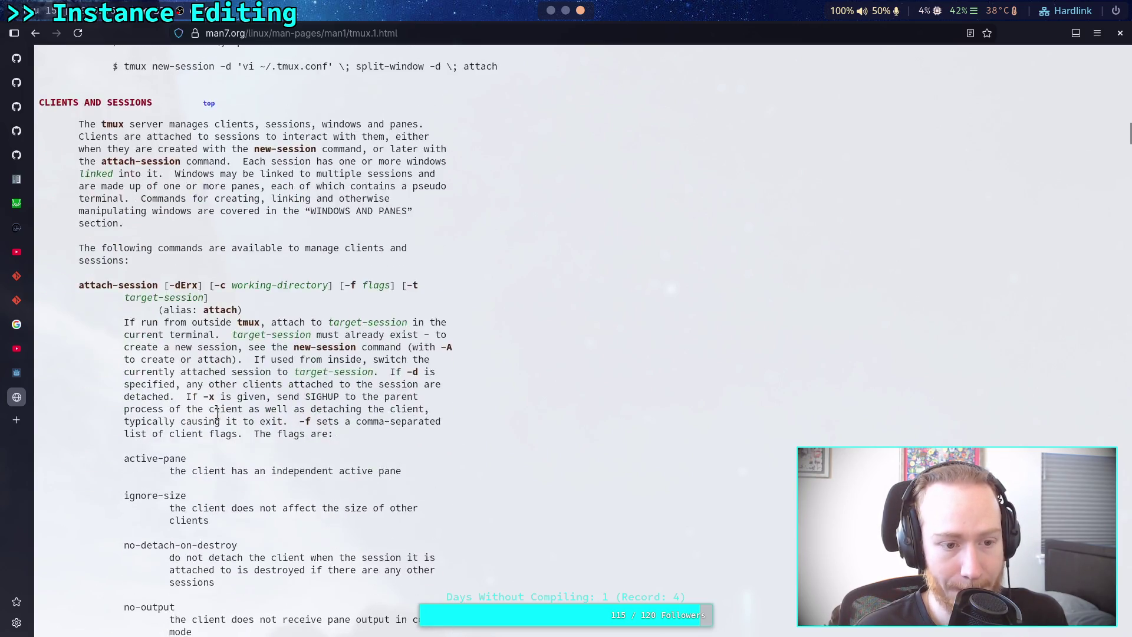
scroll(220, 408, down, 20)
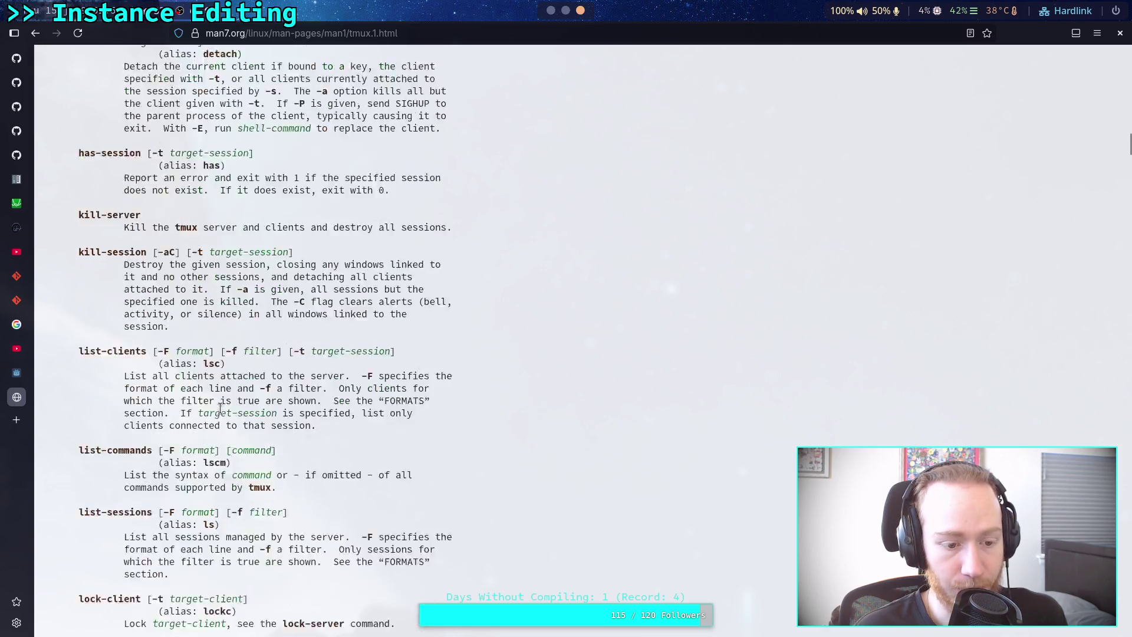
scroll(219, 408, down, 20)
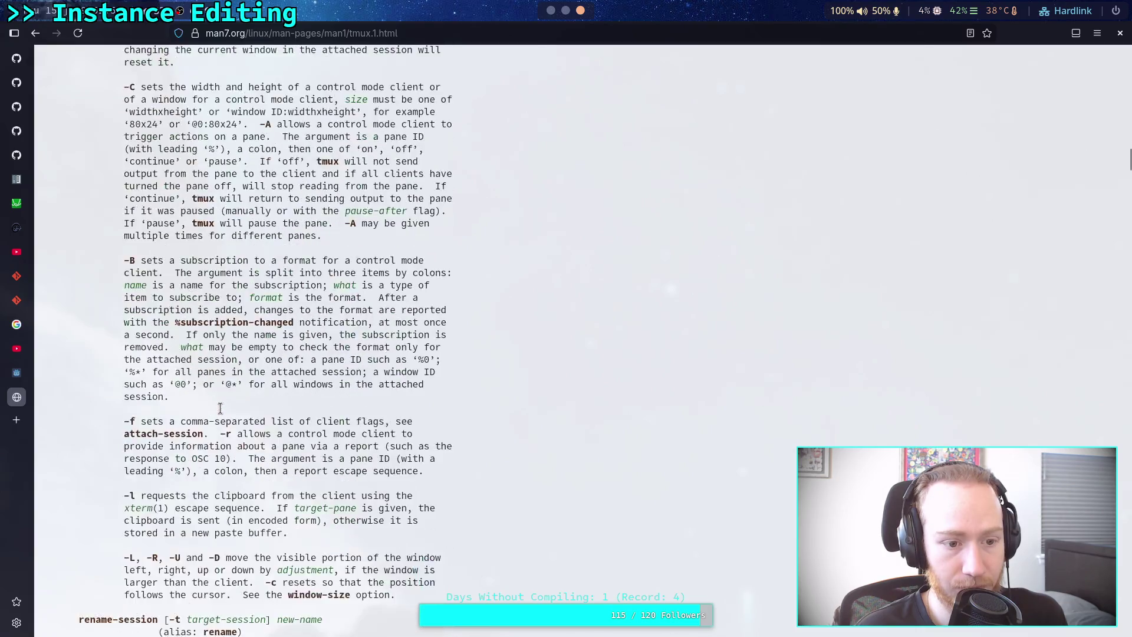
scroll(220, 408, down, 20)
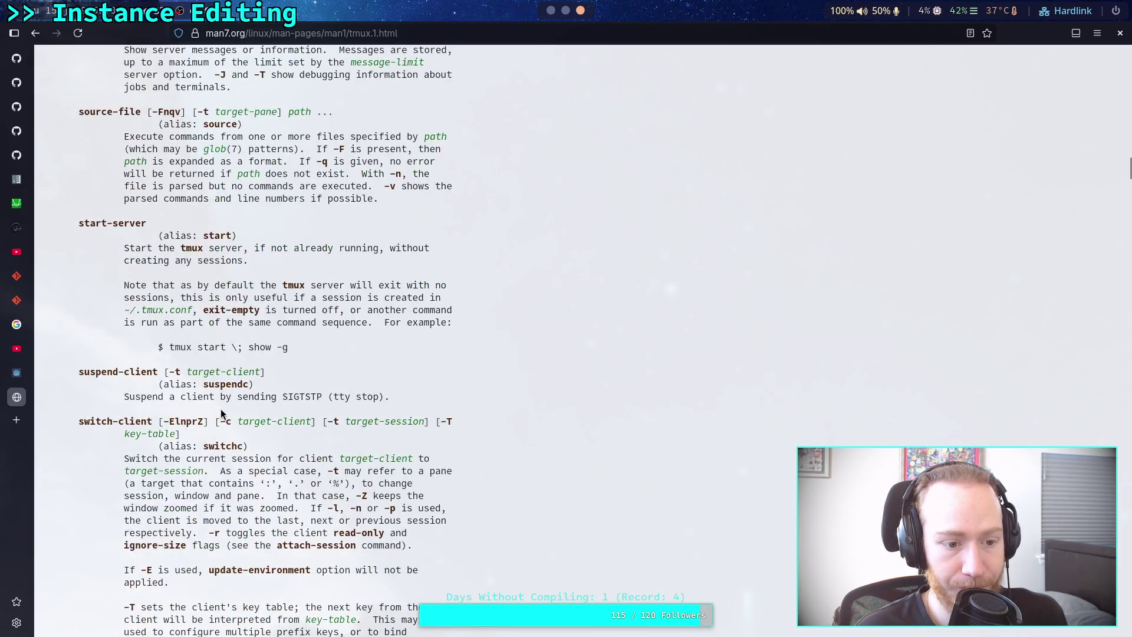
scroll(220, 408, up, 15)
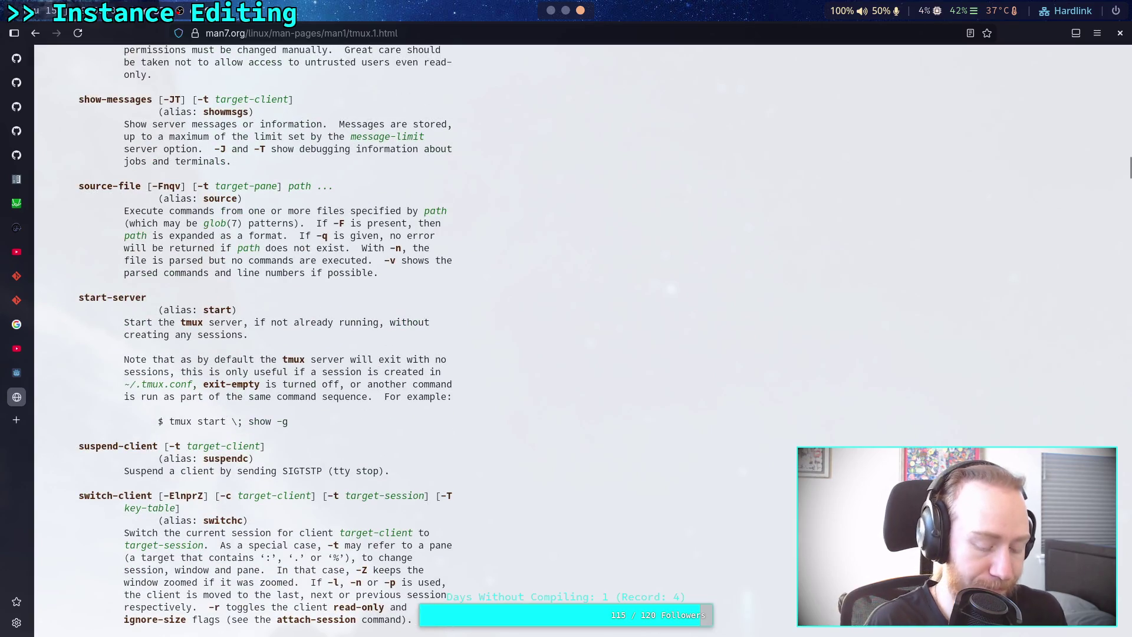
key(ctrl+f)
text(new-)
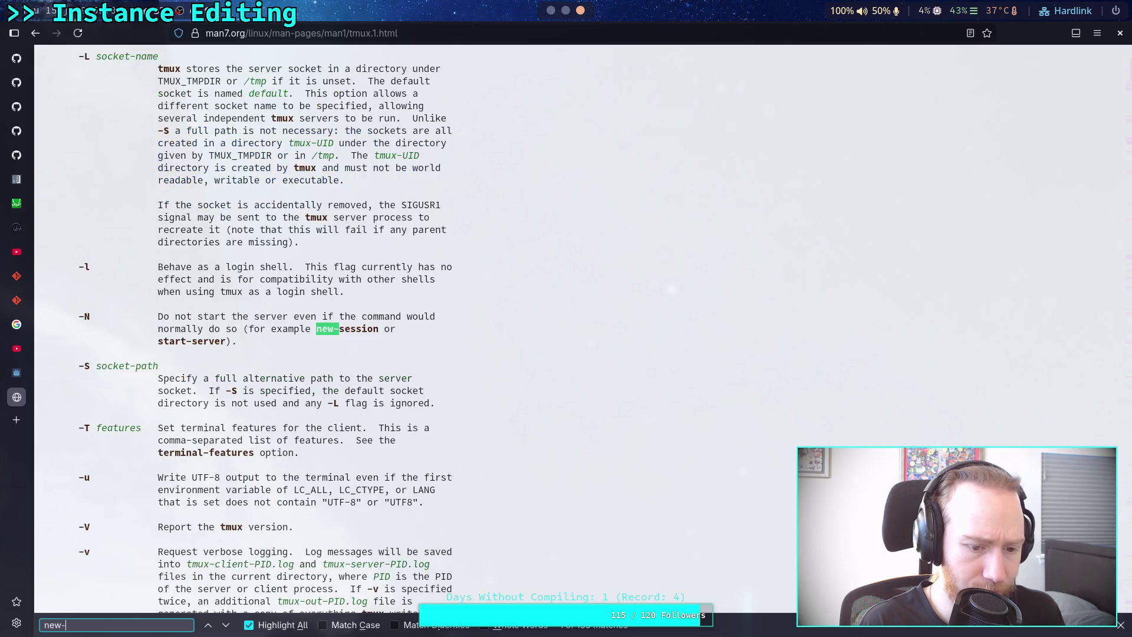
text(winde)
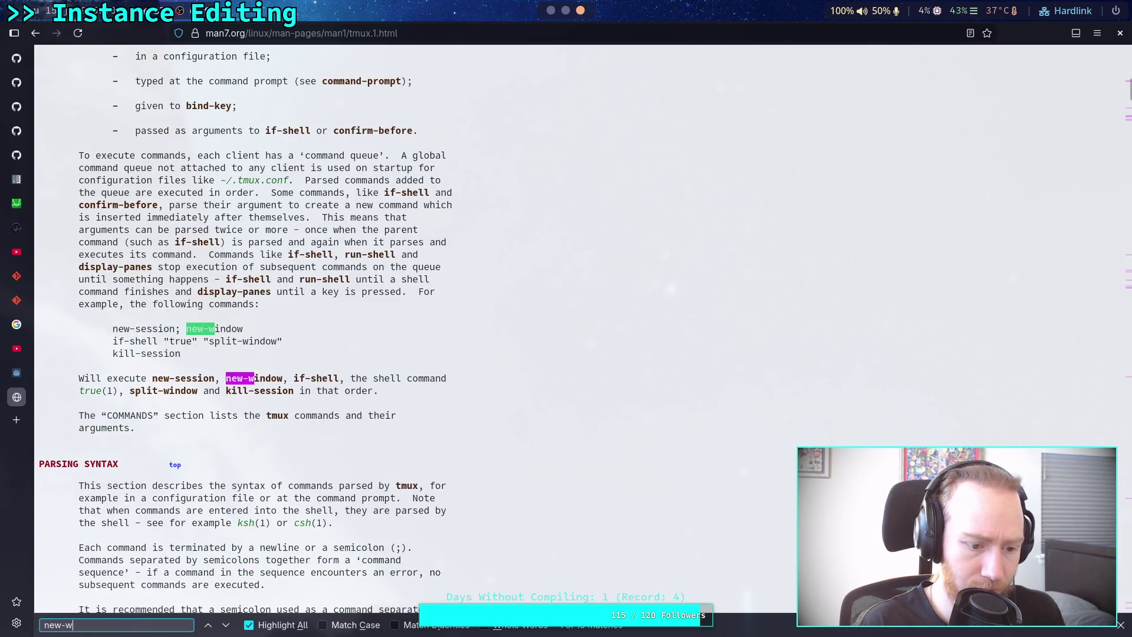
key(BackSpace)
text(ow)
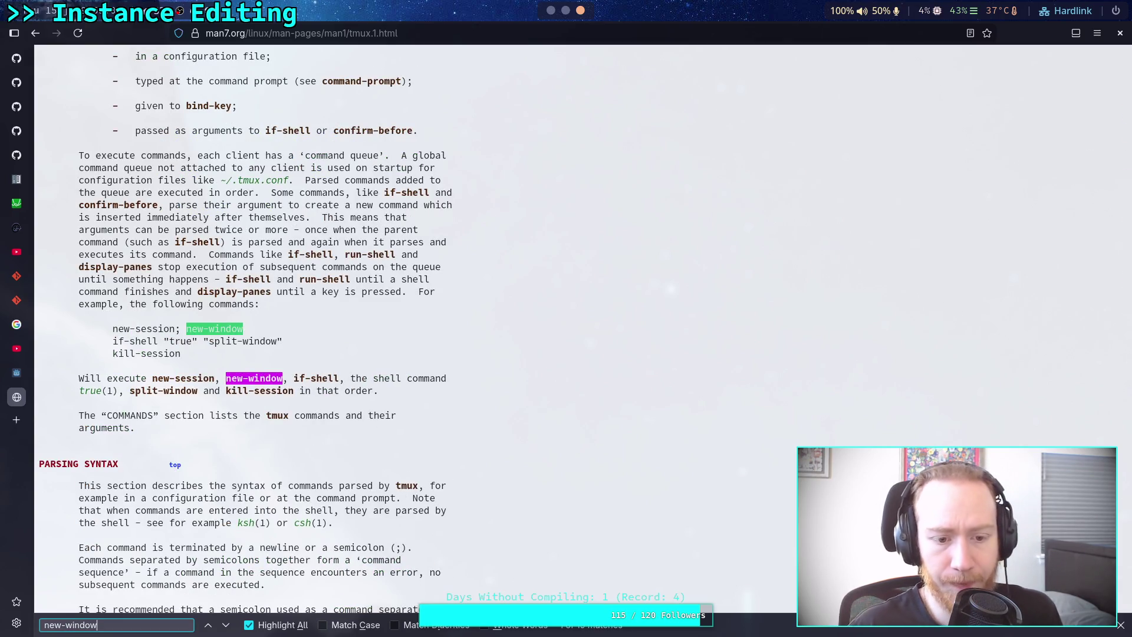
click(228, 626)
click(228, 625)
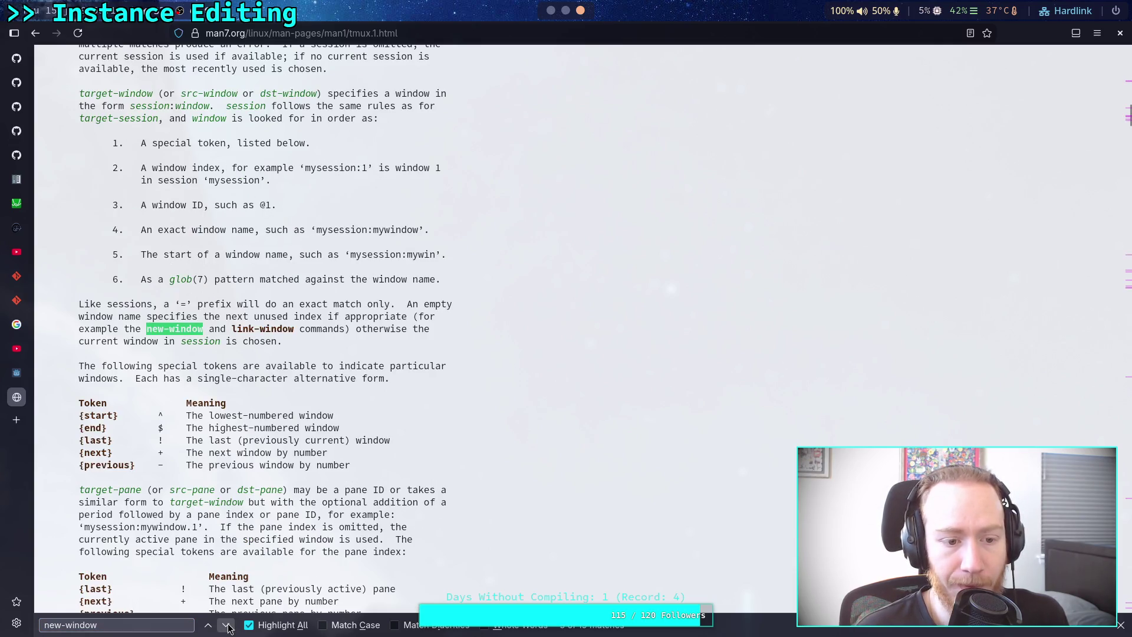
click(228, 625)
click(227, 625)
click(228, 626)
click(227, 626)
click(227, 626)
click(227, 626)
Highlight the -c start-directory and -t target-window options in the new-window synopsis.
scroll(225, 411, down, 5)
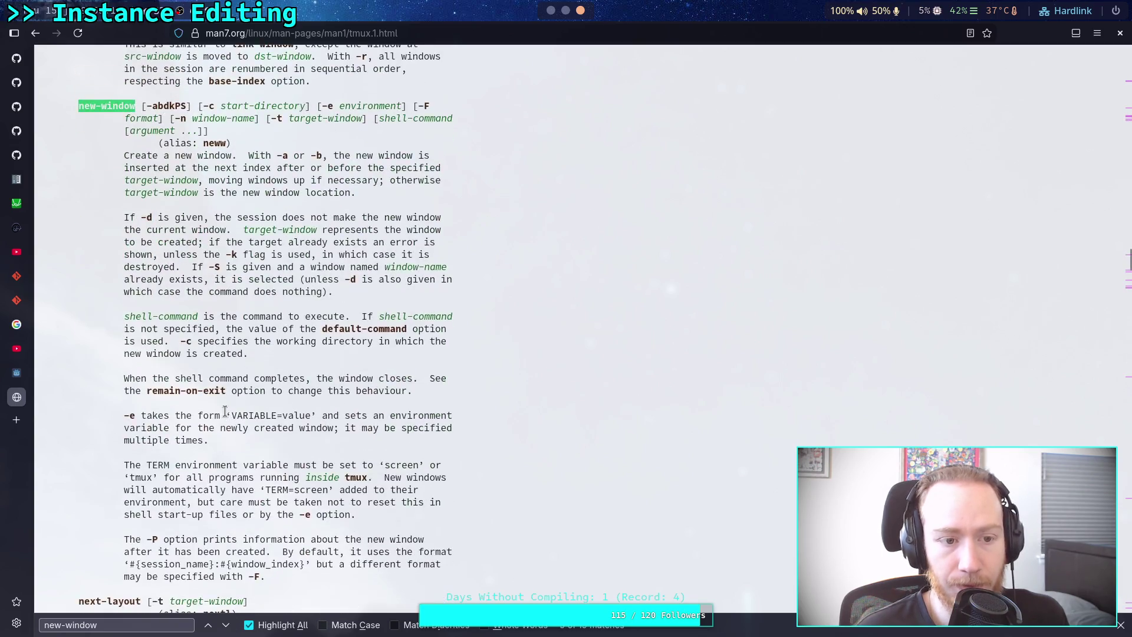
drag(202, 106, 309, 106)
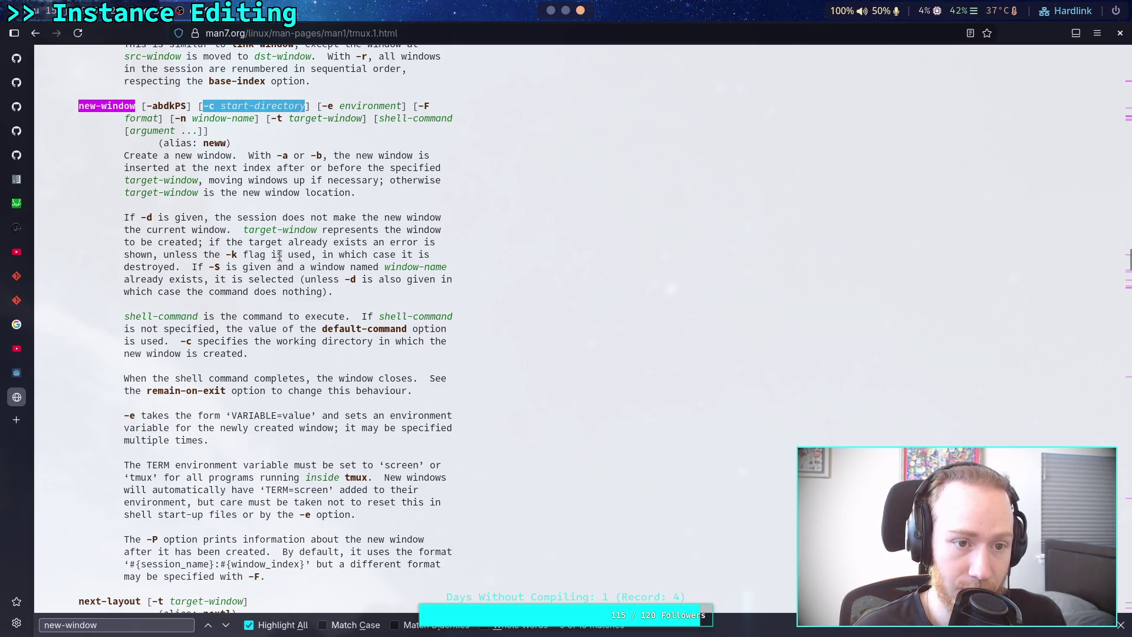
mouse_move(186, 121)
mouse_down()
mouse_move(221, 106)
mouse_move(361, 119)
mouse_up()
click(276, 147)
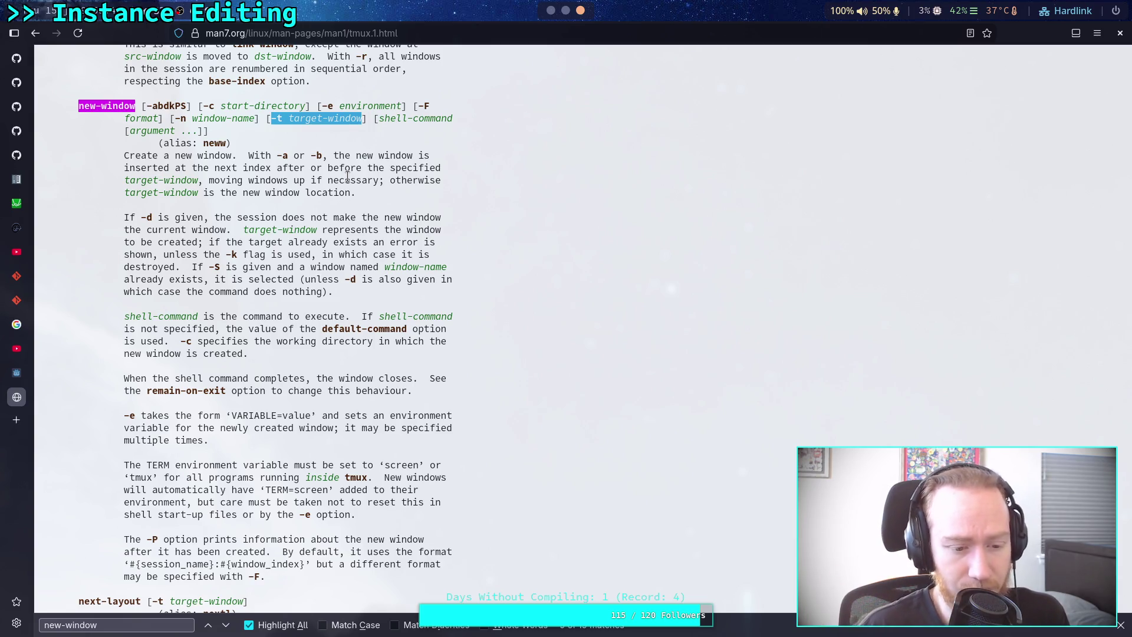
Read through the new-window entry, then switch over to the Godot editor.
scroll(345, 226, down, 3)
scroll(346, 226, down, 3)
scroll(348, 236, up, 5)
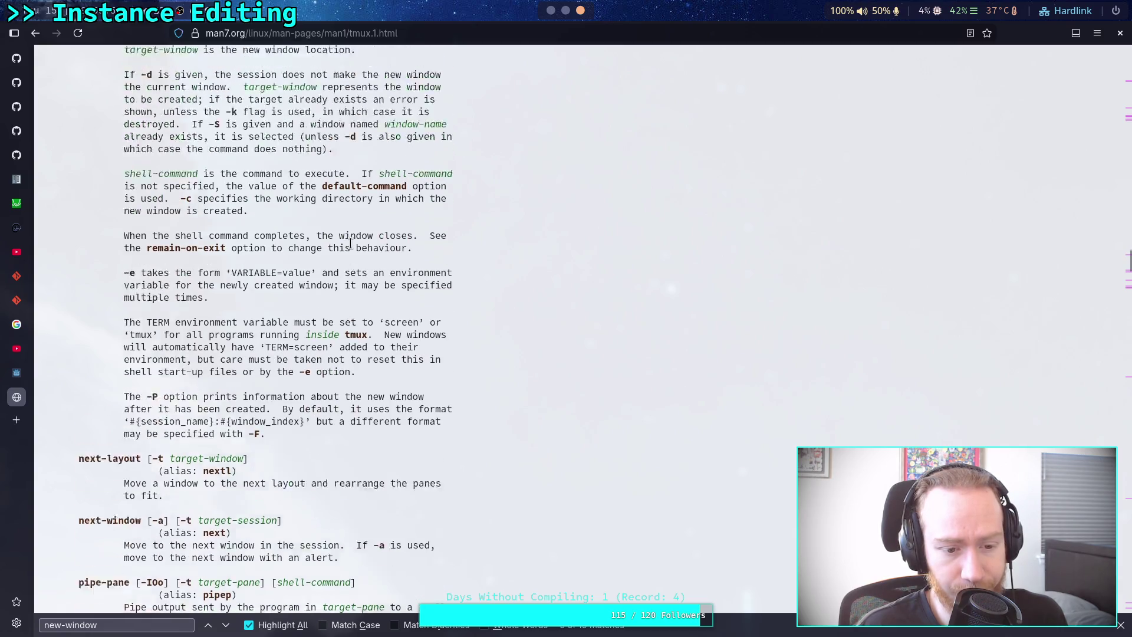
scroll(349, 243, down, 1)
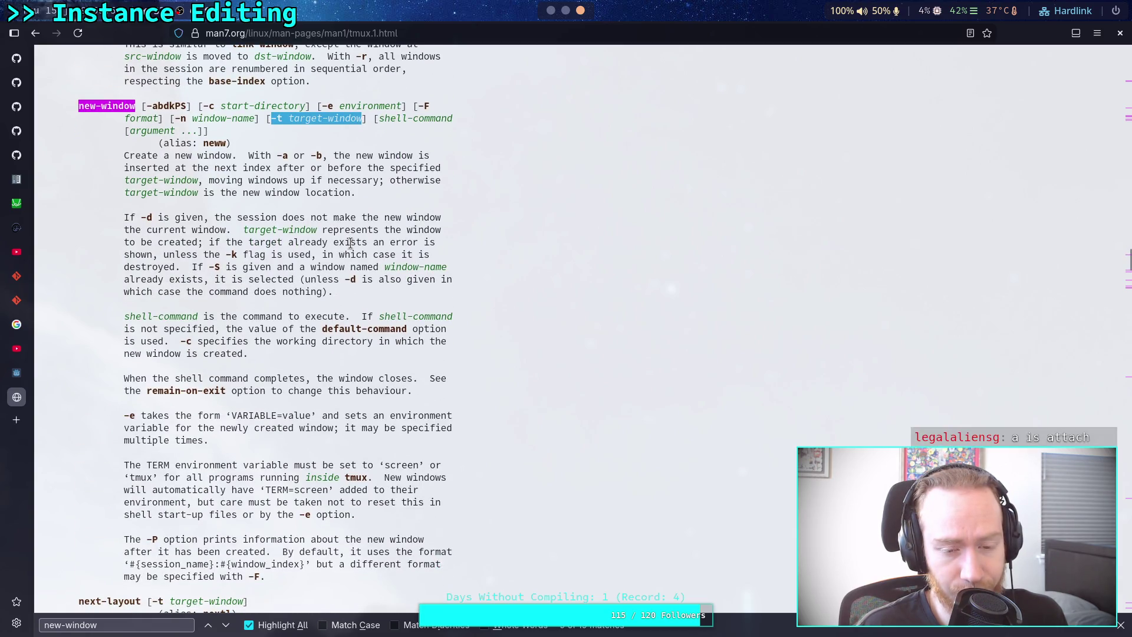
scroll(350, 243, up, 20)
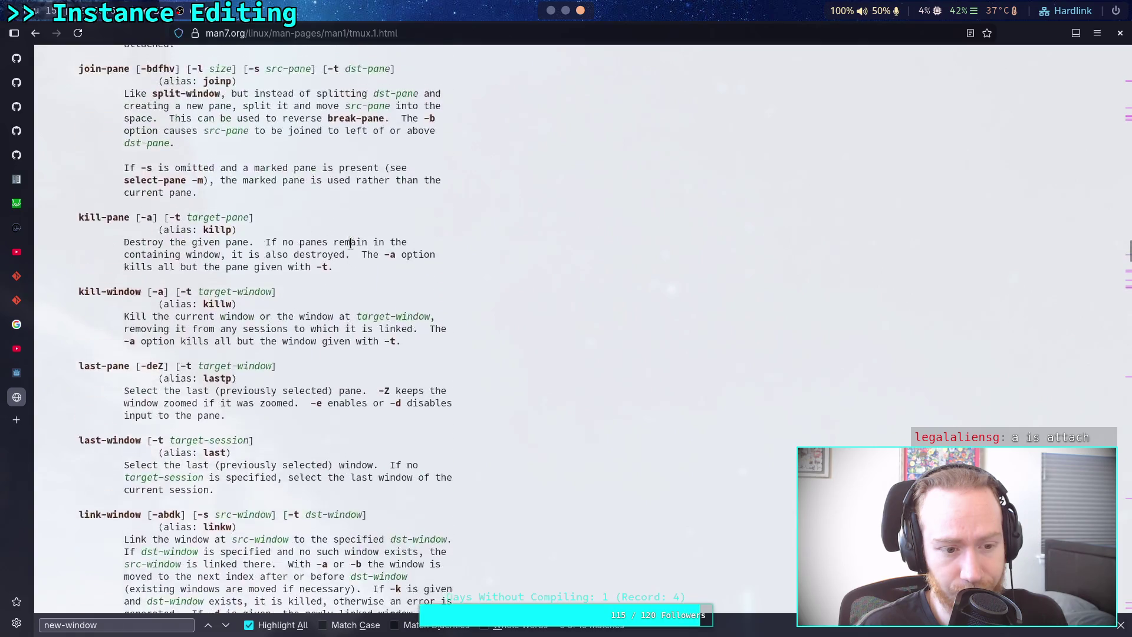
scroll(352, 248, up, 20)
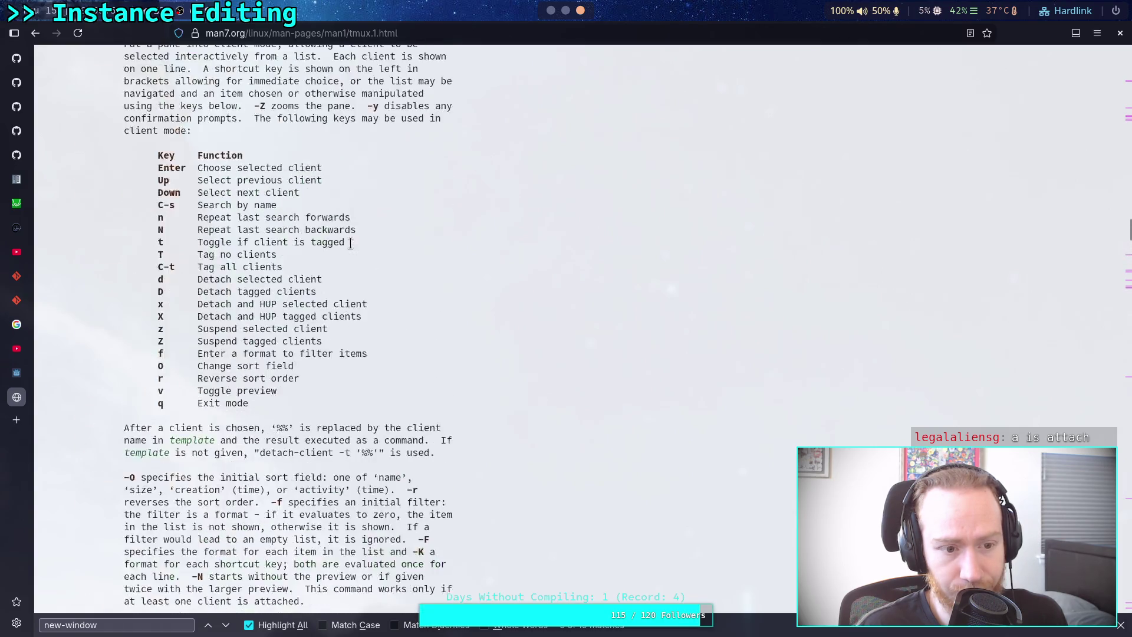
scroll(352, 245, up, 20)
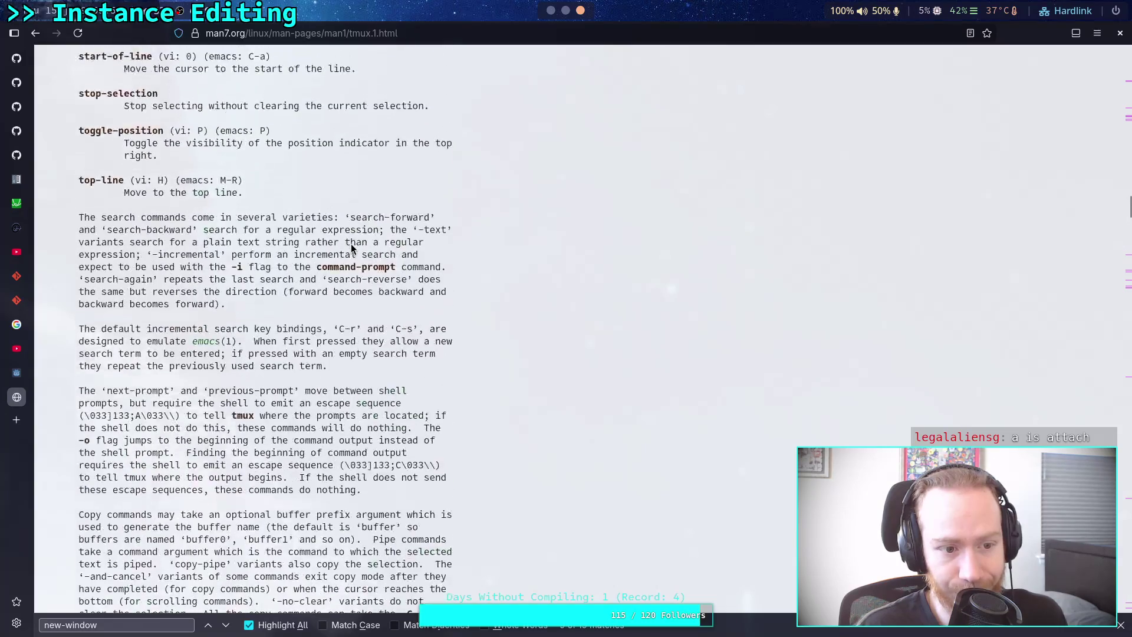
scroll(352, 244, up, 20)
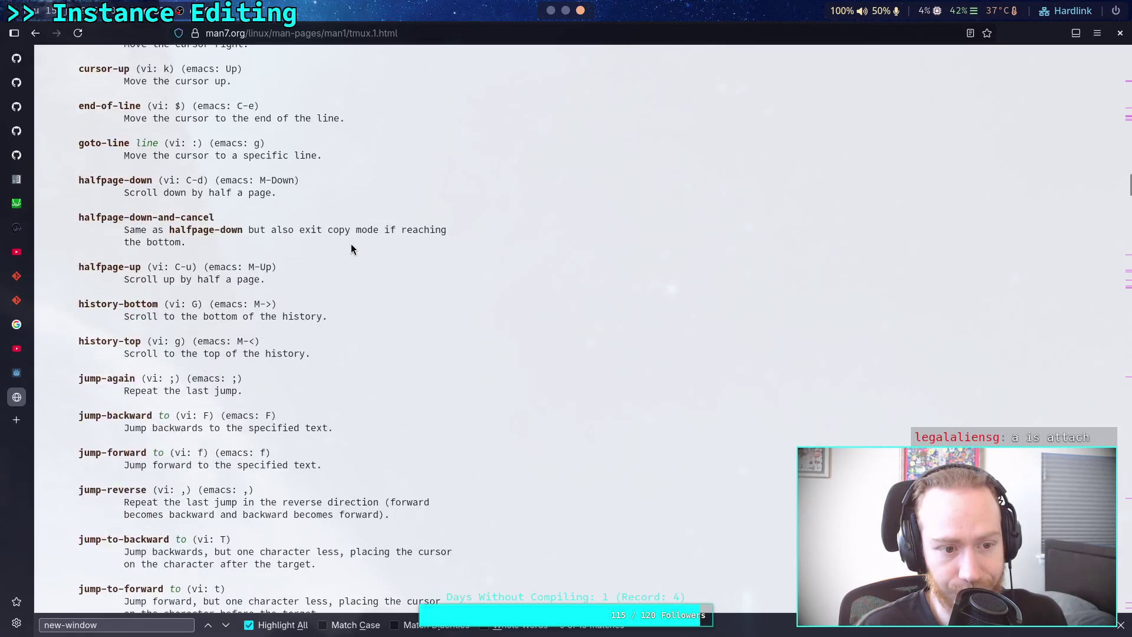
scroll(351, 244, up, 12)
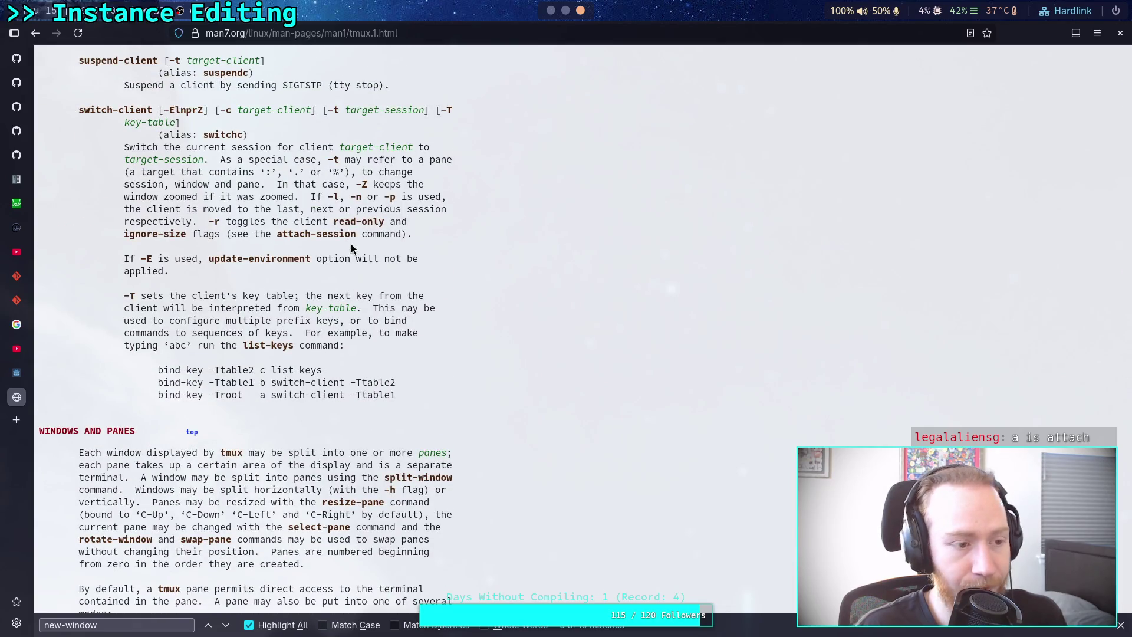
scroll(352, 243, up, 9)
scroll(351, 243, down, 14)
scroll(352, 243, down, 20)
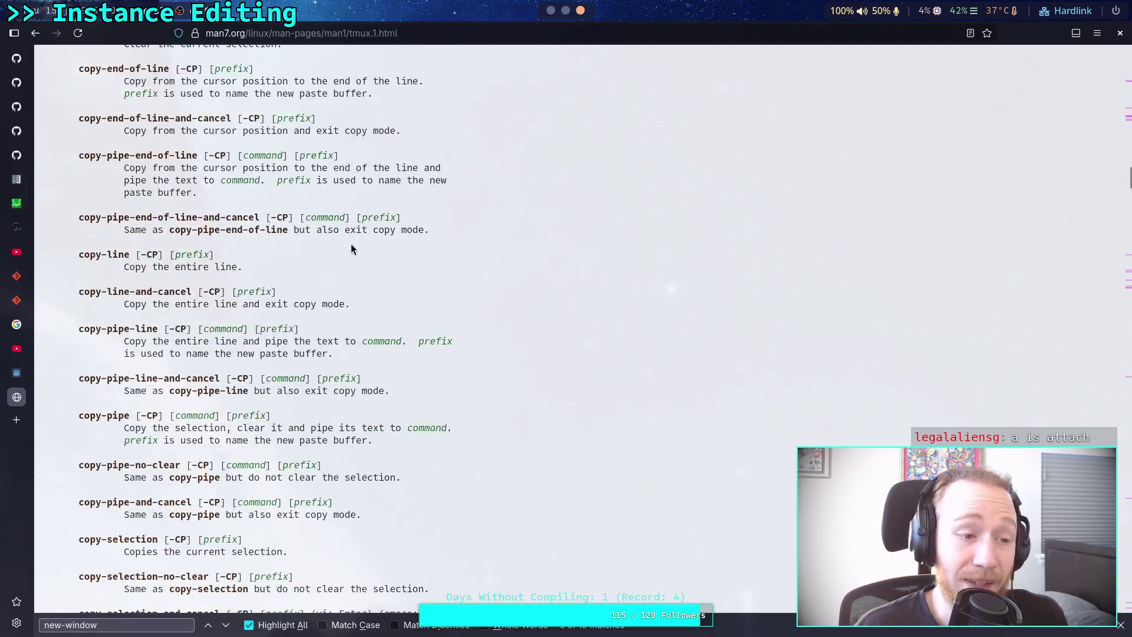
scroll(351, 244, down, 20)
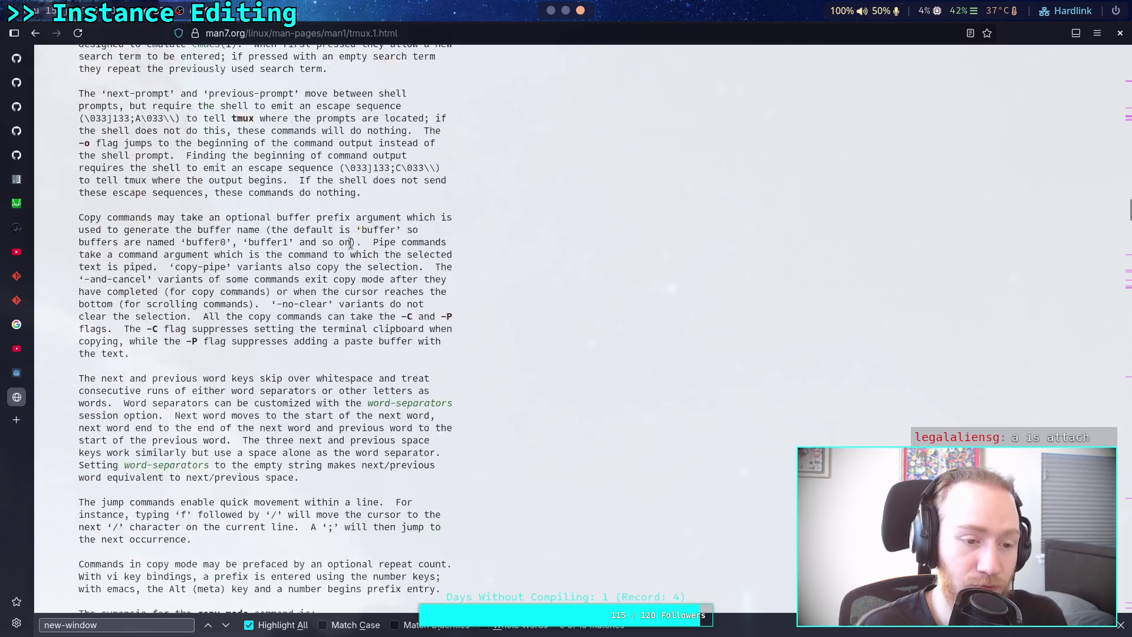
scroll(351, 244, down, 20)
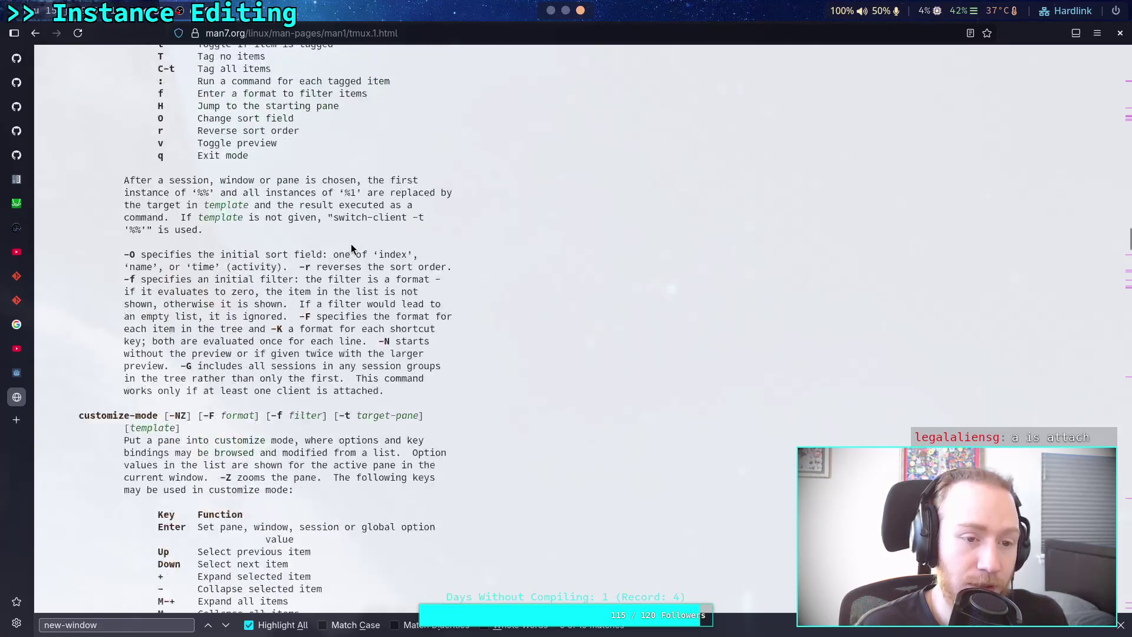
scroll(351, 243, up, 2)
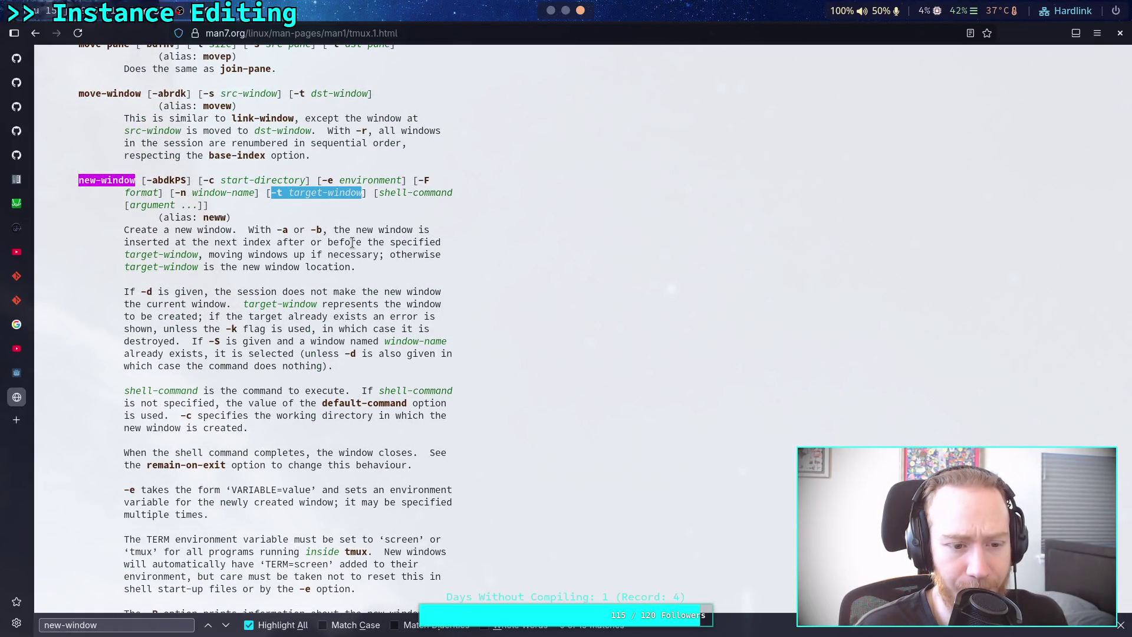
scroll(352, 242, down, 4)
scroll(352, 242, up, 5)
scroll(352, 242, down, 1)
scroll(352, 242, down, 2)
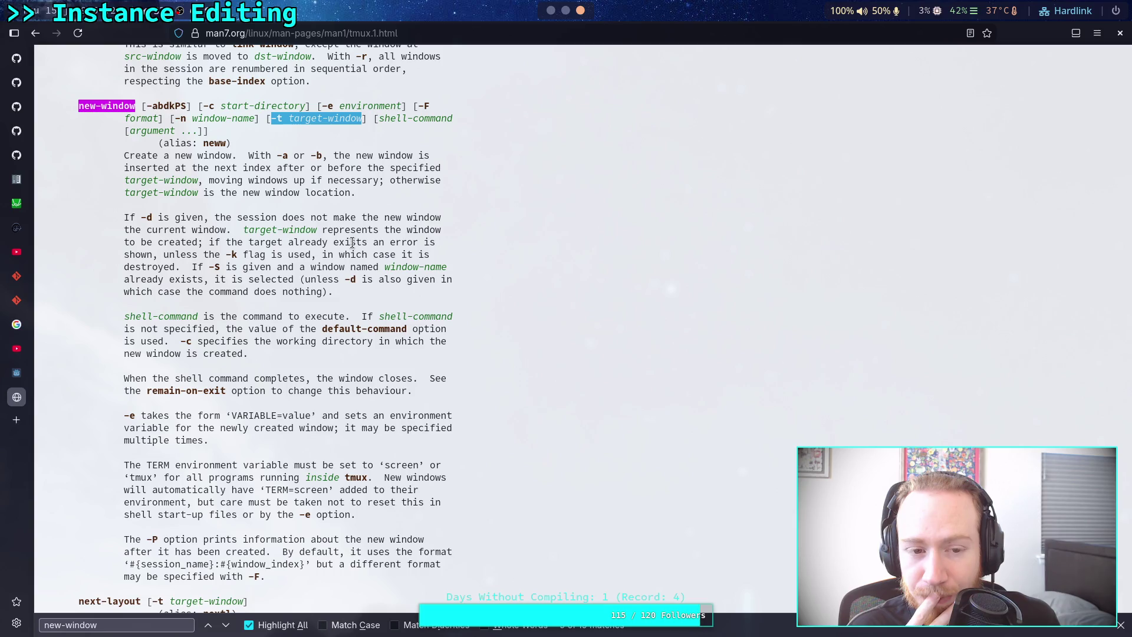
key(alt+Tab)
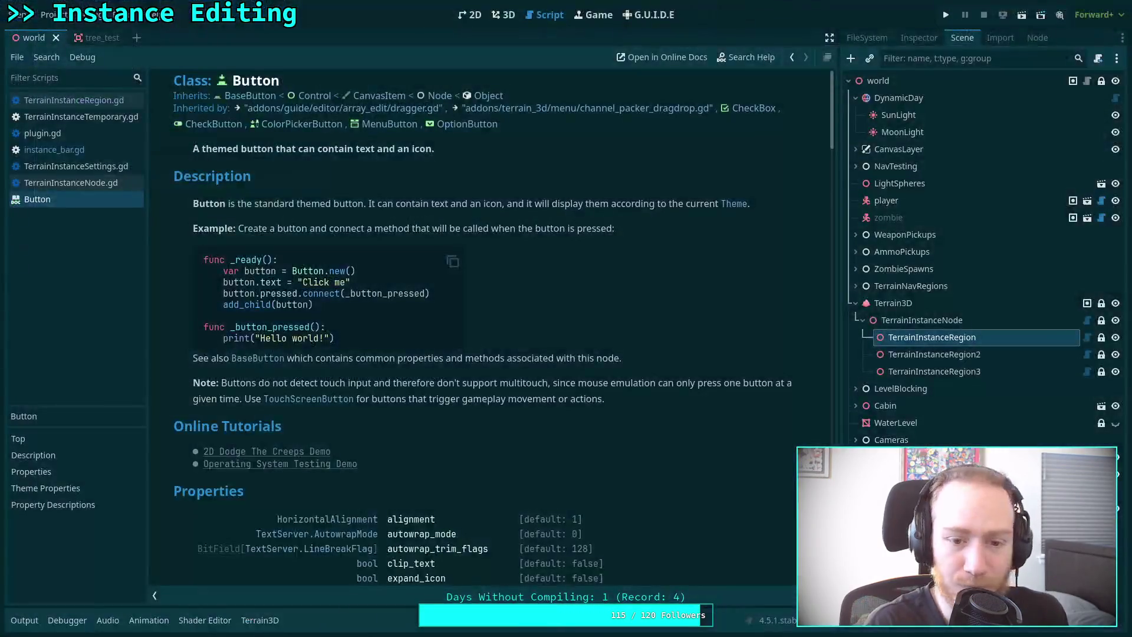
Back in Neovim, select the tmux new-to-selectw block and the neww -t flag in work.sh.
key(alt+Tab)
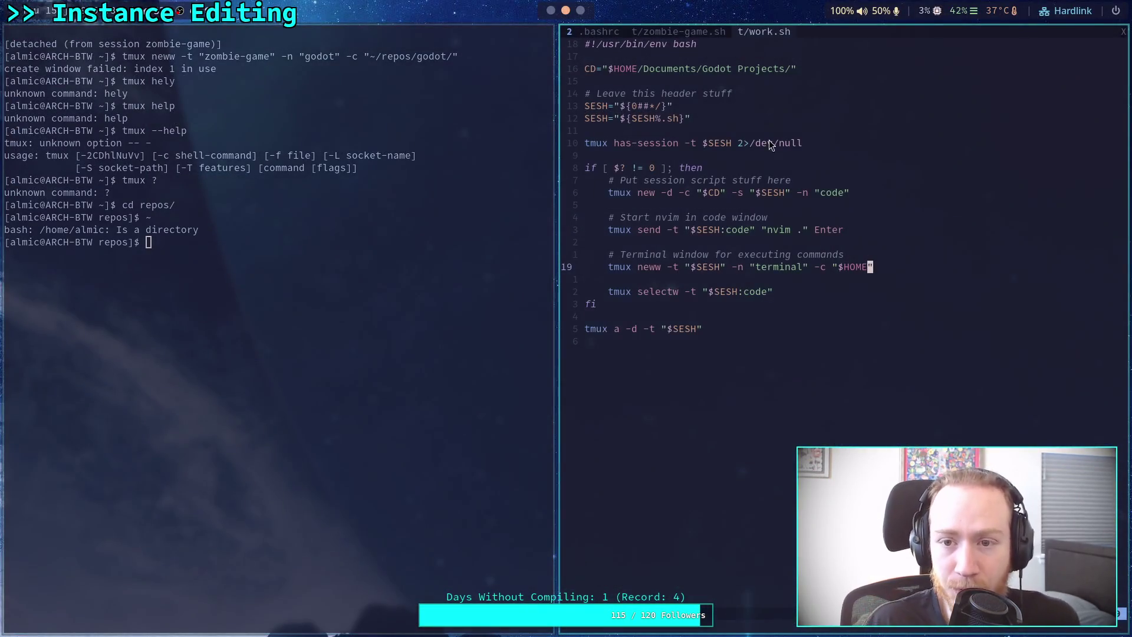
click(753, 292)
drag(755, 291, 609, 192)
click(705, 243)
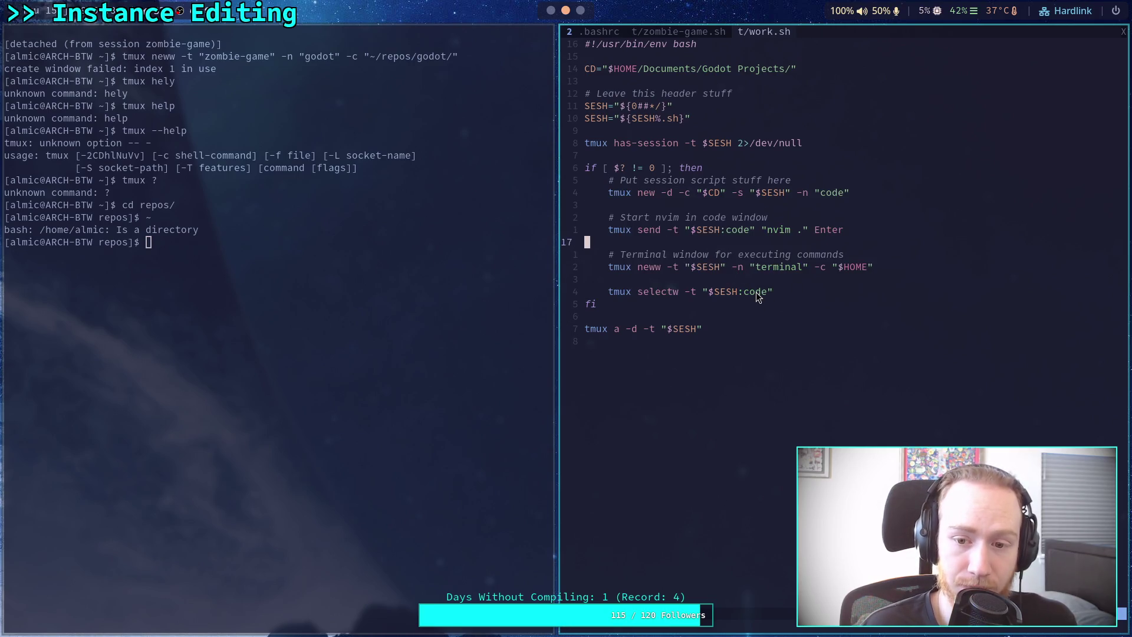
drag(667, 267, 688, 267)
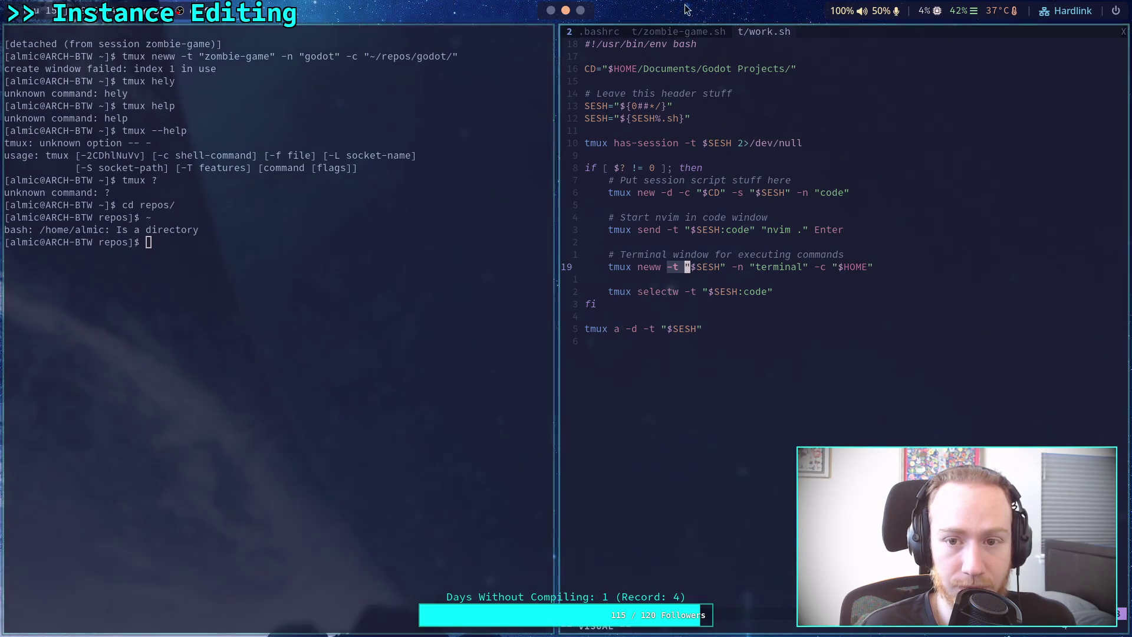
Open zombie-game.sh and select the $SESH target and -c directory on the godot line.
click(678, 31)
drag(676, 267, 791, 267)
click(798, 267)
key(v)
key(dollar)
click(776, 271)
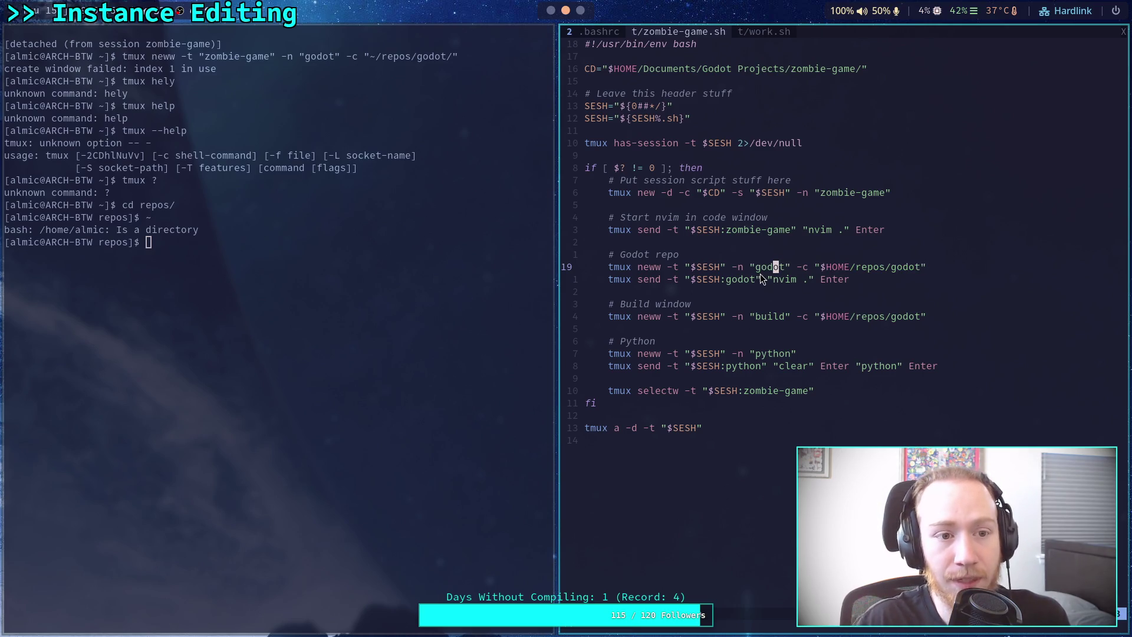
Focus the terminal pane and select the $SESH targets on line 16 and the godot line.
drag(227, 78, 221, 71)
click(222, 70)
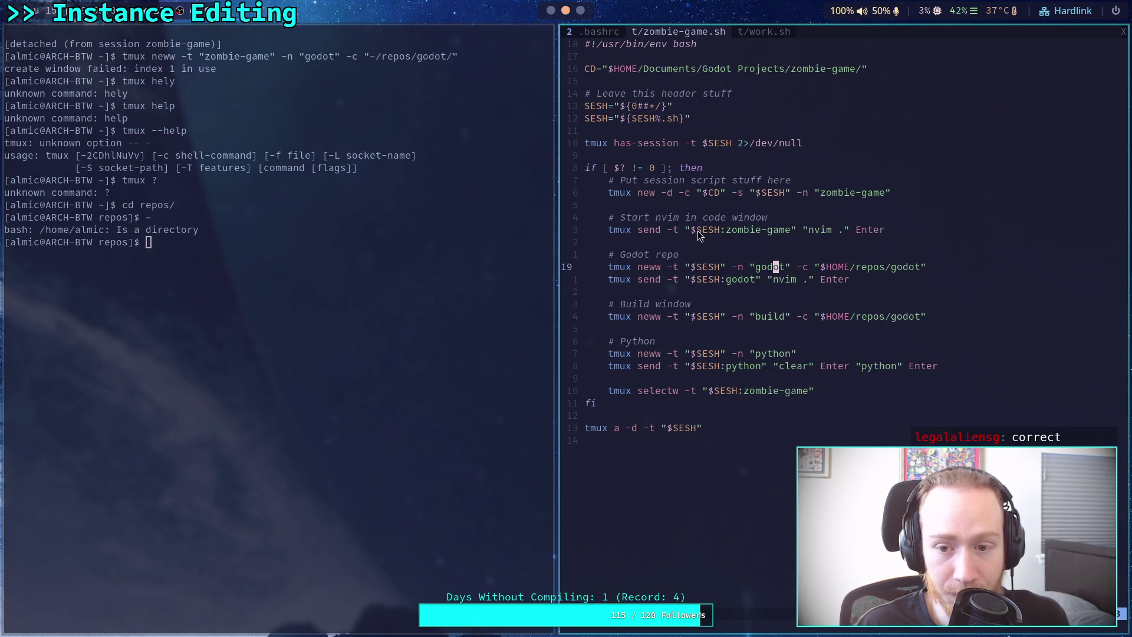
drag(694, 230, 765, 232)
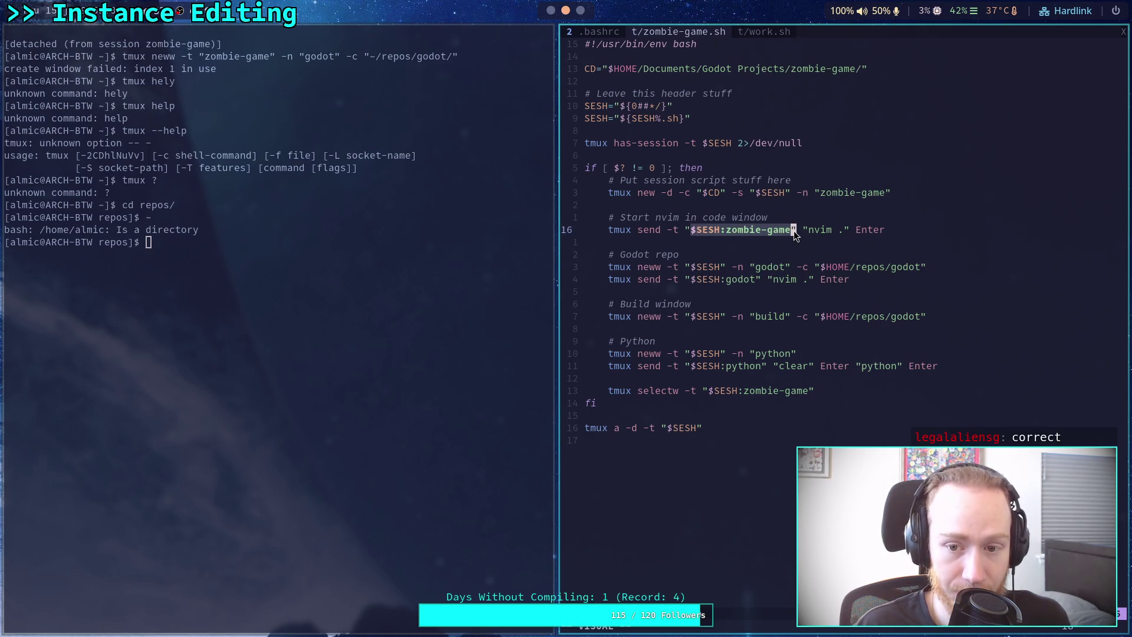
double_click(699, 271)
key(a)
key(quotedbl)
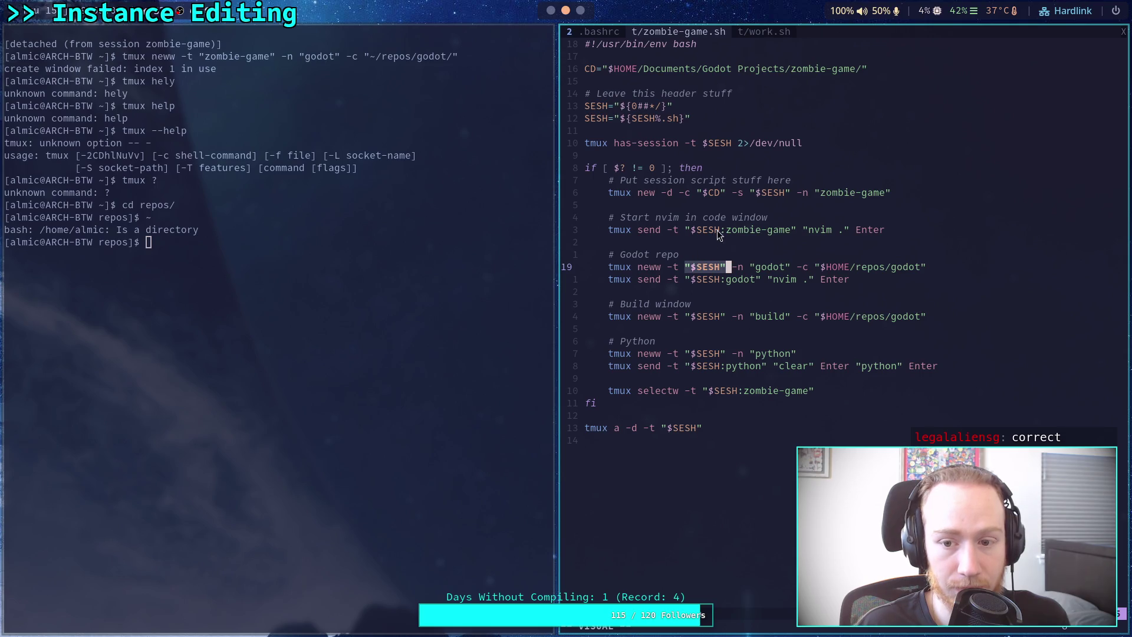
Select the zombie-game target on line 16, then switch to the tmux man page.
drag(716, 230, 797, 231)
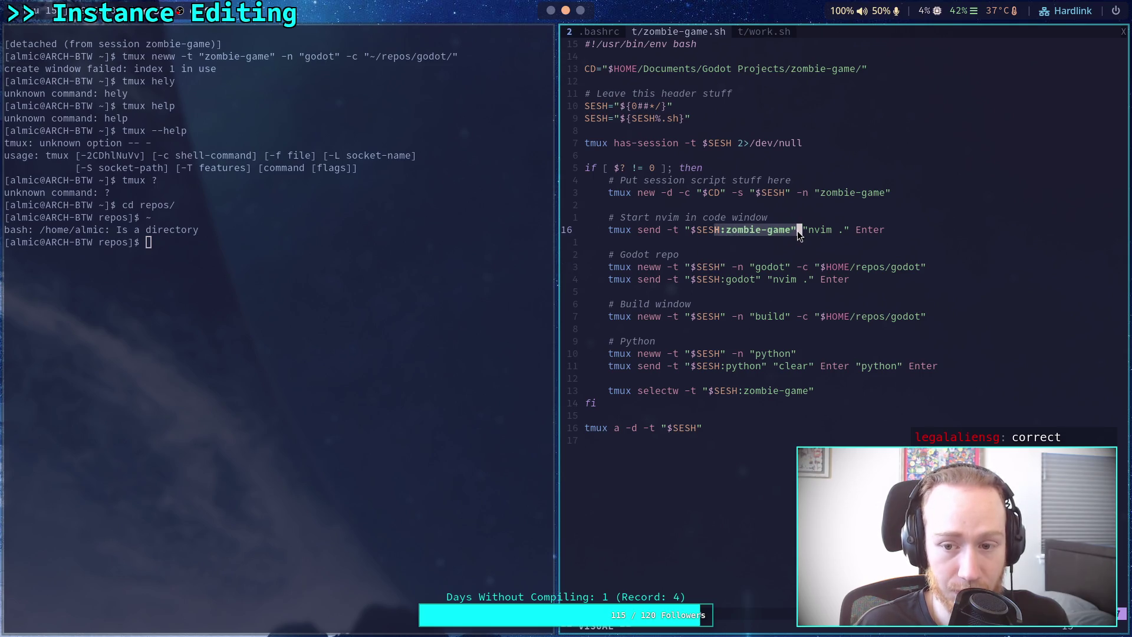
click(723, 267)
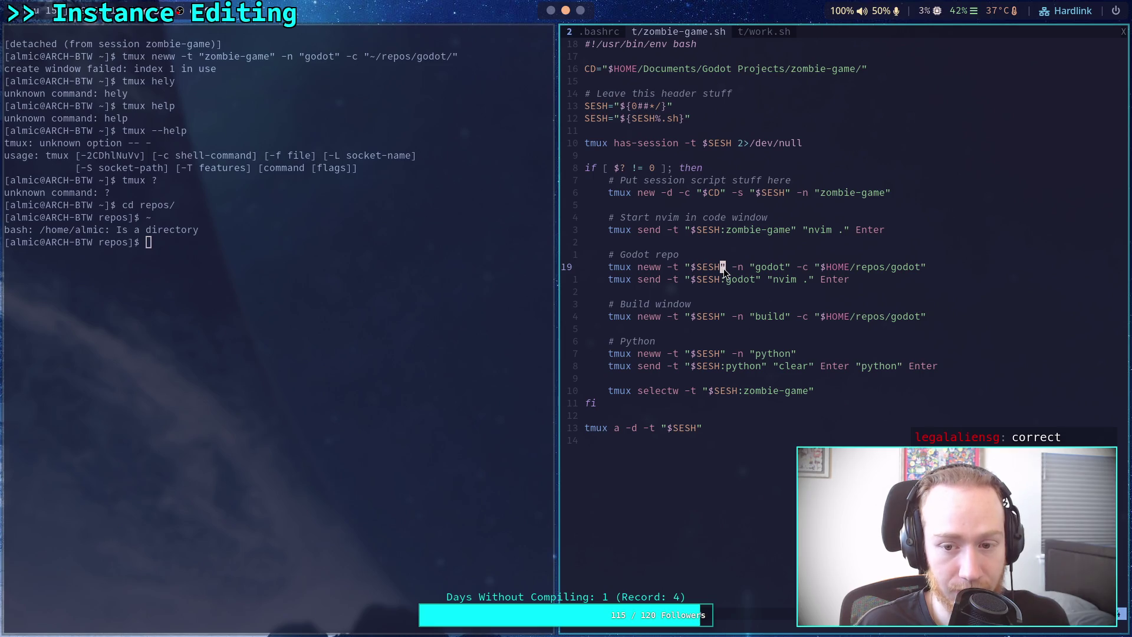
key(super+2)
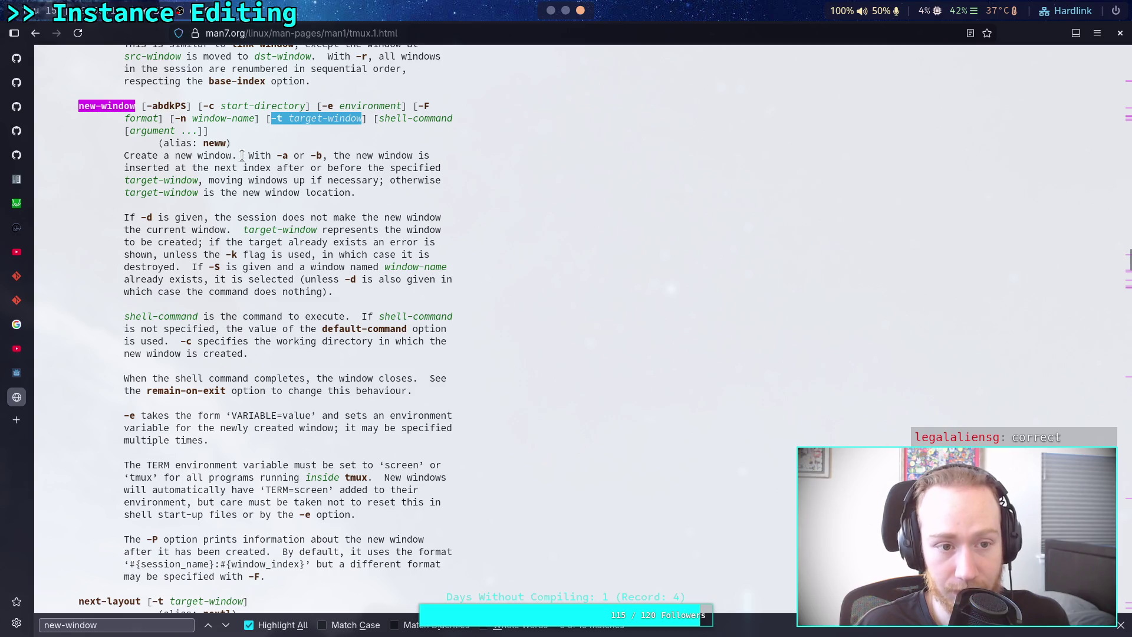
Read the new-window options near -t target-window, then return to the terminal workspace.
click(150, 108)
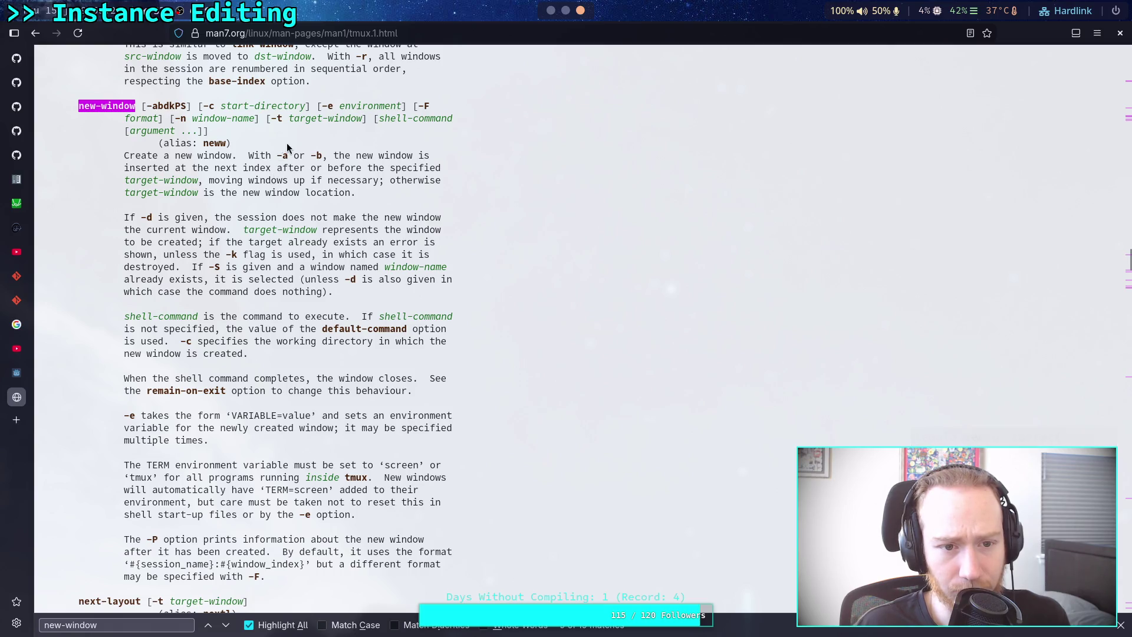
drag(275, 118, 306, 121)
click(345, 130)
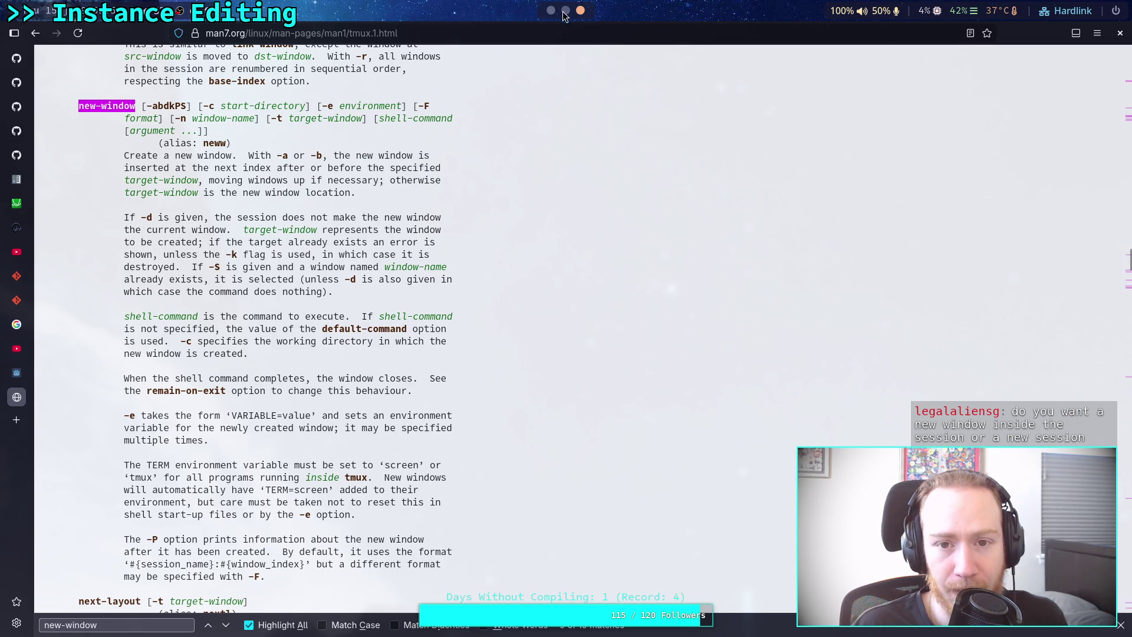
key(super+2)
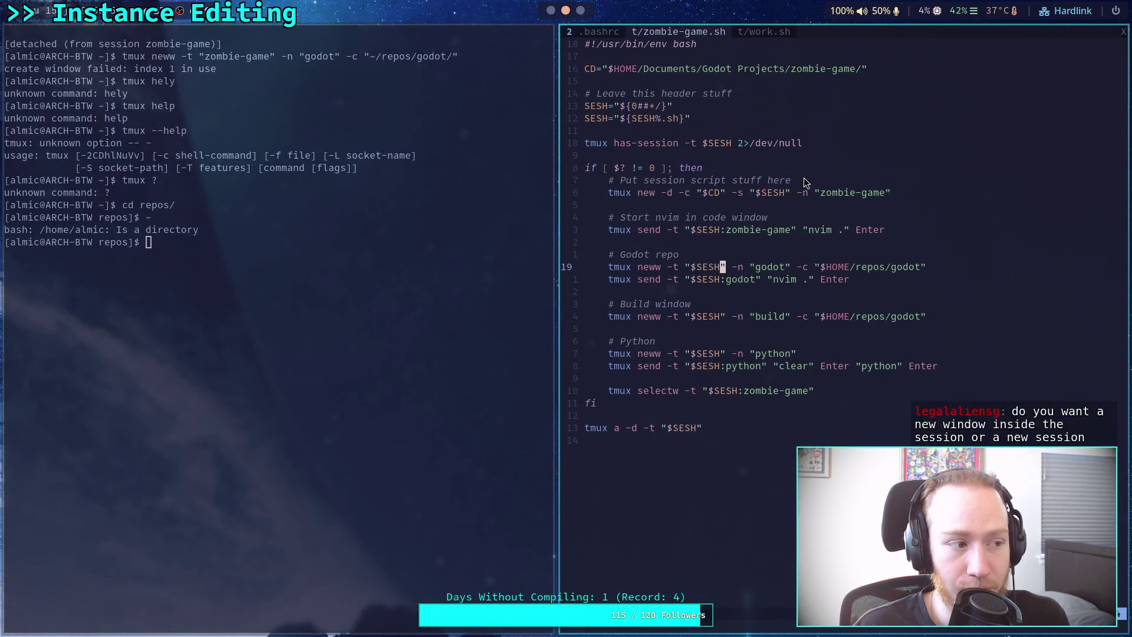
drag(607, 194, 919, 194)
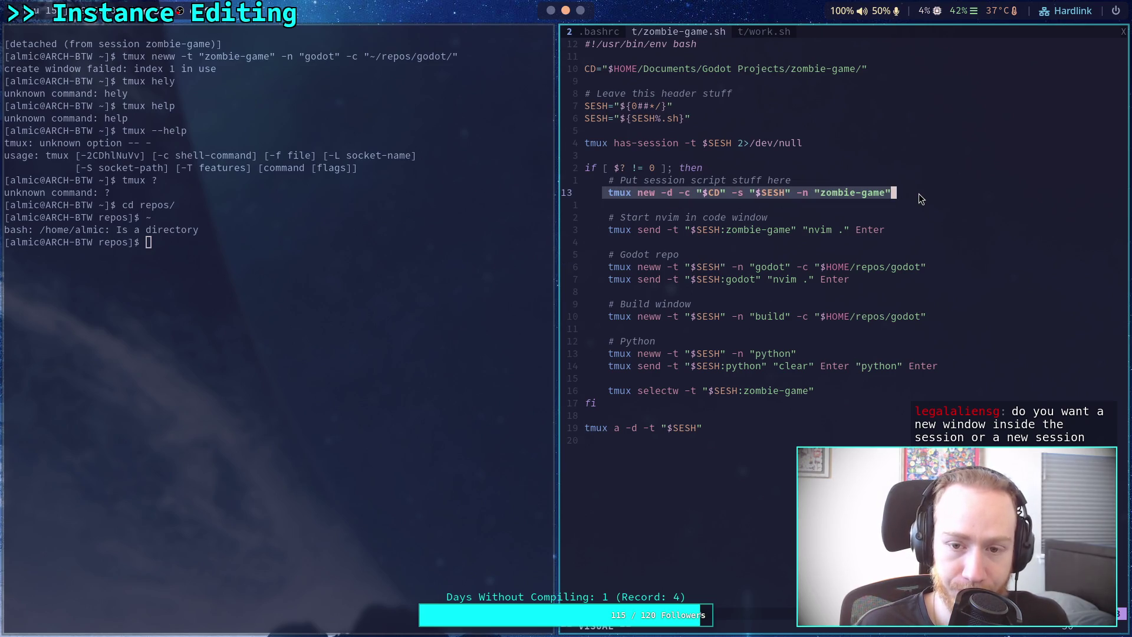
drag(820, 193, 864, 193)
drag(610, 230, 715, 228)
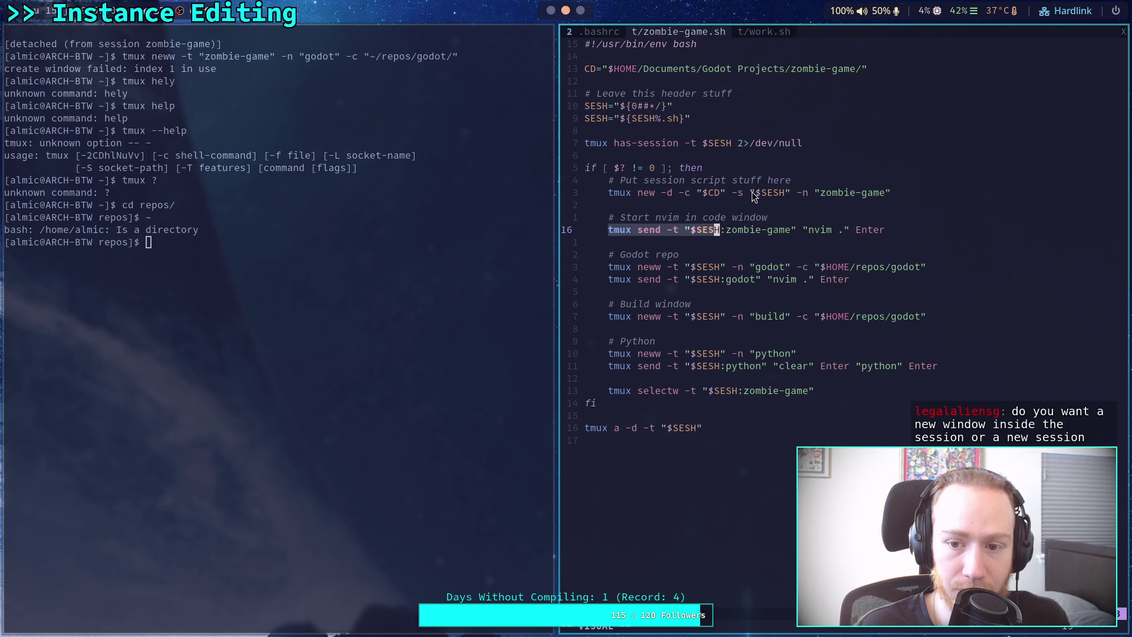
drag(752, 192, 787, 193)
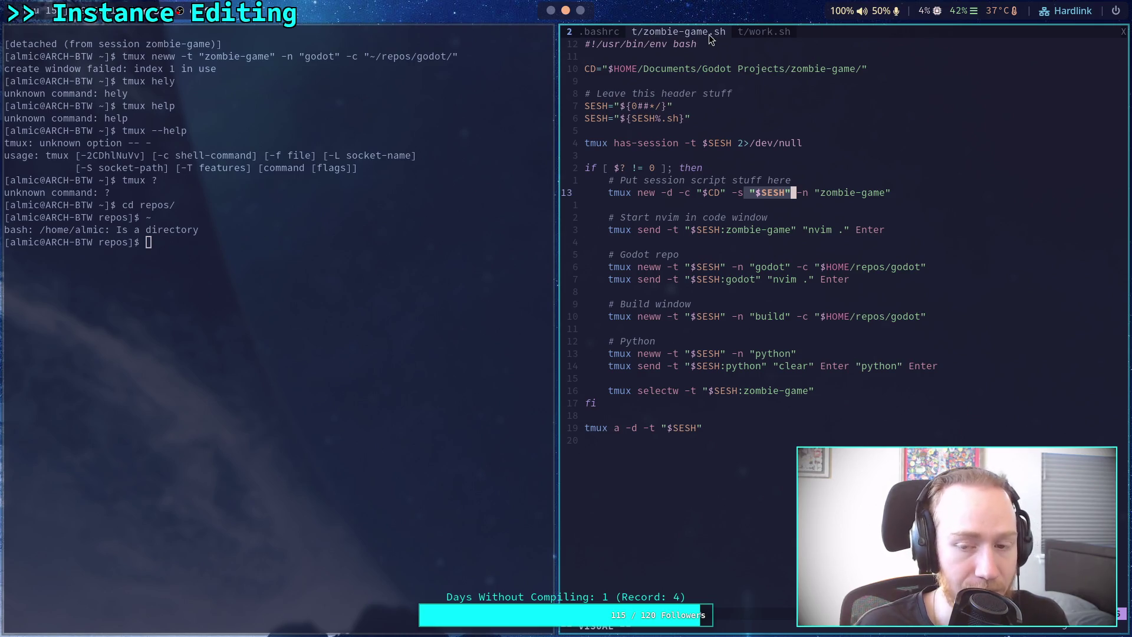
drag(744, 192, 893, 194)
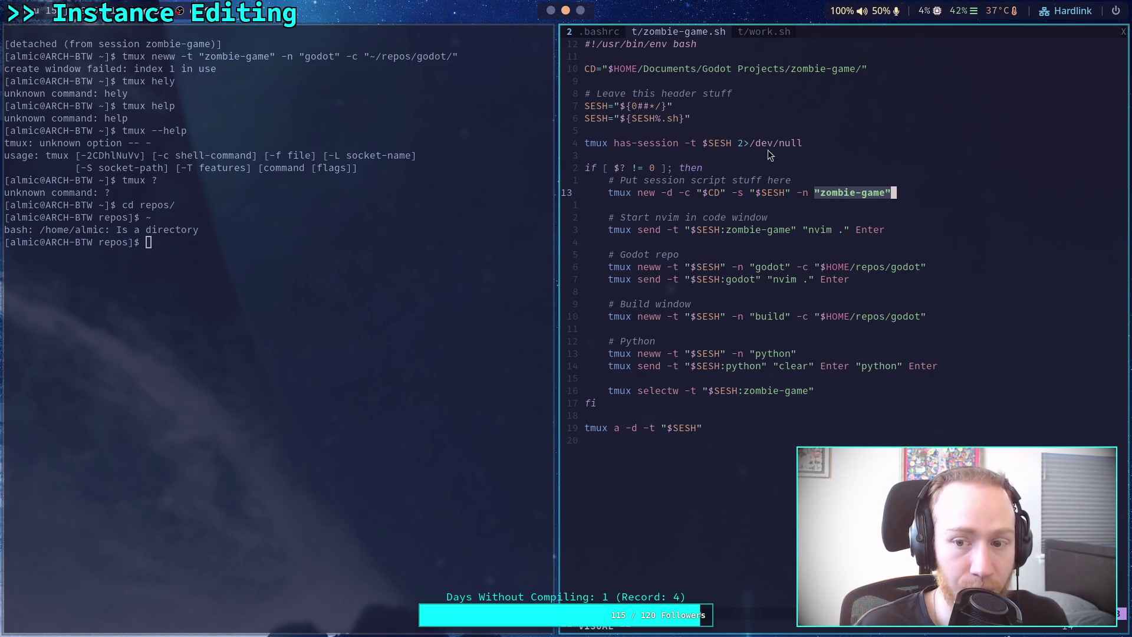
click(662, 239)
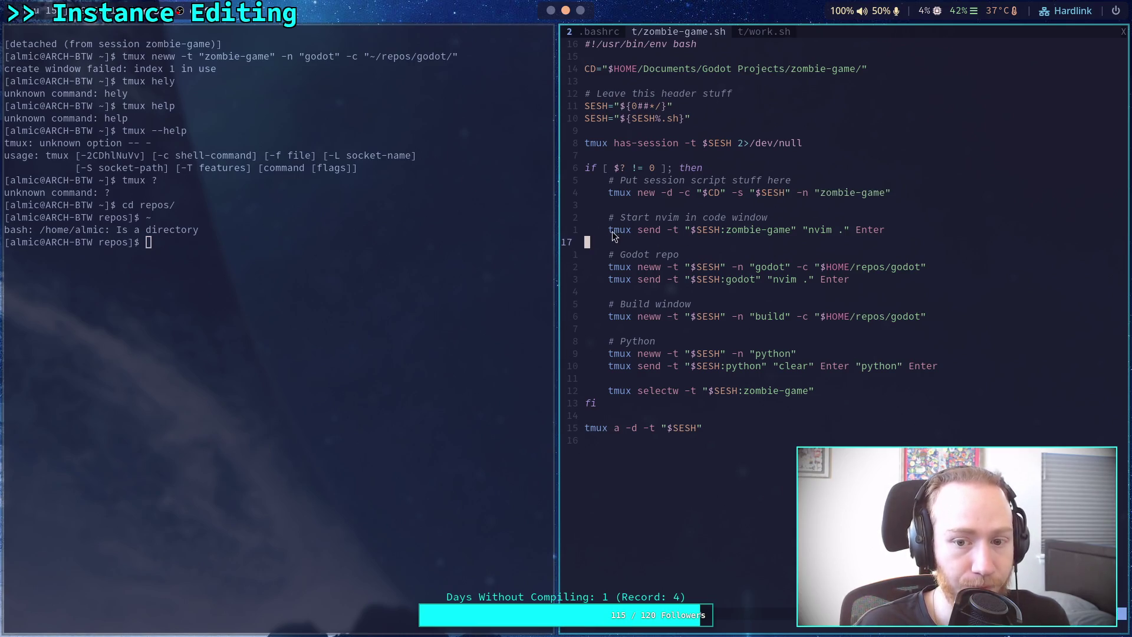
drag(610, 232, 810, 231)
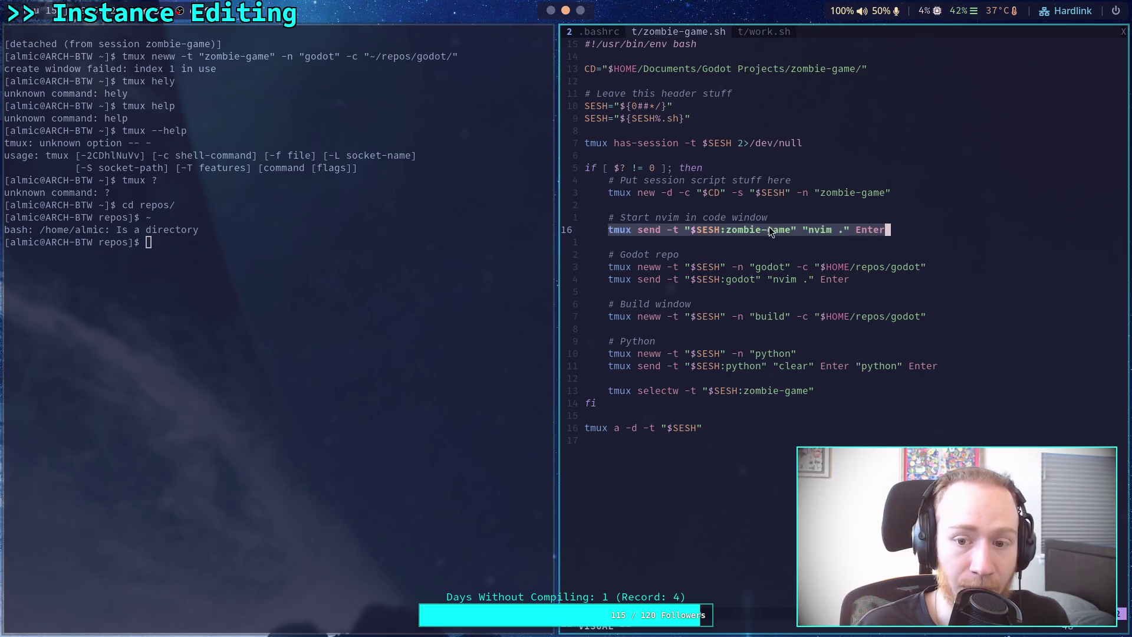
click(721, 230)
click(800, 231)
click(611, 267)
drag(610, 266, 919, 269)
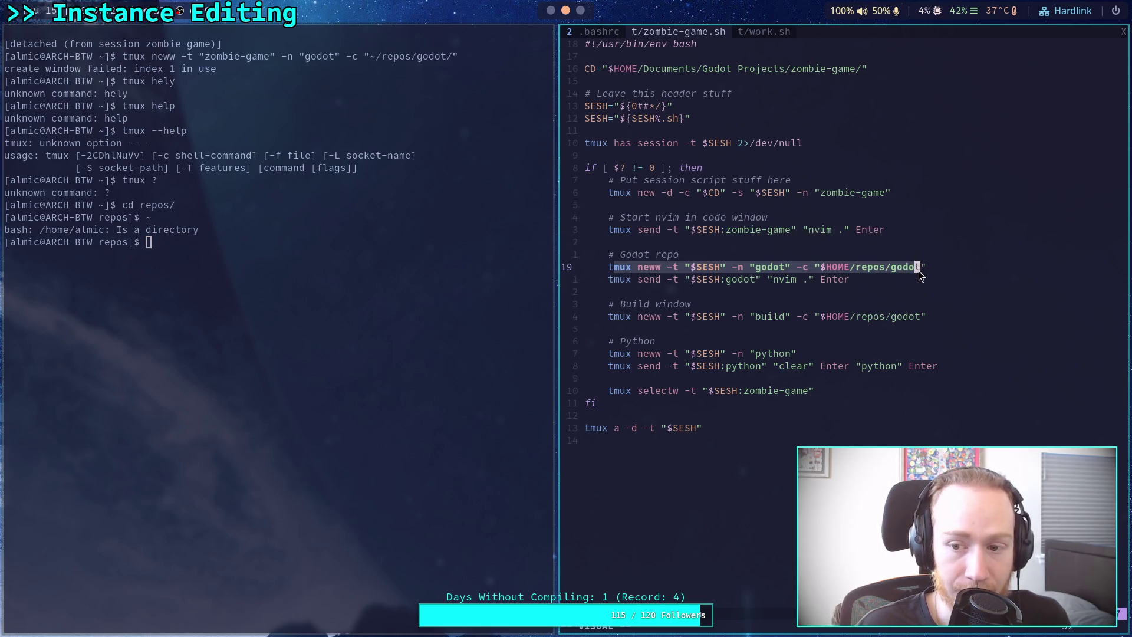
Select the -n godot name, directory and -t $SESH target on line 19.
click(691, 269)
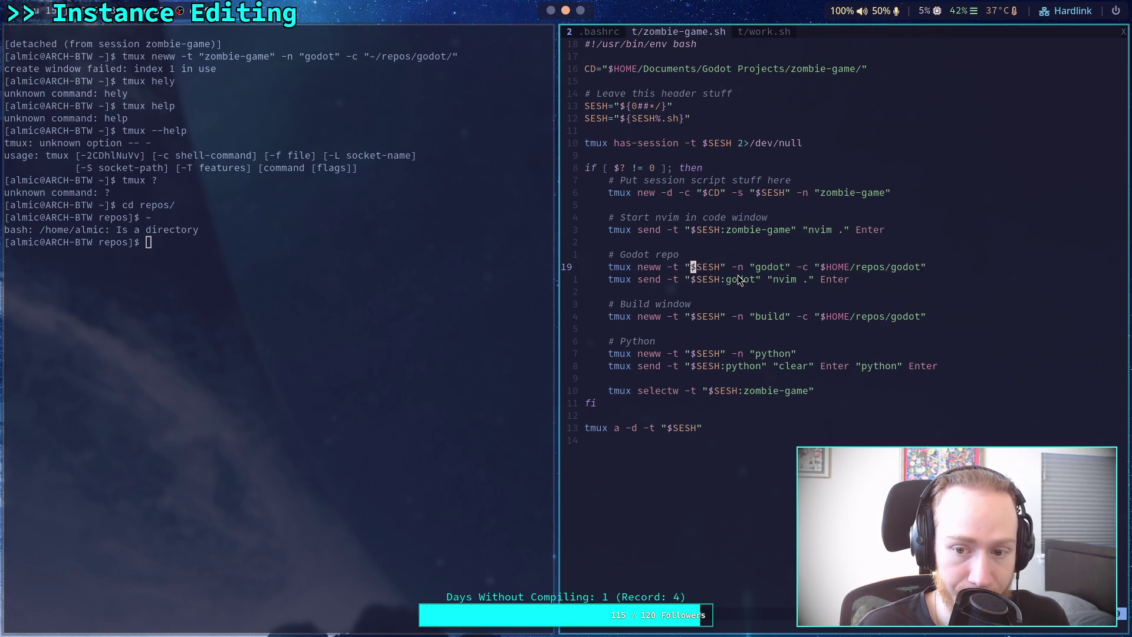
mouse_move(735, 271)
mouse_down()
mouse_move(787, 260)
mouse_move(893, 270)
mouse_up()
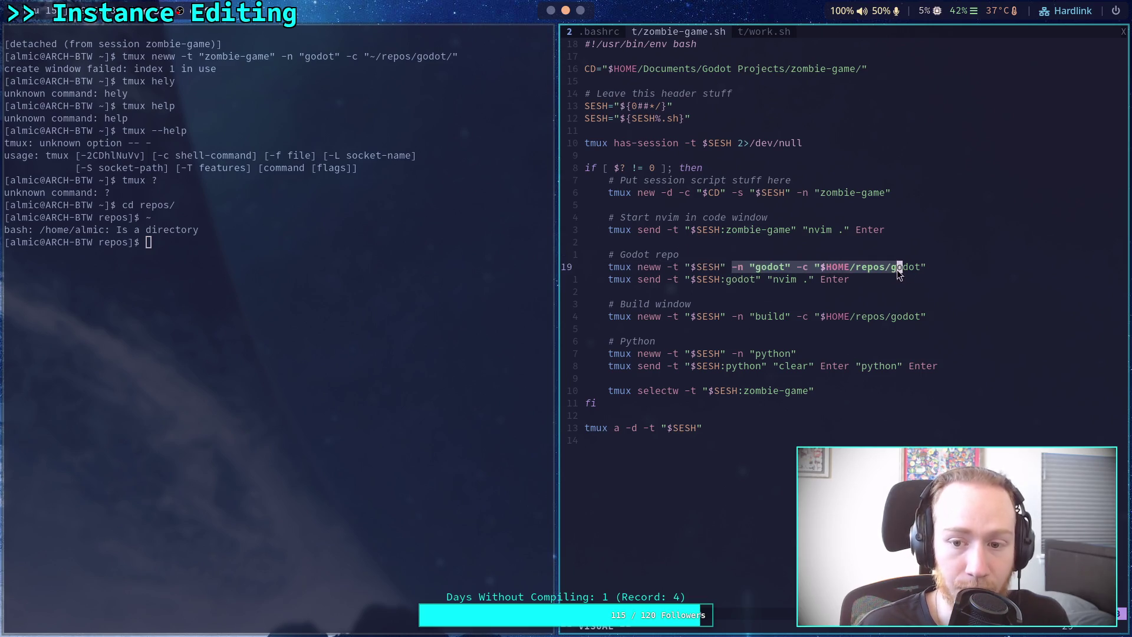
click(805, 268)
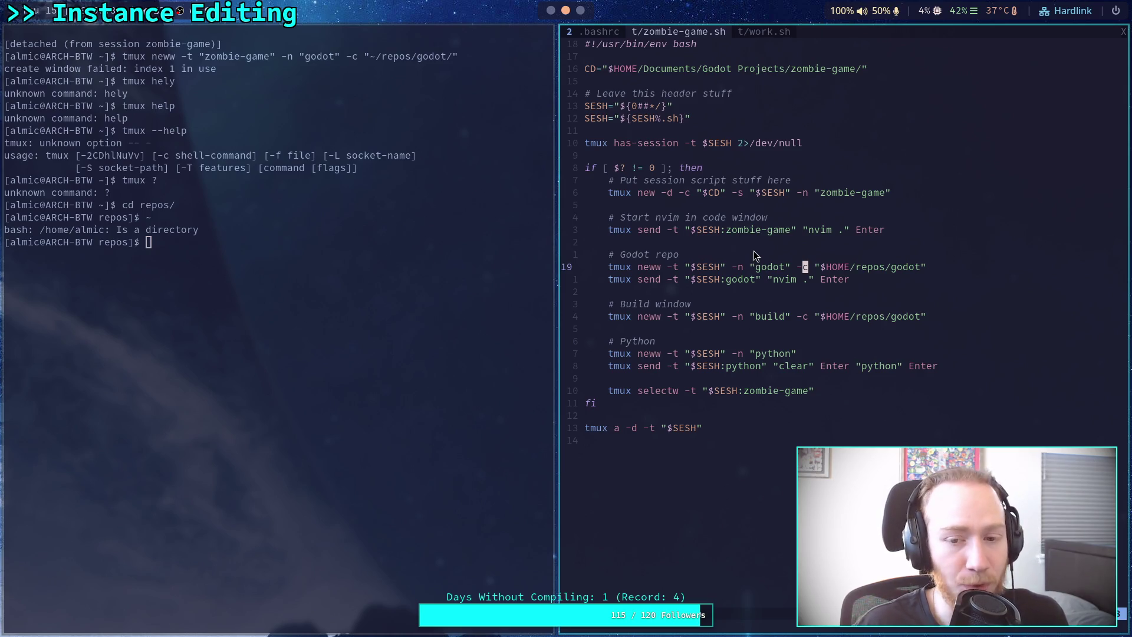
drag(669, 270, 742, 268)
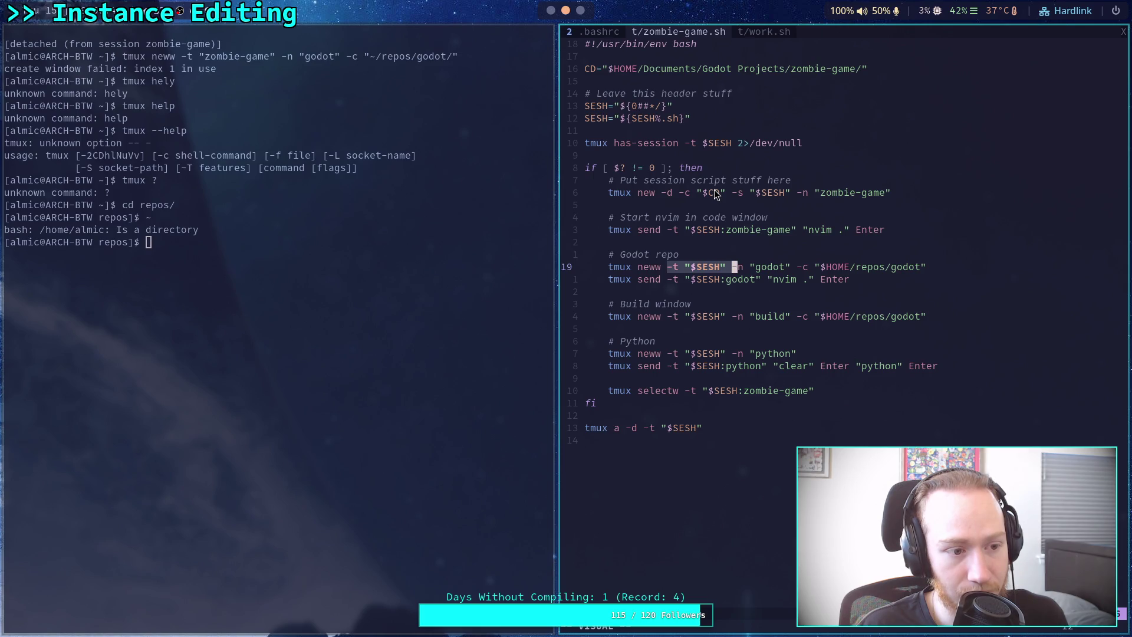
double_click(702, 272)
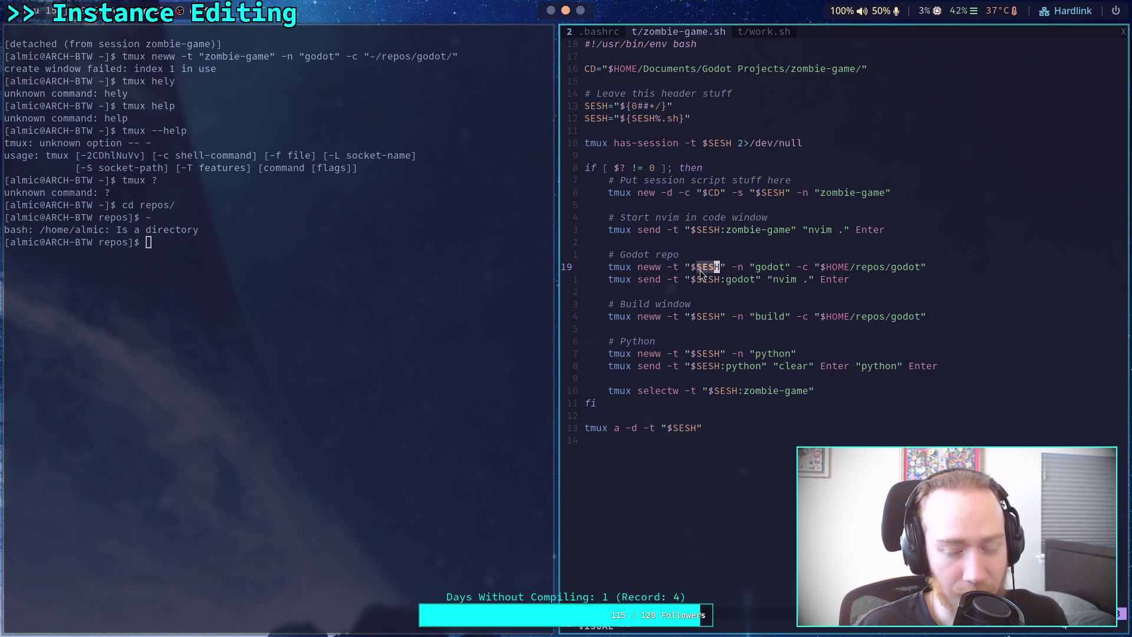
Highlight the terminal's 'index 1 in use' error and switch to the tmux man page.
drag(200, 57, 277, 56)
mouse_move(136, 70)
mouse_down()
mouse_move(217, 59)
mouse_move(224, 69)
mouse_up()
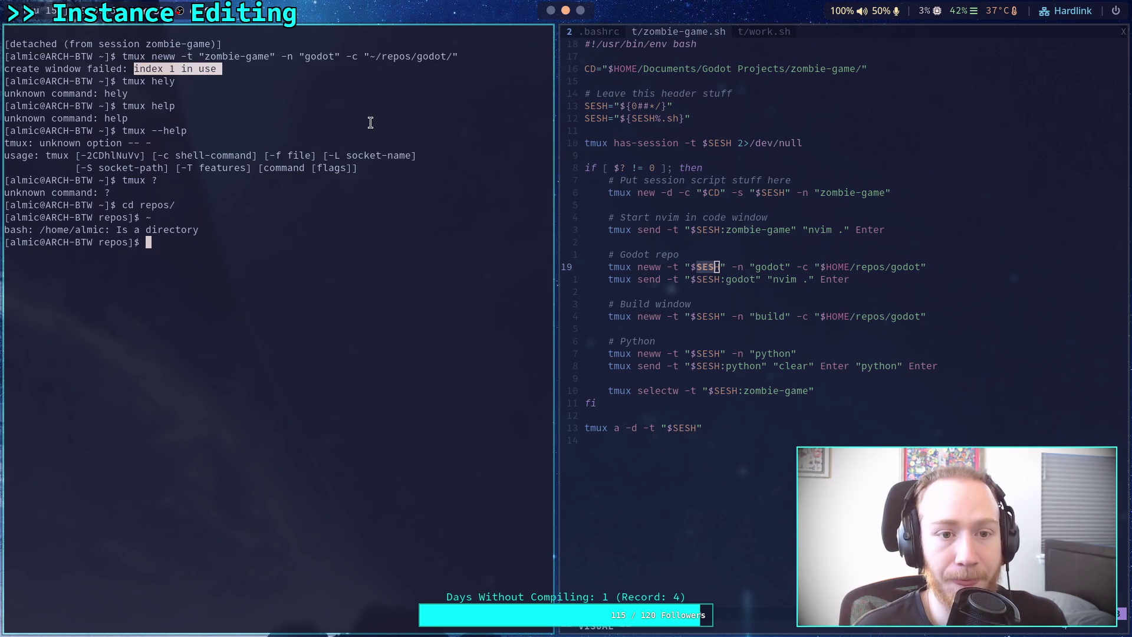
click(580, 11)
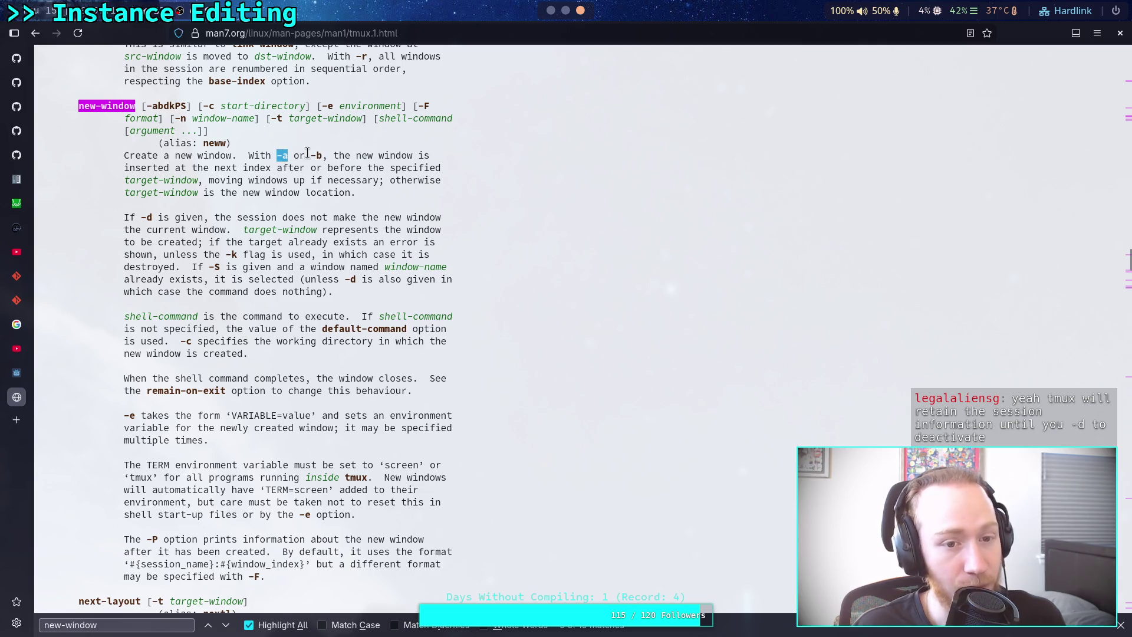
Highlight -a in the new-window description, then pass Godot and return to the terminal.
drag(265, 154, 300, 155)
click(550, 11)
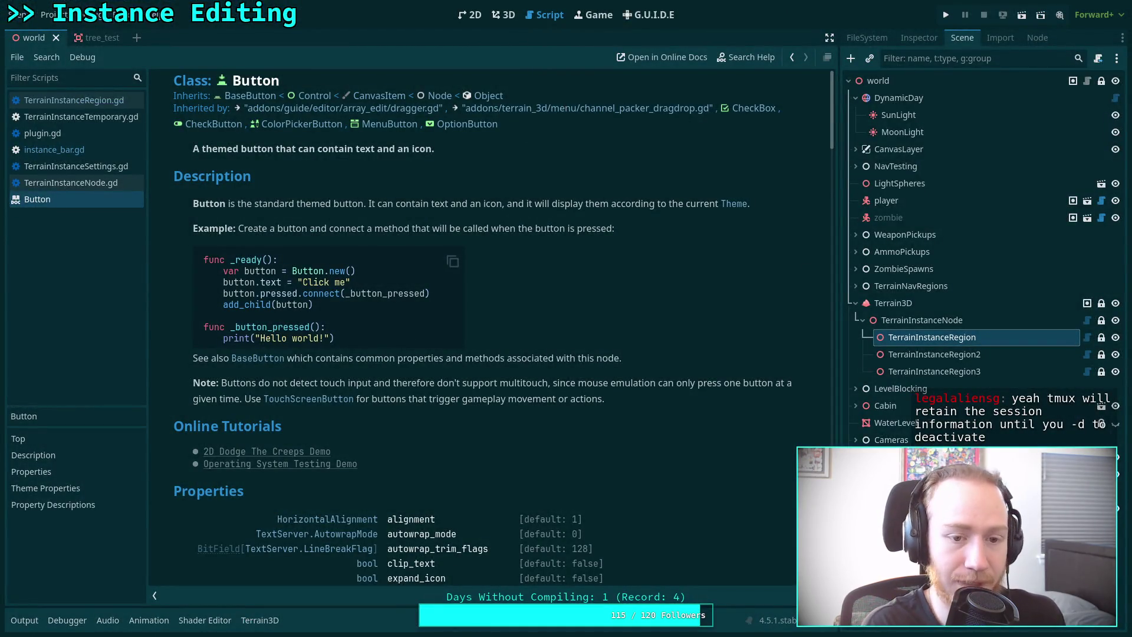
key(super+2)
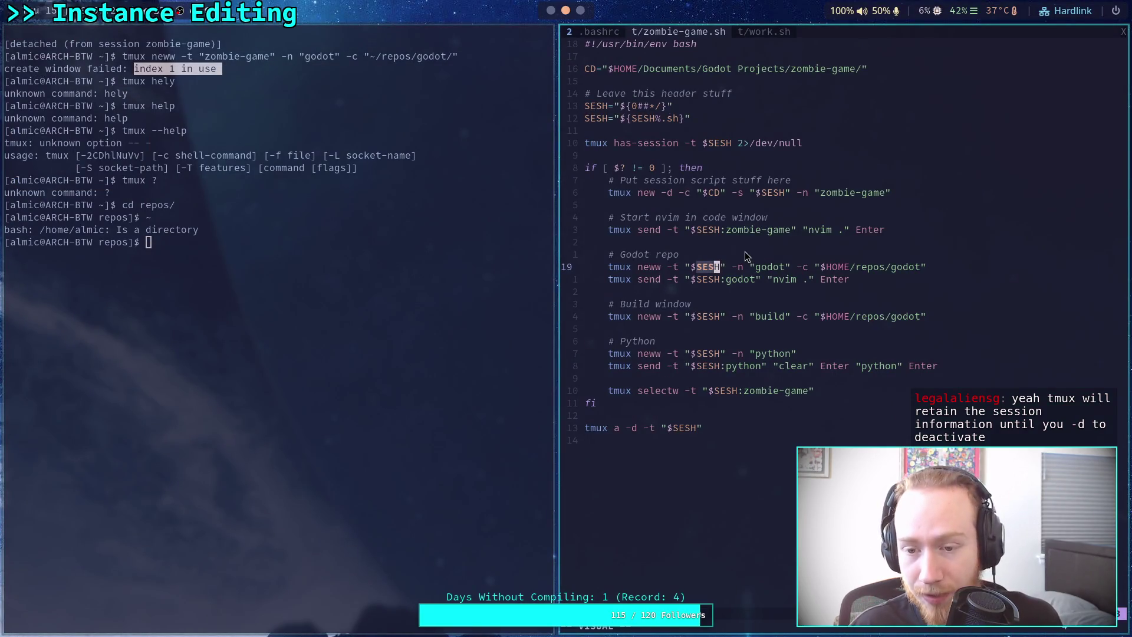
Add the -a flag after $SESH on the build window's neww line.
key(l)
key(l)
key(Escape)
text(a-a)
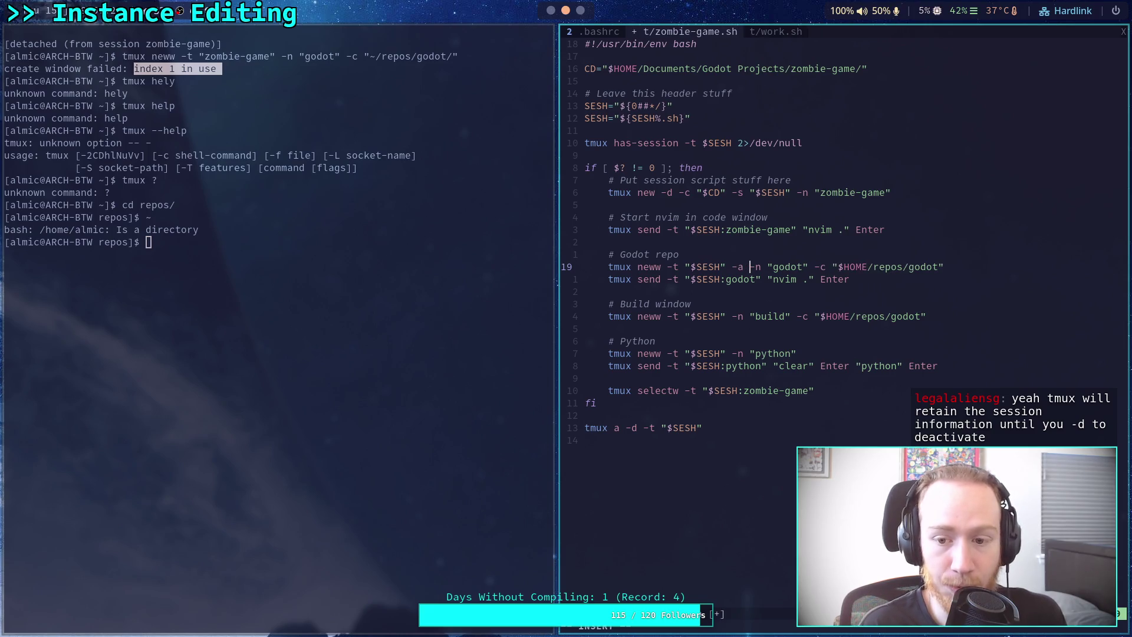
click(734, 317)
text(-a)
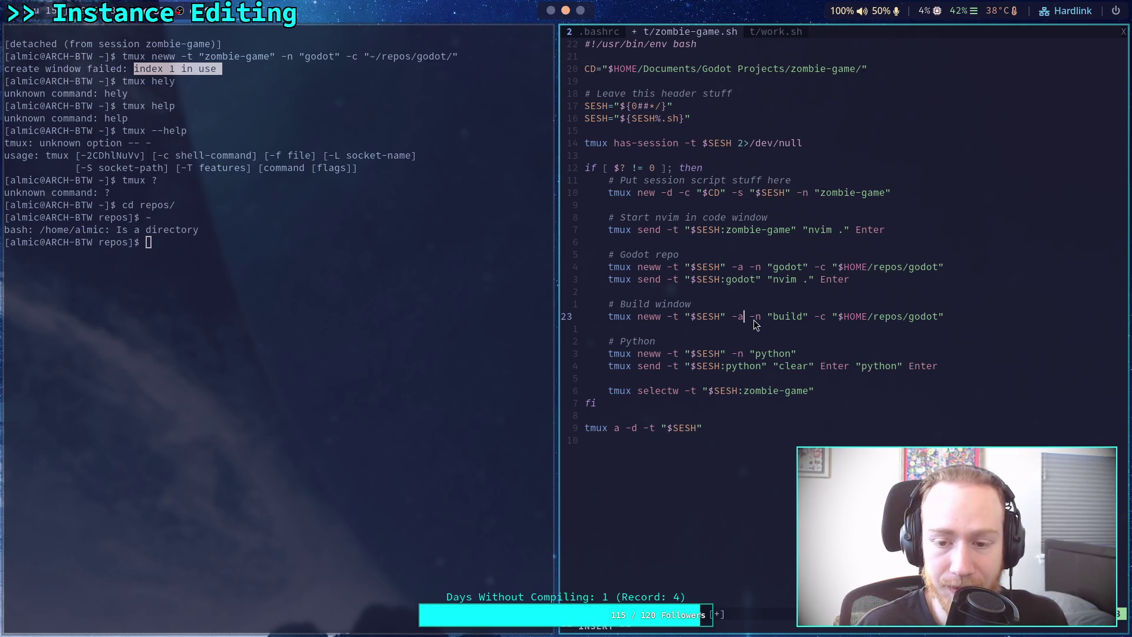
Add -a and the $SESH:build target to the python window's neww line.
click(728, 354)
text(sa)
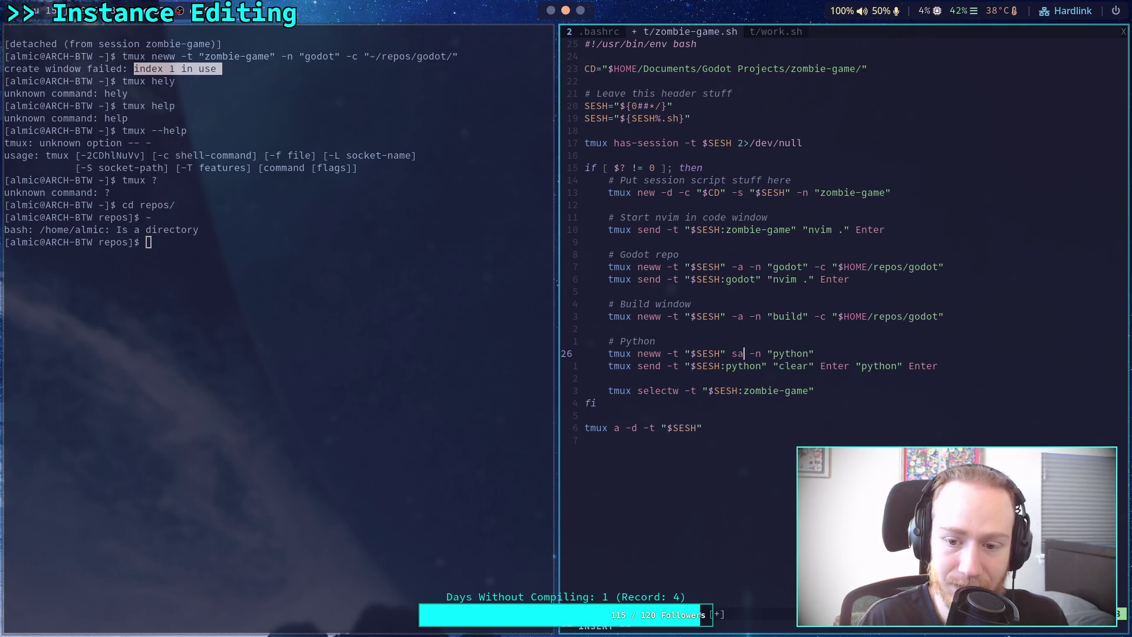
key(BackSpace)
text(-a)
click(730, 356)
text(:build)
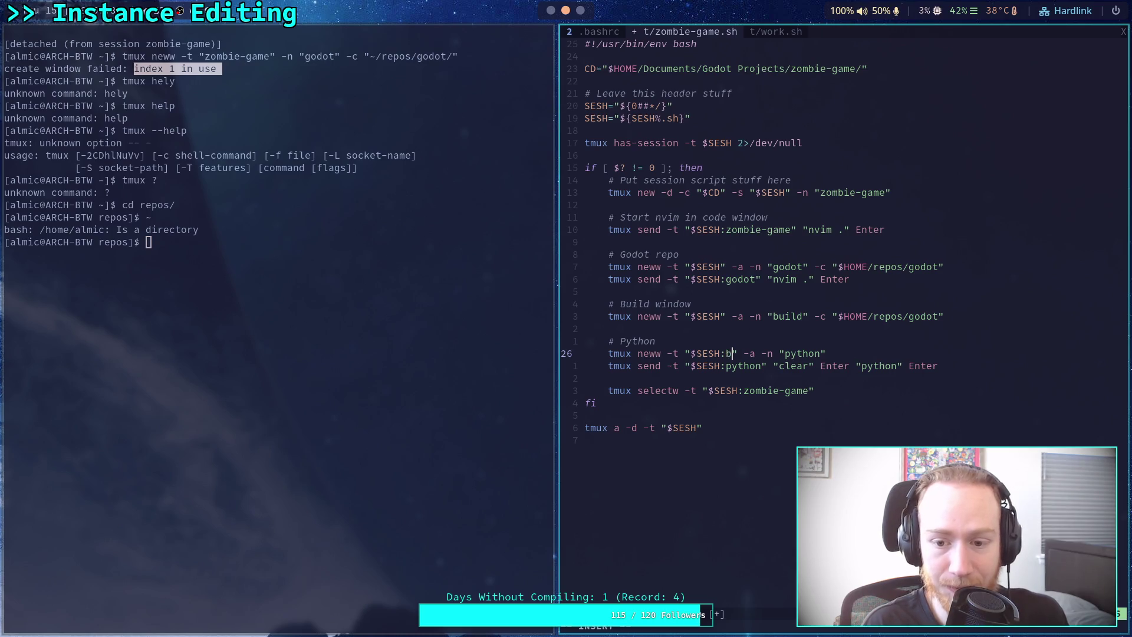
Point the build window at $SESH:godot and save zombie-game.sh with :w.
click(722, 268)
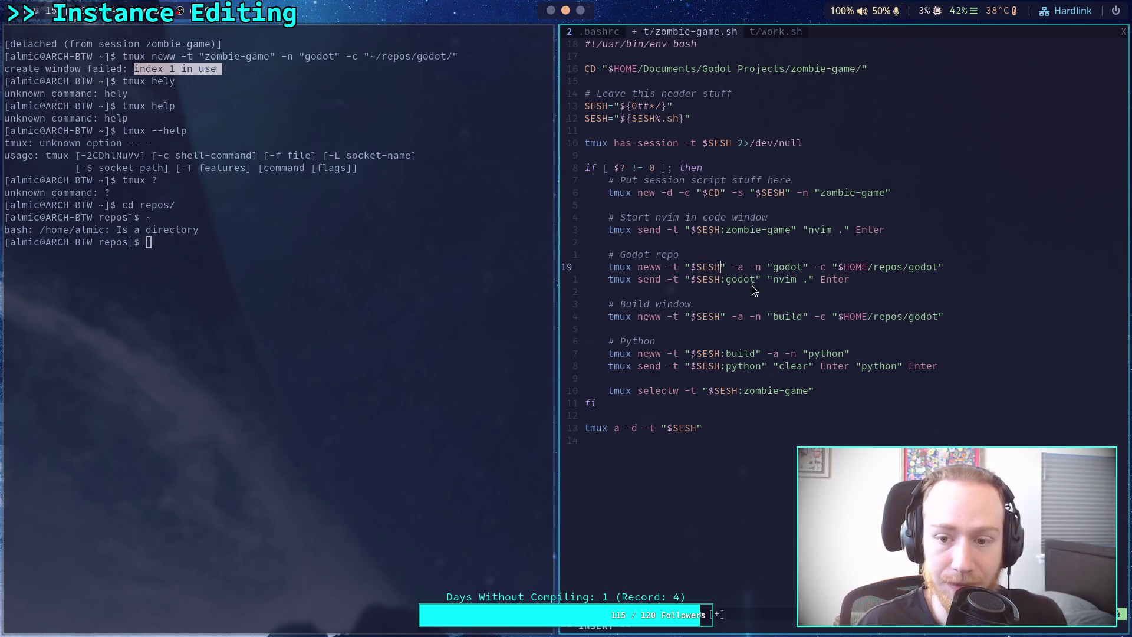
click(723, 317)
text(:)
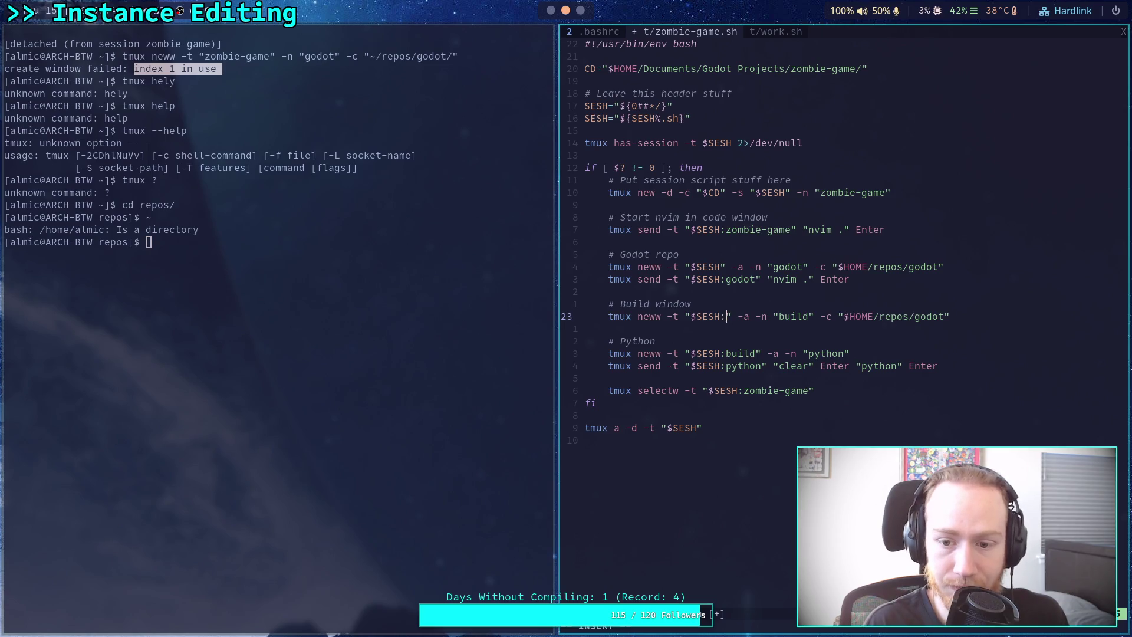
text(godot)
key(Escape)
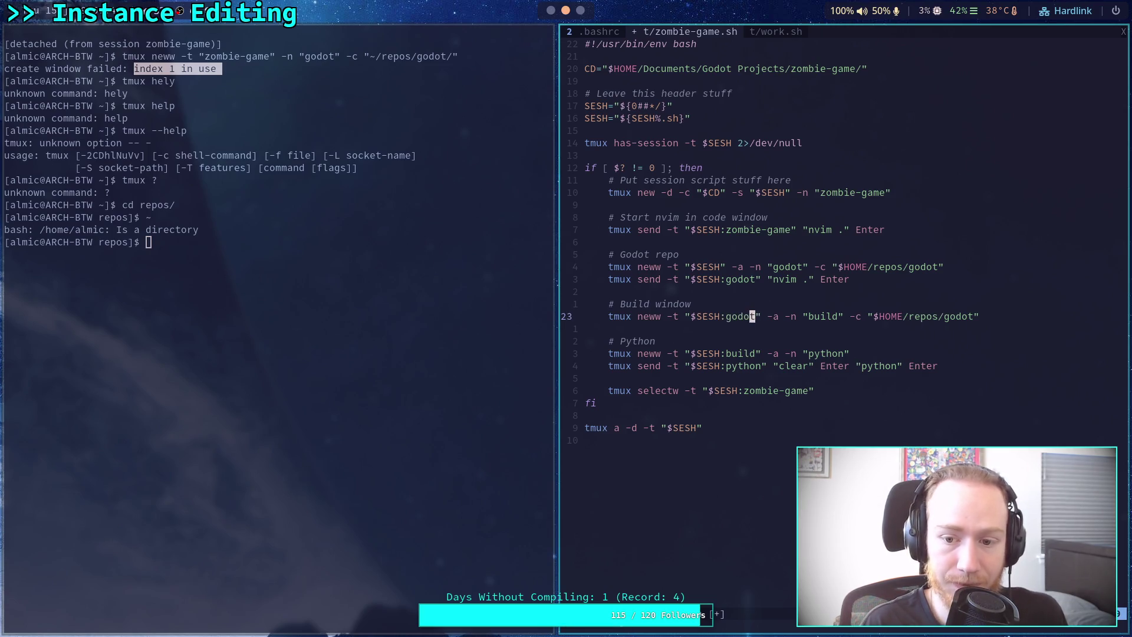
text(:w)
key(Return)
key(super+h)
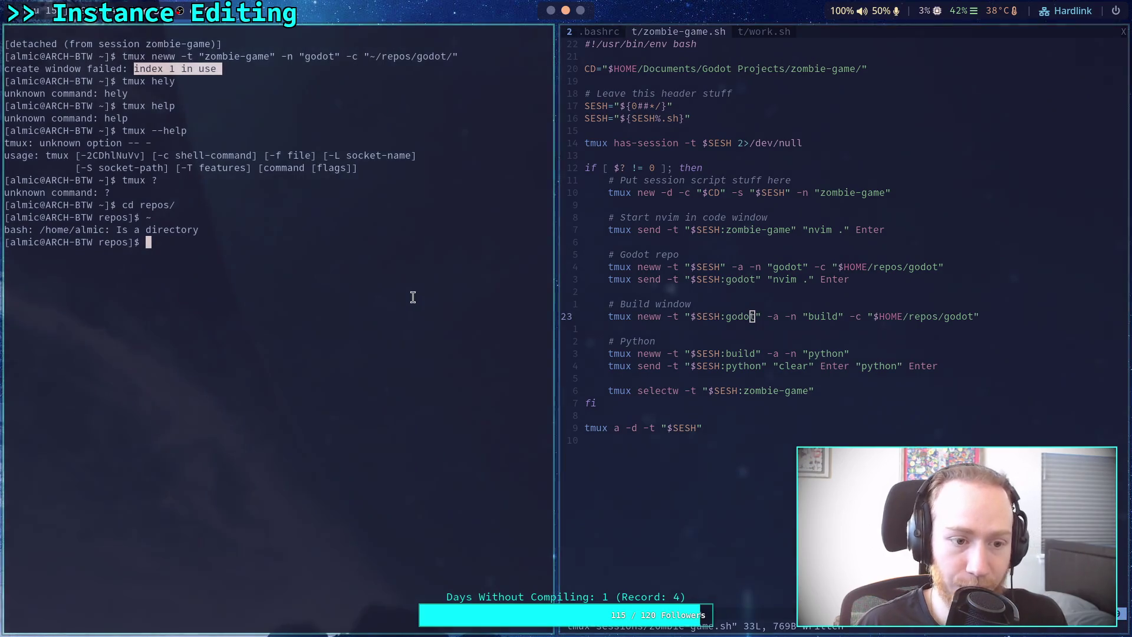
Run tmux kill-session with zombie-game as its argument.
text(tmuxkill-su)
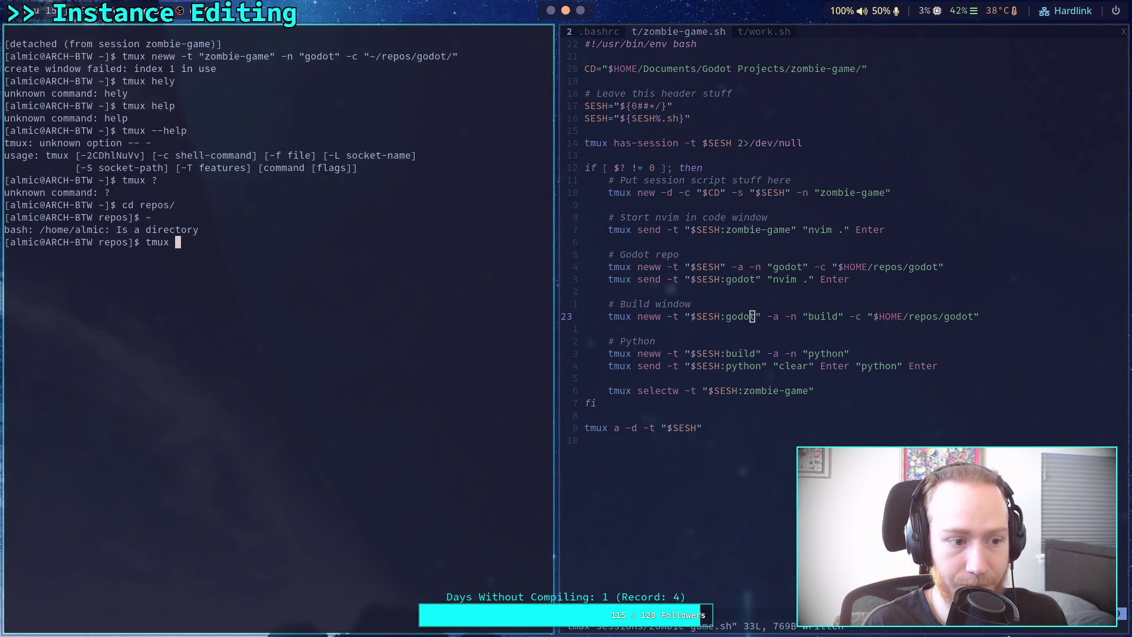
key(BackSpace)
text(ess)
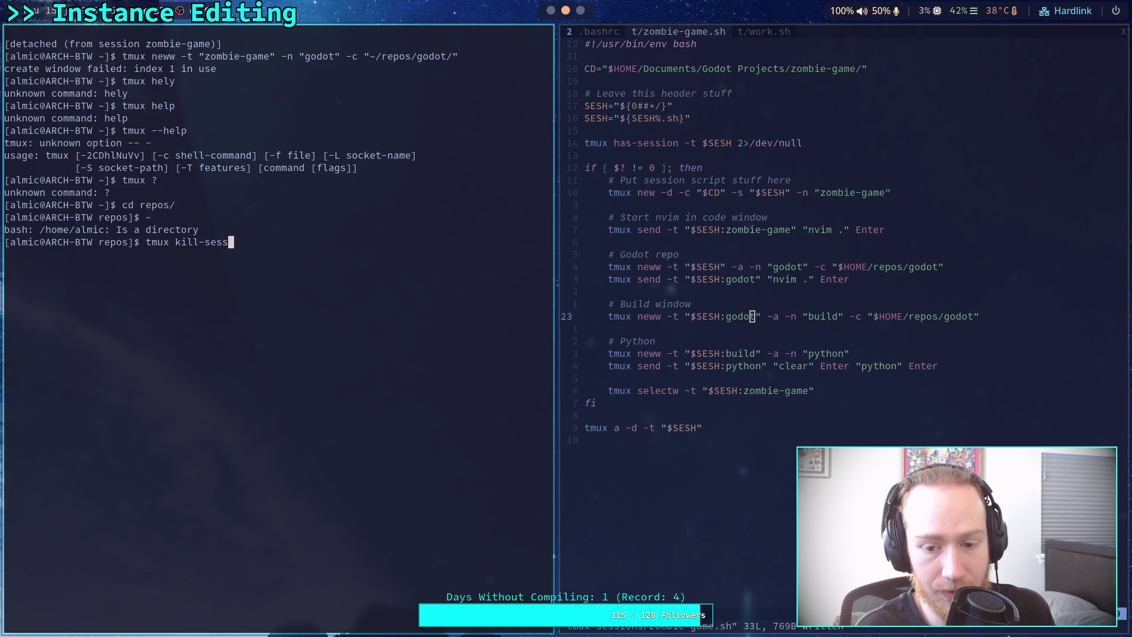
click(622, 430)
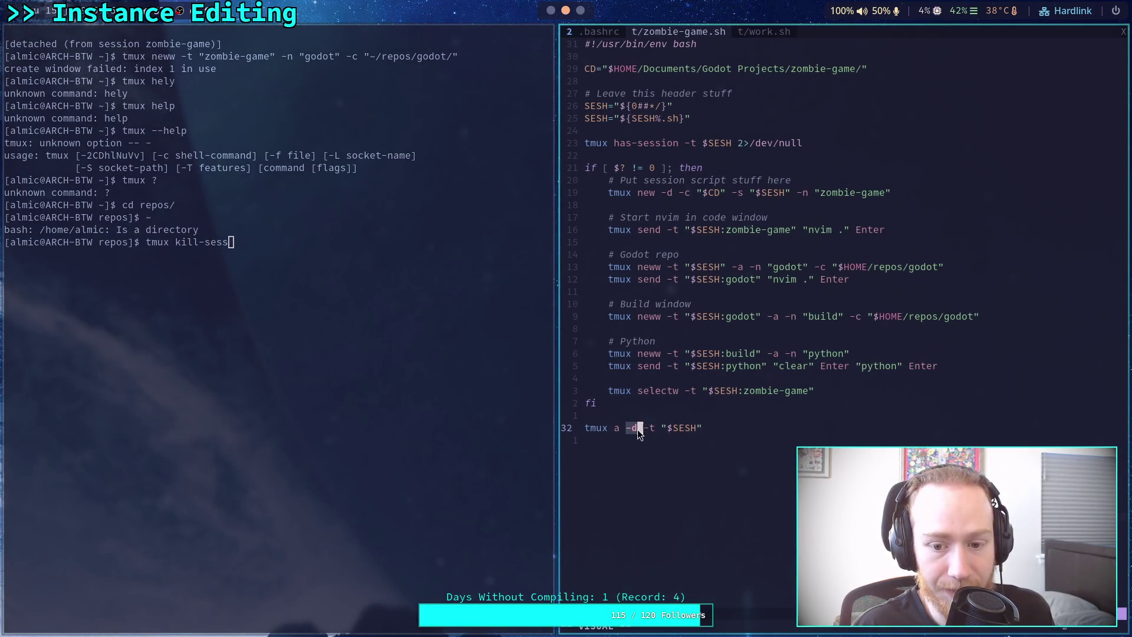
drag(656, 179, 670, 193)
drag(627, 428, 641, 428)
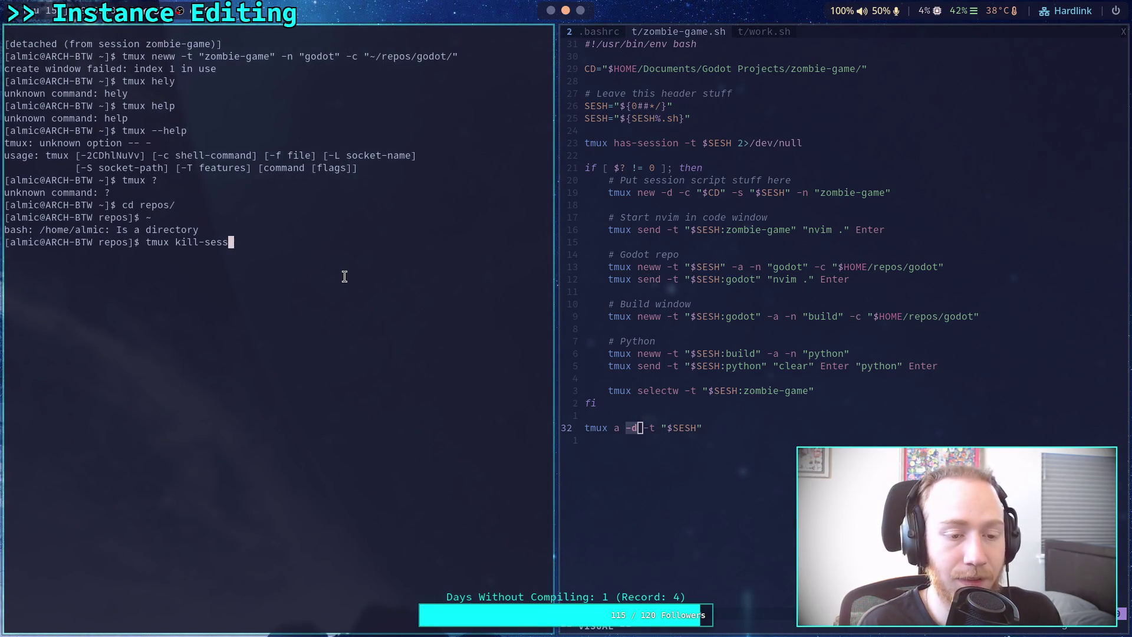
text(ios)
key(BackSpace)
text(n zombie-game)
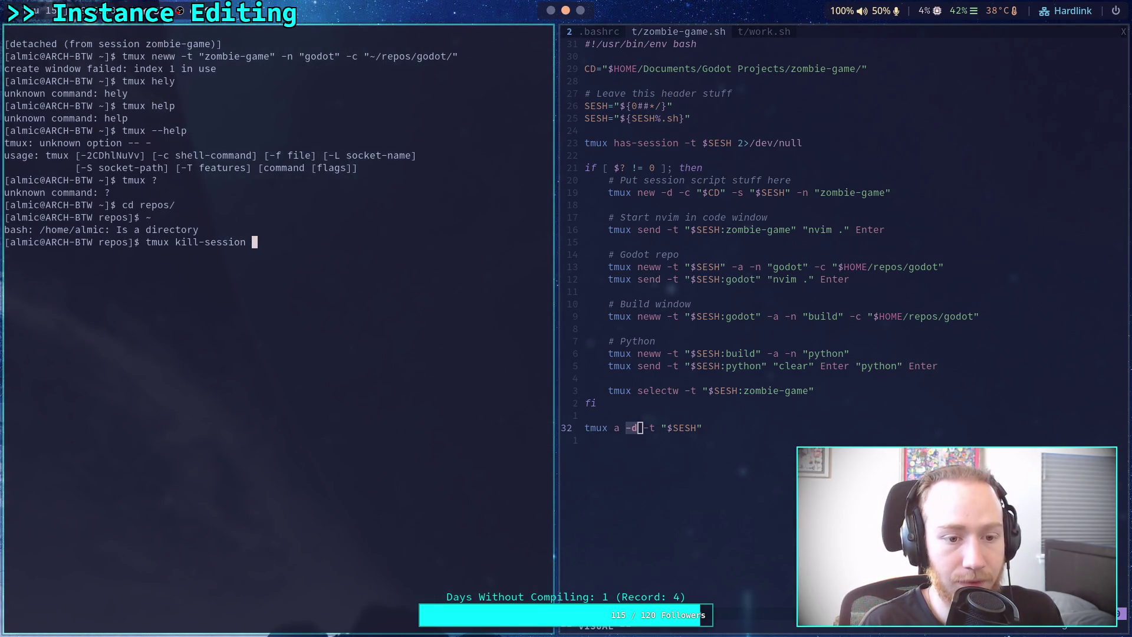
key(Return)
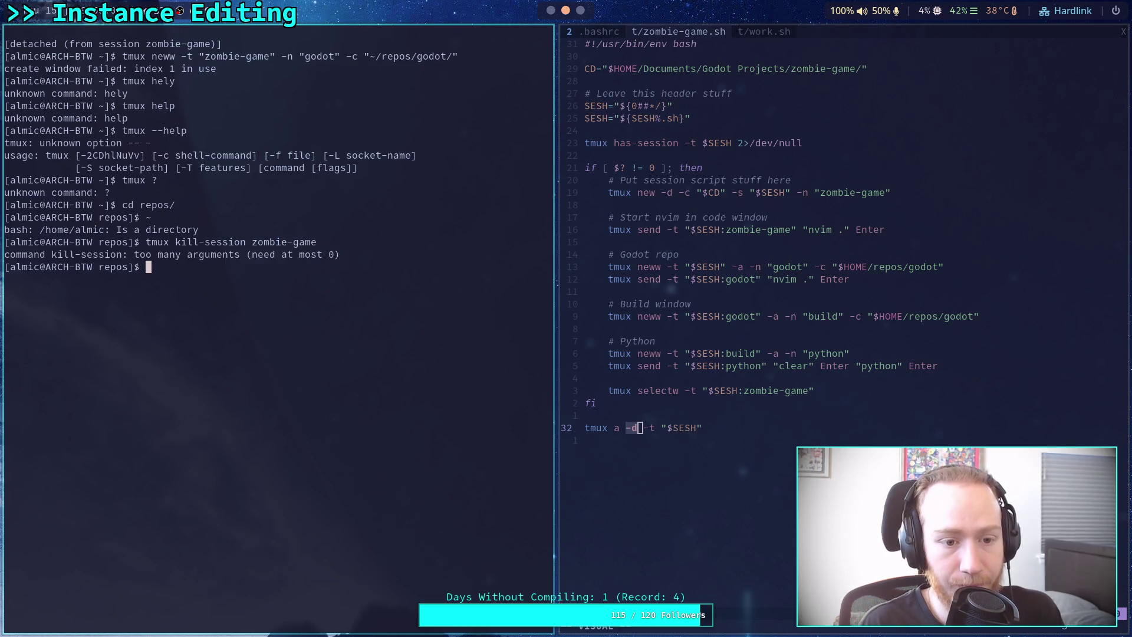
Retry the kill-session command with an -i flag added.
key(Up)
key(alt+b)
key(alt+b)
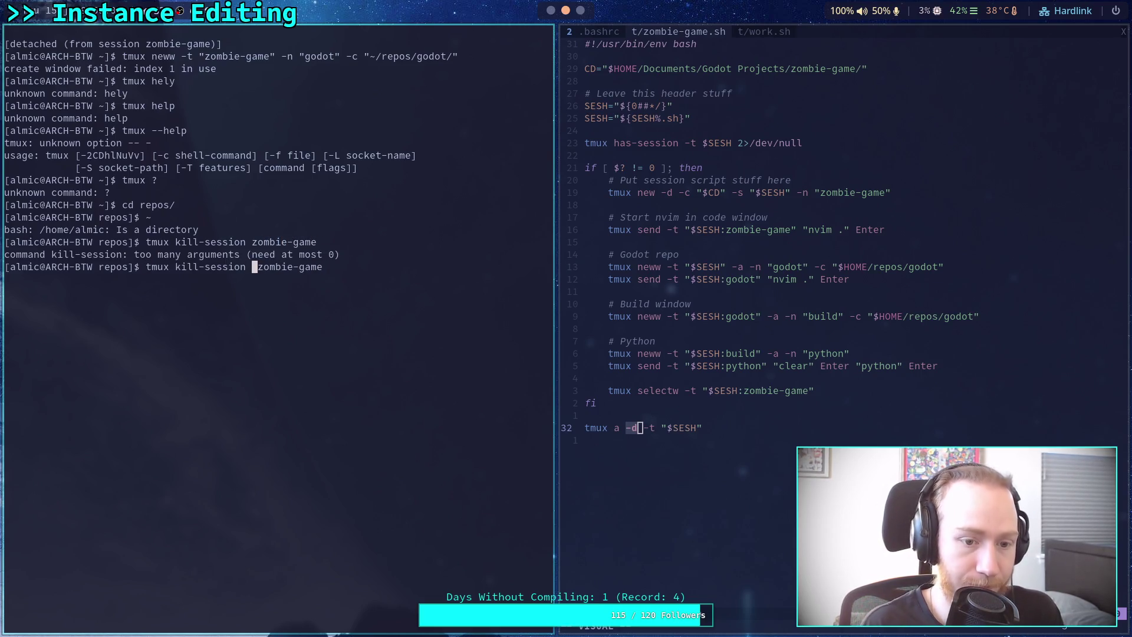
text(-i)
key(Return)
Correct it to tmux kill-session -t zombie-game, then enter code zombie-game.
key(Up)
key(alt+b)
key(alt+b)
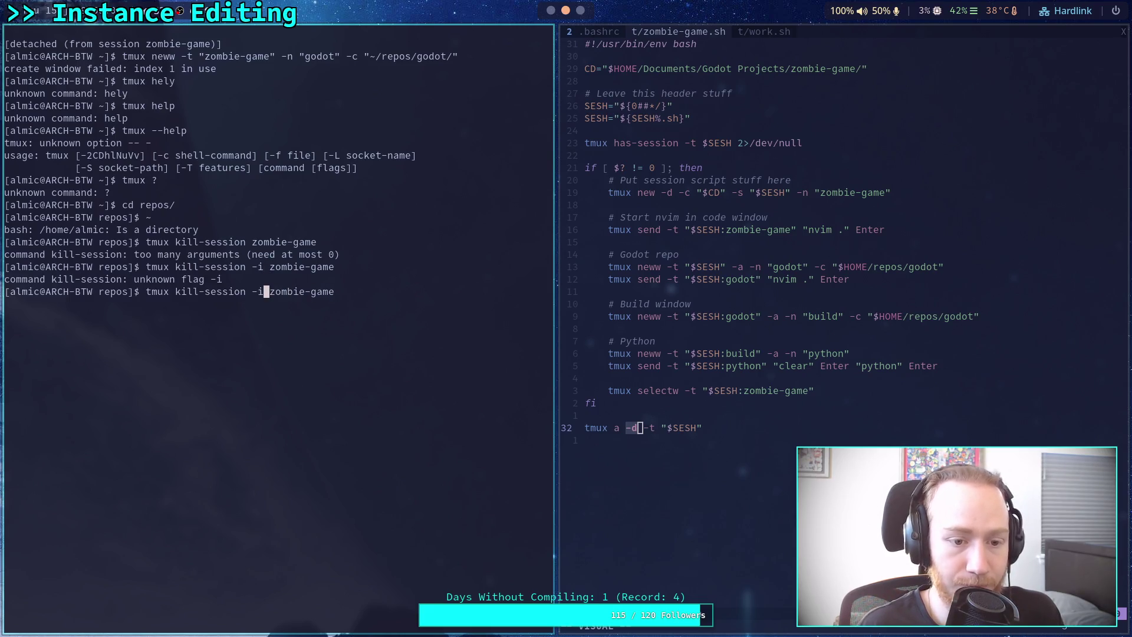
key(Delete)
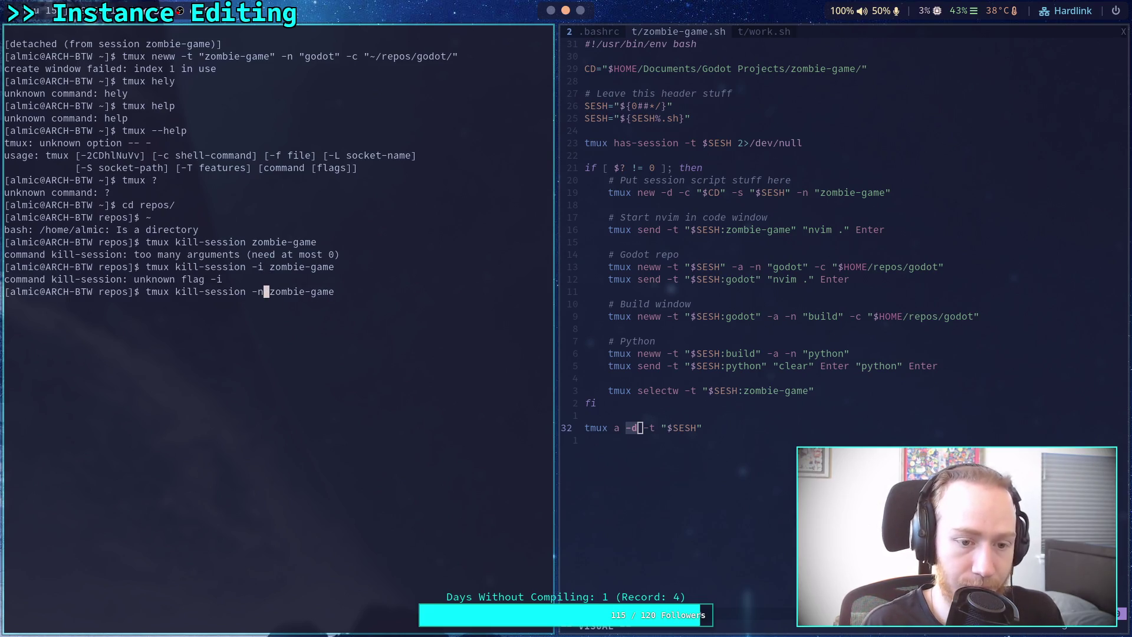
text(t)
key(Return)
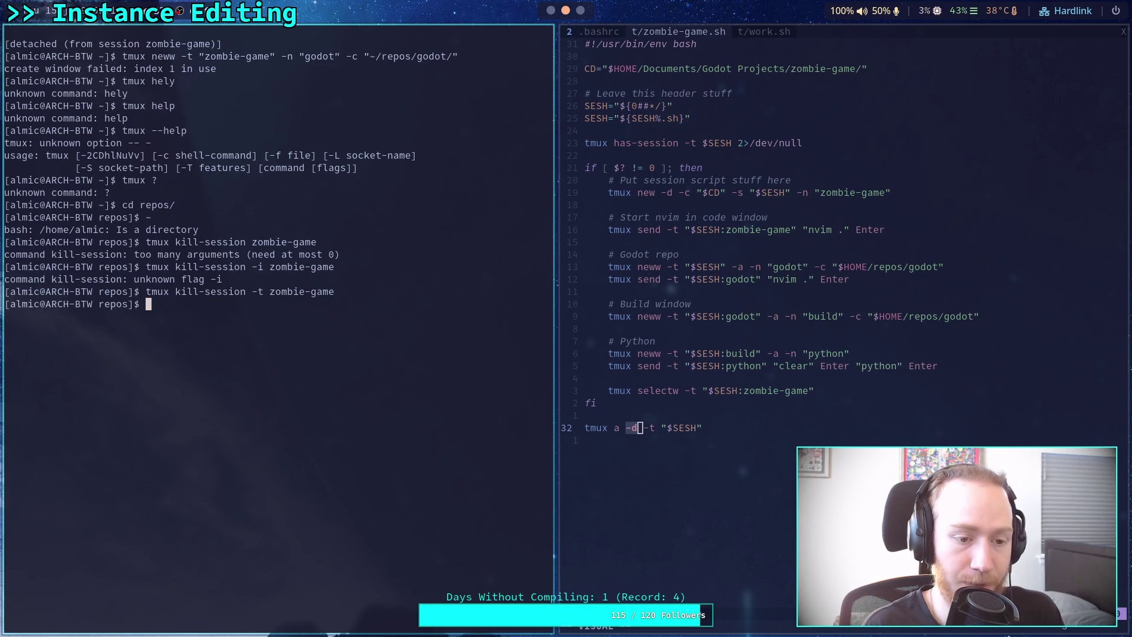
text(code zomb)
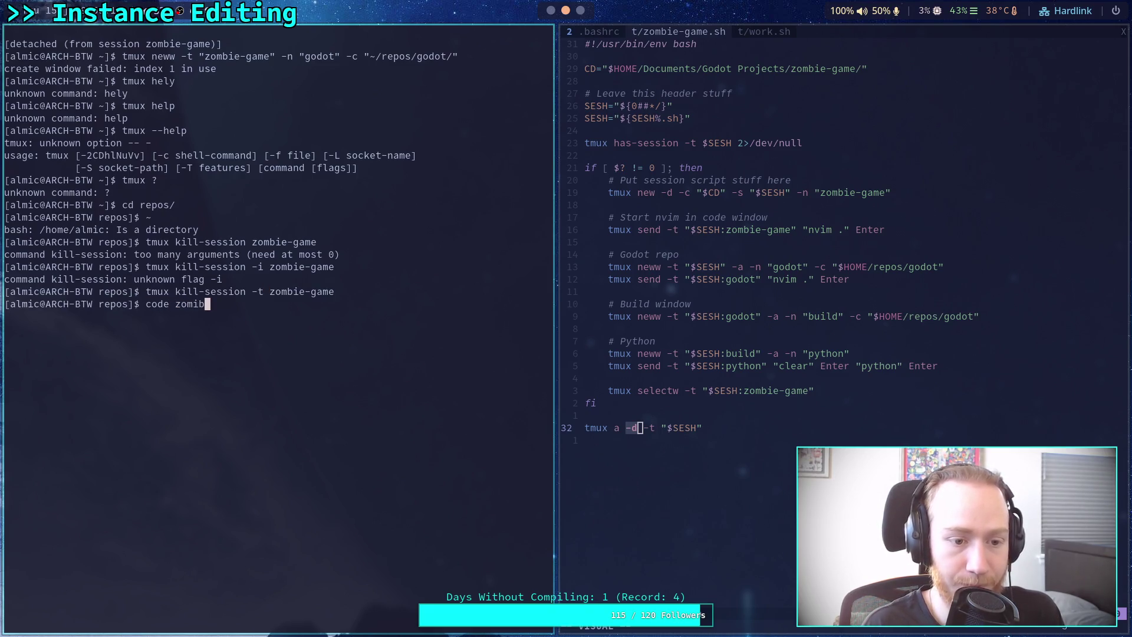
text(ie-game)
Run code zombie-game, resave zombie-game.sh with :w, and rerun the launcher.
key(Return)
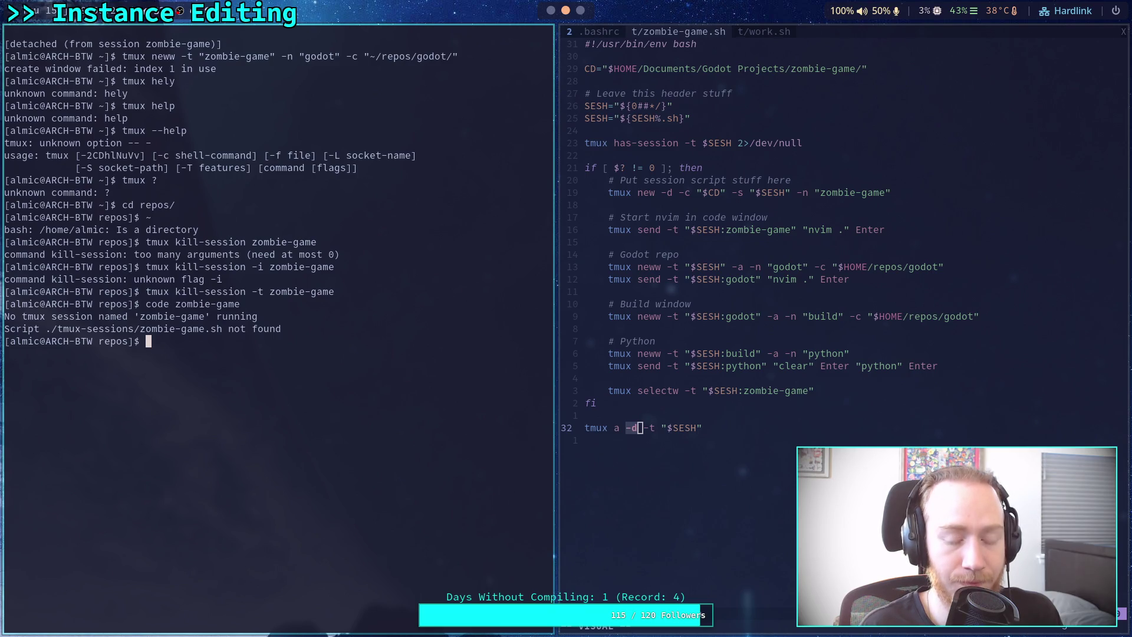
click(720, 341)
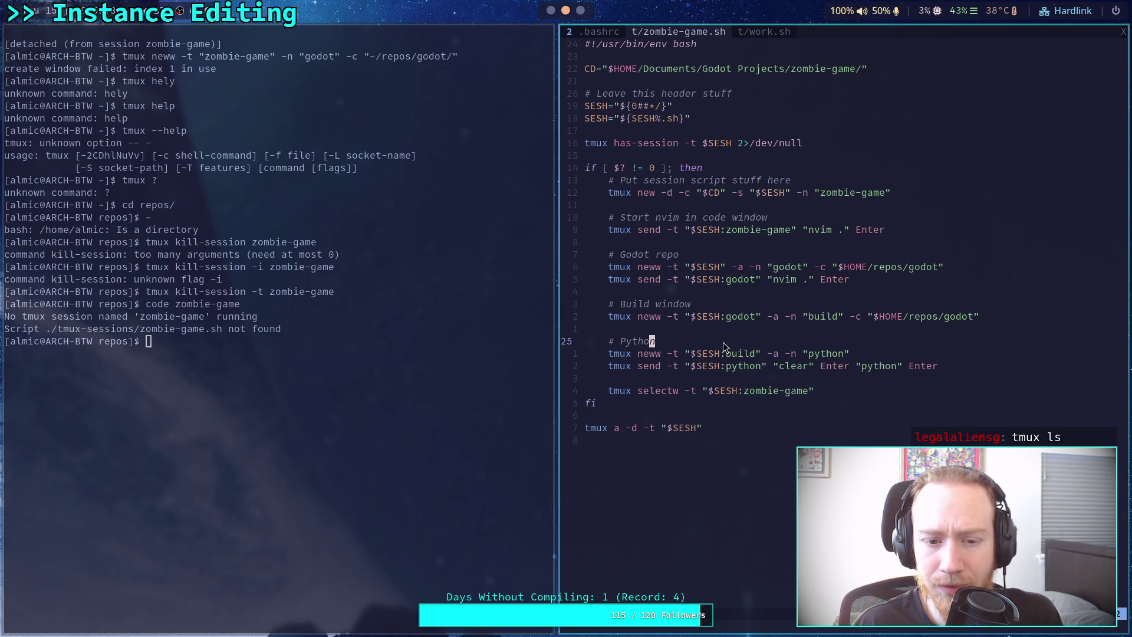
text(:w)
key(Return)
click(409, 328)
key(Up)
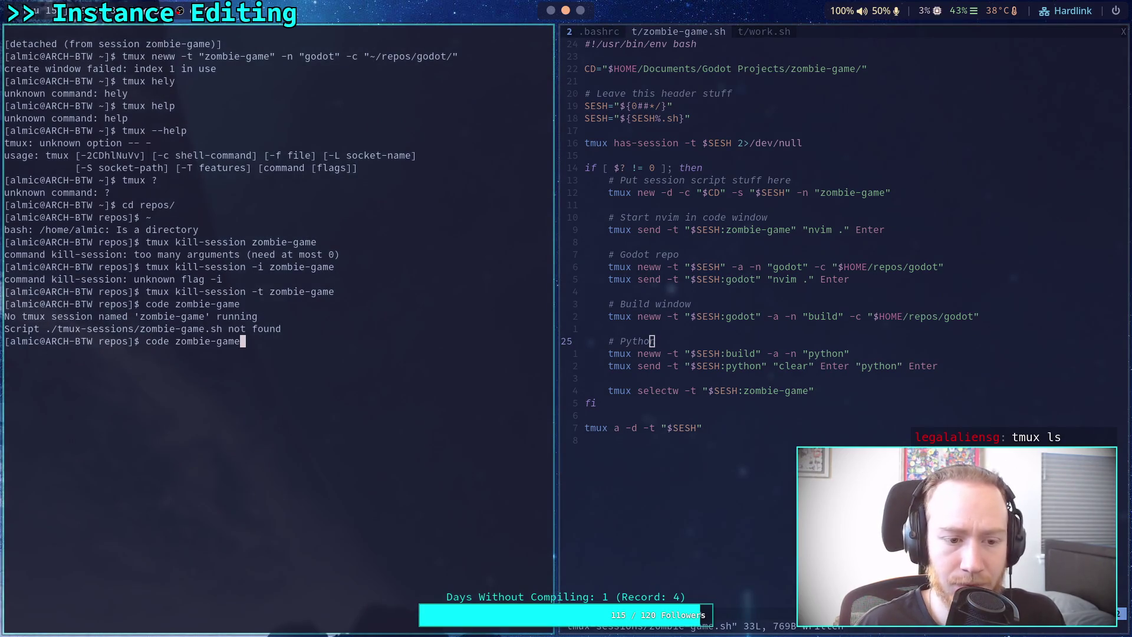
key(Return)
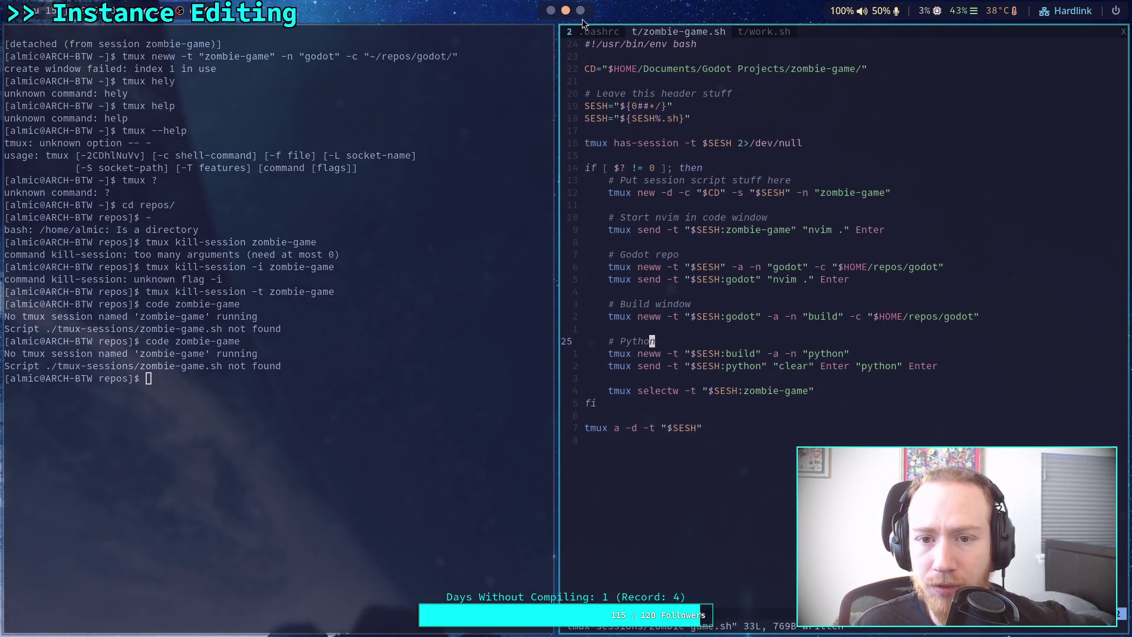
Open .bashrc from the Neovim file tree.
key(ctrl+n)
click(593, 34)
click(749, 330)
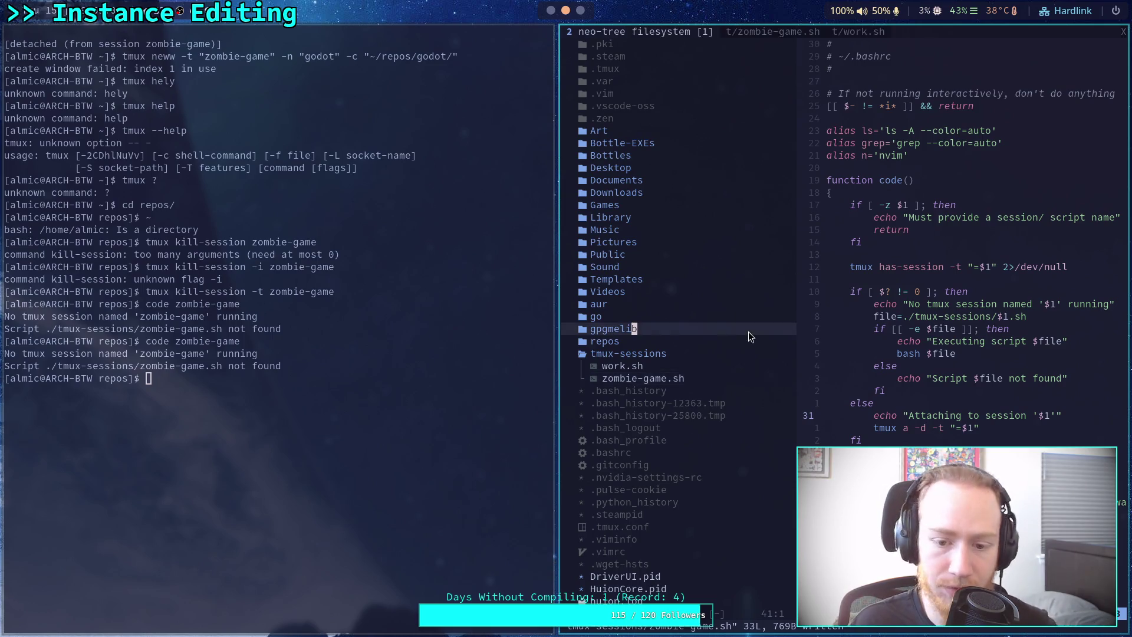
key(ctrl+n)
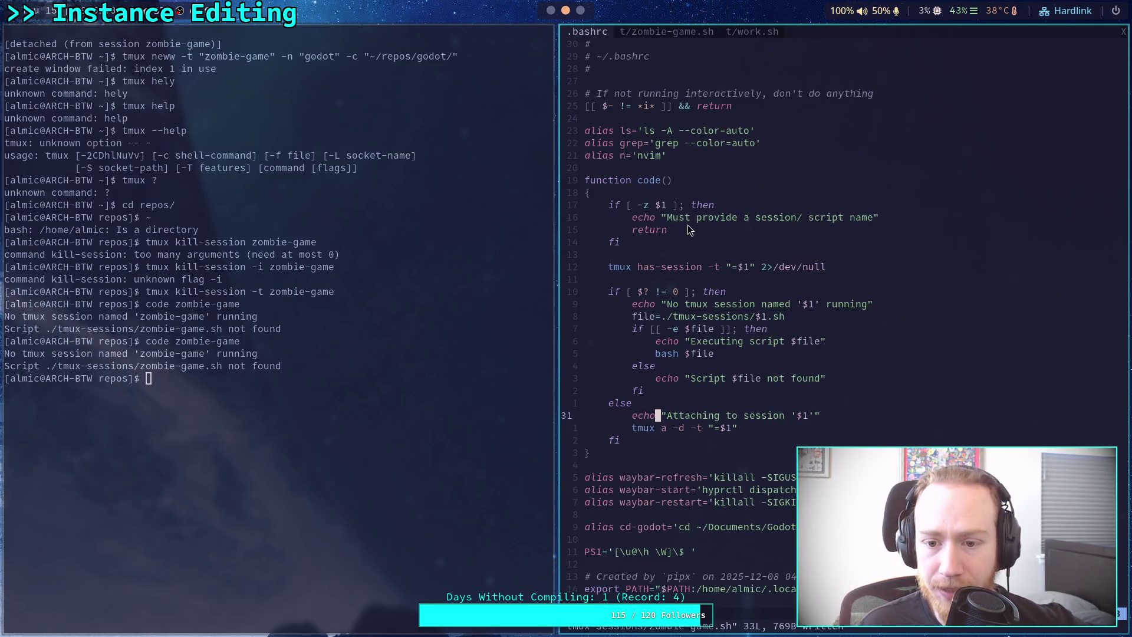
Change the code function's path to file=~/tmux-sessions and save .bashrc.
click(664, 317)
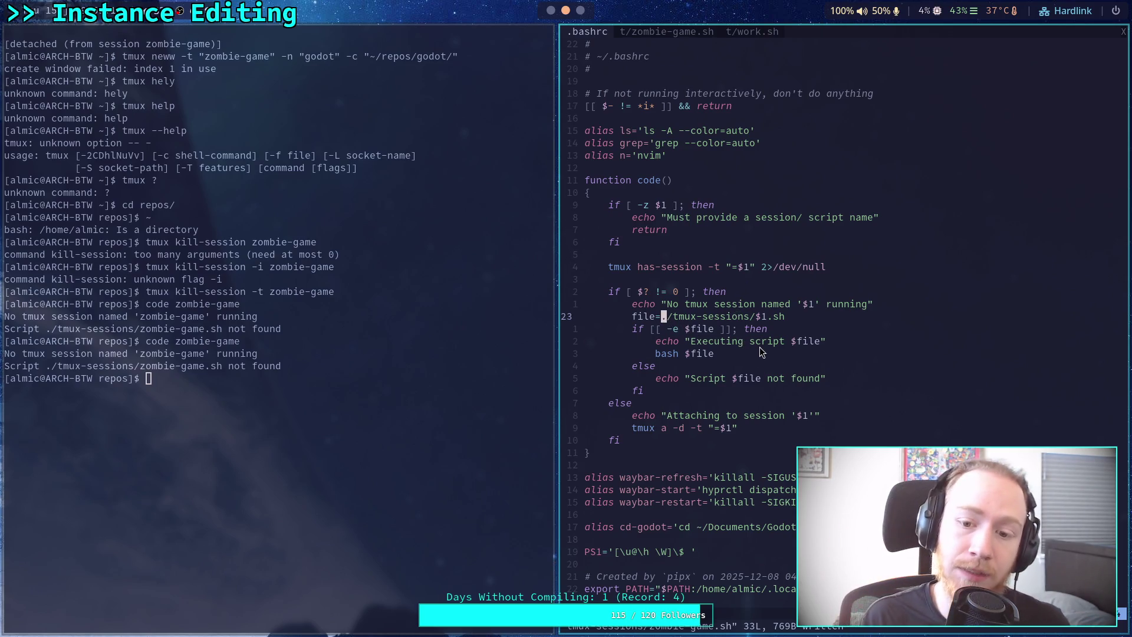
key(i)
key(Delete)
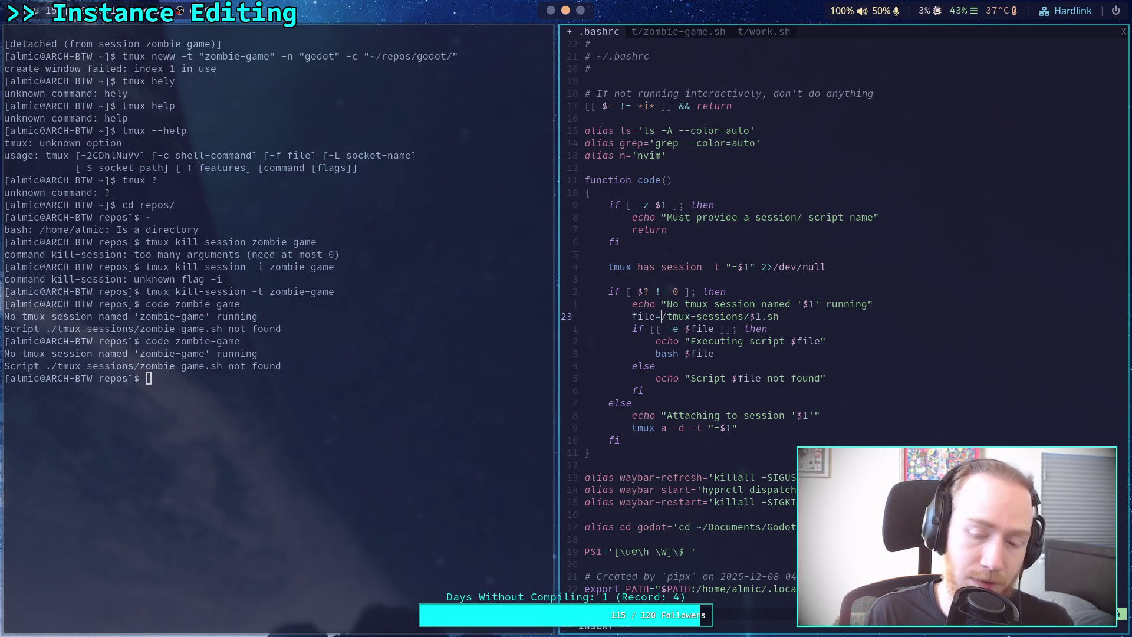
text(~)
key(Escape)
text(:w)
key(Return)
Rerun code zombie-game, then close the terminal for a fresh shell.
key(Up)
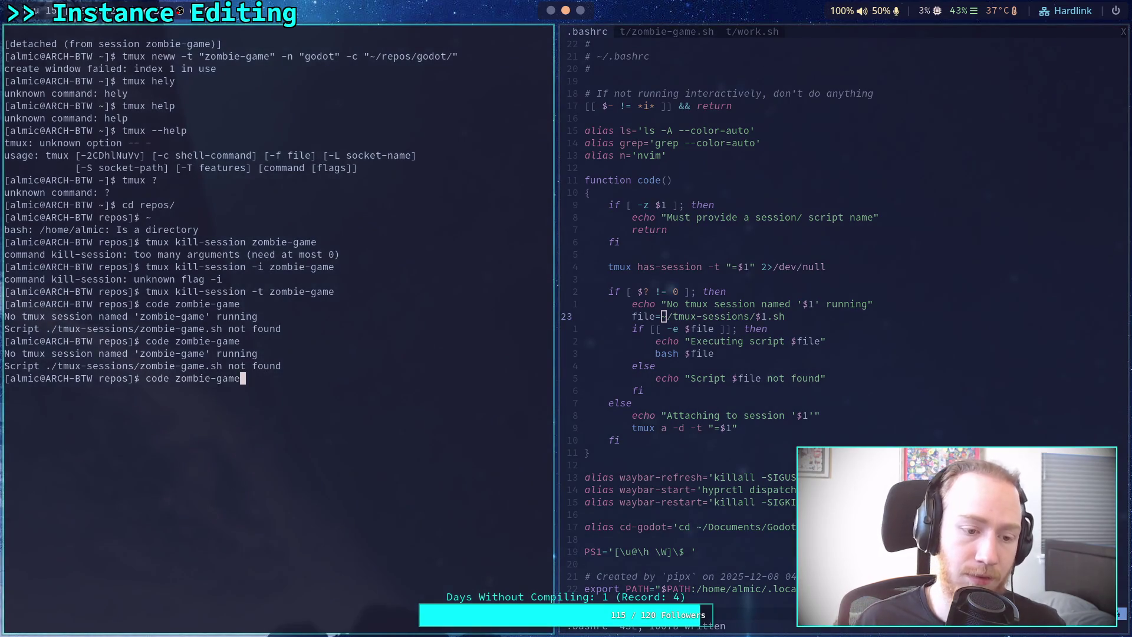
key(Return)
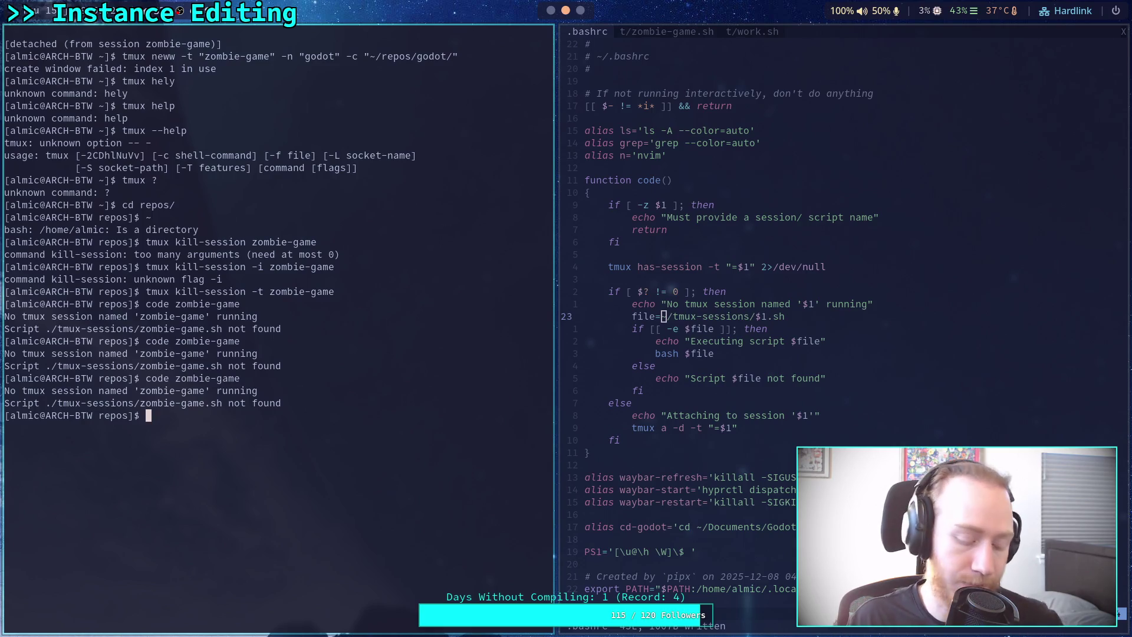
key(ctrl+d)
In a new terminal, cd into repos and launch code zombie-game.
key(super+Return)
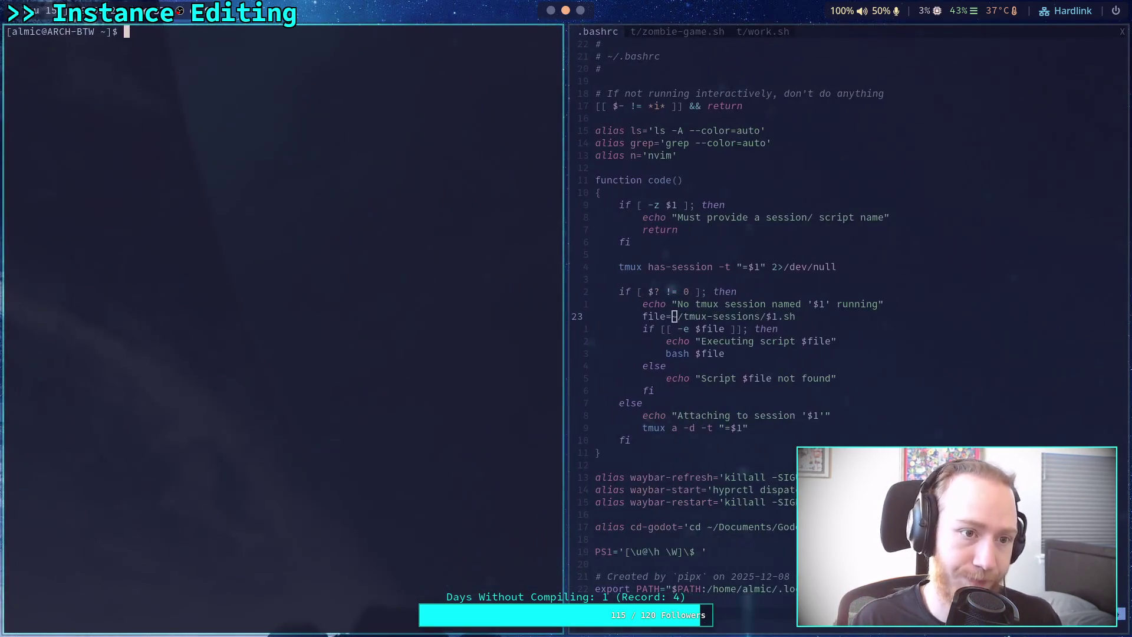
text(cd re)
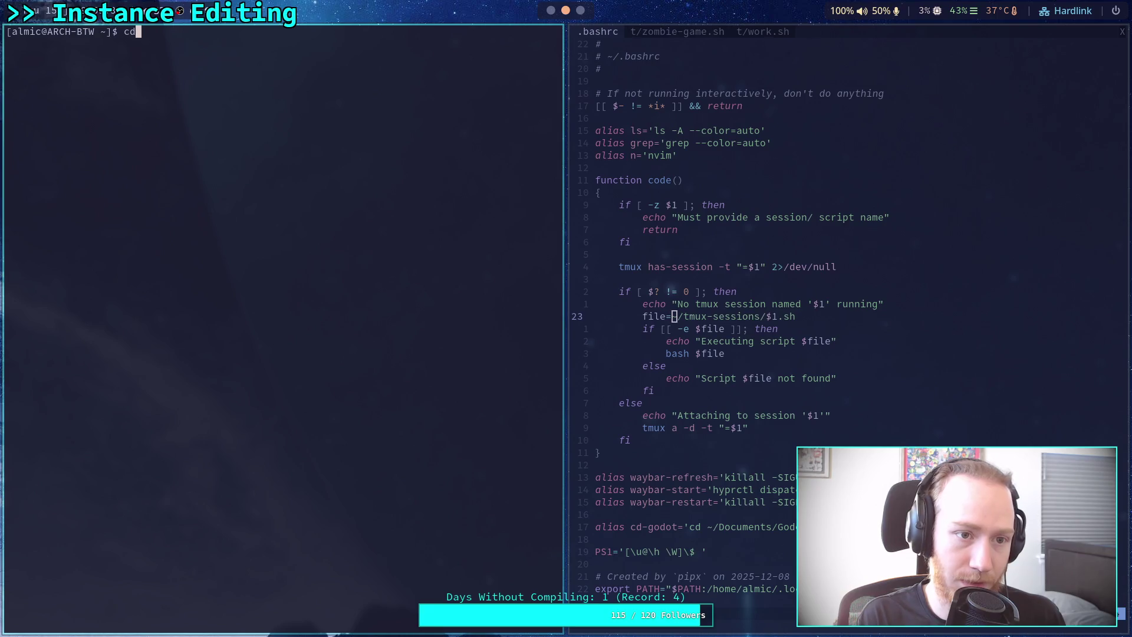
key(Tab)
key(Return)
text(code z)
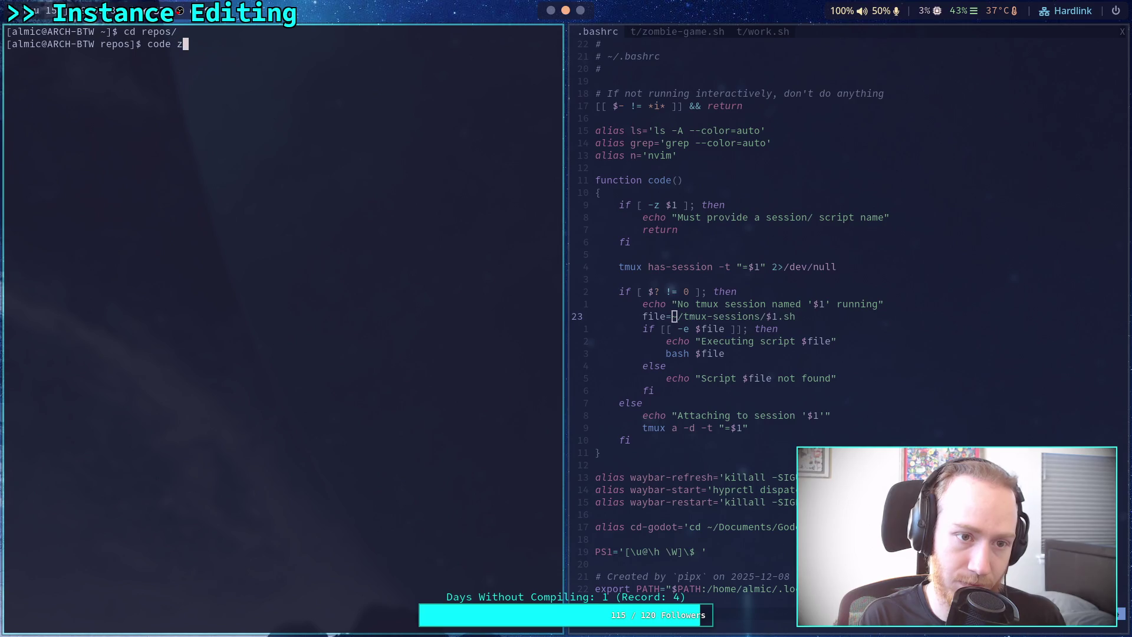
text(ombie-game)
key(Return)
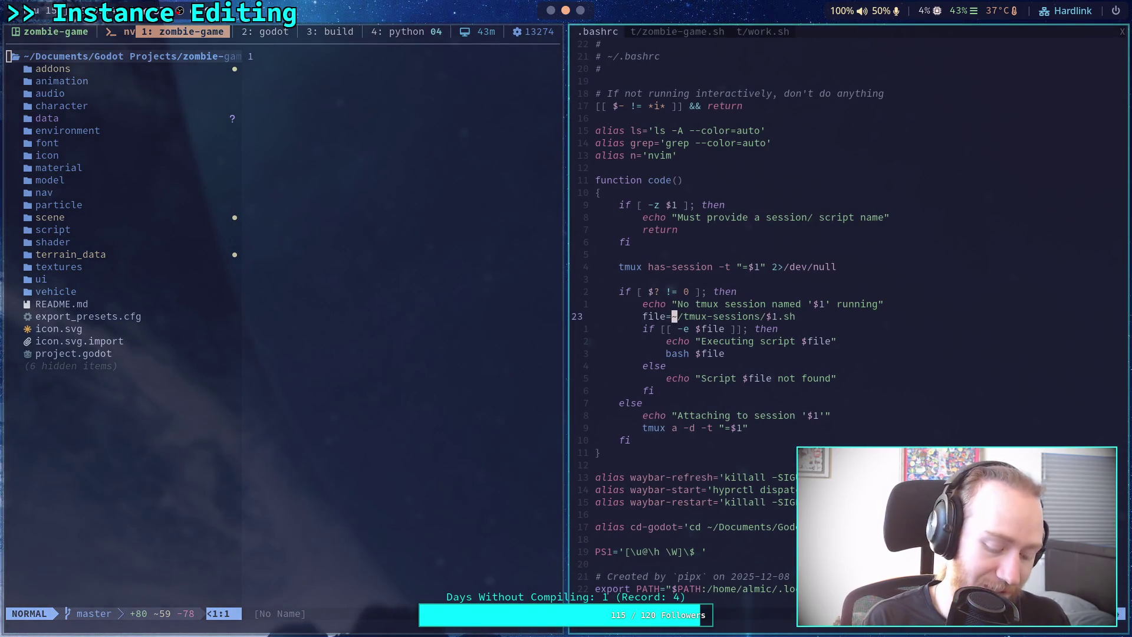
Check the godot, build and python tmux windows, then settle on window 2: godot.
click(563, 36)
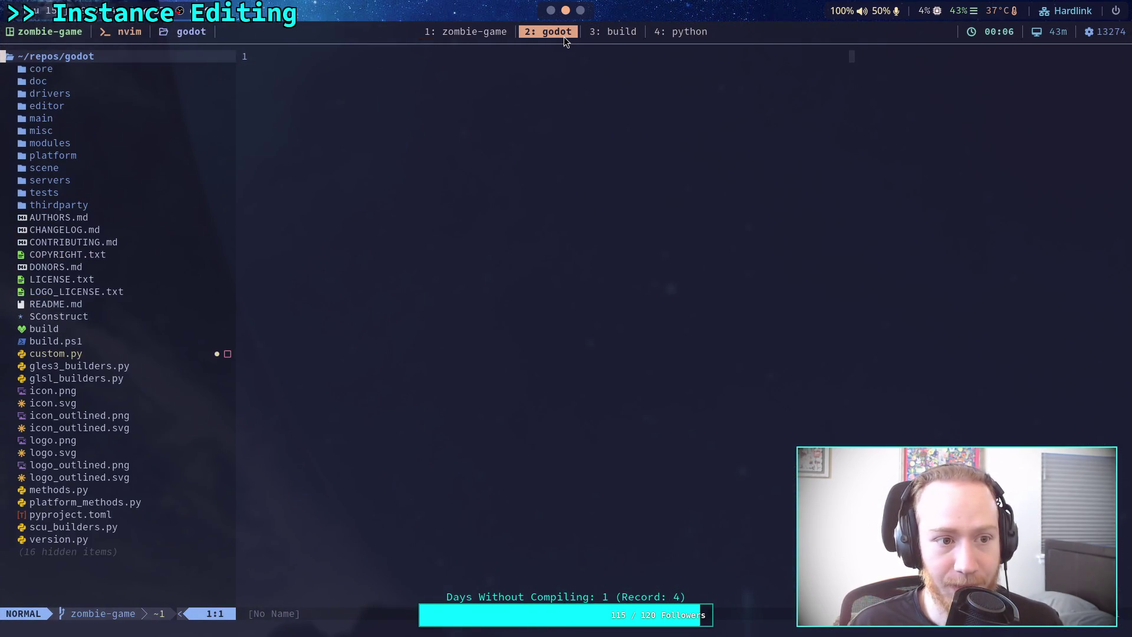
click(612, 33)
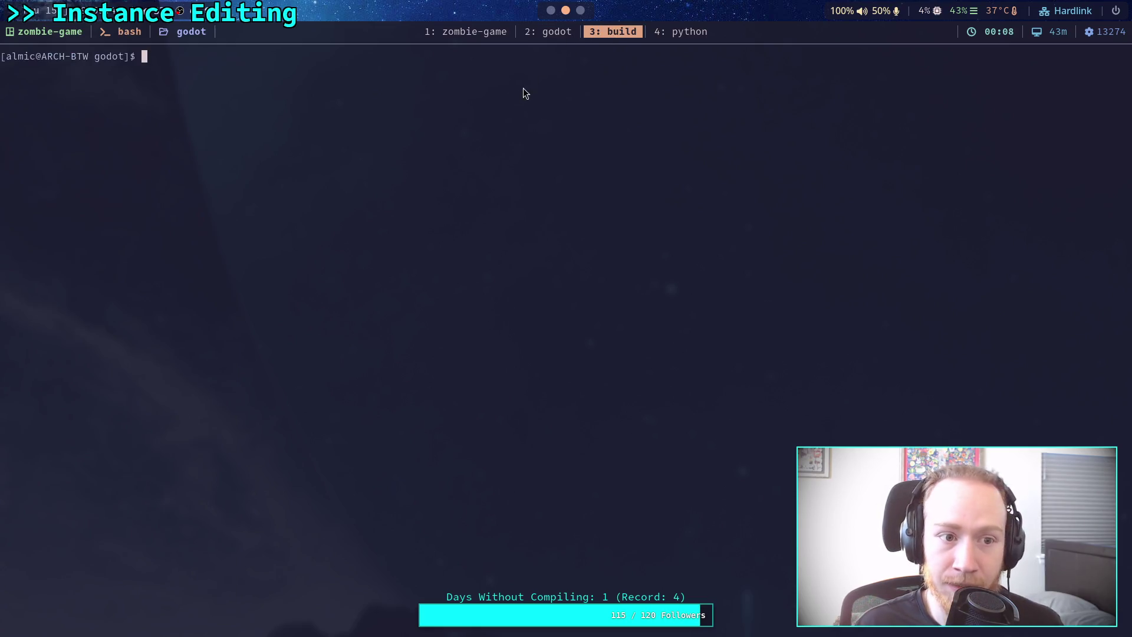
click(676, 36)
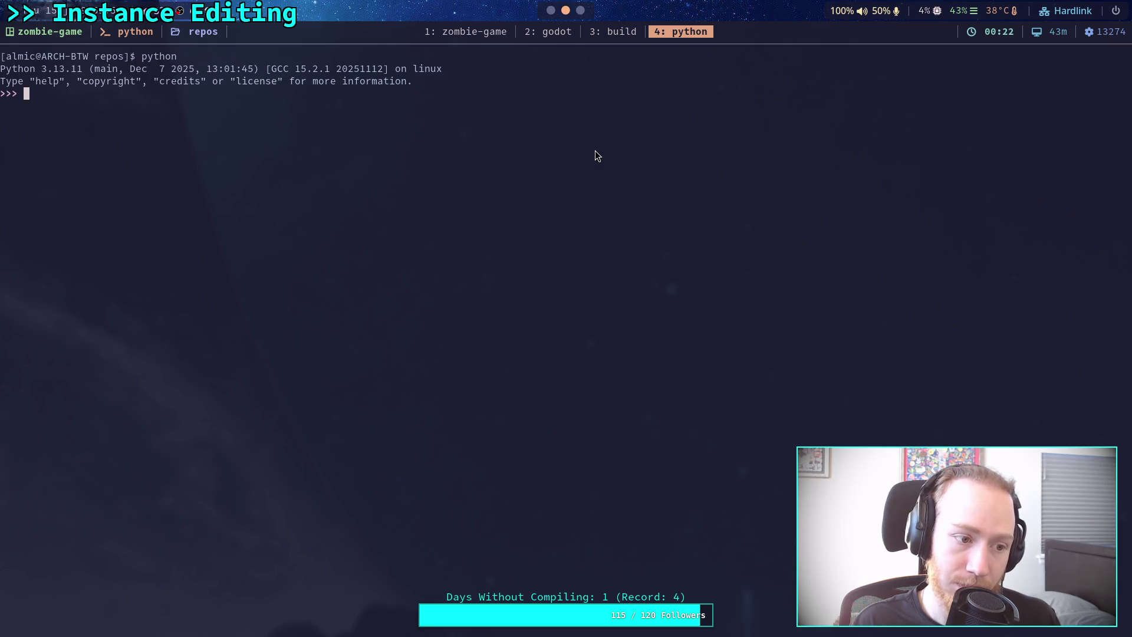
click(599, 30)
click(546, 26)
click(490, 34)
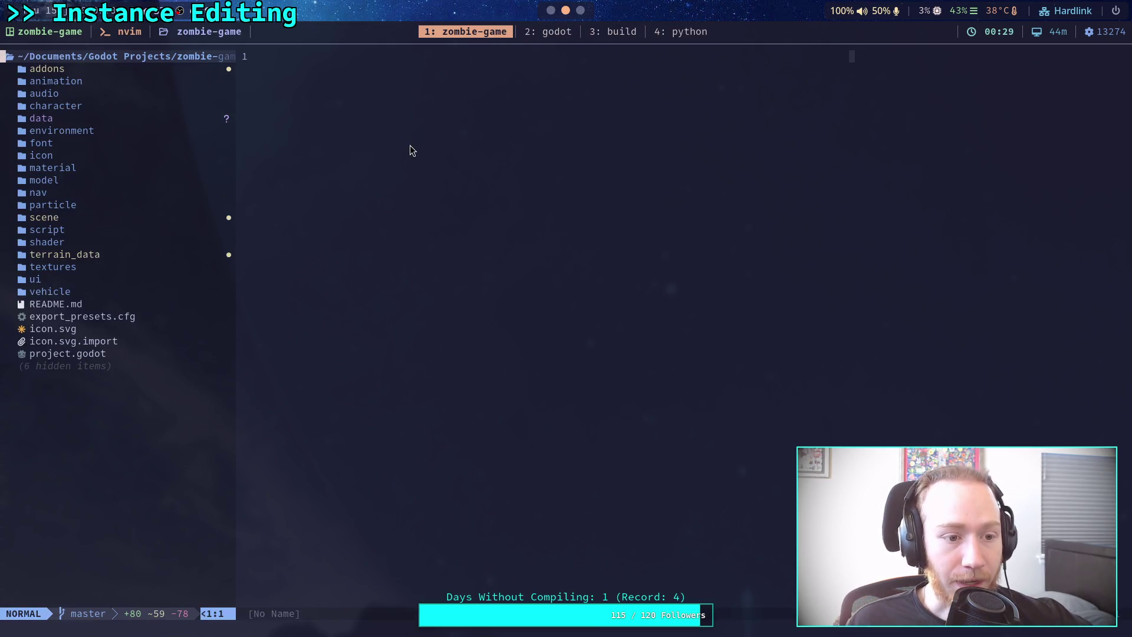
click(550, 18)
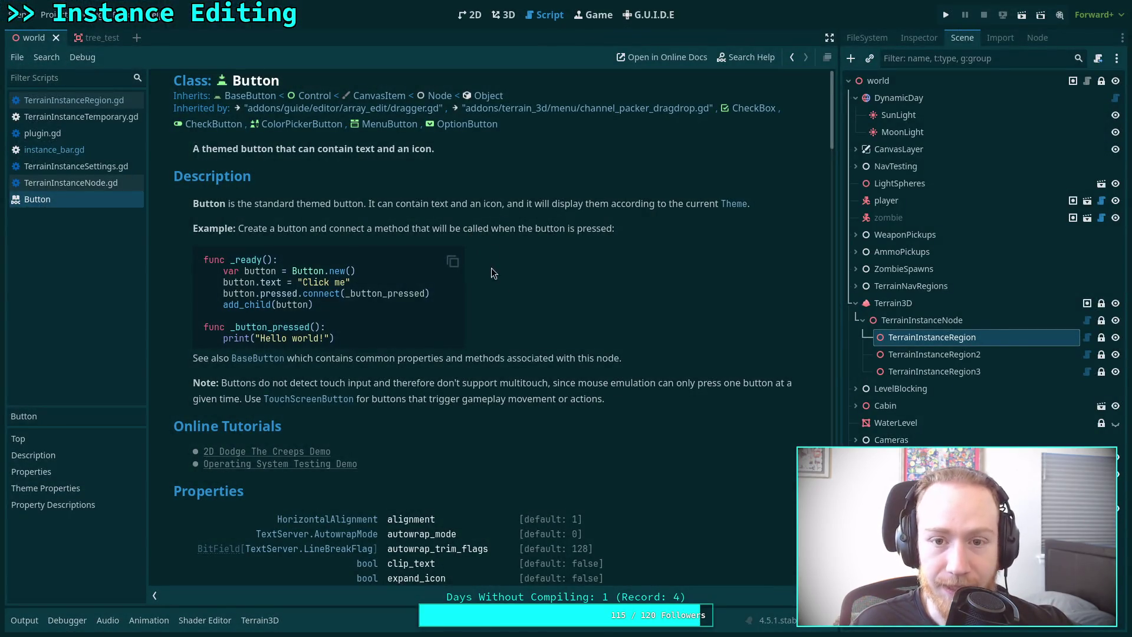
key(super+2)
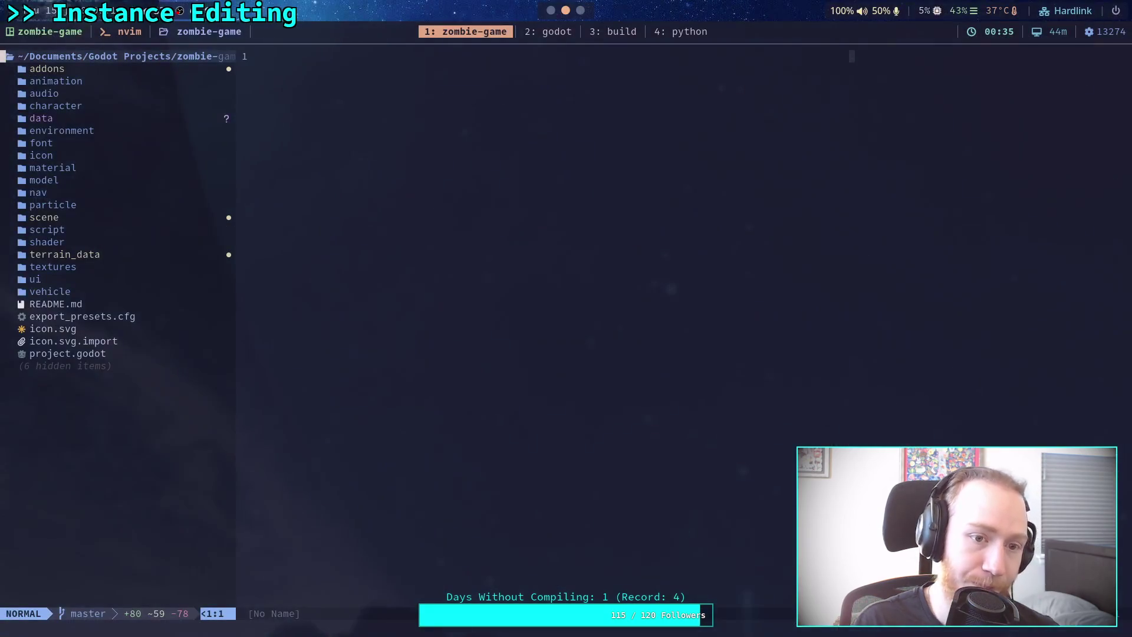
click(548, 31)
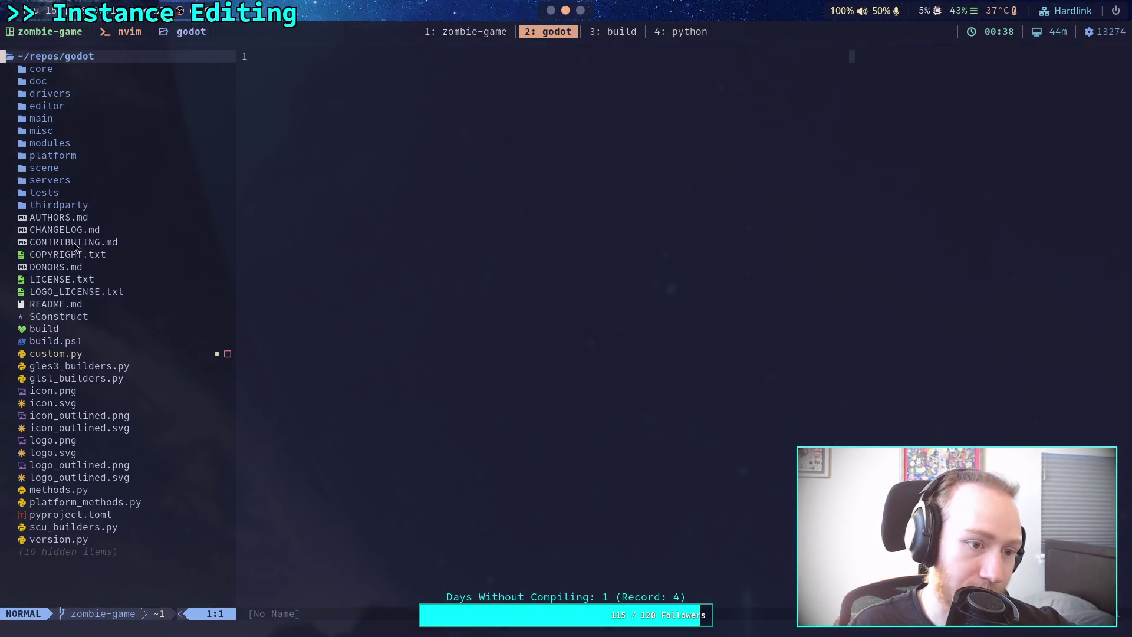
Open Telescope Find Files (space f) over the godot source, then bring up the Godot editor.
click(86, 170)
click(428, 284)
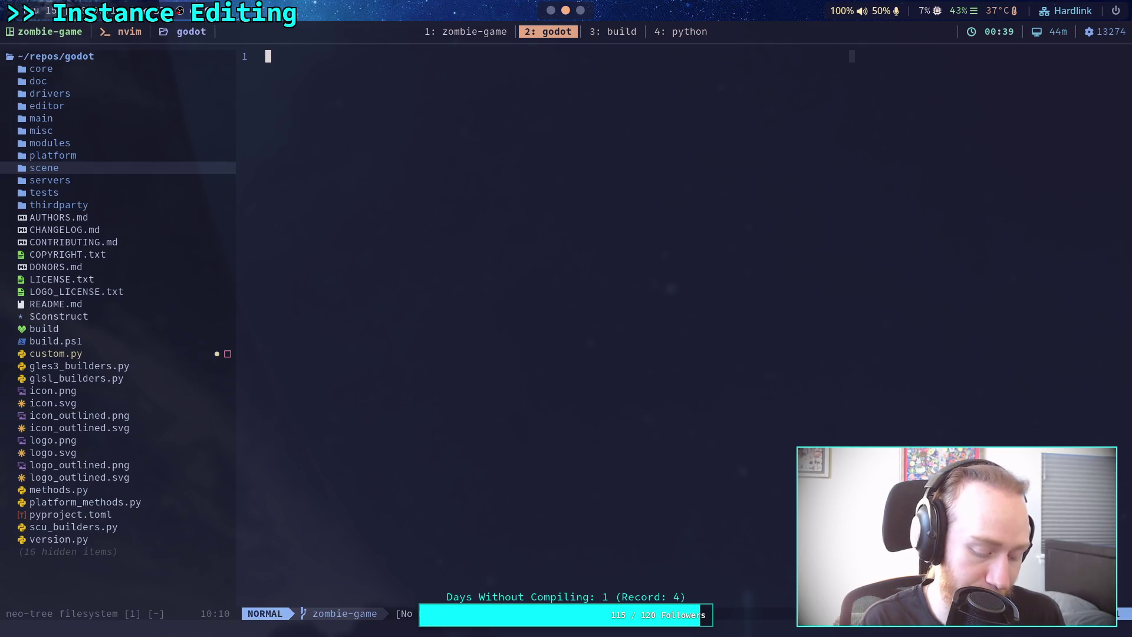
key(space)
key(f)
key(f)
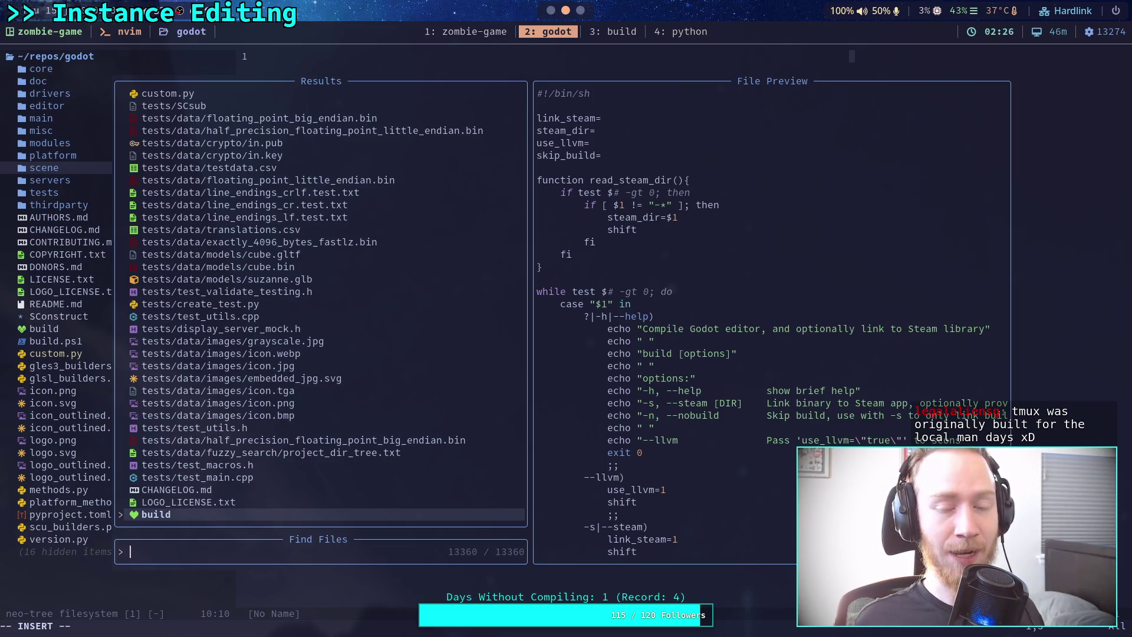
click(552, 10)
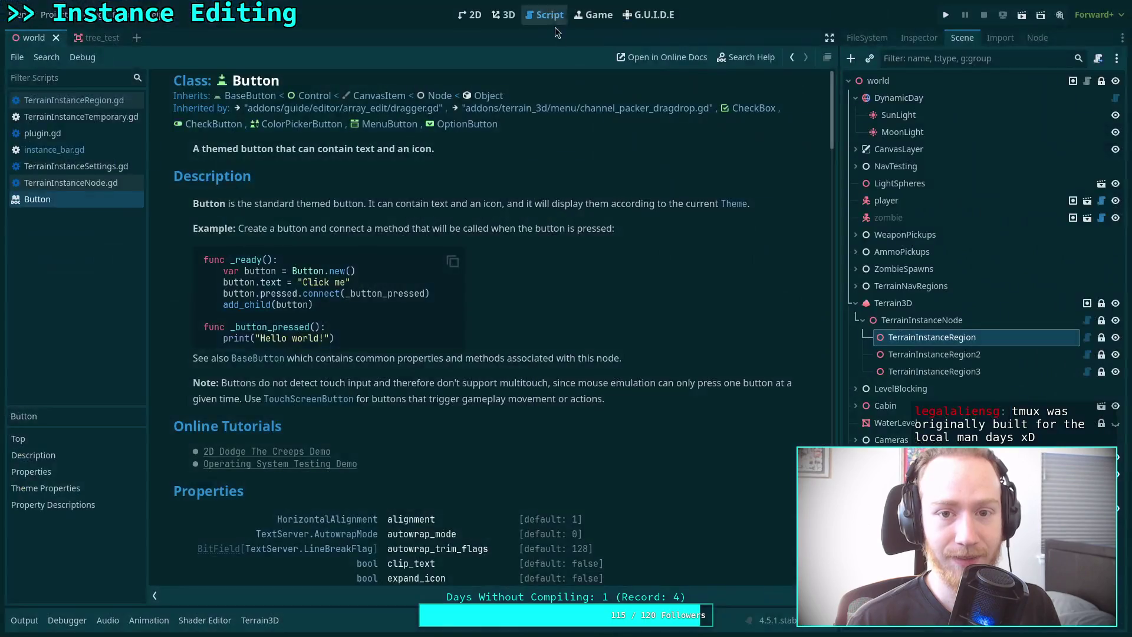
Run man in a new terminal, find it unavailable, close that terminal, and go to the browser.
key(super+2)
key(super+Return)
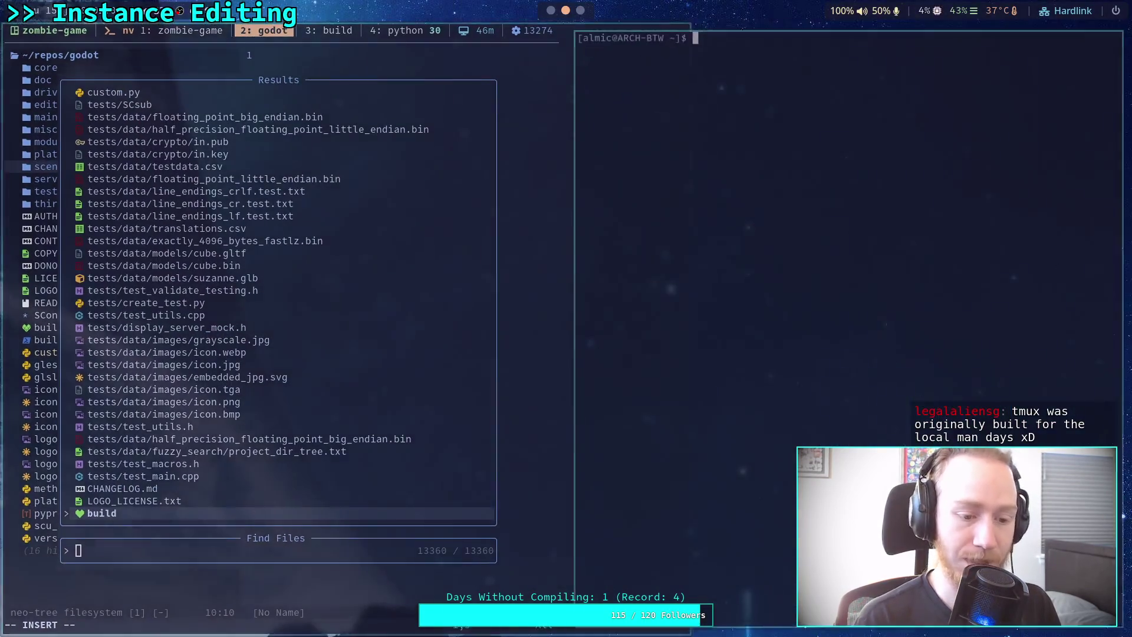
text(man)
key(Return)
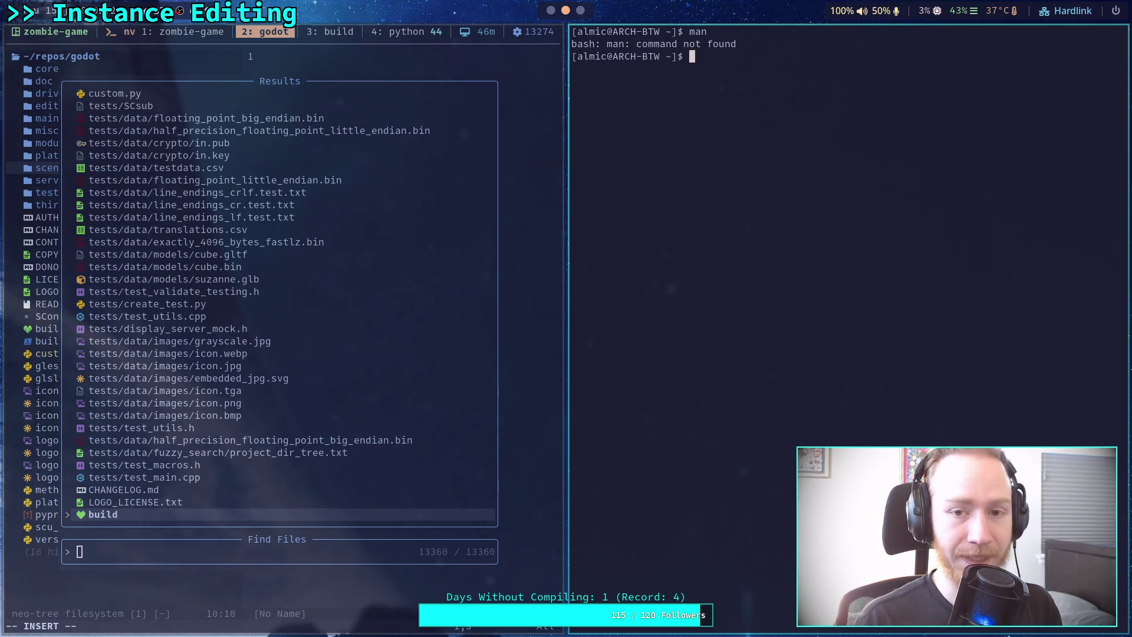
key(ctrl+d)
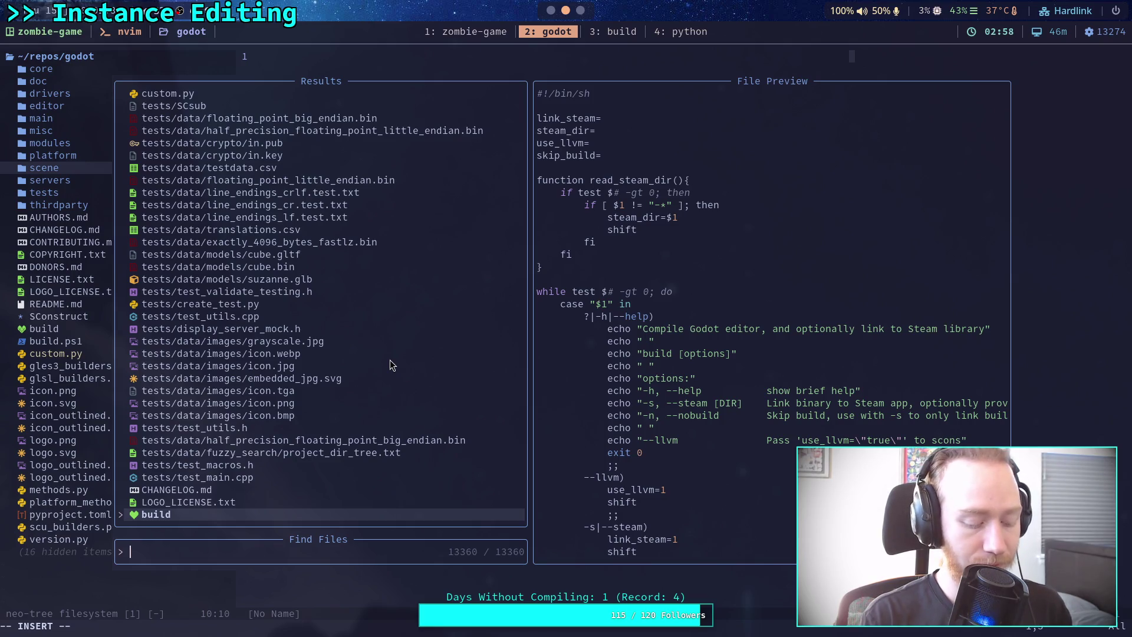
key(super+3)
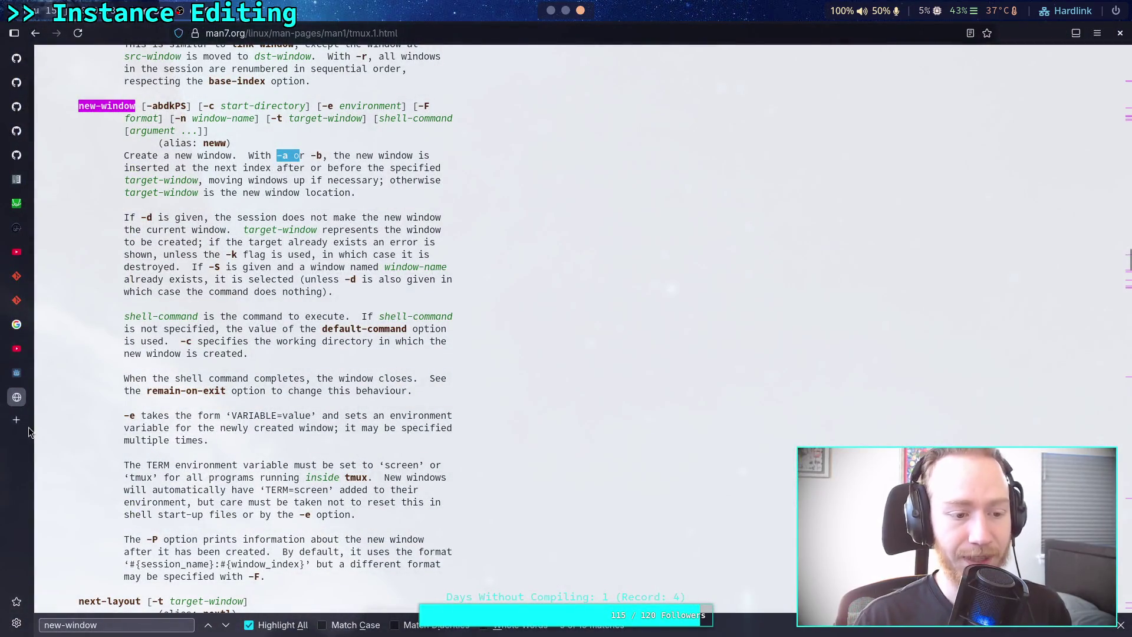
Search the web for 'tmux command' and open the man7 tmux manual.
key(alt+Tab)
text(tmux )
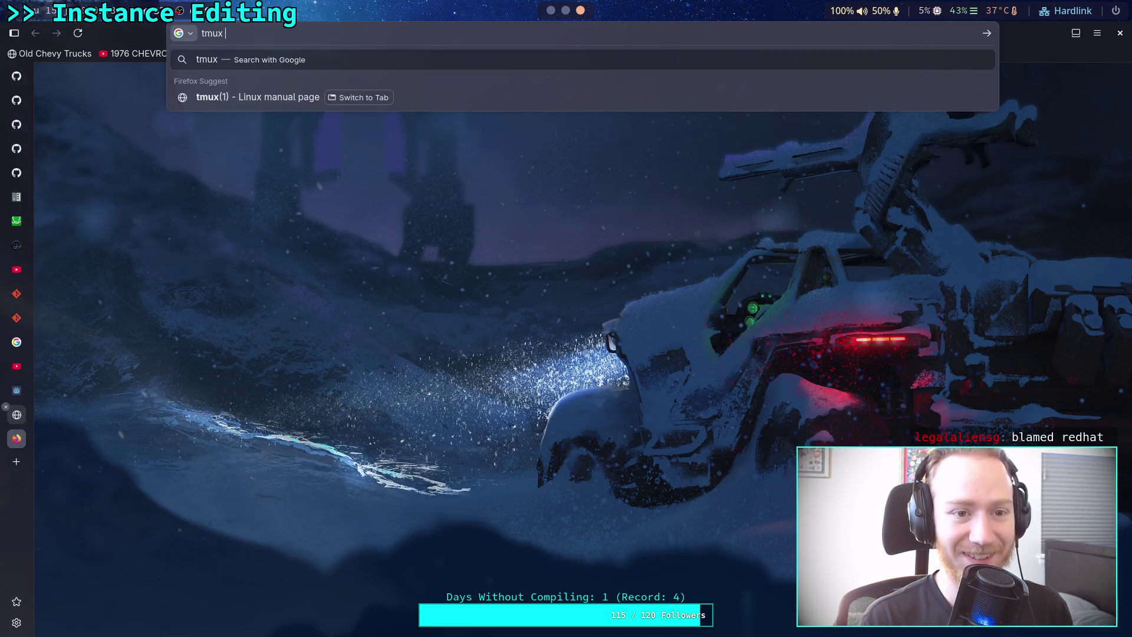
text(command)
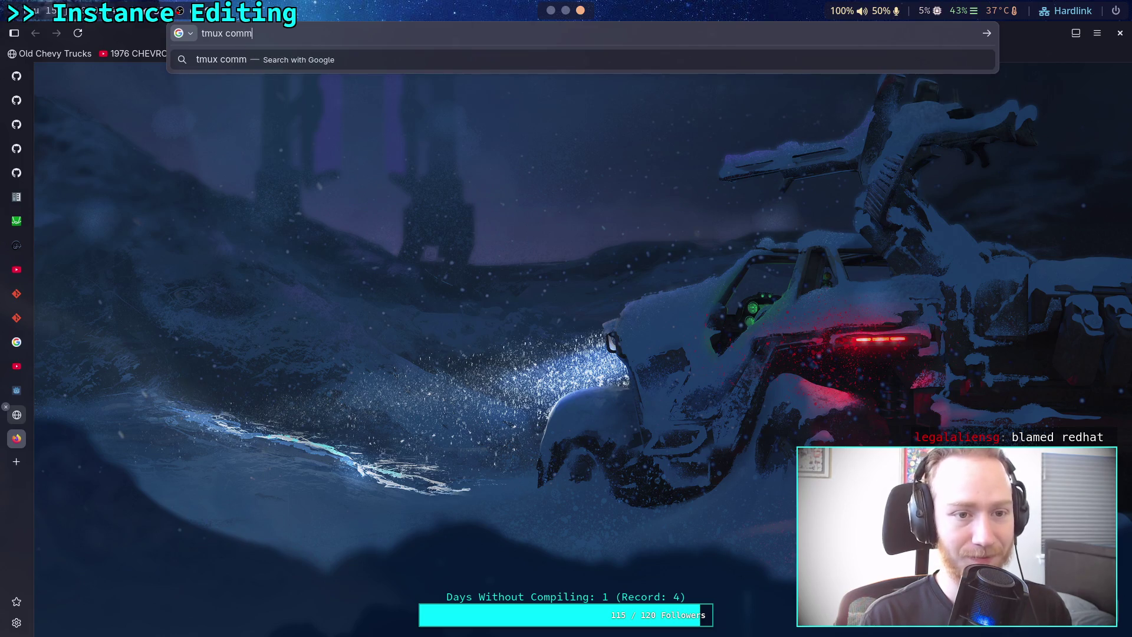
key(Return)
scroll(126, 415, down, 3)
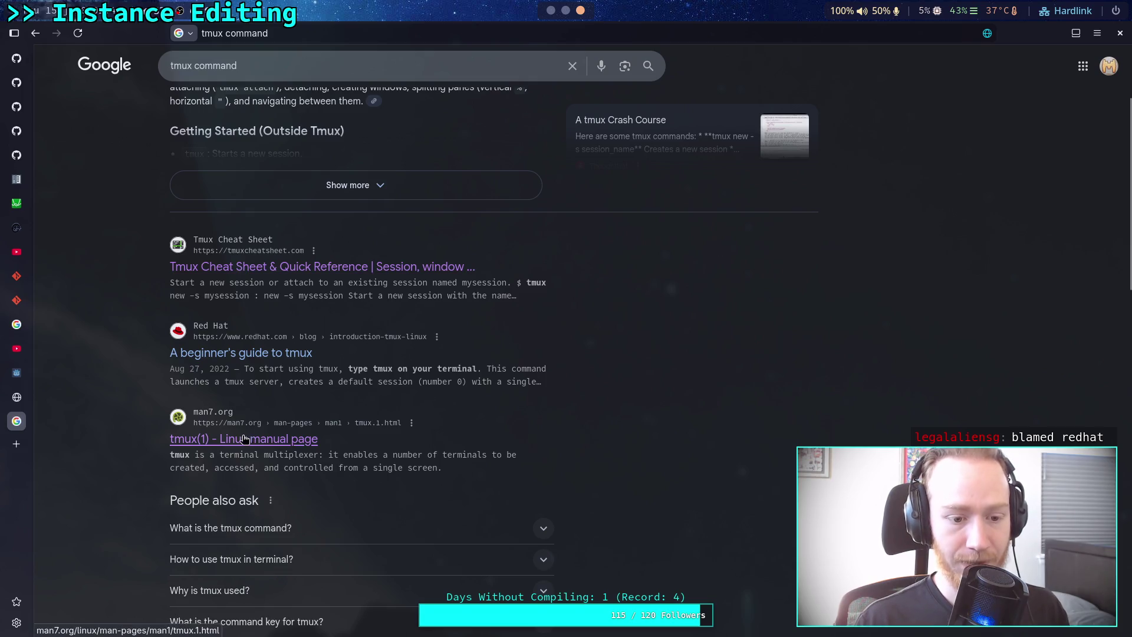
scroll(242, 413, down, 10)
scroll(222, 337, down, 6)
scroll(217, 328, up, 12)
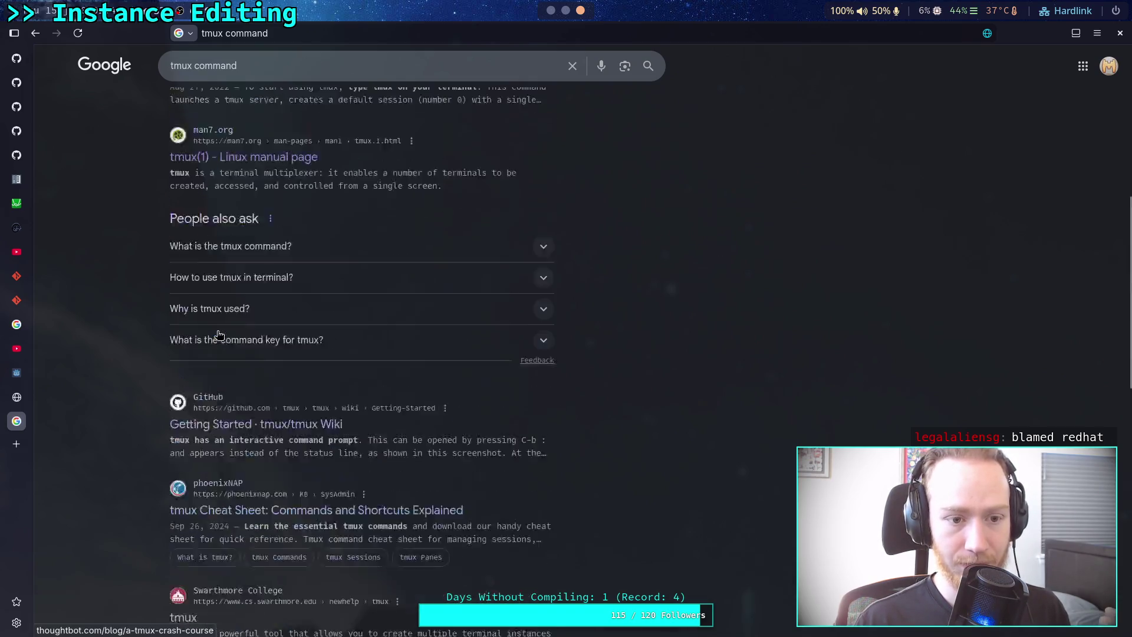
click(244, 216)
Close the duplicate manual tab and read through the tmux manual's synopsis and commands.
click(20, 396)
middle_click(20, 397)
click(17, 421)
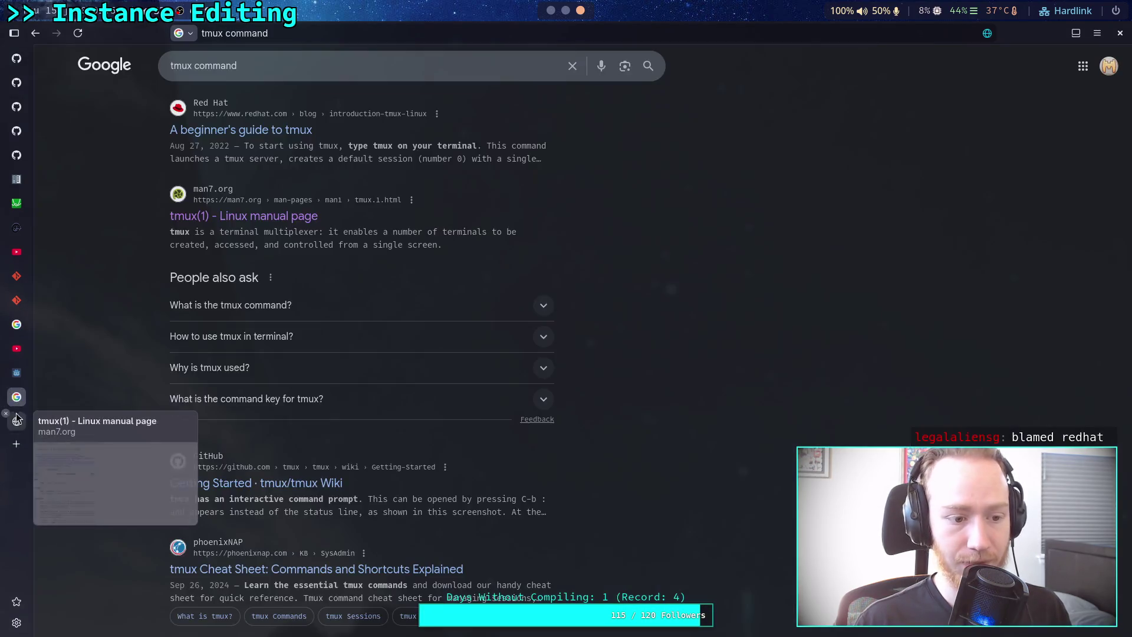
scroll(251, 336, down, 5)
scroll(250, 337, up, 5)
drag(41, 368, 387, 386)
click(386, 387)
scroll(368, 350, down, 20)
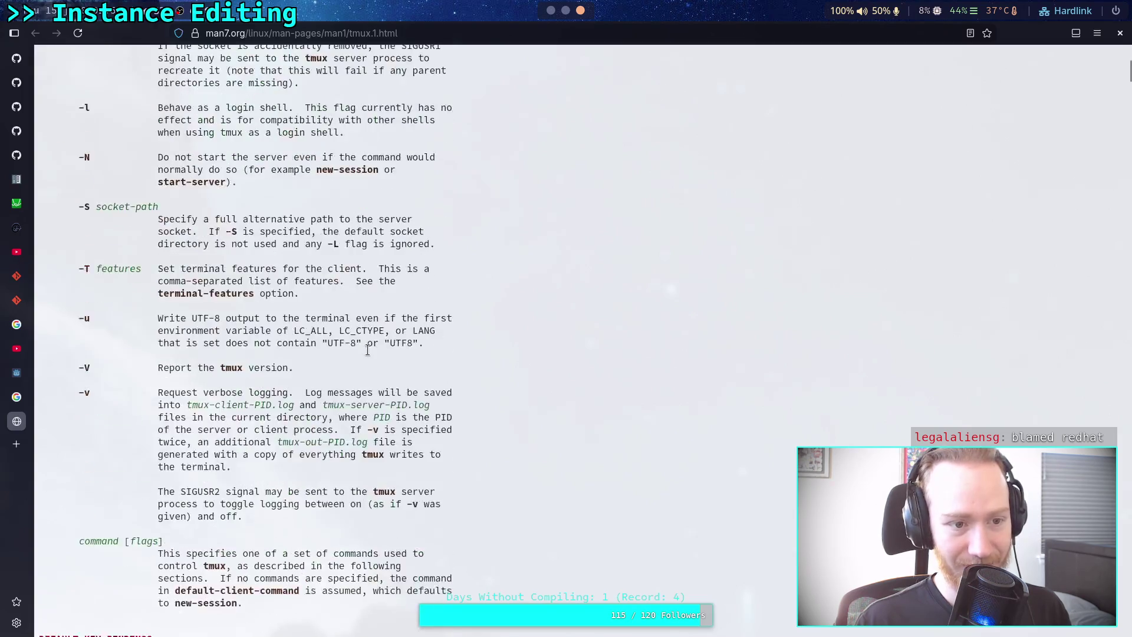
scroll(368, 354, down, 20)
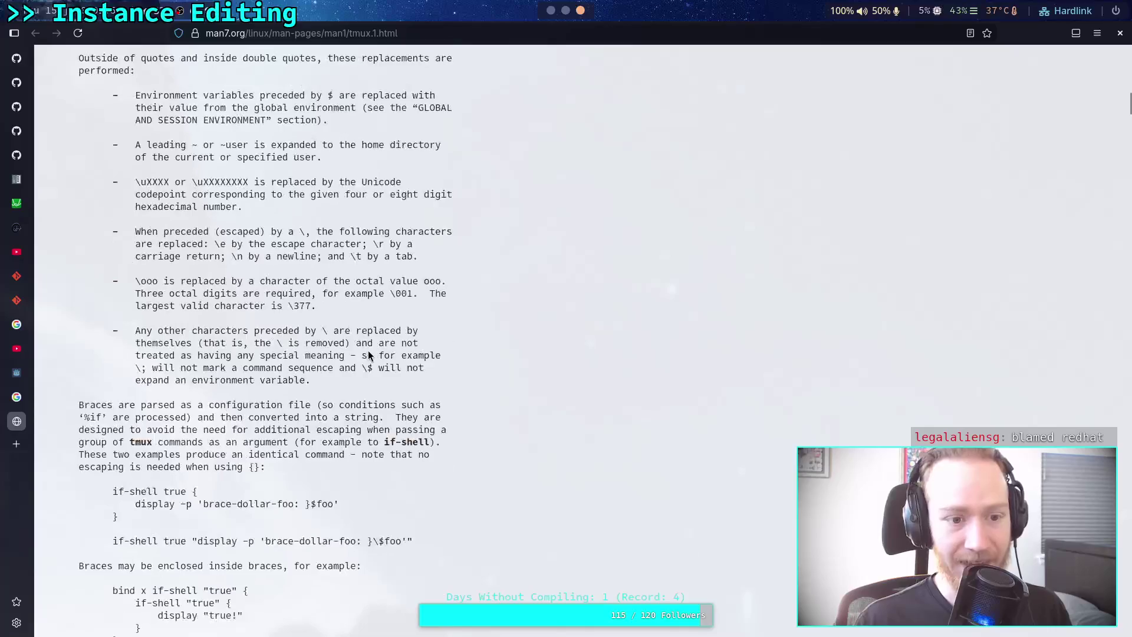
scroll(368, 353, down, 20)
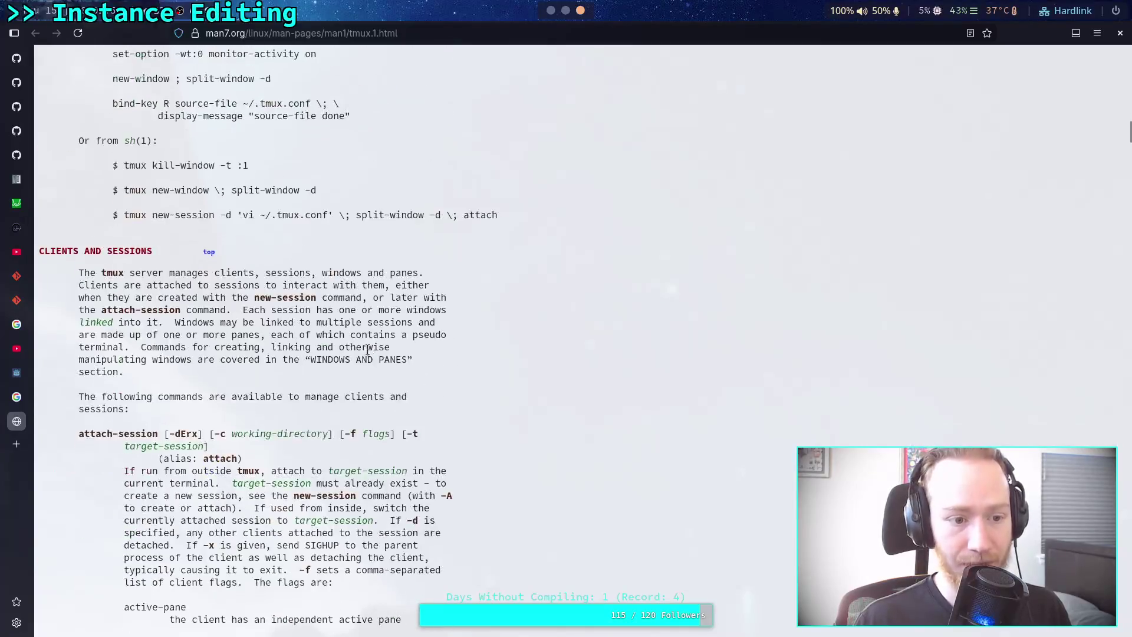
scroll(368, 351, up, 20)
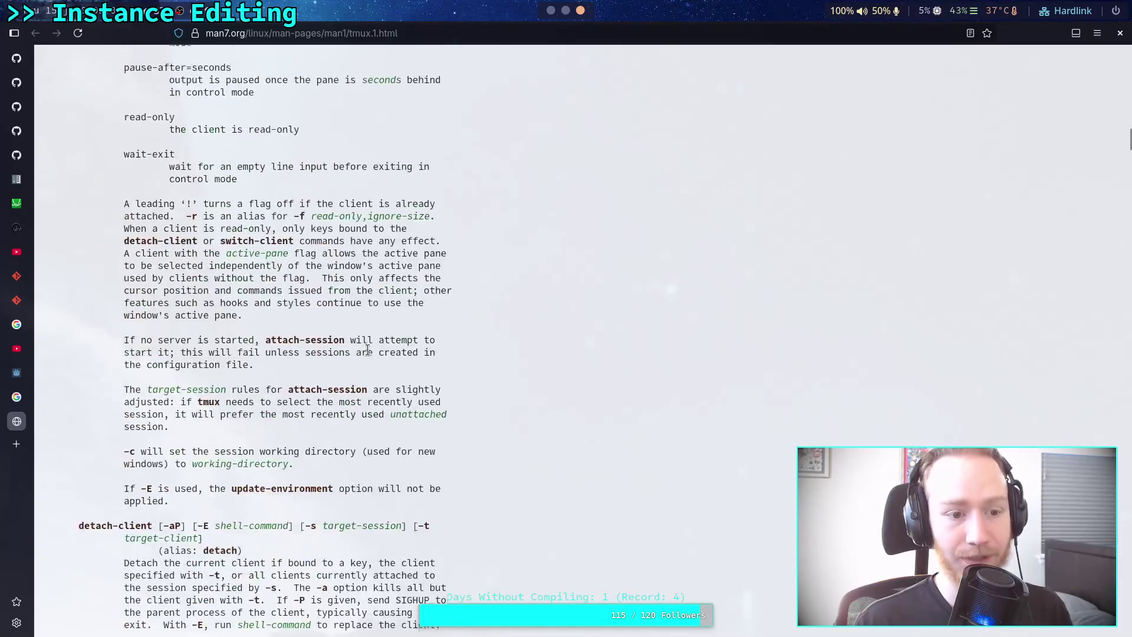
scroll(368, 351, up, 2)
scroll(368, 350, down, 10)
scroll(368, 351, up, 10)
scroll(368, 350, up, 15)
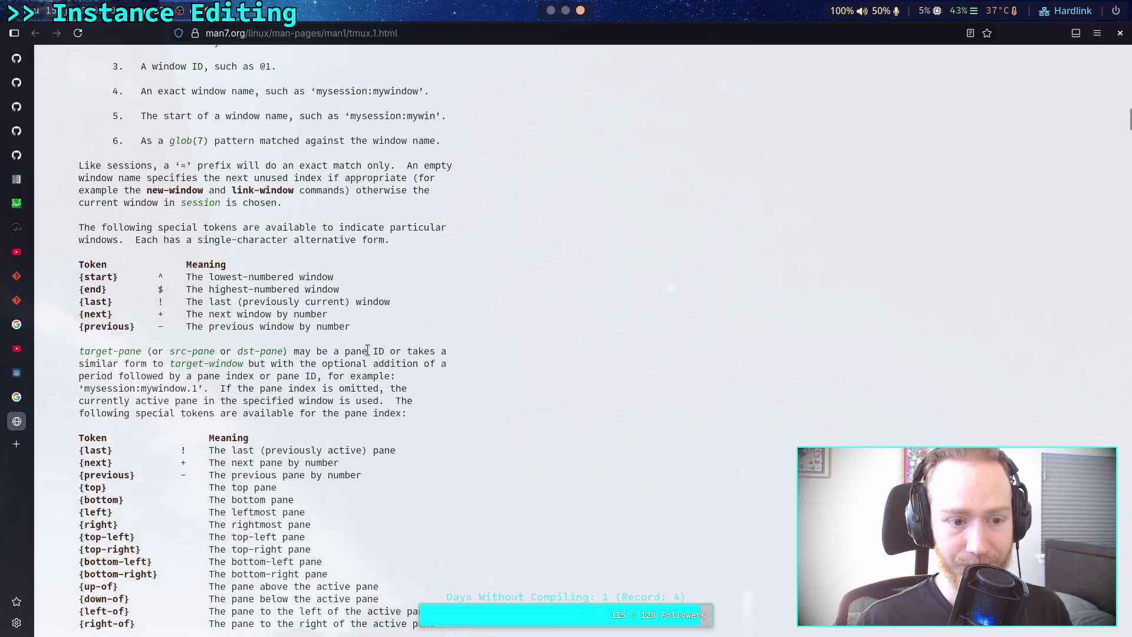
scroll(368, 350, up, 20)
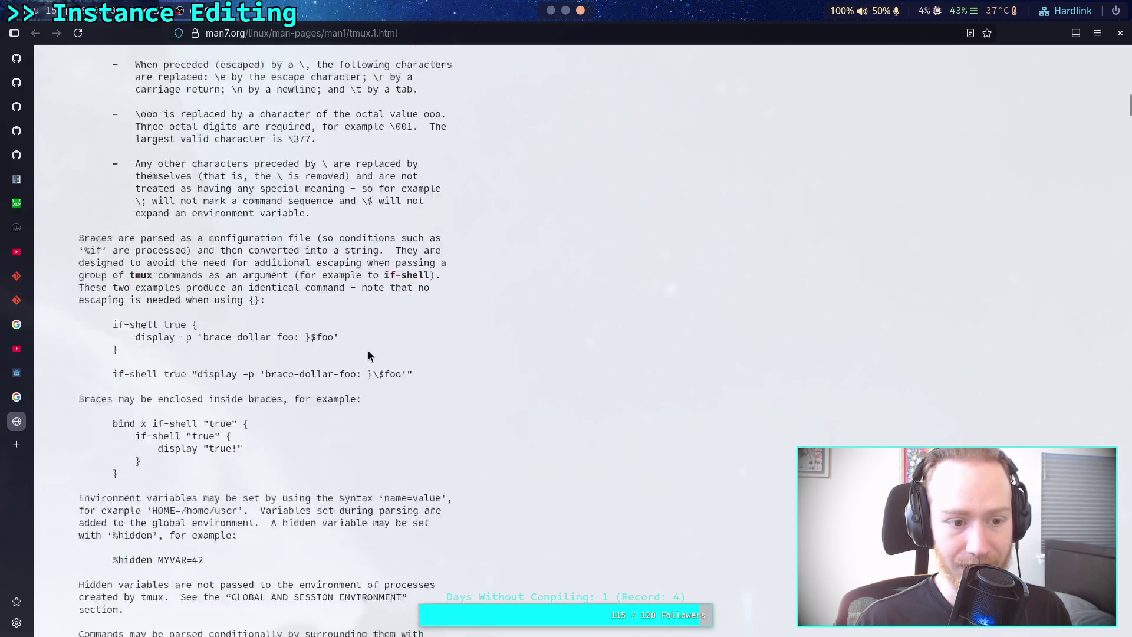
scroll(367, 354, up, 15)
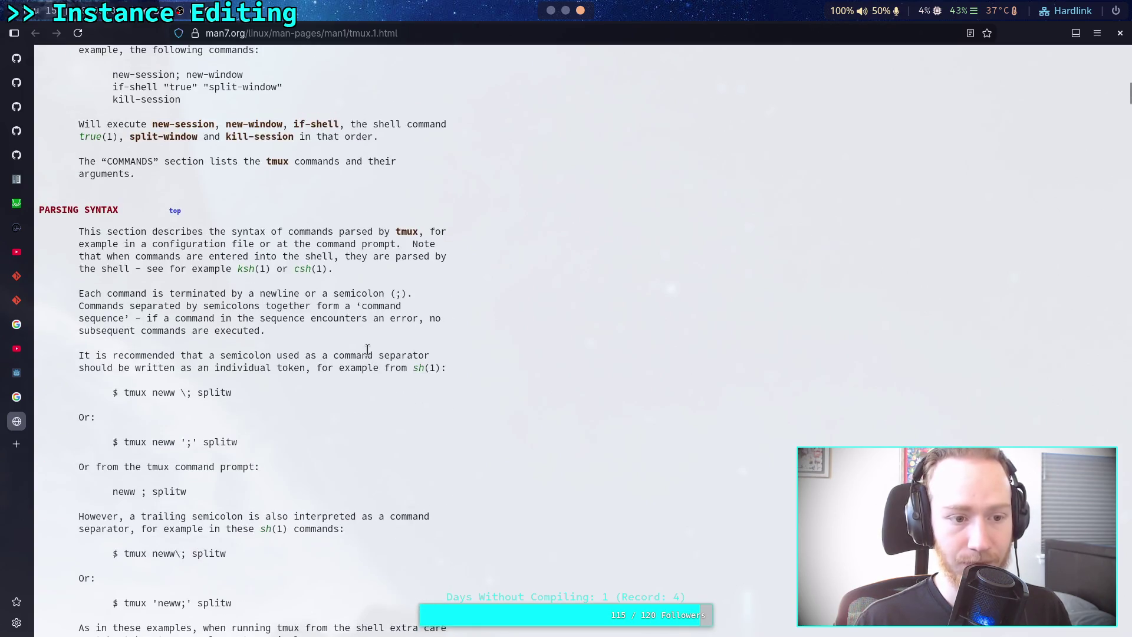
scroll(369, 356, up, 20)
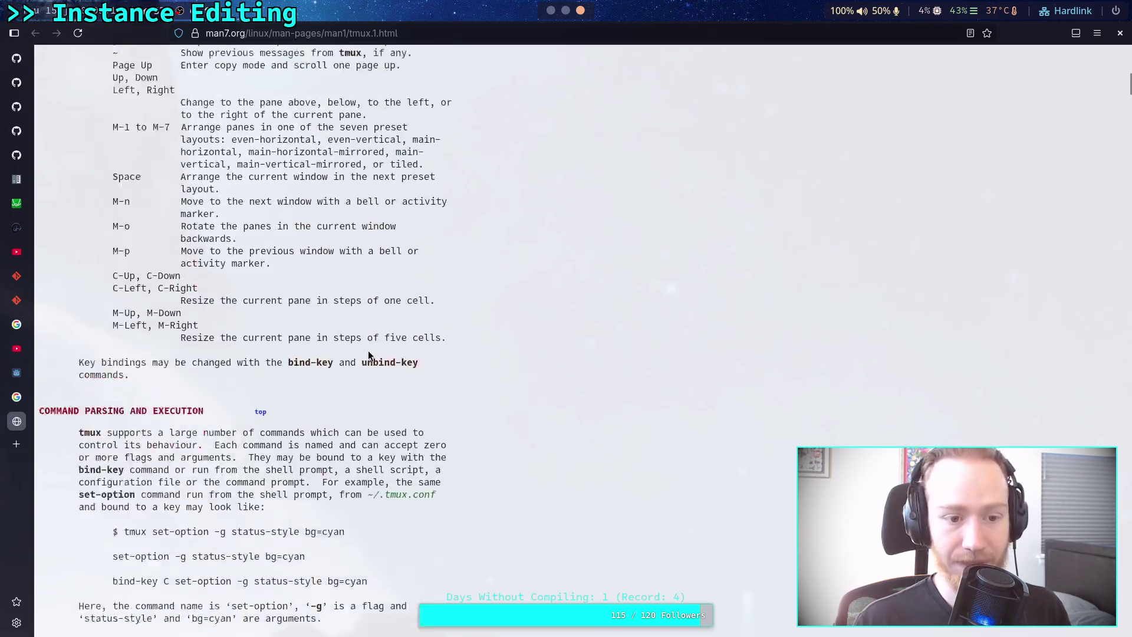
scroll(367, 350, up, 3)
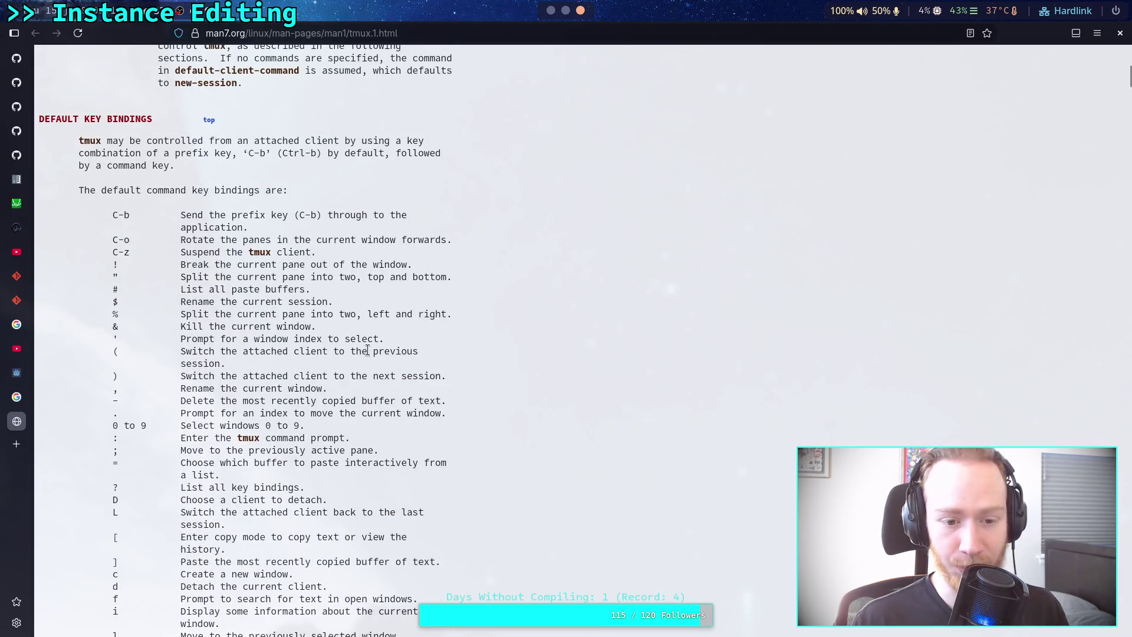
scroll(334, 319, down, 20)
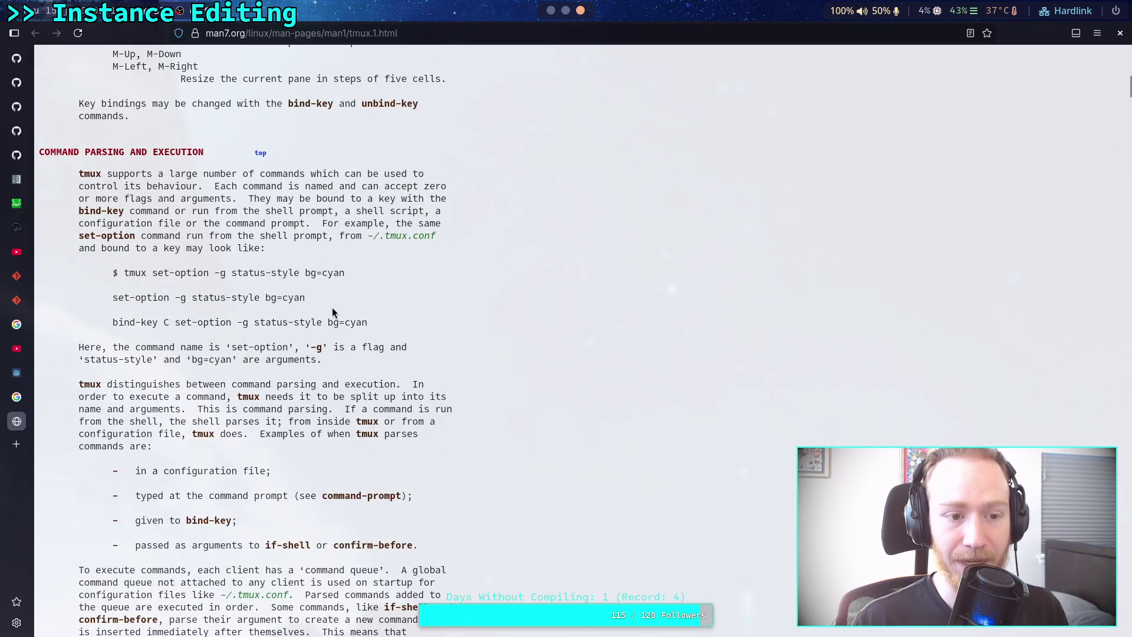
scroll(333, 313, up, 20)
scroll(332, 312, up, 20)
drag(198, 248, 105, 97)
click(333, 318)
scroll(334, 318, down, 10)
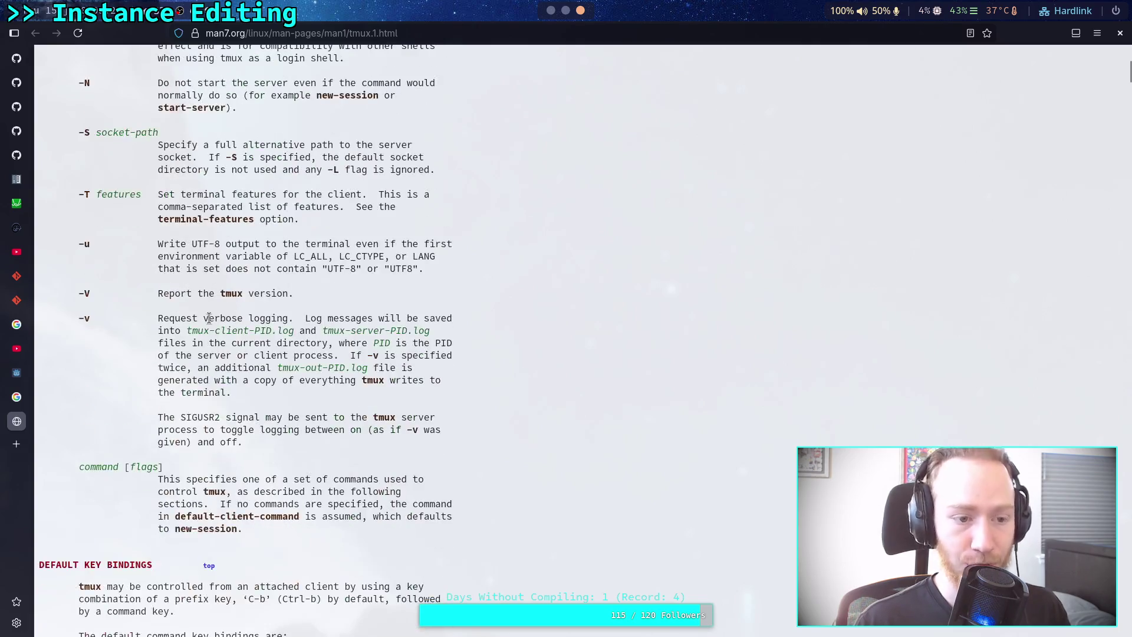
scroll(185, 343, up, 1)
scroll(185, 344, up, 20)
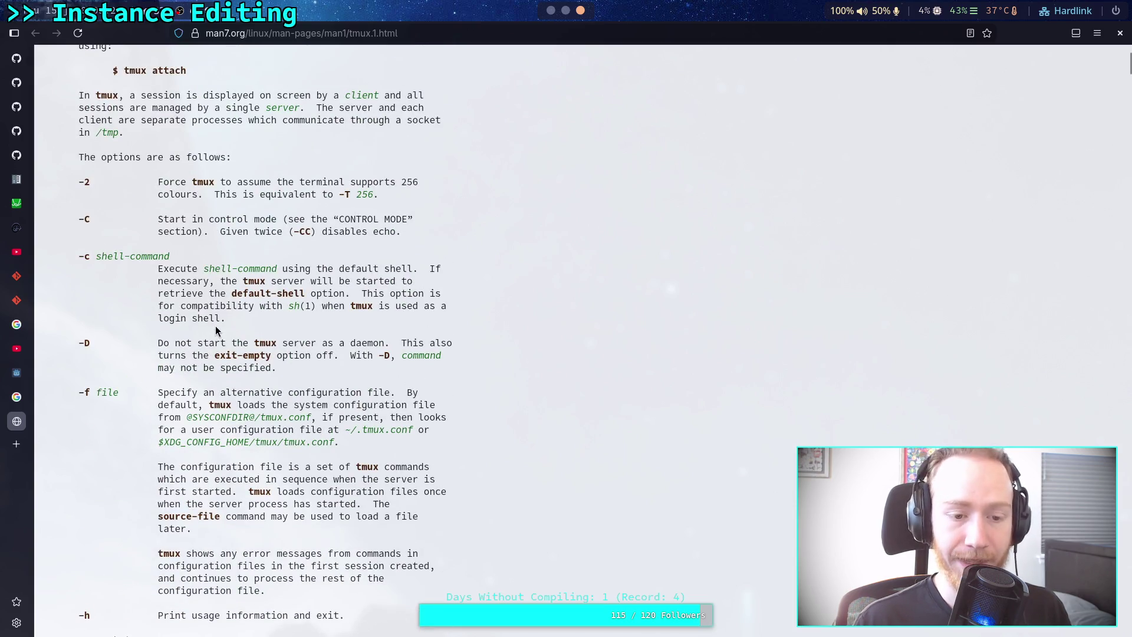
scroll(214, 326, up, 15)
scroll(171, 335, down, 20)
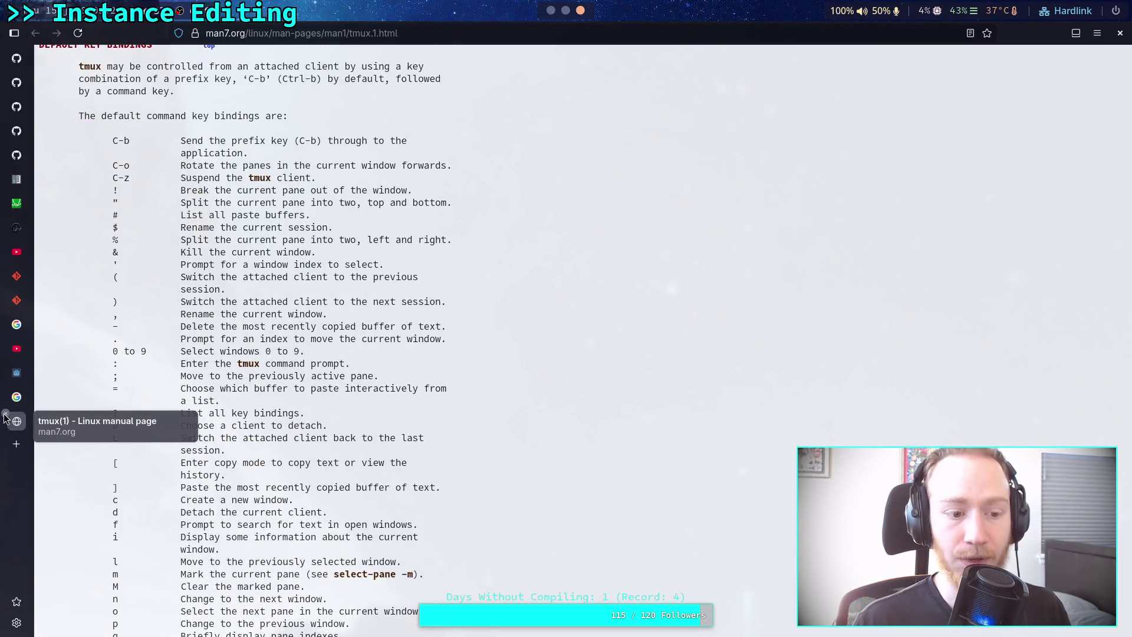
Close the tmux manual and search results tabs and return to the terminal.
click(5, 415)
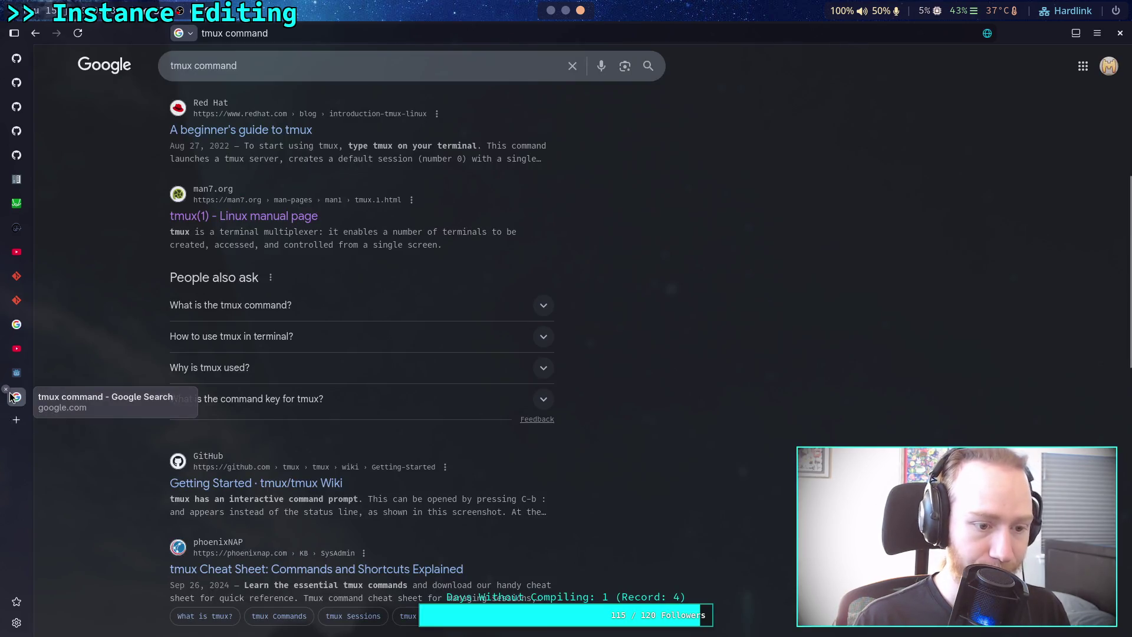
click(5, 392)
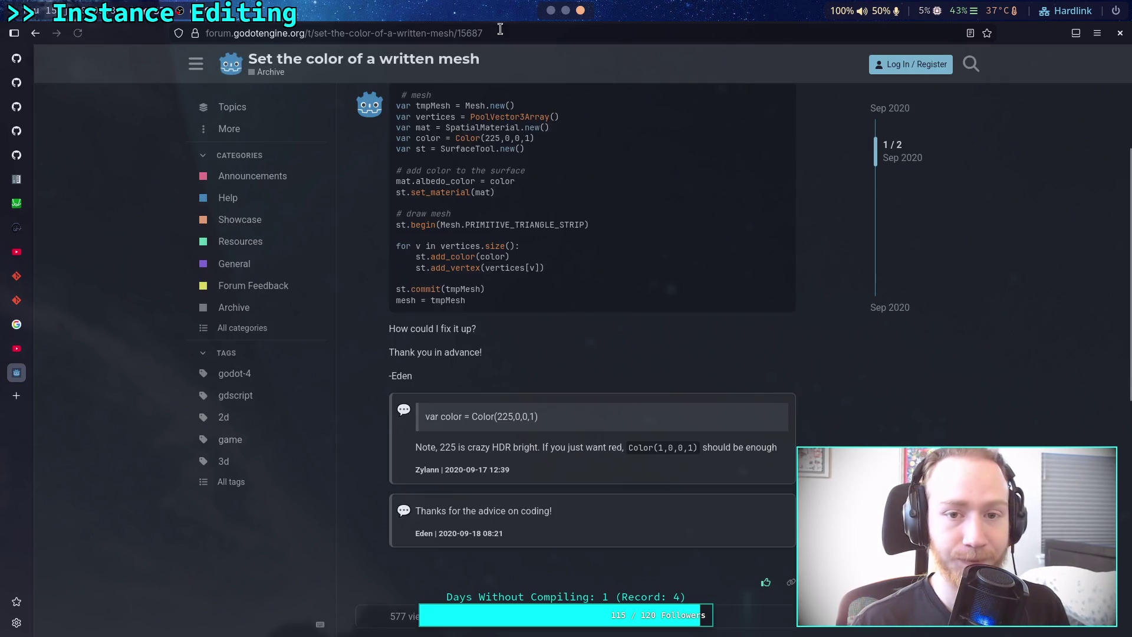
click(565, 10)
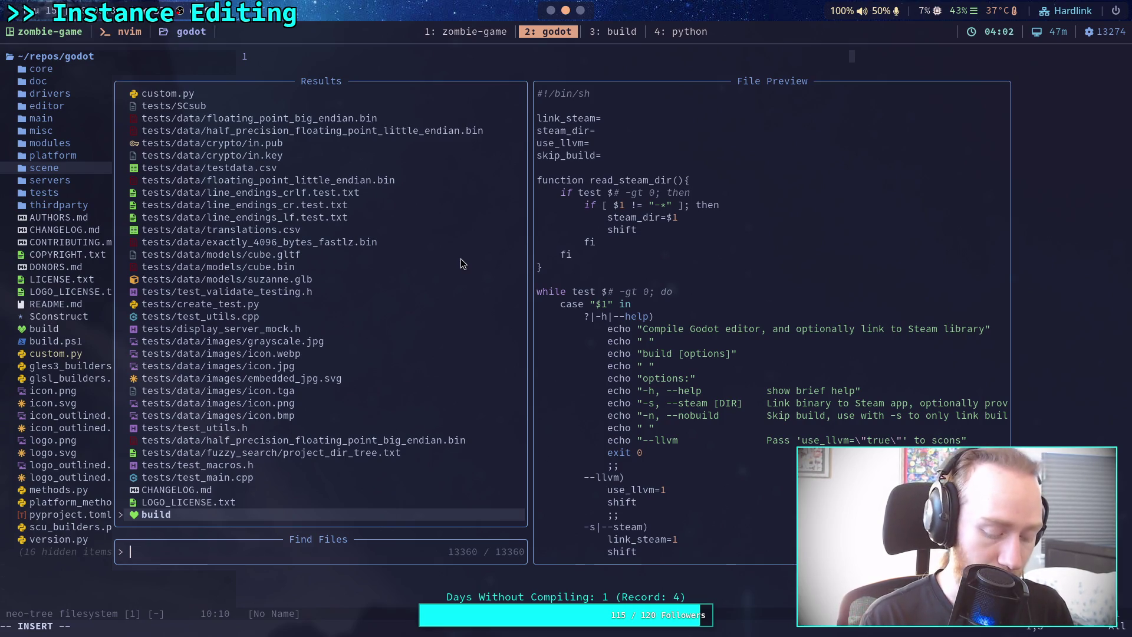
Open scene/gui/button.cpp via Find Files and search it for ButtonGroup.
text(button)
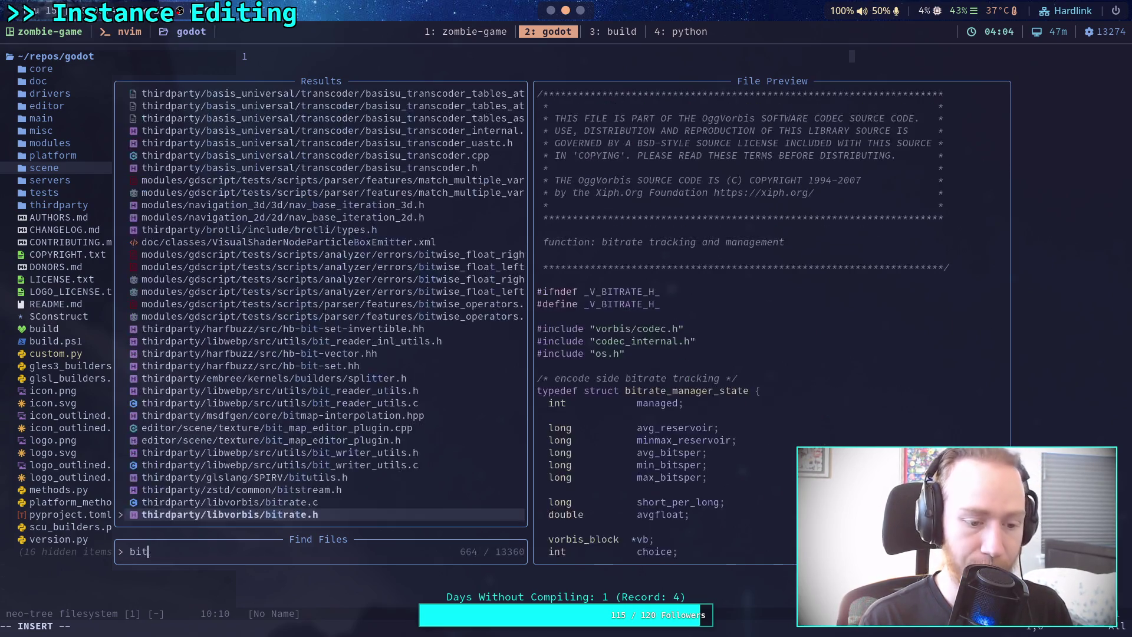
key(Up)
key(Up)
key(Up)
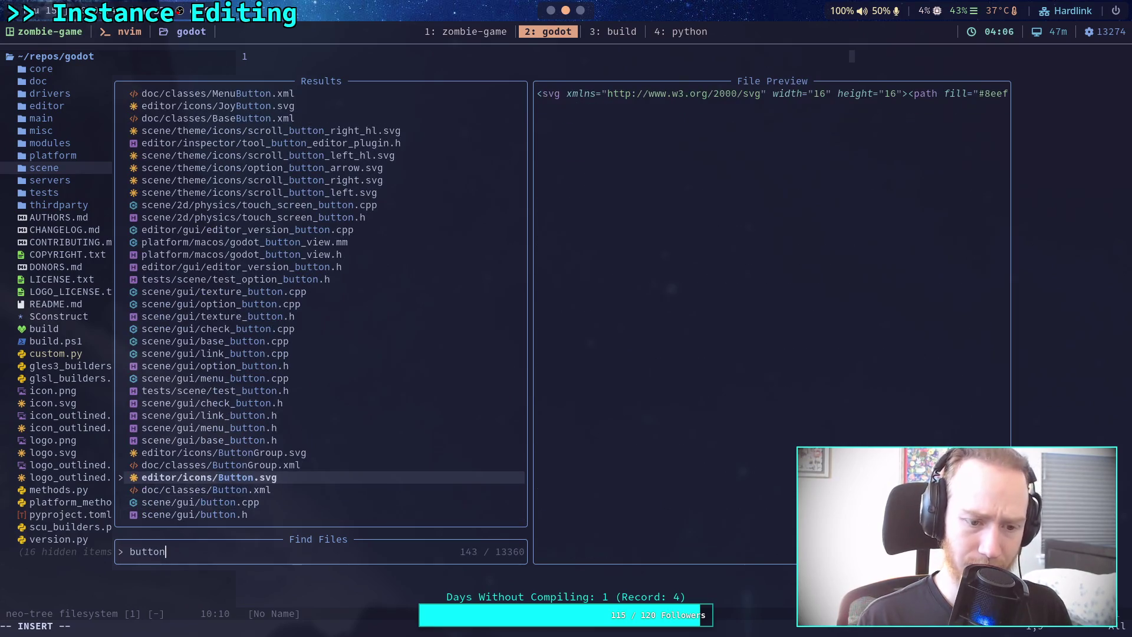
key(Down)
key(Down)
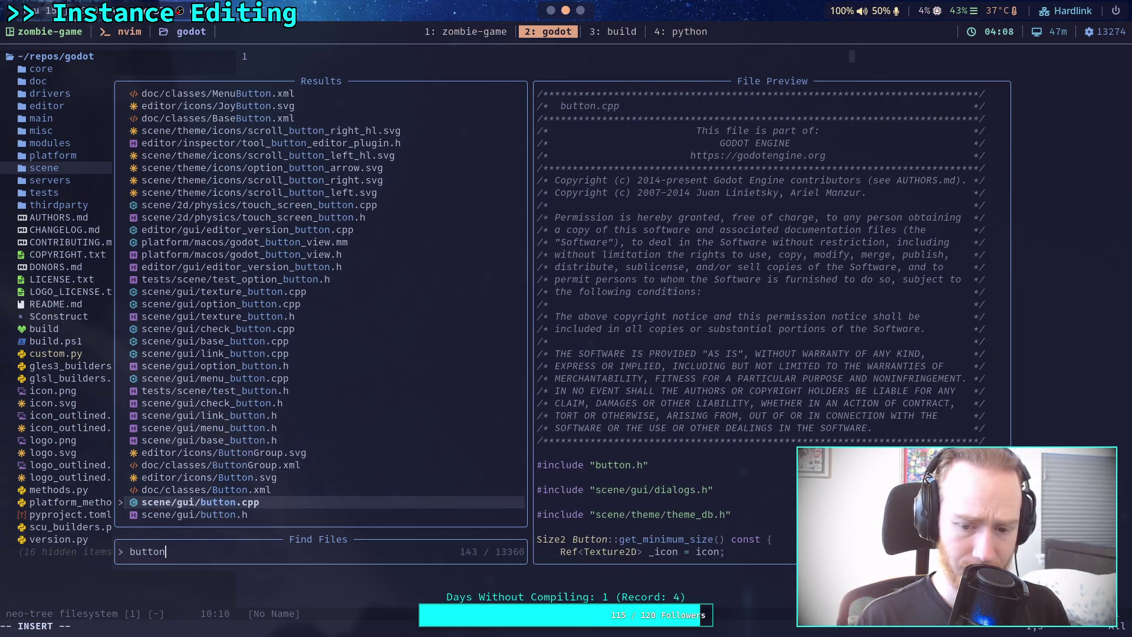
key(Return)
text(/)
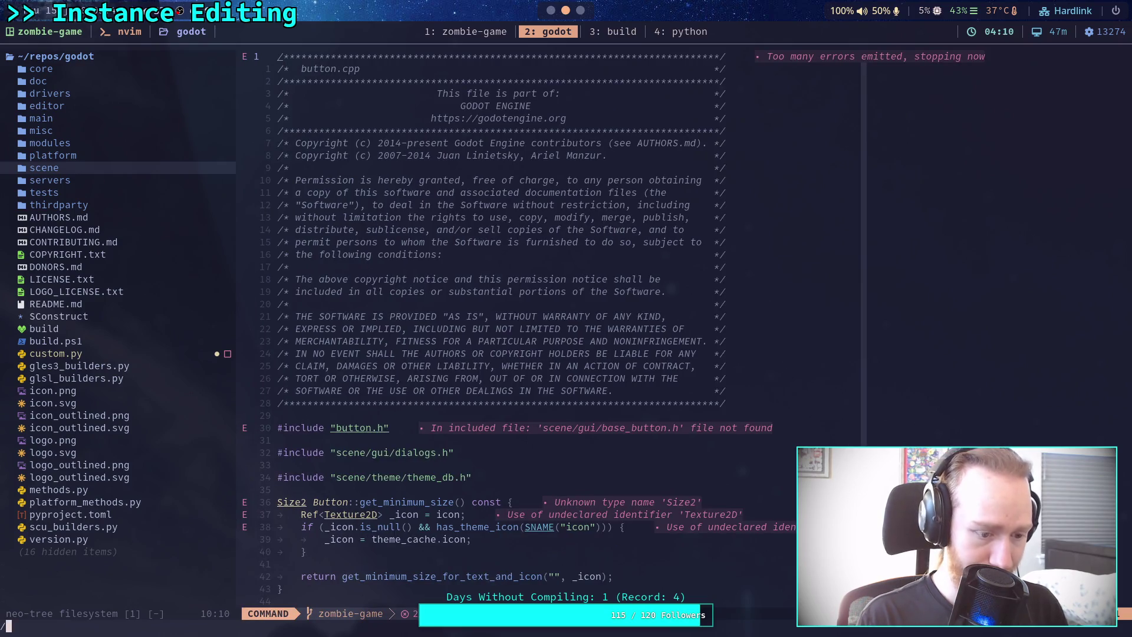
text(ButtonGroup)
key(Return)
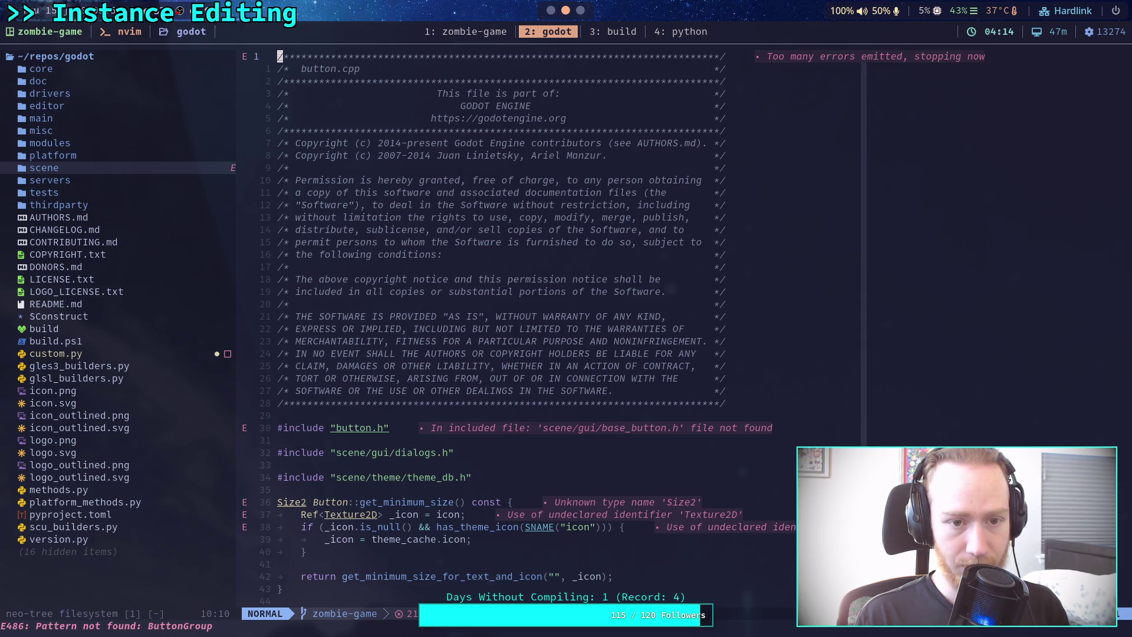
Open scene/gui/base_button.cpp through Find Files using the query 'base_b'.
key(space)
key(f)
key(f)
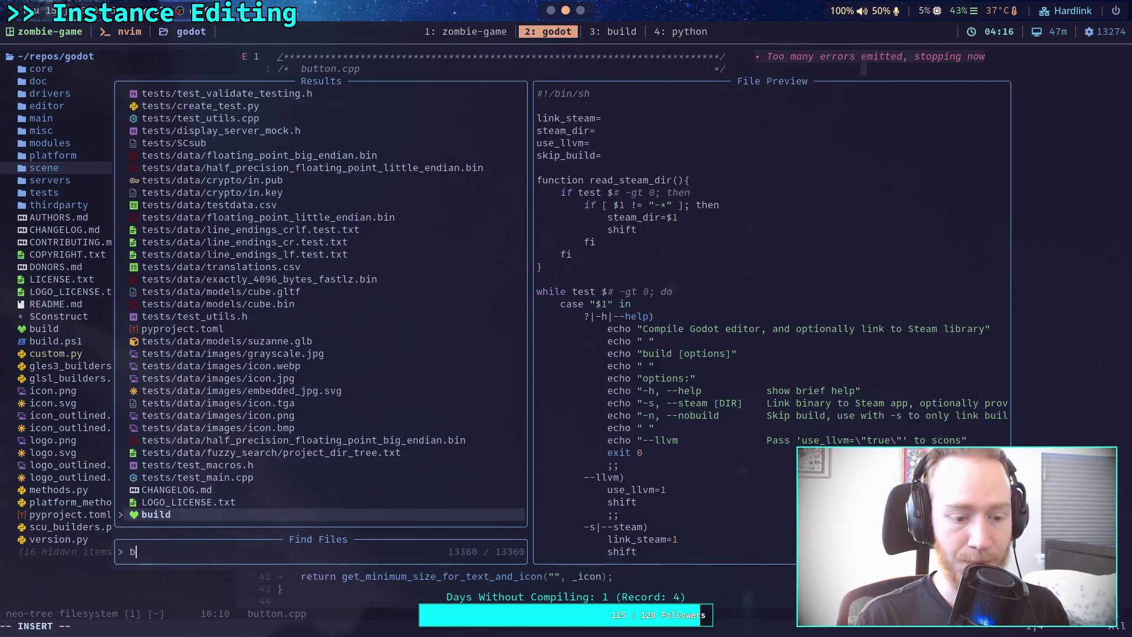
text(base_b)
key(Up)
key(Return)
text(/)
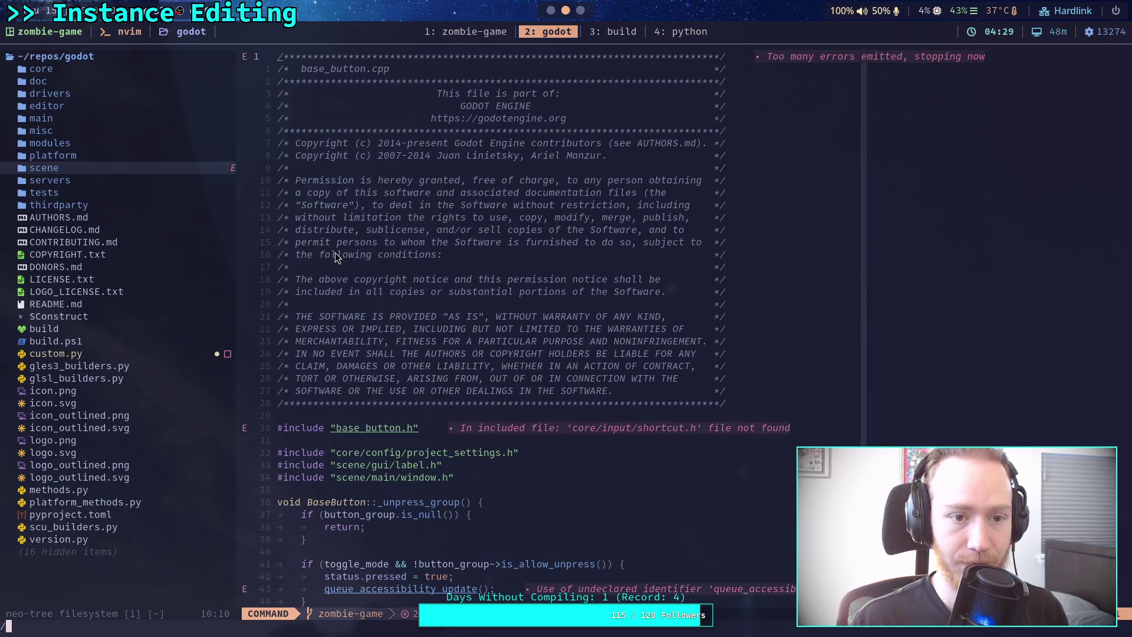
Narrow neo-tree and search for set_press to reach BaseButton::set_pressed on line 283, then return to Godot.
key(Escape)
drag(236, 242, 183, 242)
key(slash)
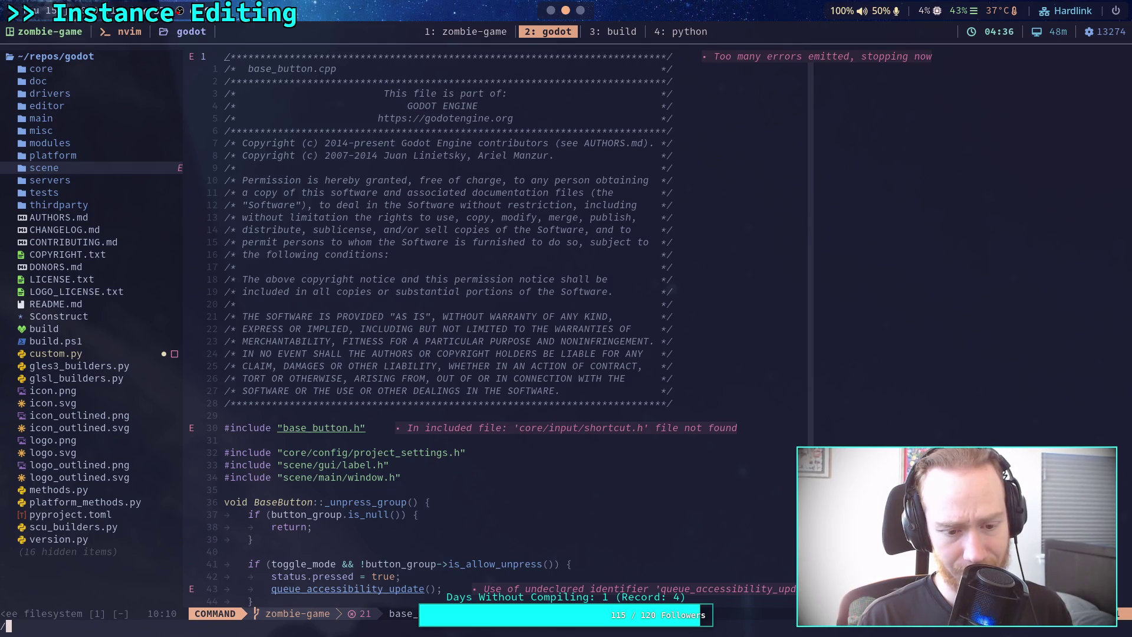
text(ButtonGrou)
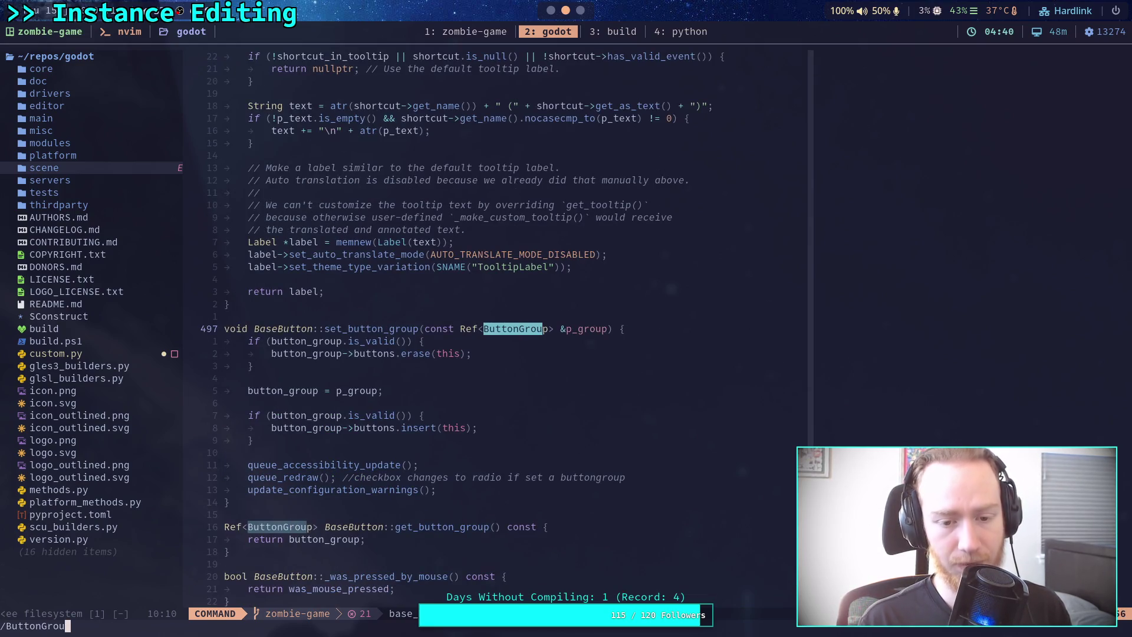
key(BackSpace)
key(BackSpace)
key(BackSpace)
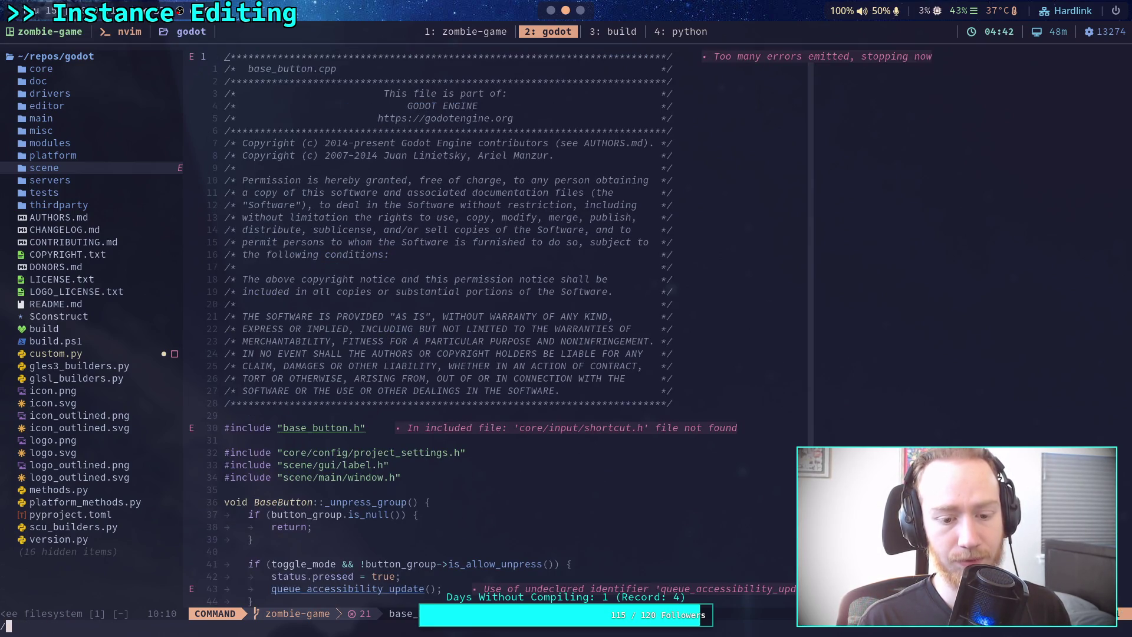
text(set_press)
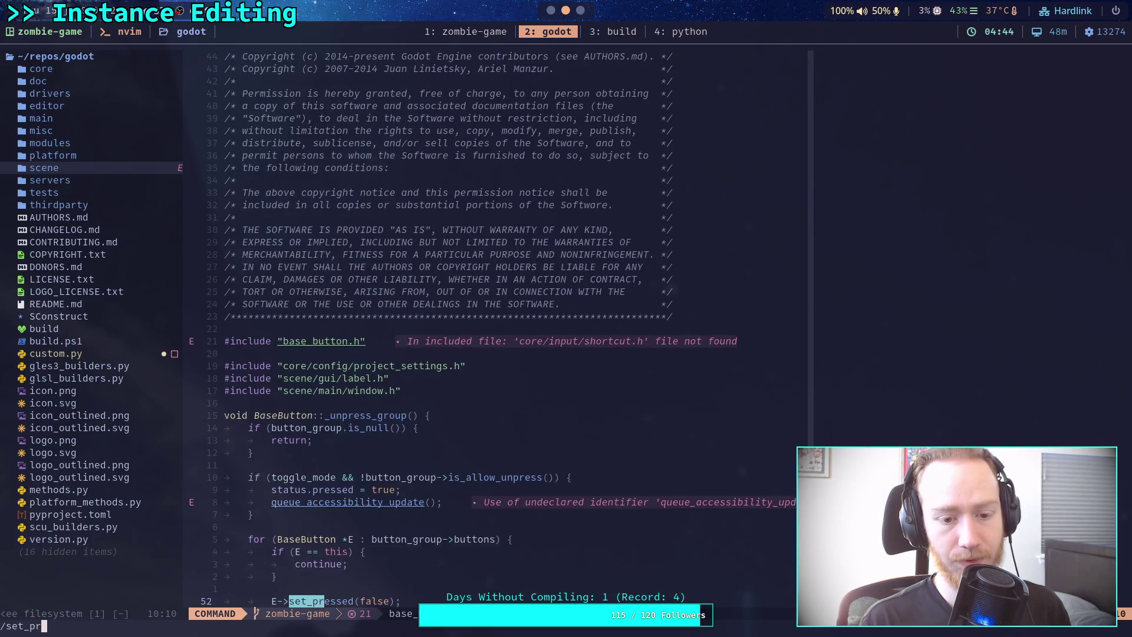
key(Return)
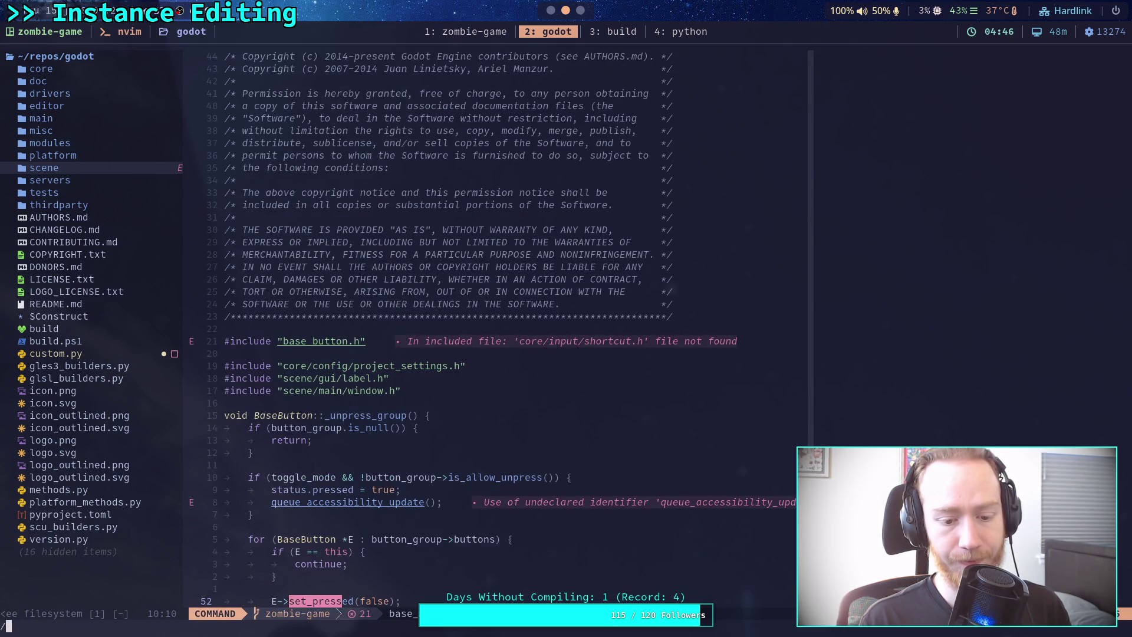
key(n)
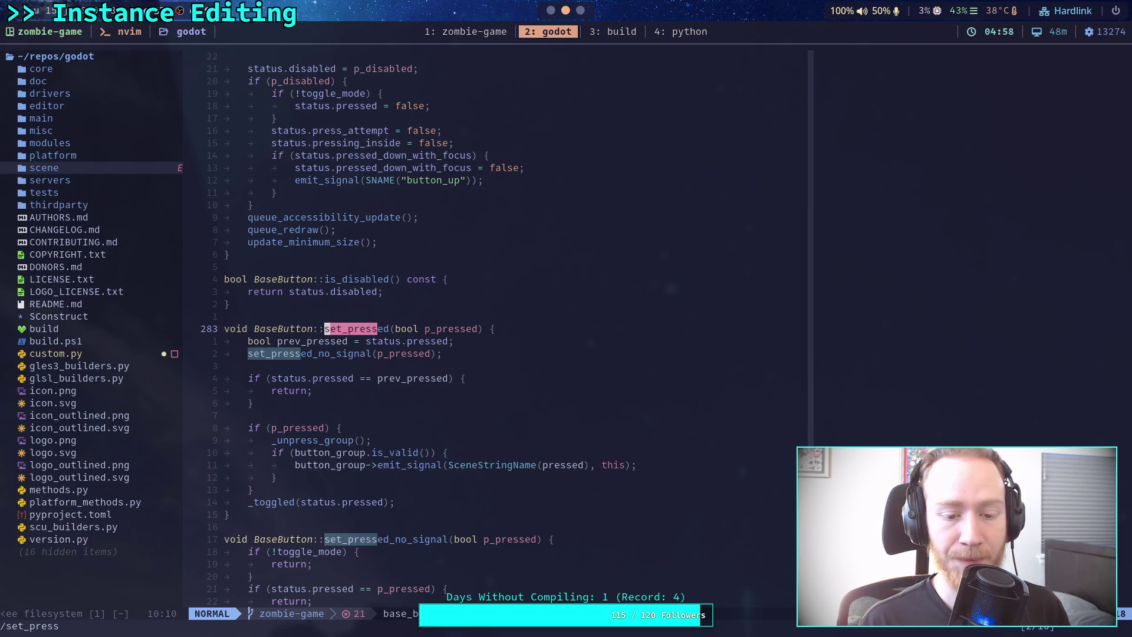
key(alt+Tab)
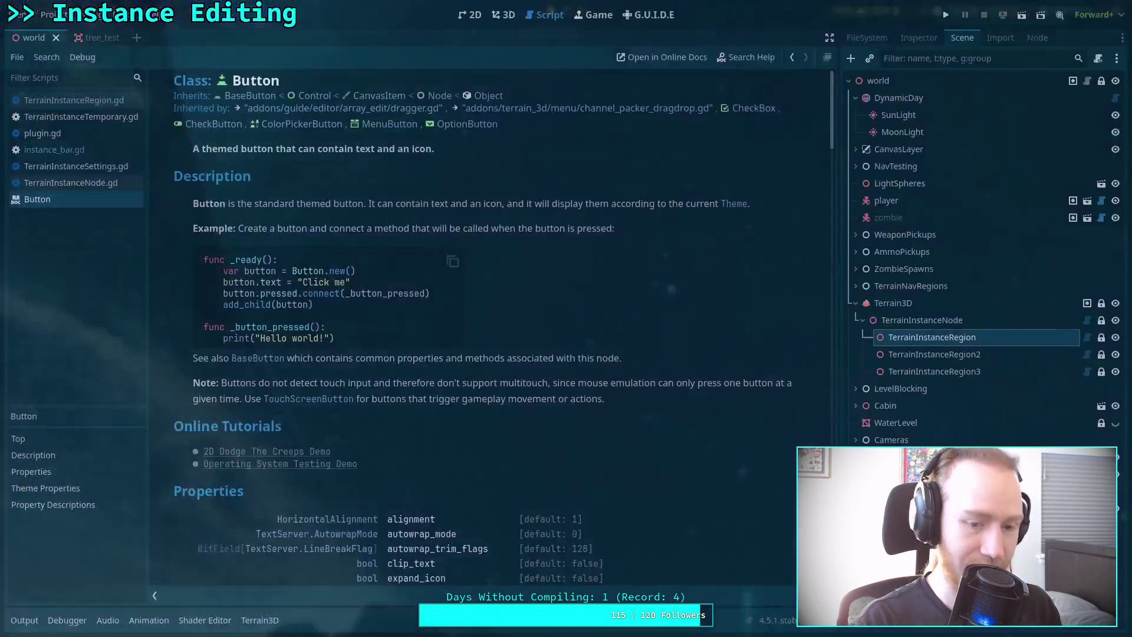
Review the button-creation code around lines 316–334 of instance_bar.gd, then switch back to Neovim.
click(105, 150)
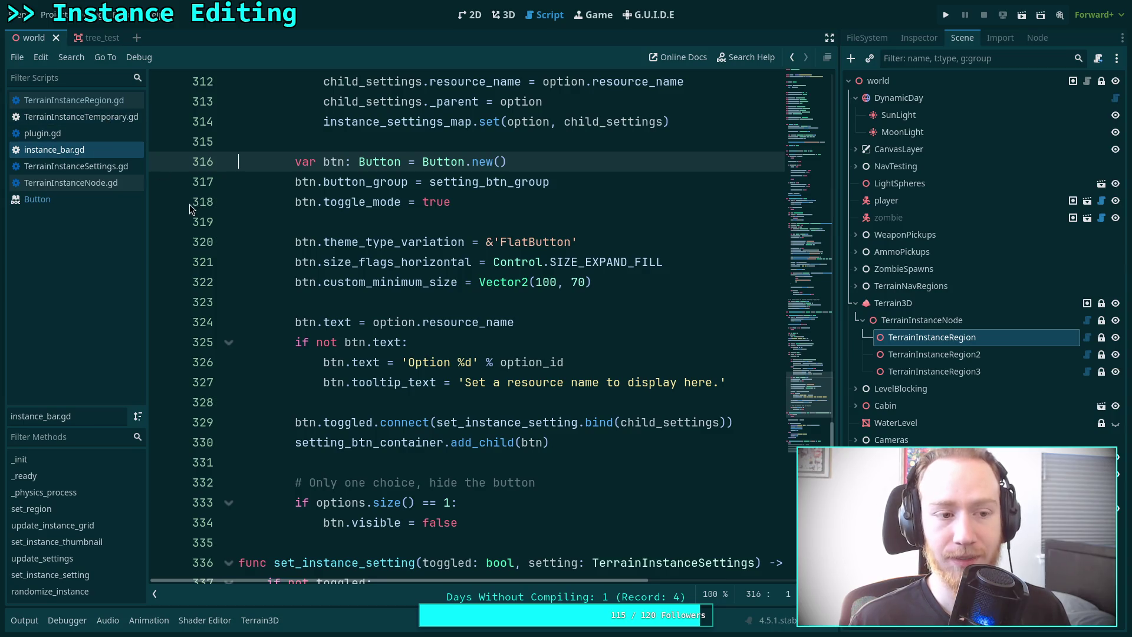
scroll(350, 248, up, 6)
scroll(351, 244, down, 4)
scroll(350, 244, down, 4)
drag(498, 405, 293, 369)
click(529, 401)
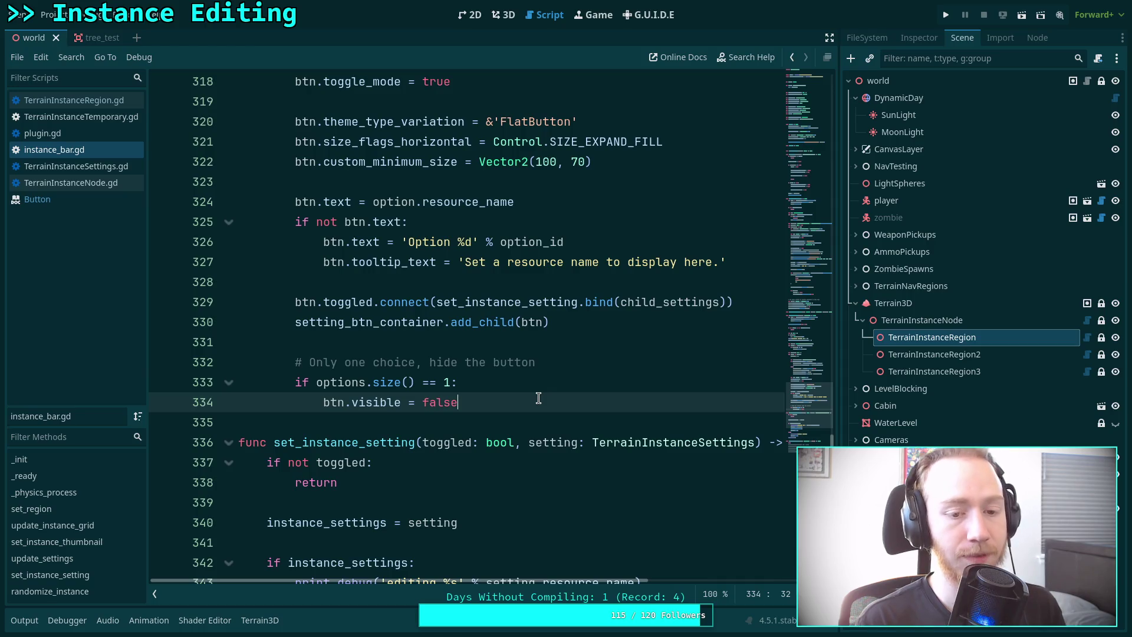
key(super+2)
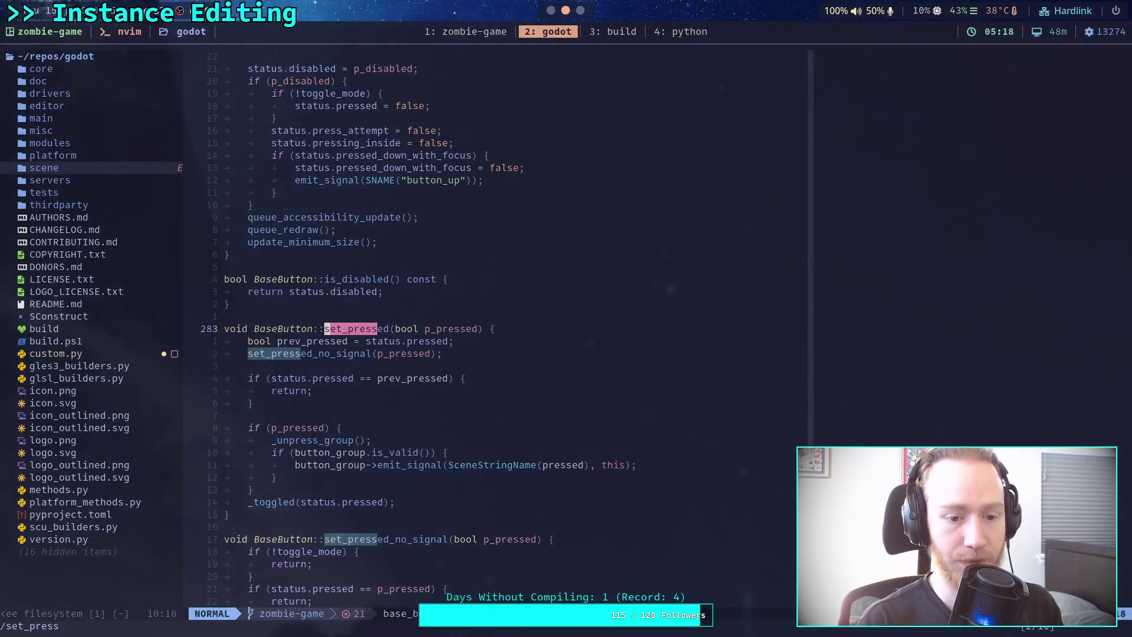
Inspect set_pressed's _unpress_group call, button_group check and _toggled call, then return to Godot.
click(413, 502)
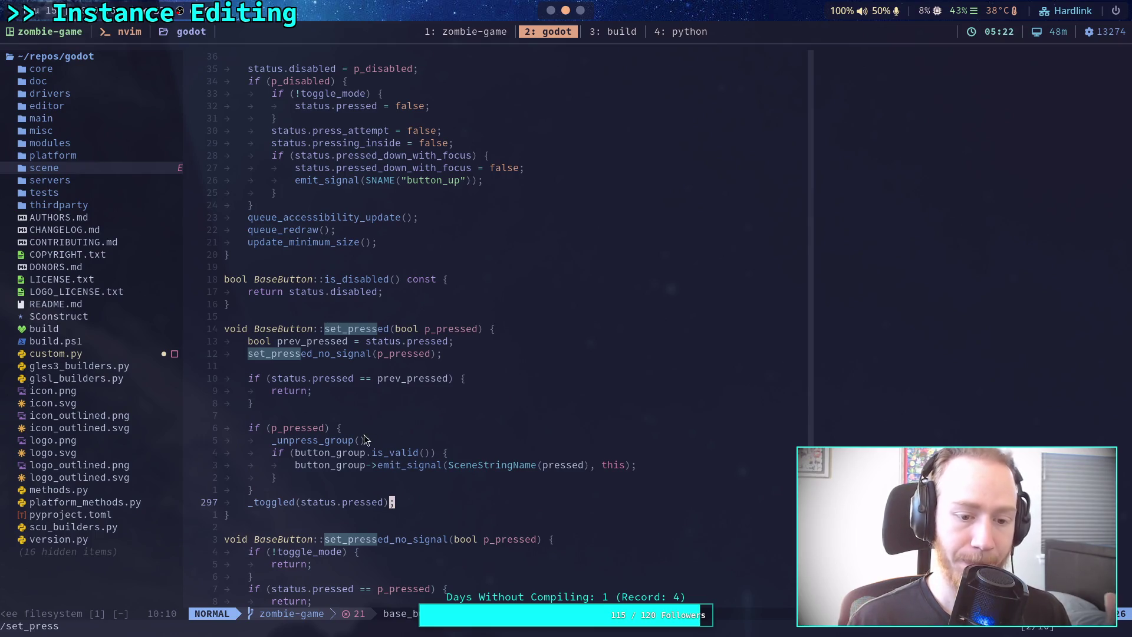
drag(274, 441, 393, 447)
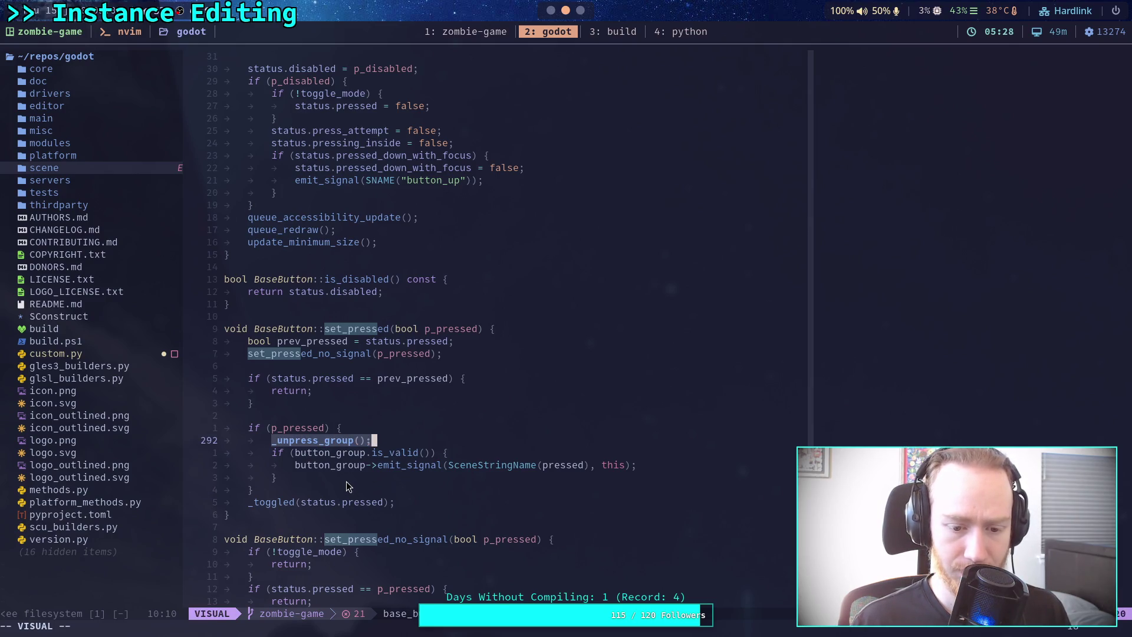
drag(278, 440, 313, 446)
click(346, 454)
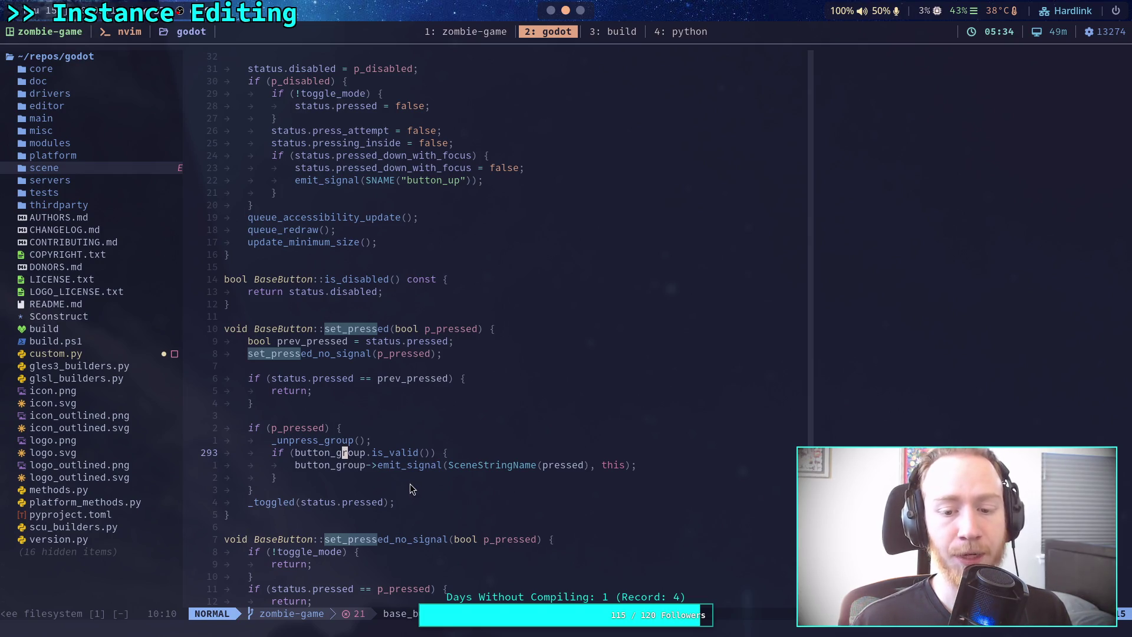
click(603, 467)
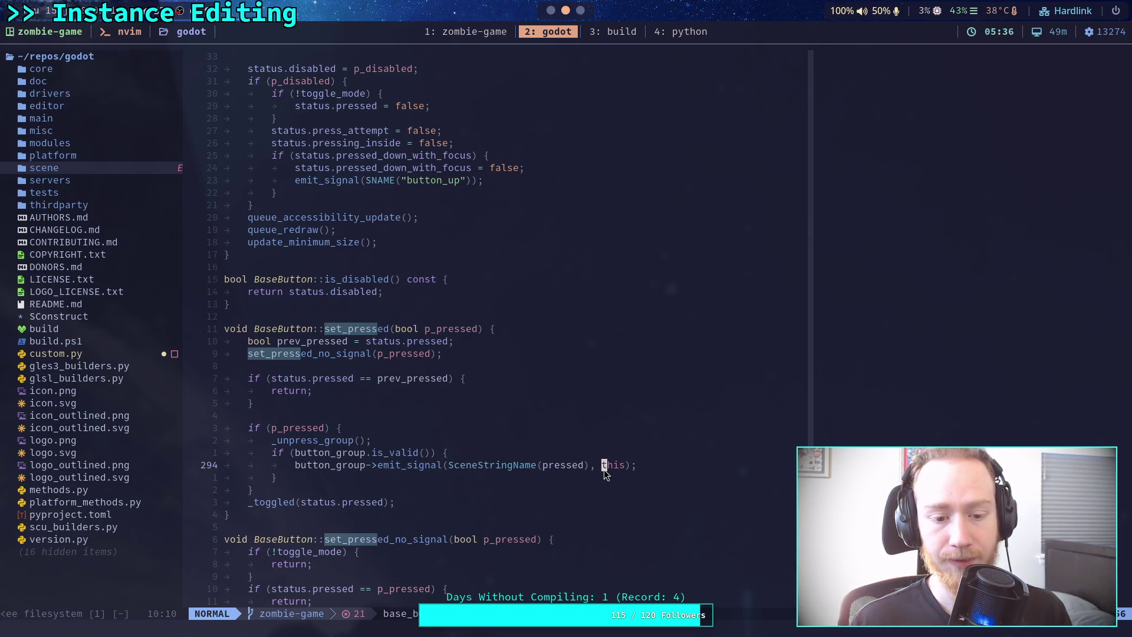
double_click(293, 502)
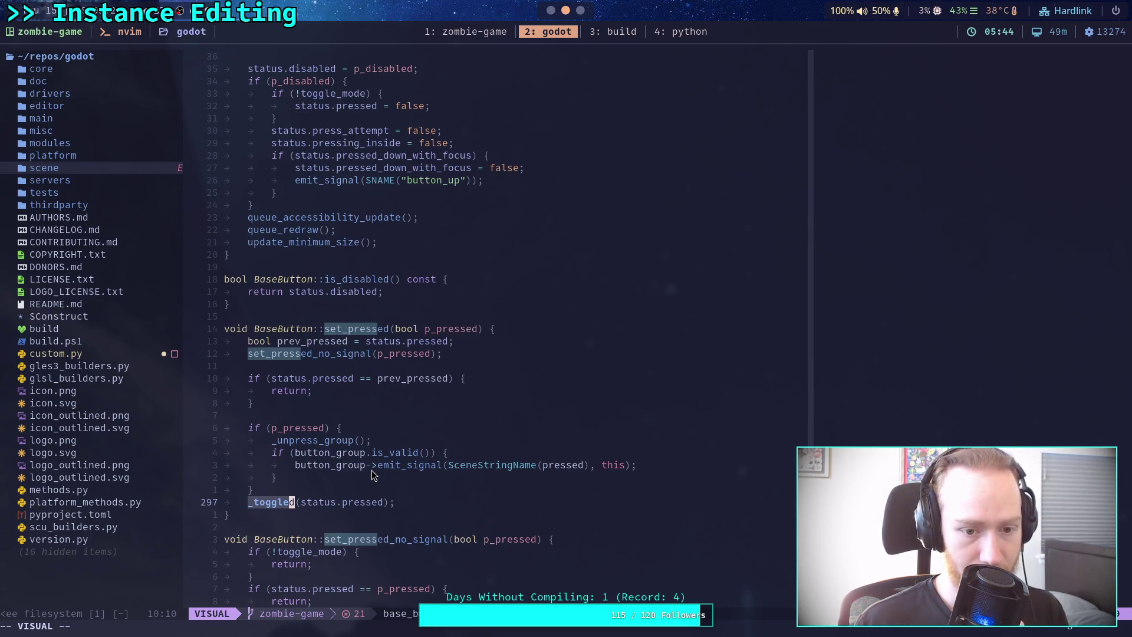
click(552, 10)
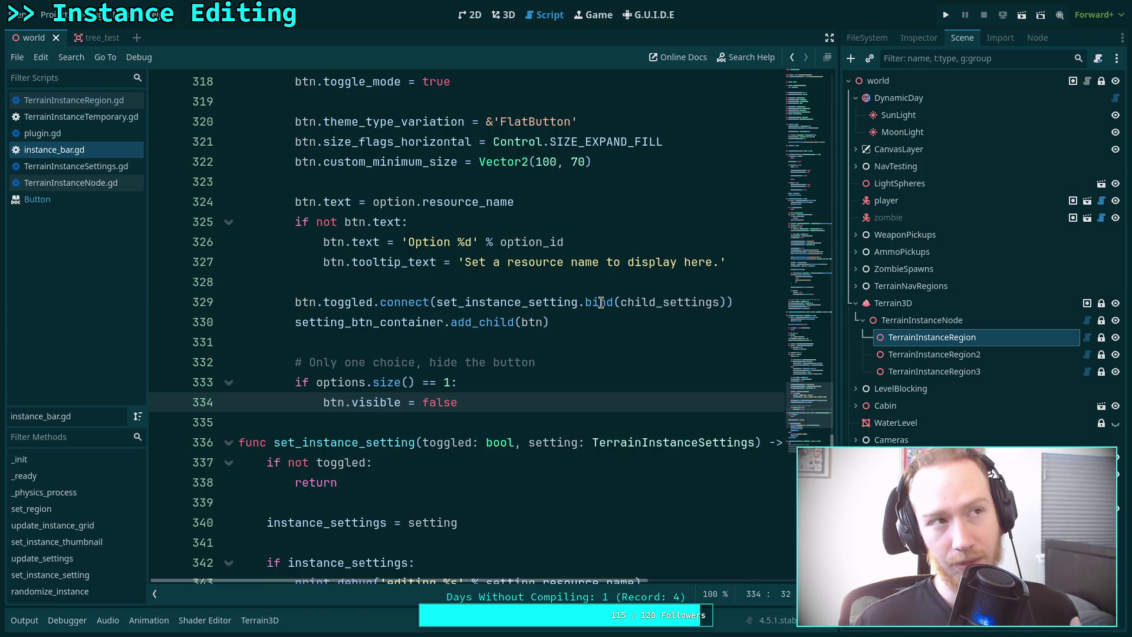
Check how the toggled parameter is passed to set_instance_setting.
mouse_move(601, 302)
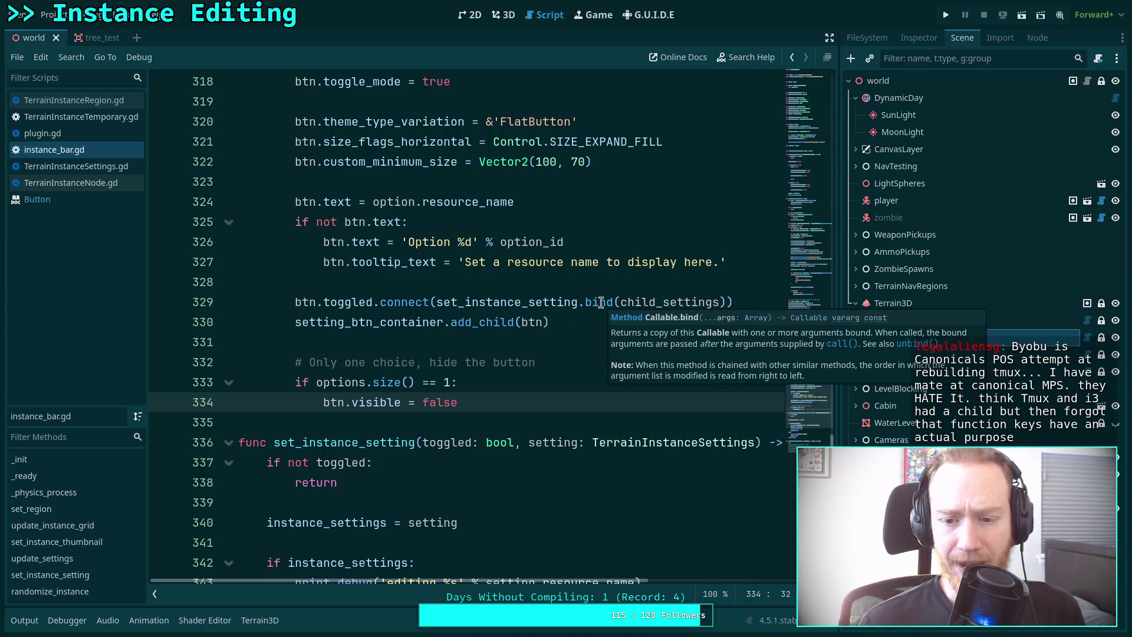
scroll(460, 330, down, 7)
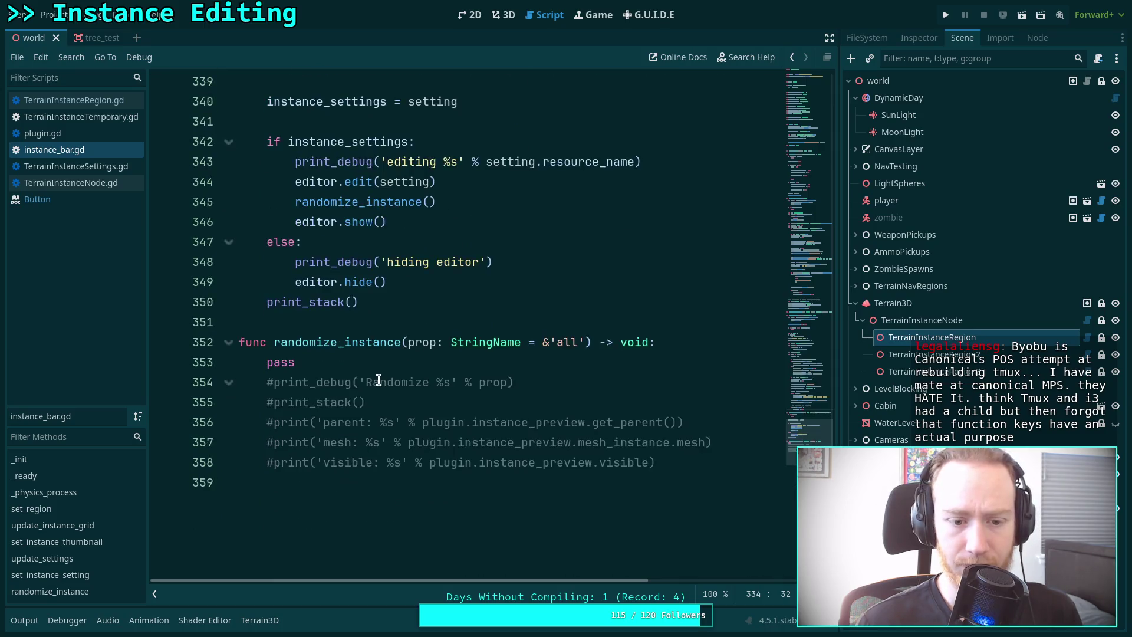
scroll(378, 368, up, 5)
scroll(379, 368, up, 2)
double_click(434, 442)
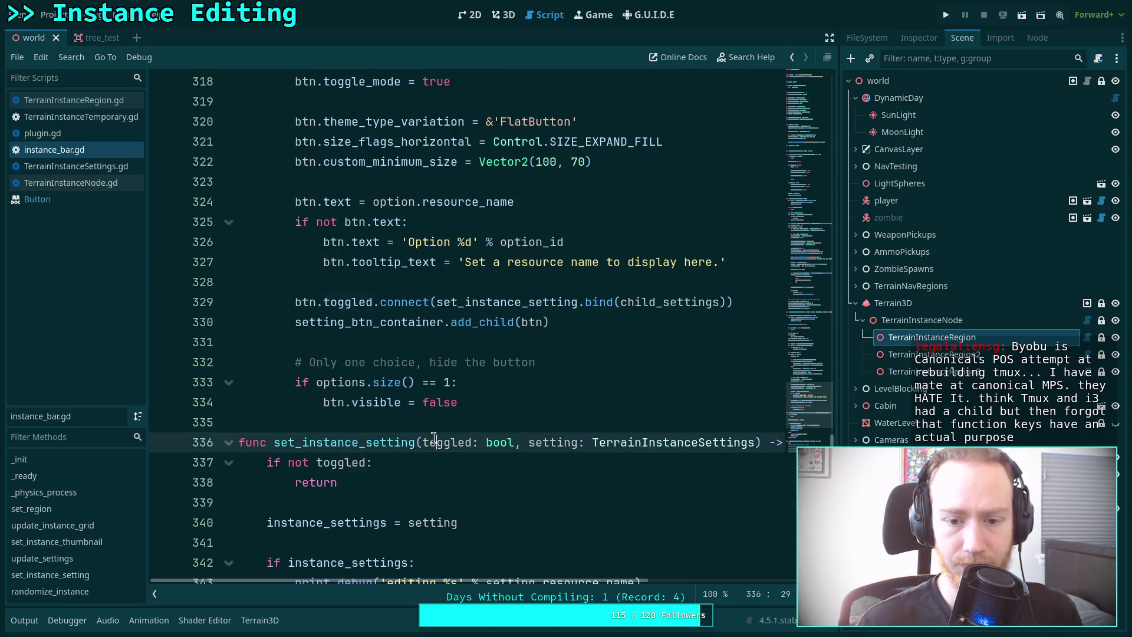
scroll(424, 378, down, 1)
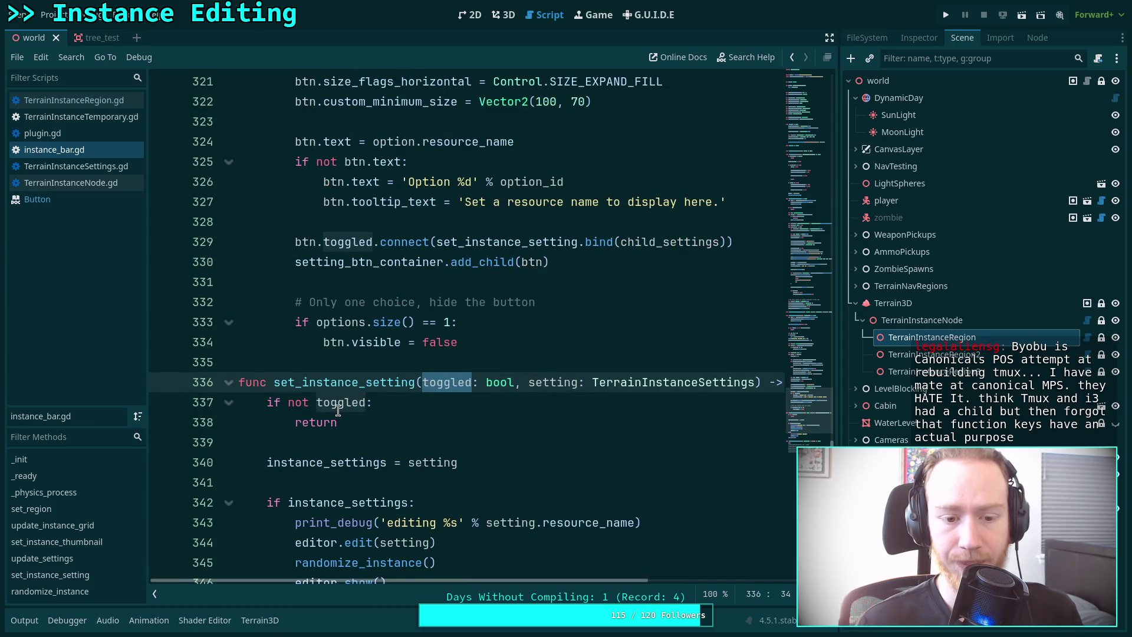
scroll(413, 407, up, 1)
Add btn.set_pressed.call_deferred(true) below btn.visible = false in the single-option branch.
click(467, 406)
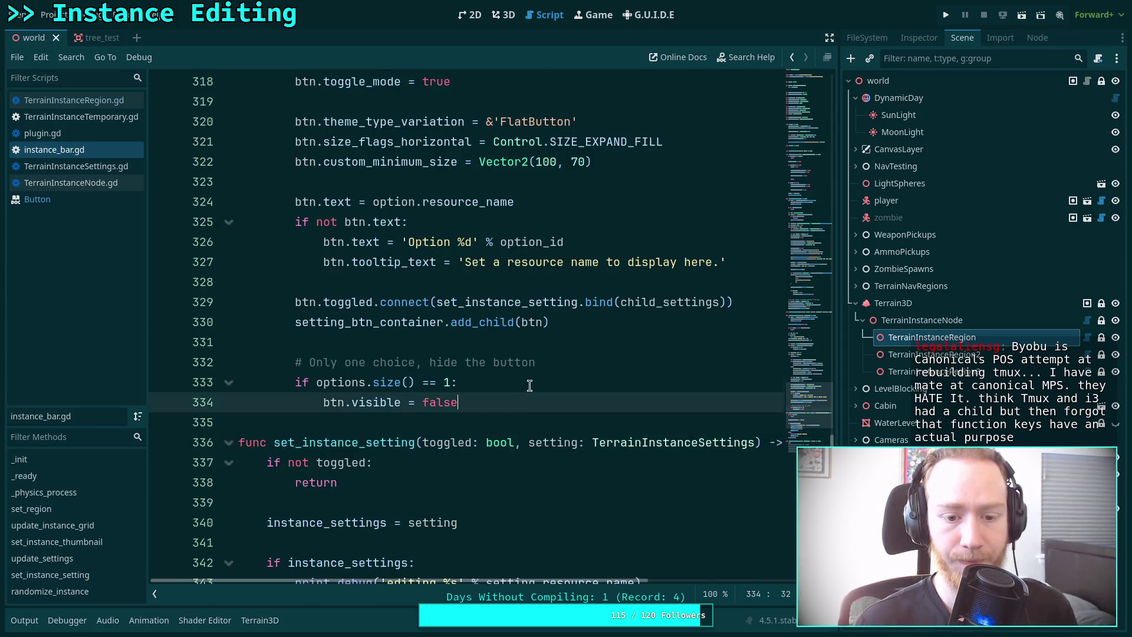
click(529, 385)
click(511, 410)
key(Return)
text(btn.)
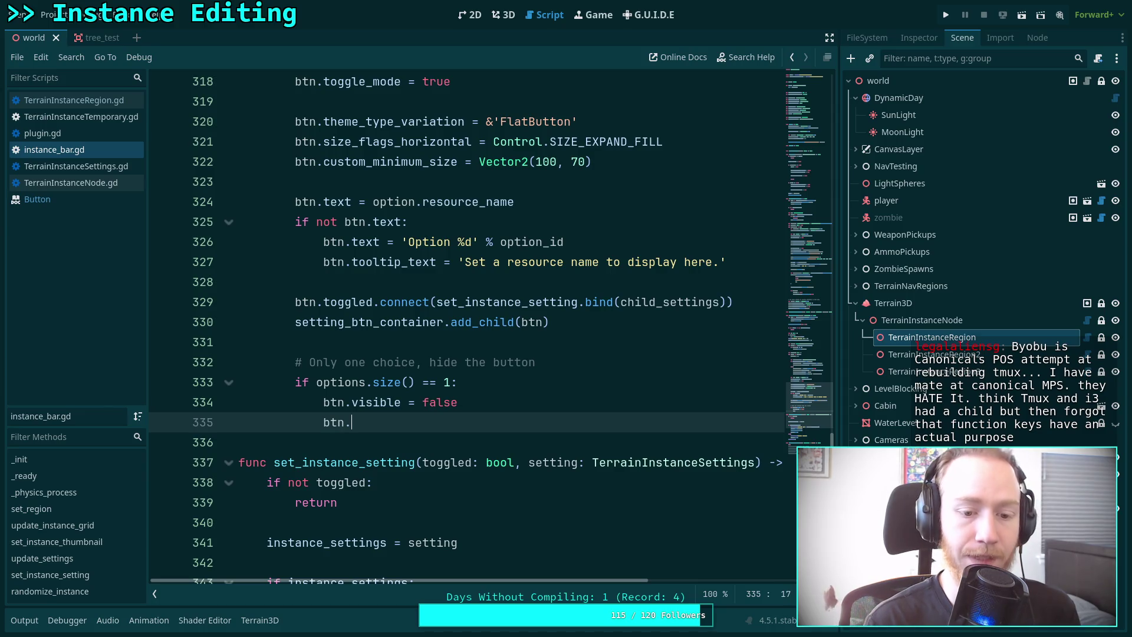
text(set_pressed)
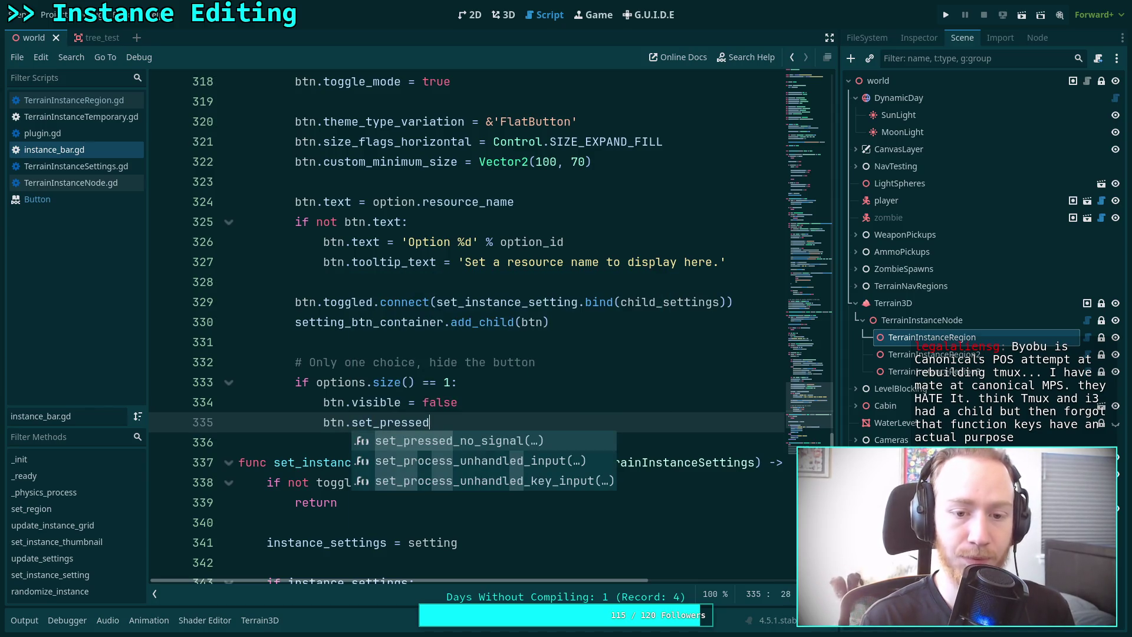
text(.ca)
key(Down)
key(Down)
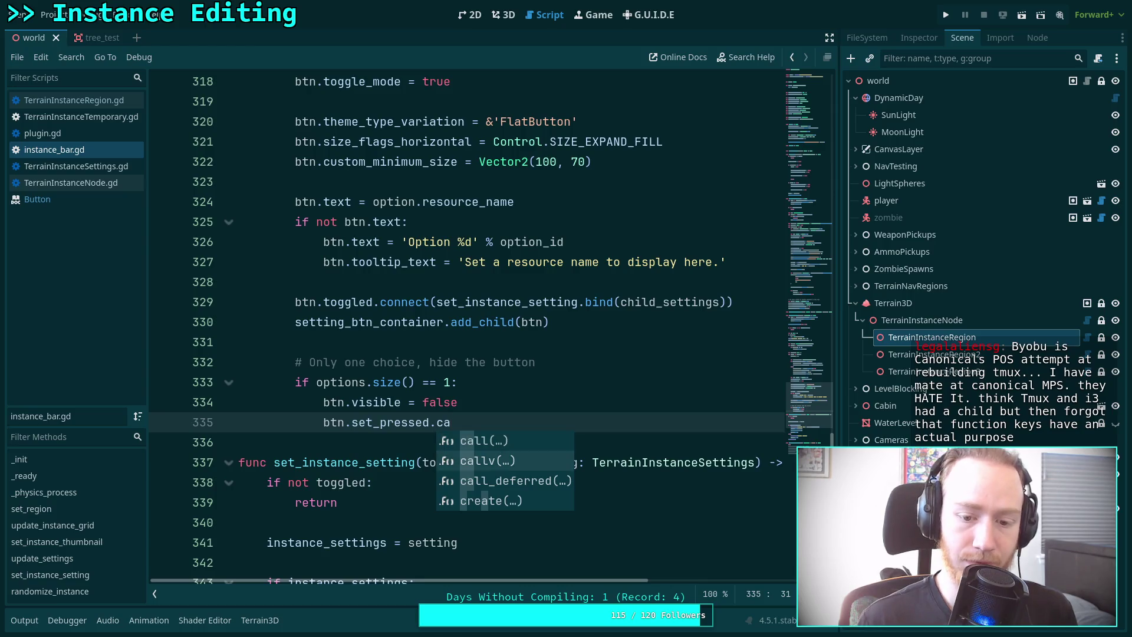
key(Return)
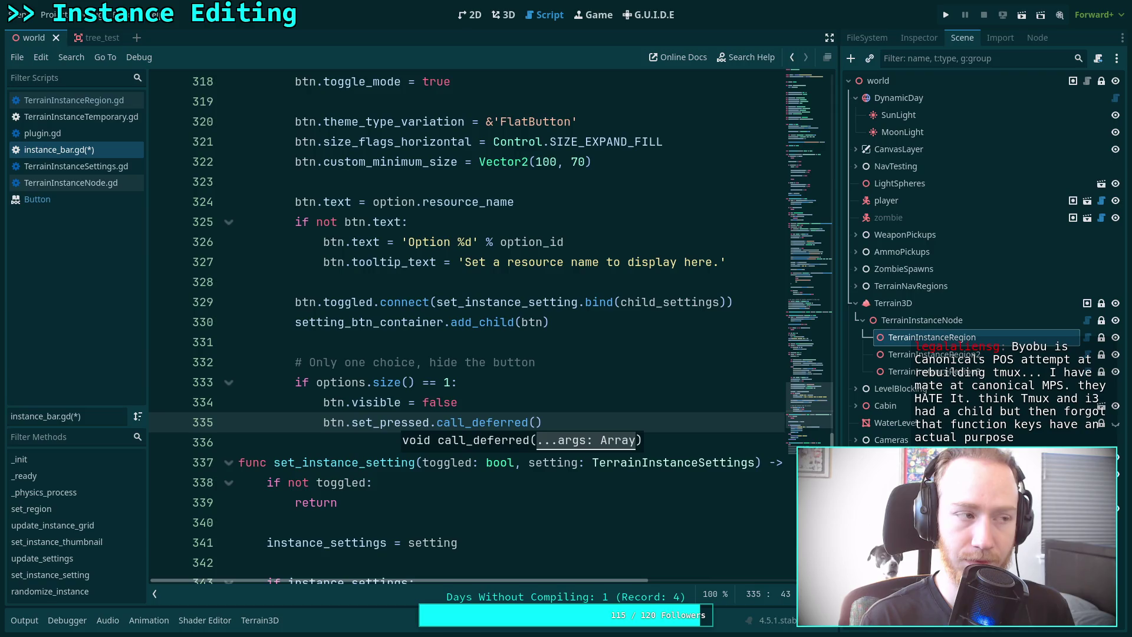
text(true))
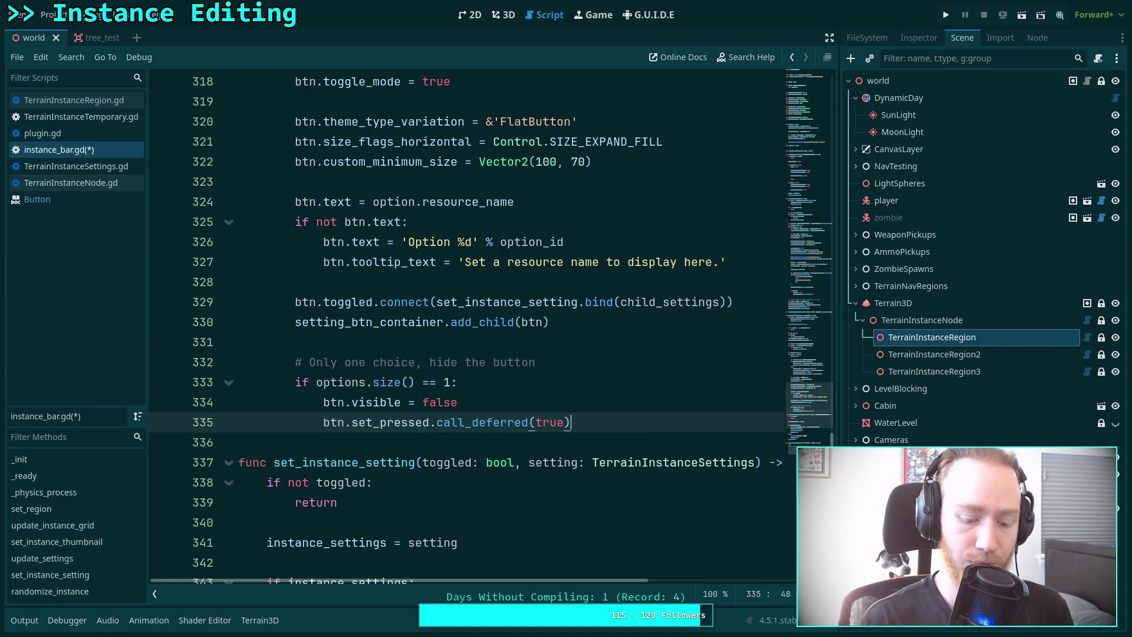
Check where option_id is used, then begin 'var first: bool =' above the options loop.
scroll(478, 386, up, 10)
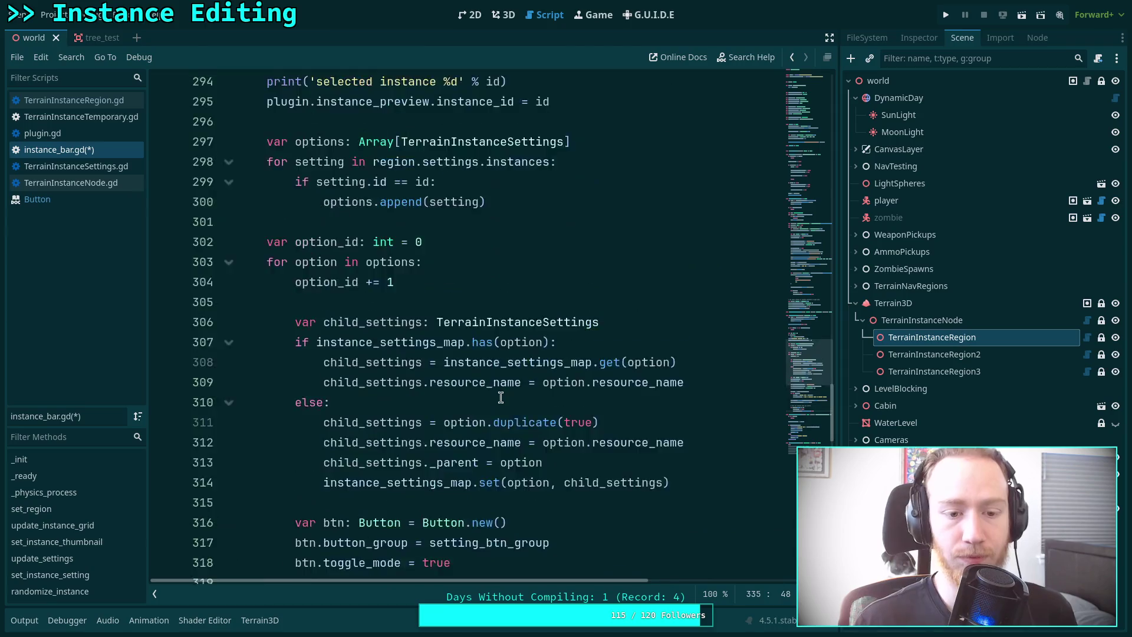
double_click(334, 402)
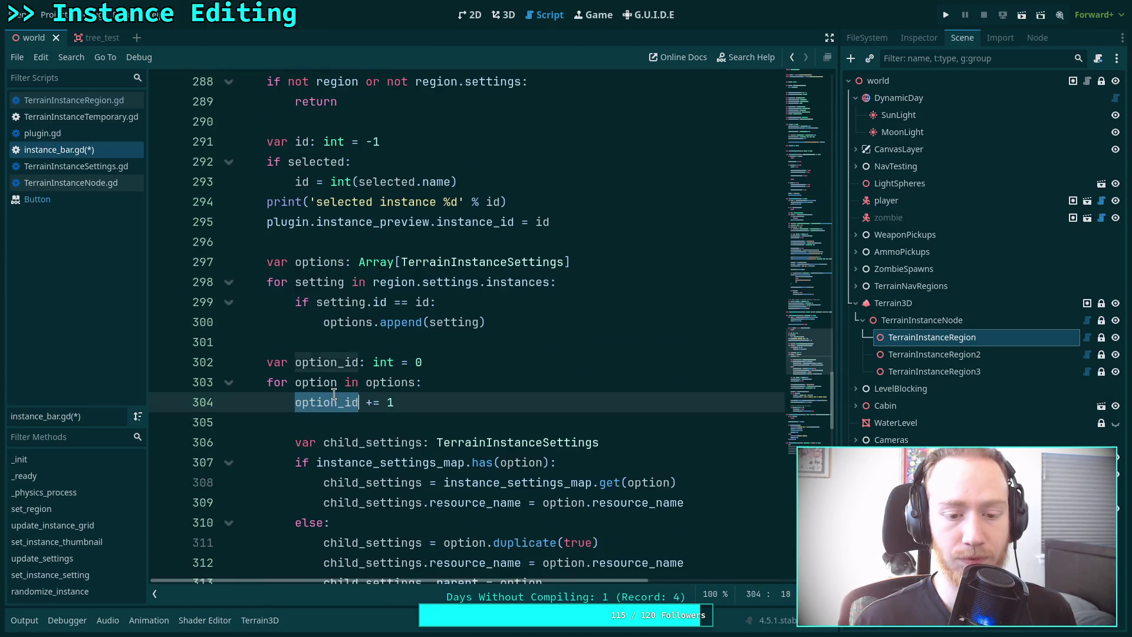
scroll(470, 393, down, 9)
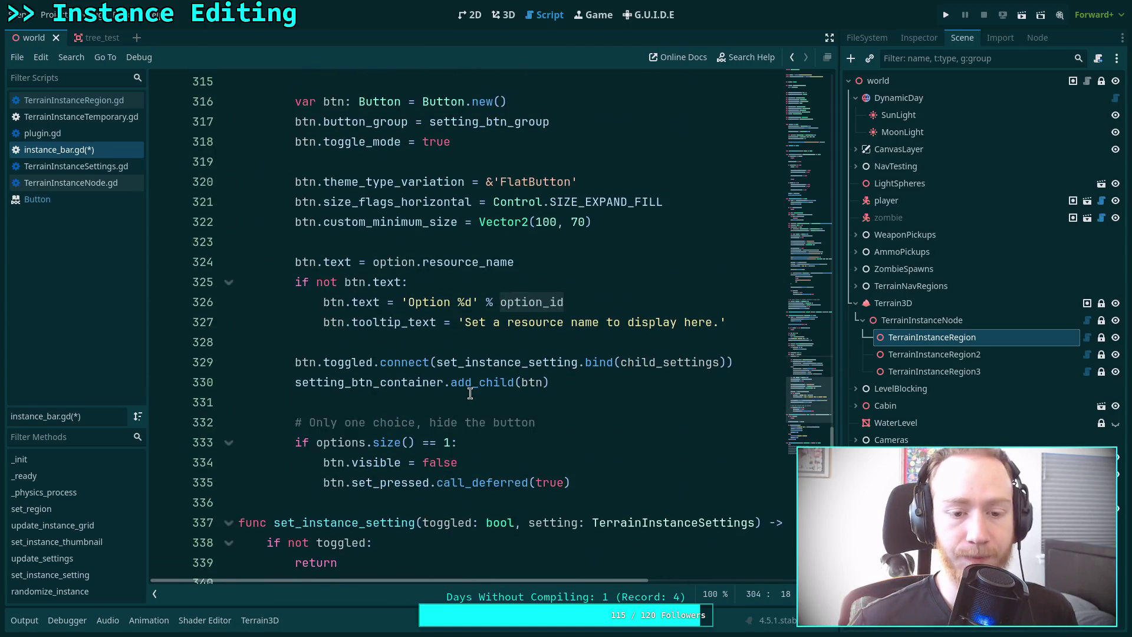
scroll(471, 393, up, 8)
click(481, 300)
key(Return)
text(var f)
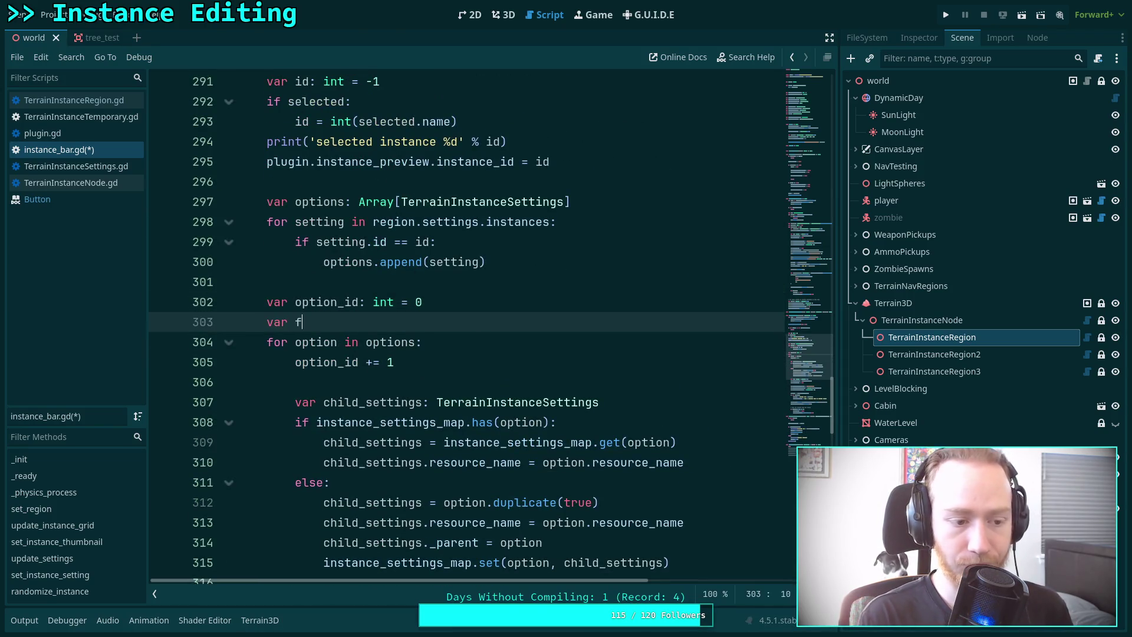
text(irst: bool =)
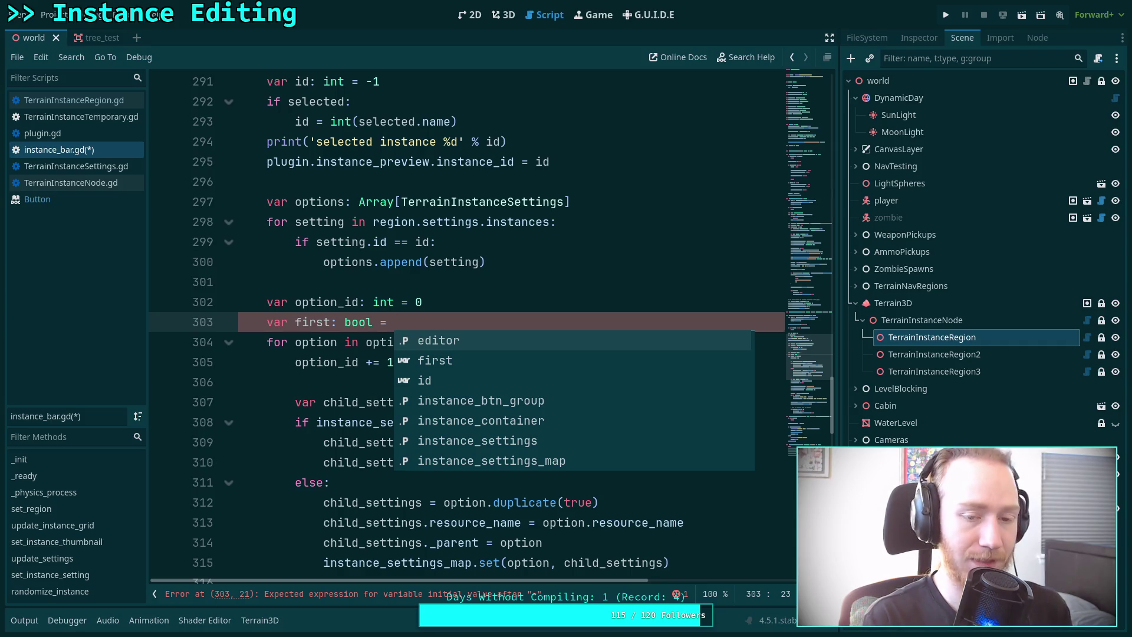
Switch to the Neovim window showing BaseButton::set_pressed in base_button.cpp.
key(super+2)
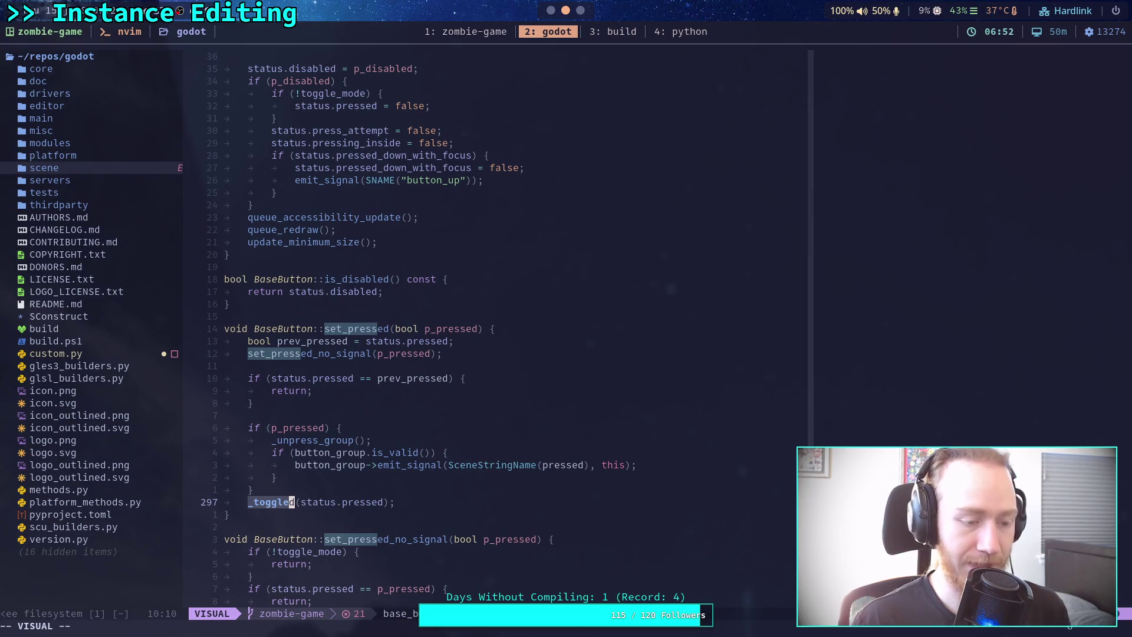
Leave visual mode and hop between tmux windows 3 and 1, ending on the godot window 2.
key(j)
key(Escape)
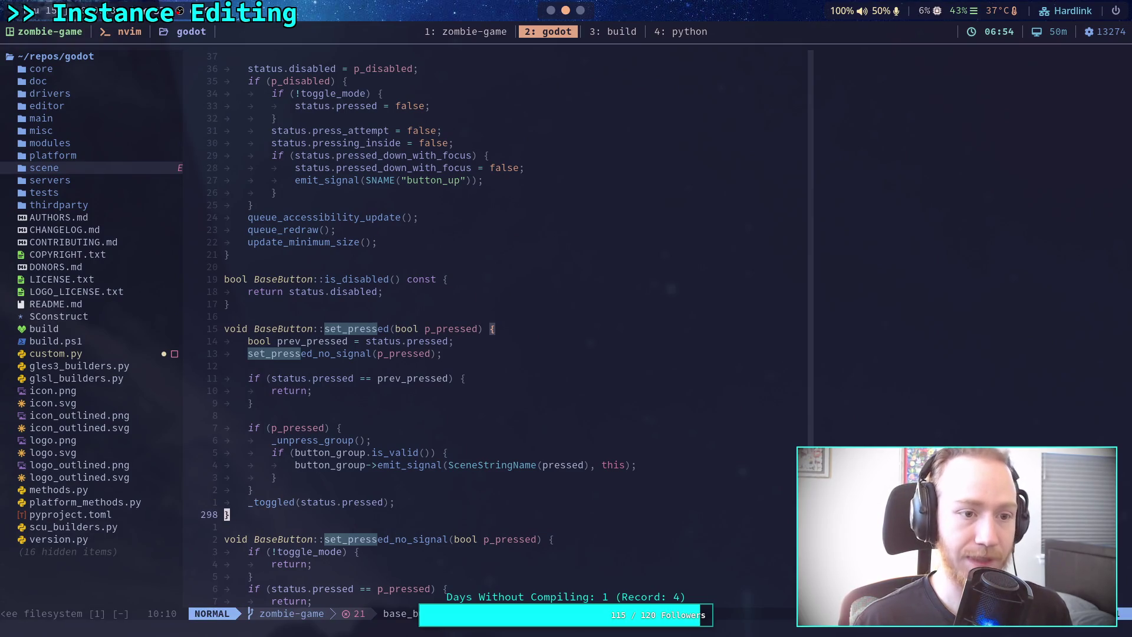
key(ctrl+b)
key(3)
key(ctrl+b)
key(1)
key(ctrl+b)
key(3)
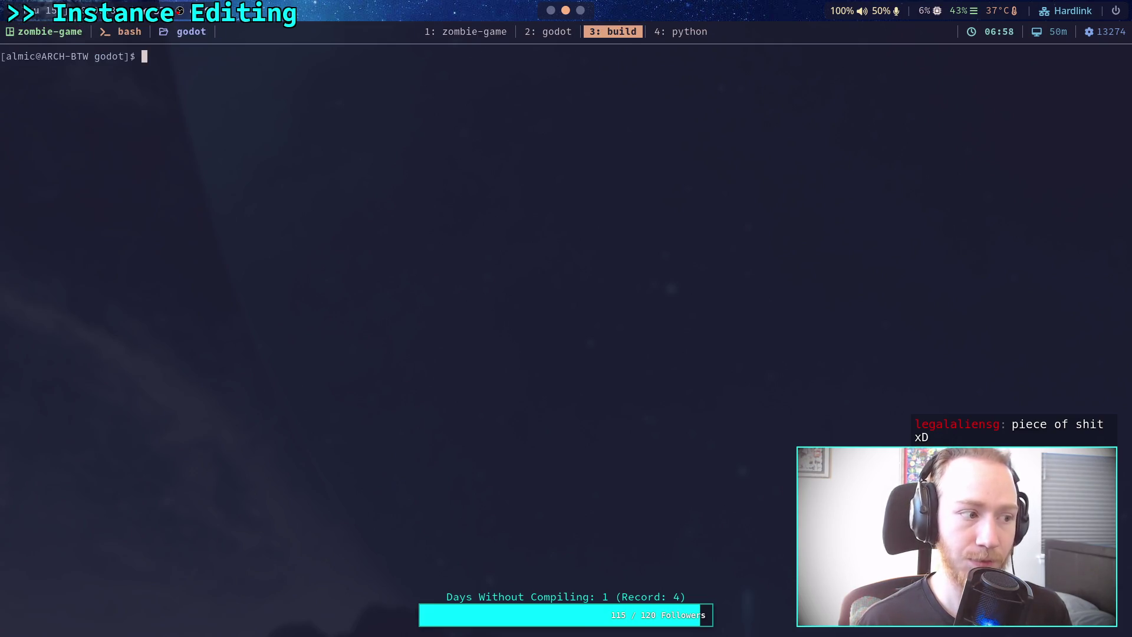
key(ctrl+b)
key(1)
key(ctrl+b)
key(3)
key(ctrl+b)
key(2)
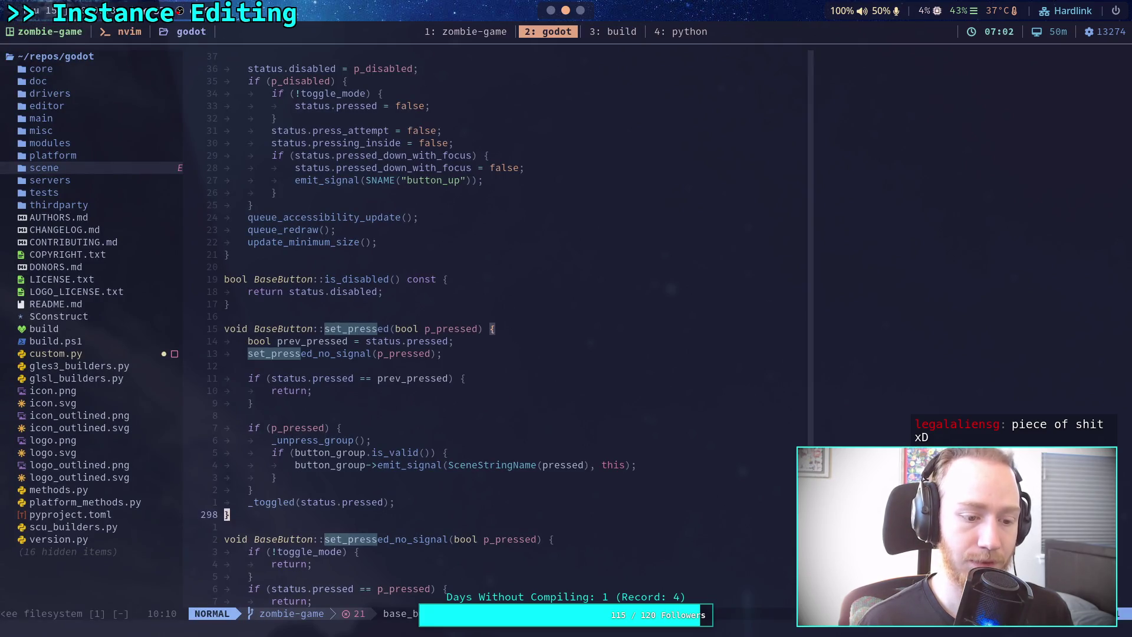
Create a spare bash window, close it with prefix+& and confirm, then return to Godot.
key(ctrl+b)
key(c)
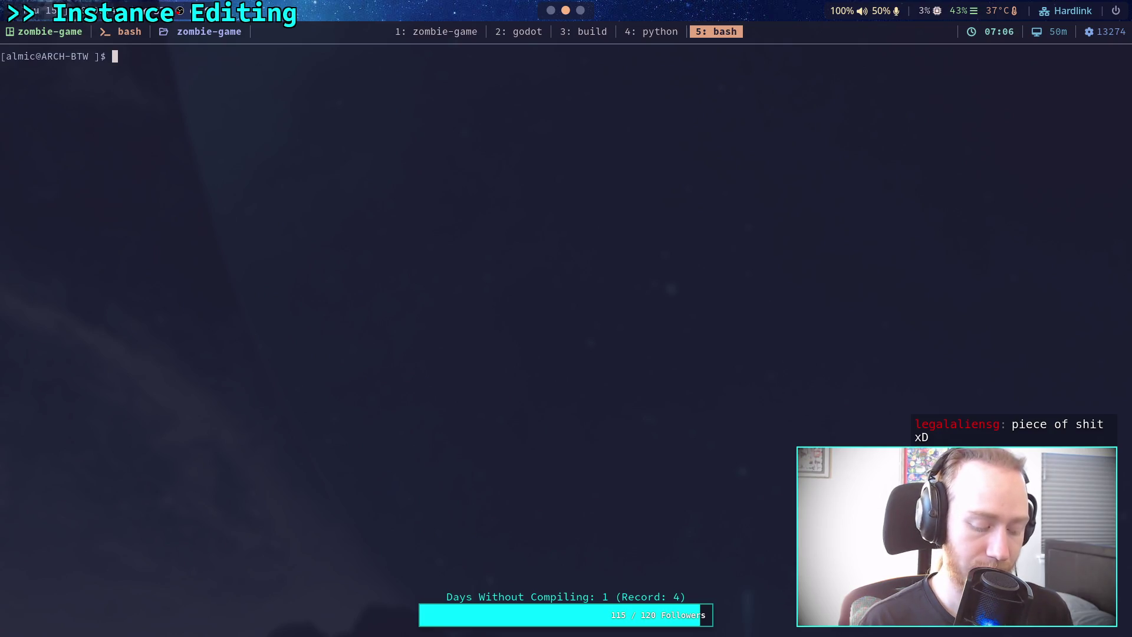
key(ctrl+b)
key(ampersand)
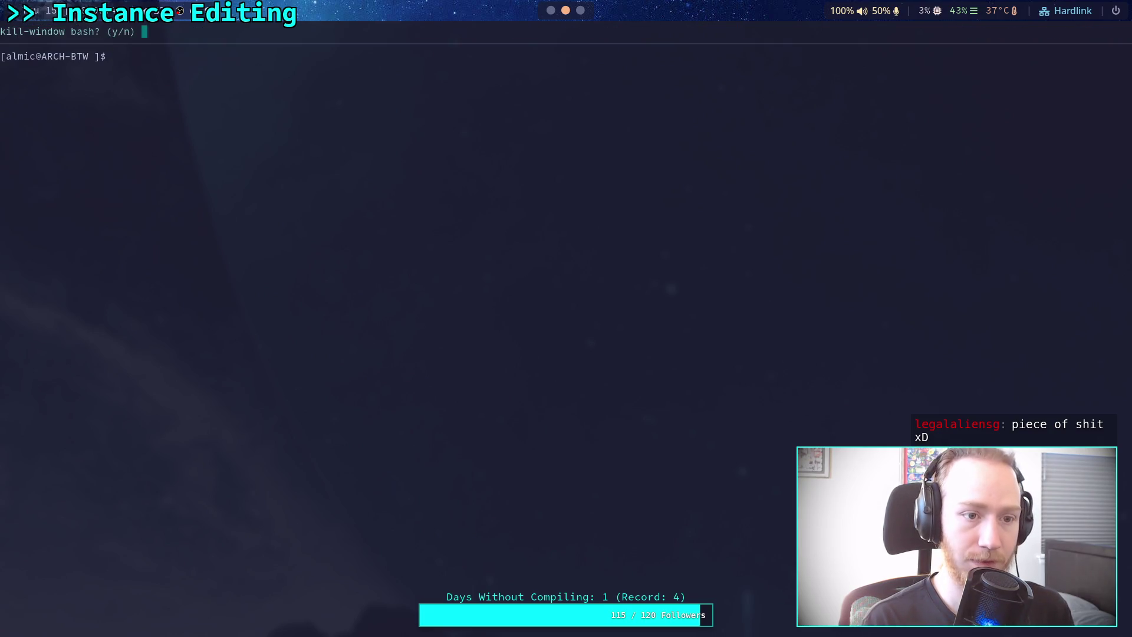
key(y)
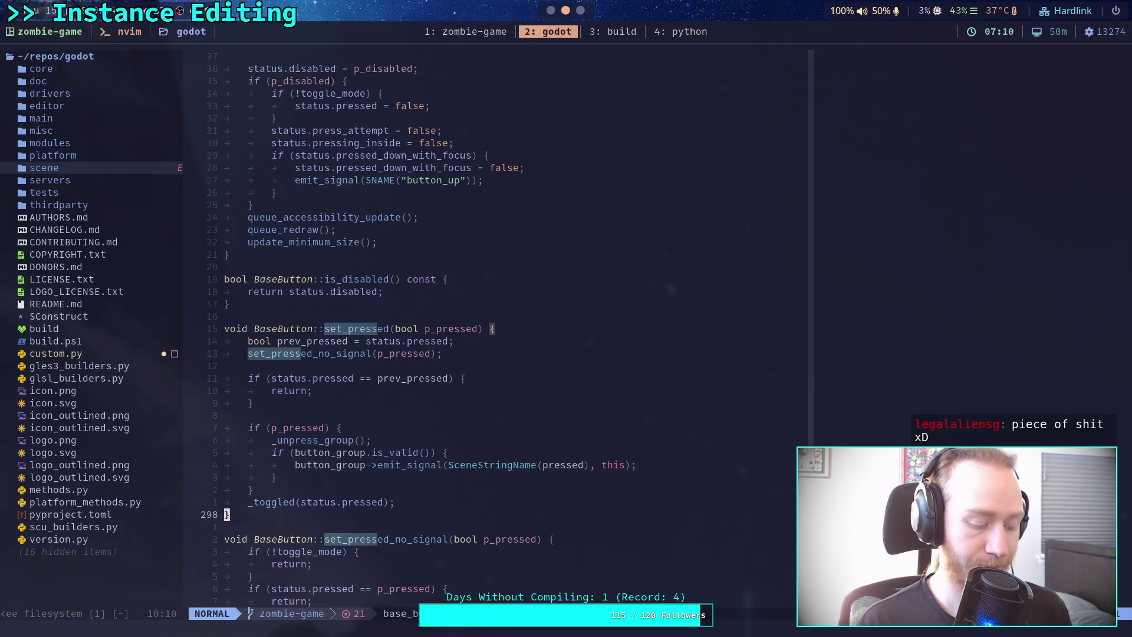
key(alt+Tab)
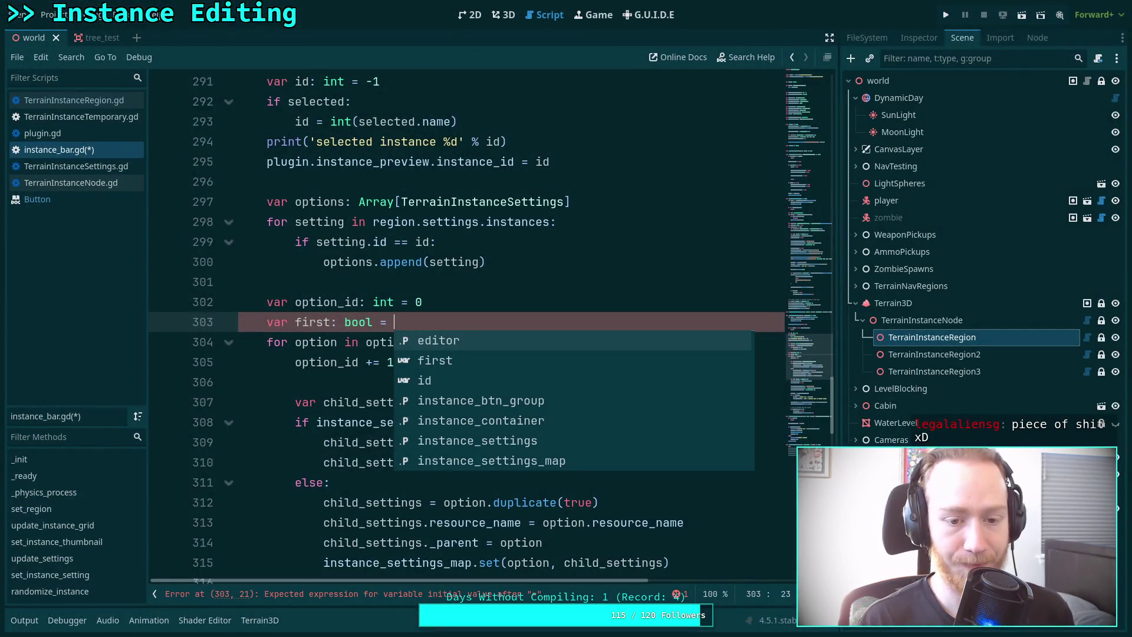
Initialise first as true and add an 'if first:' check above the deferred set_pressed call.
text(true)
scroll(454, 332, down, 5)
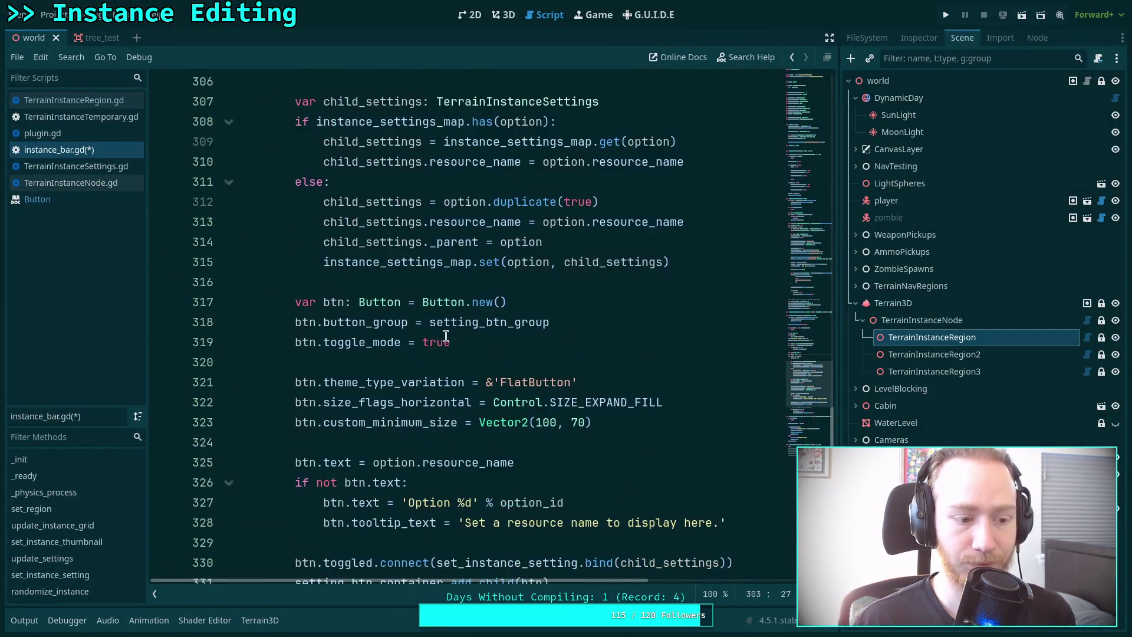
scroll(454, 332, down, 4)
click(608, 424)
key(Up)
key(Down)
key(Down)
key(End)
key(Return)
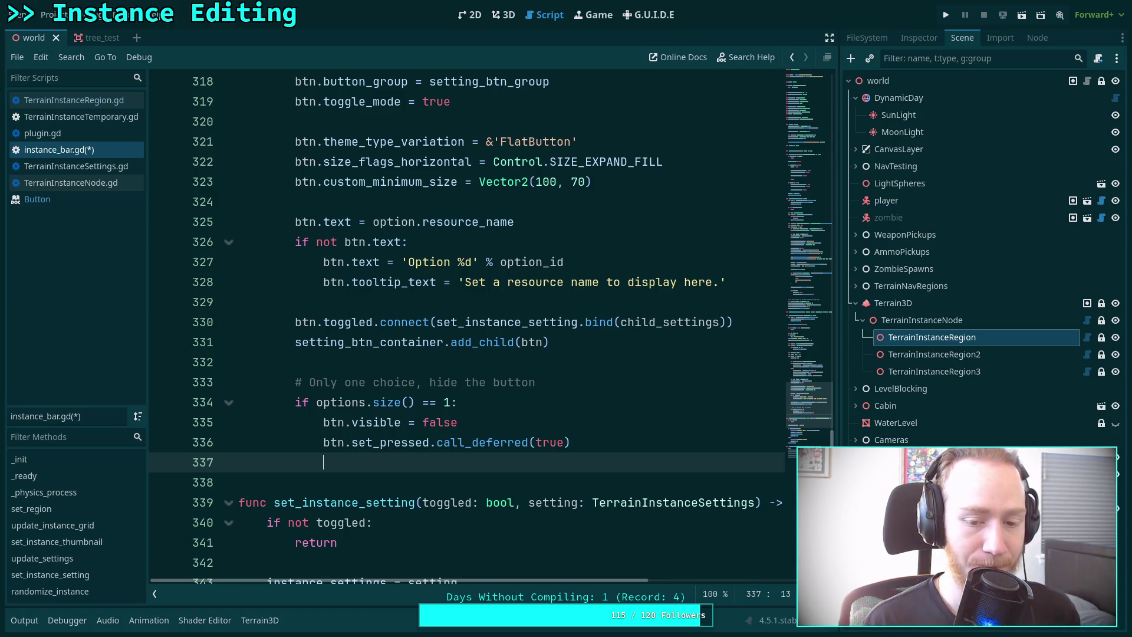
key(Up)
key(ctrl+shift+Return)
text(if )
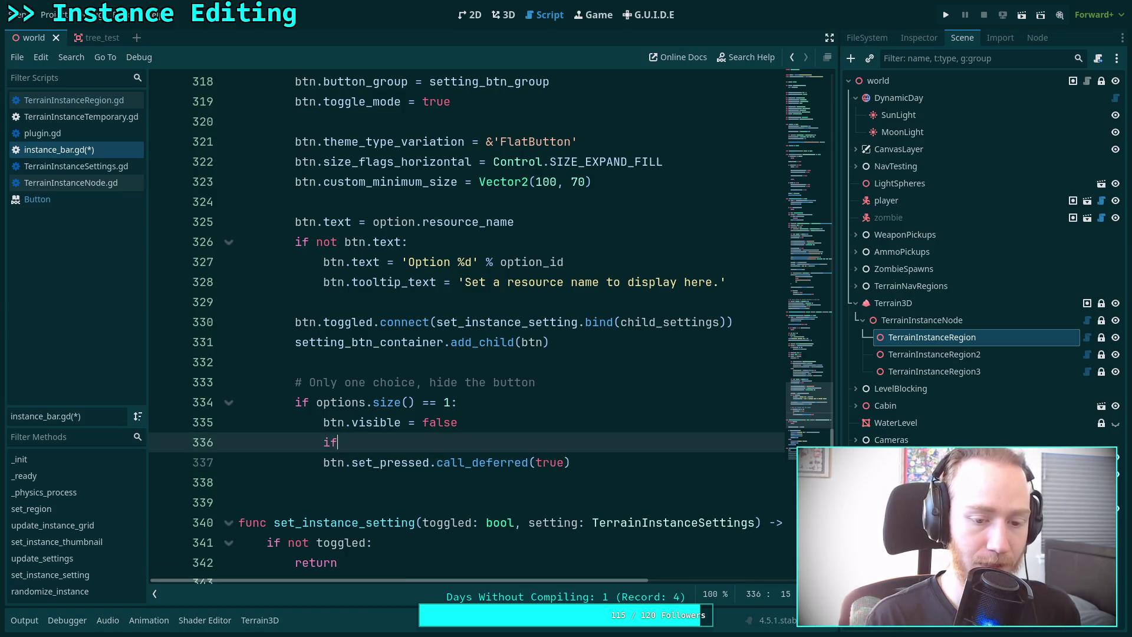
text(first:)
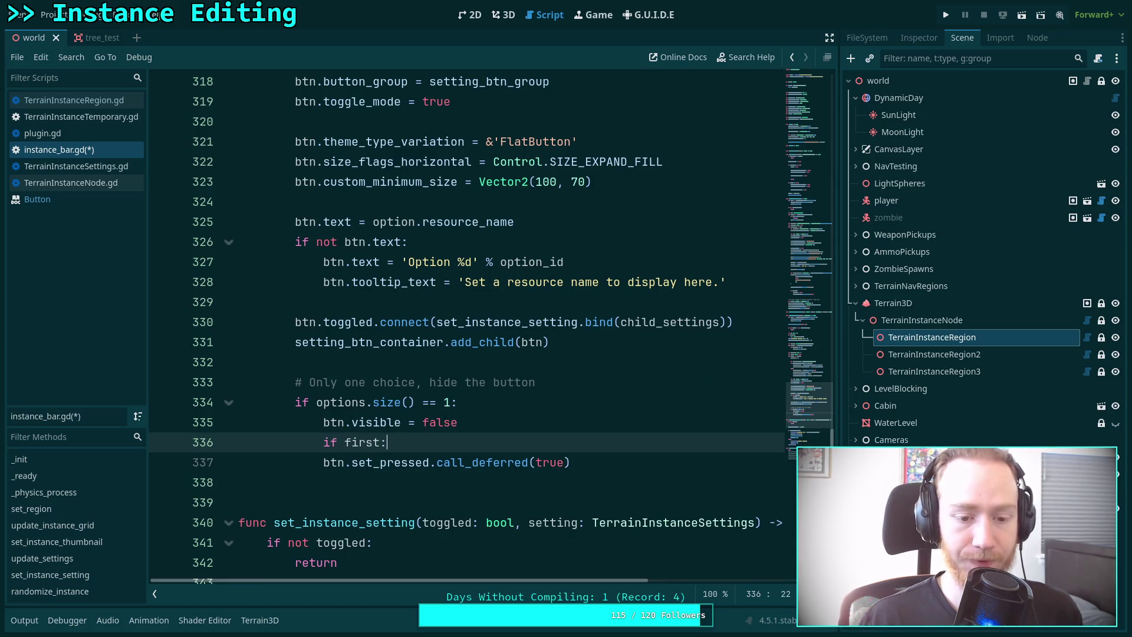
Indent the set_pressed call under the check, add 'first = true' inside it, and save.
click(321, 462)
key(Tab)
click(452, 442)
key(Return)
text(fir)
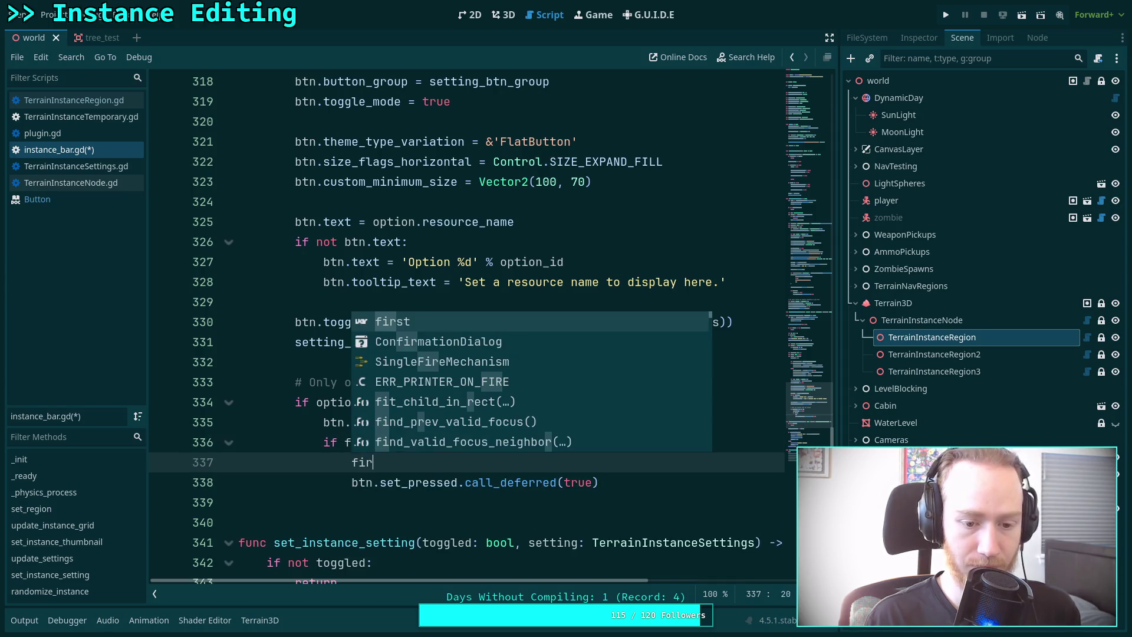
text(st = true)
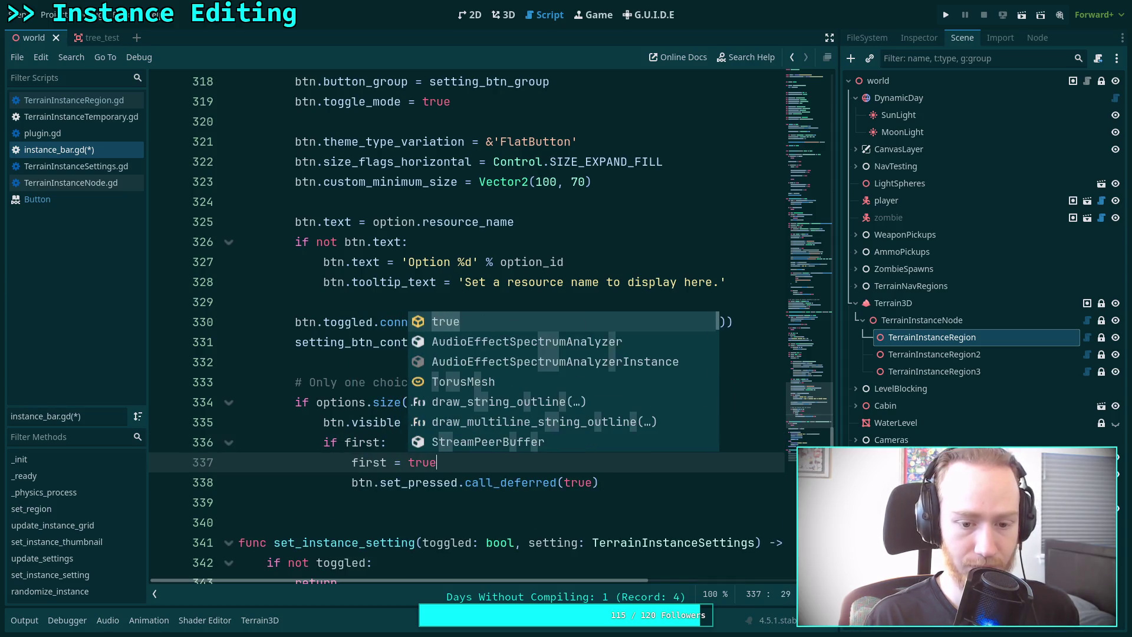
key(ctrl+s)
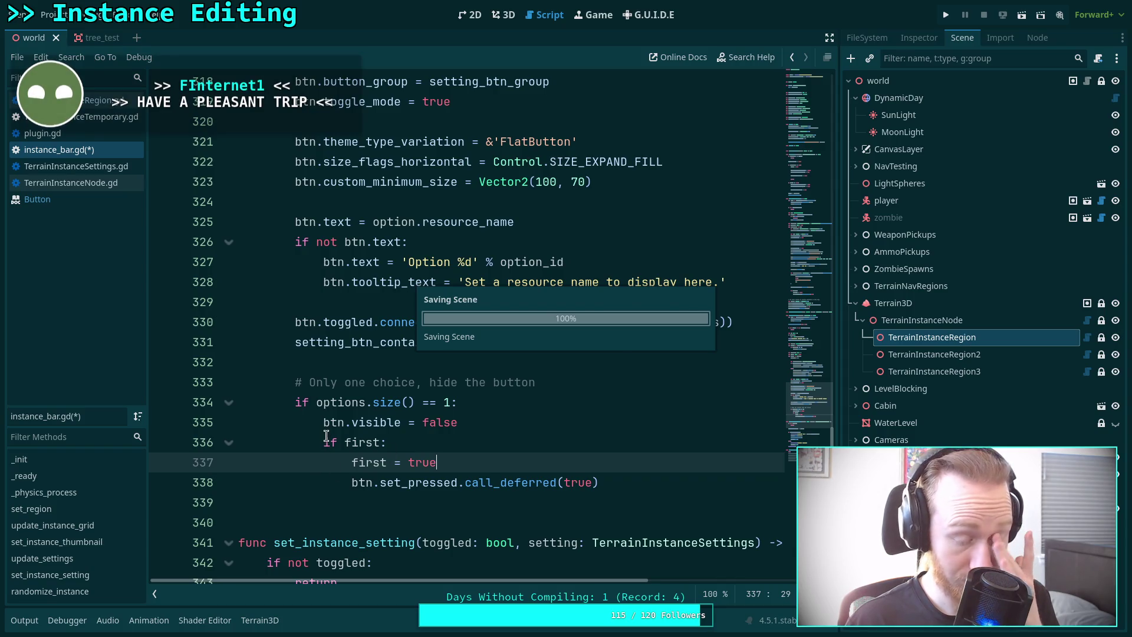
Look over the options size check and the existing is_first variable on line 258.
click(323, 423)
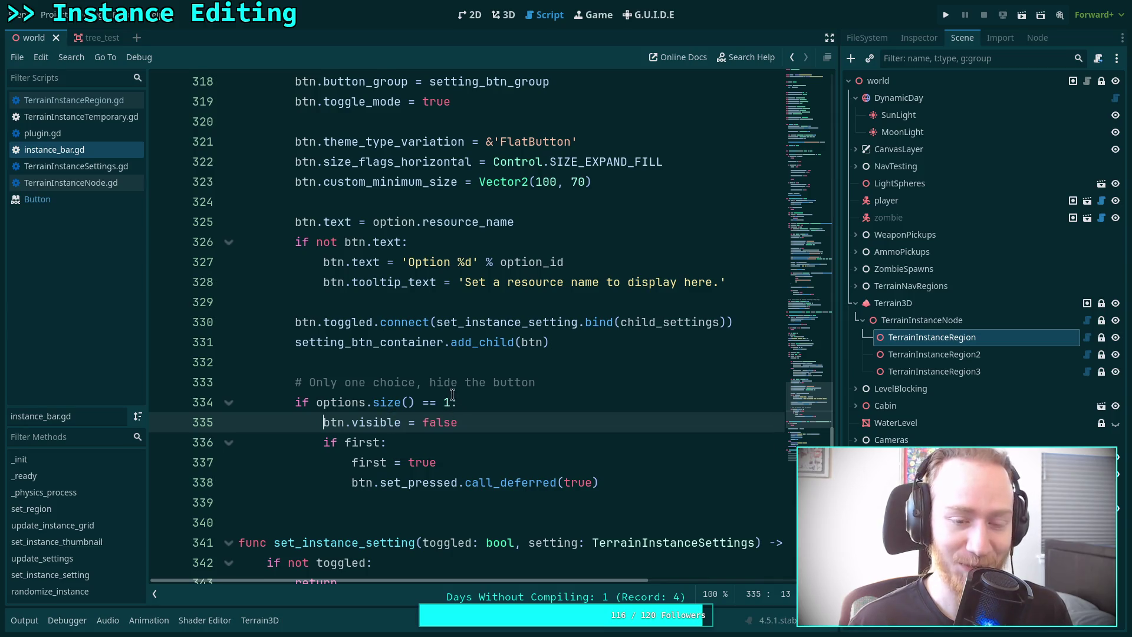
scroll(380, 424, up, 2)
click(380, 422)
scroll(384, 419, up, 5)
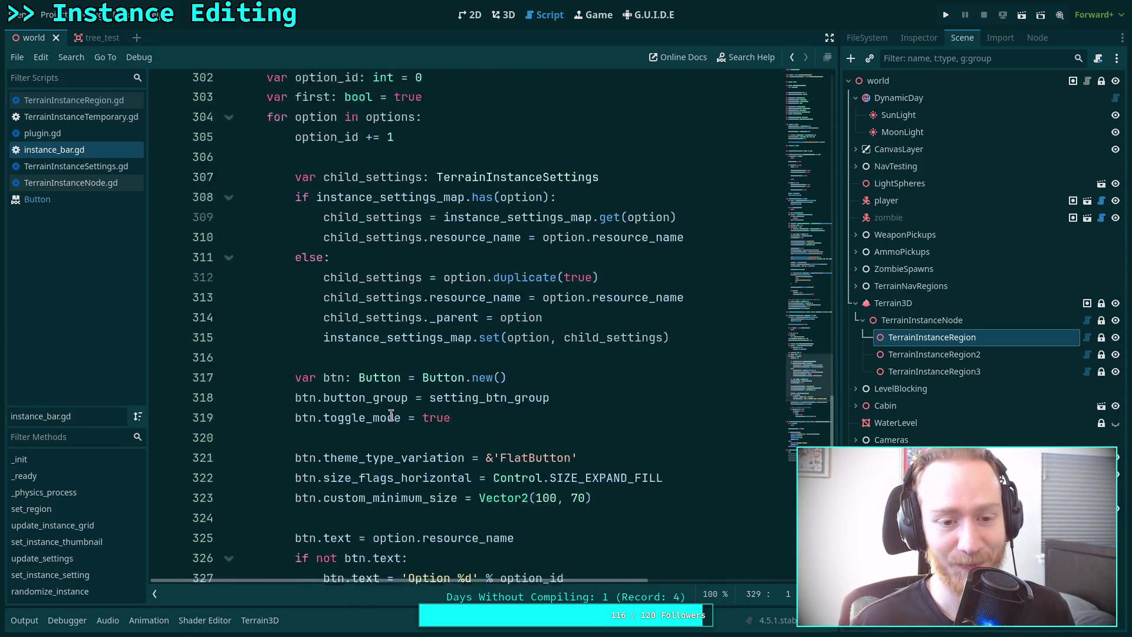
scroll(391, 411, down, 3)
scroll(367, 394, up, 4)
scroll(367, 394, up, 15)
click(350, 282)
double_click(350, 282)
scroll(349, 282, down, 20)
scroll(321, 309, up, 4)
scroll(321, 310, up, 5)
Rename first to is_first on lines 303 and 336, then show the 3D view.
click(294, 262)
text(is_)
scroll(411, 347, down, 10)
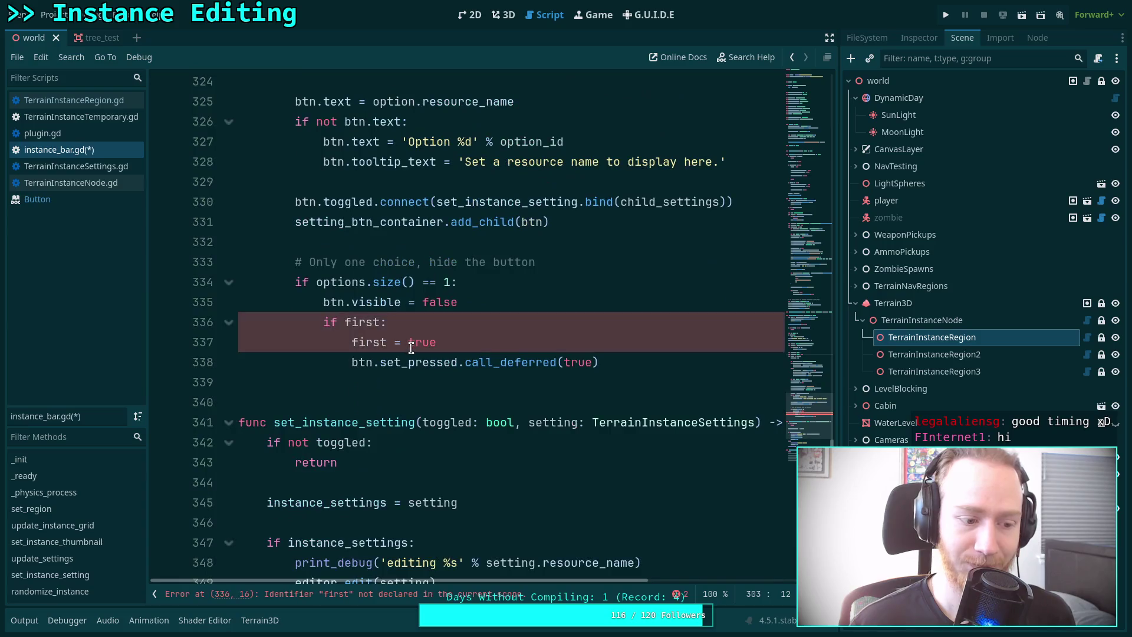
click(344, 322)
text(is_)
key(Down)
text(is_)
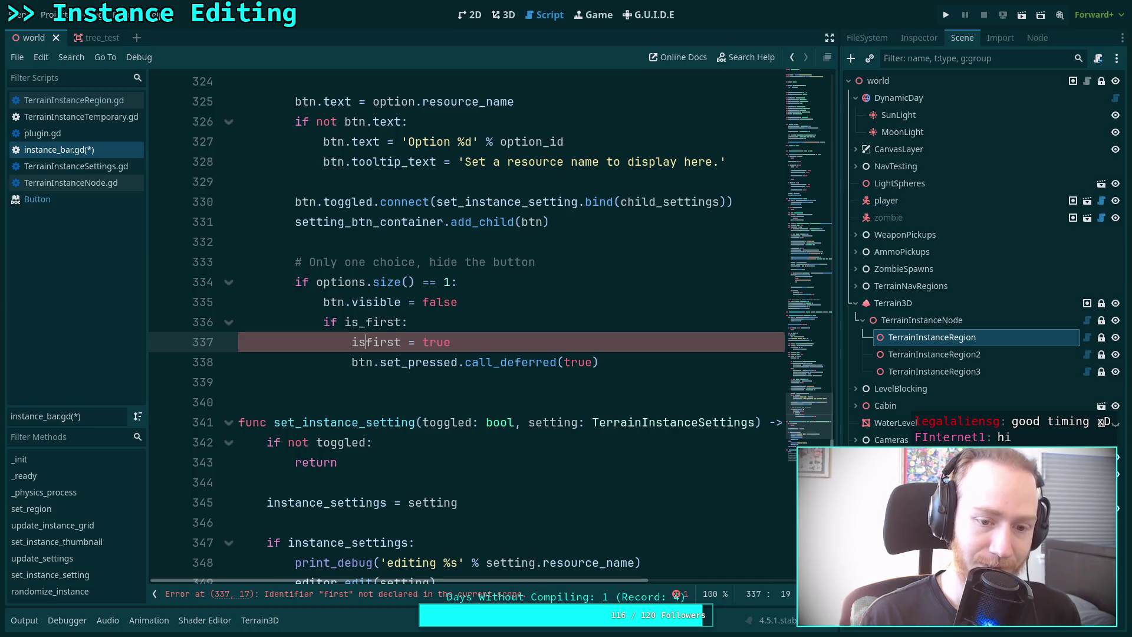
click(365, 202)
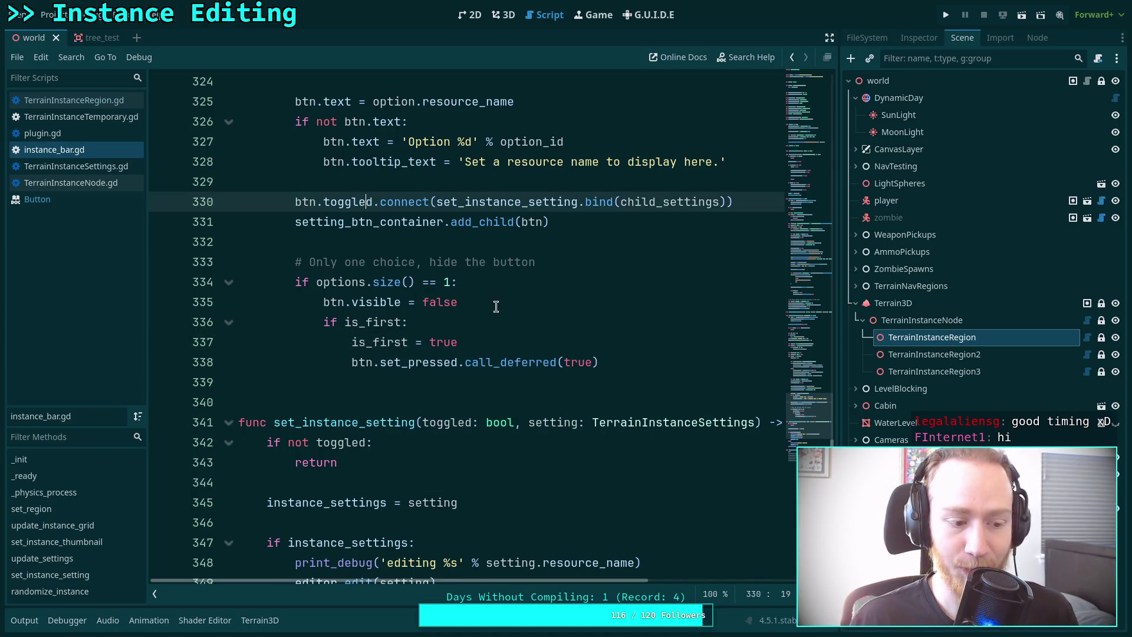
click(513, 13)
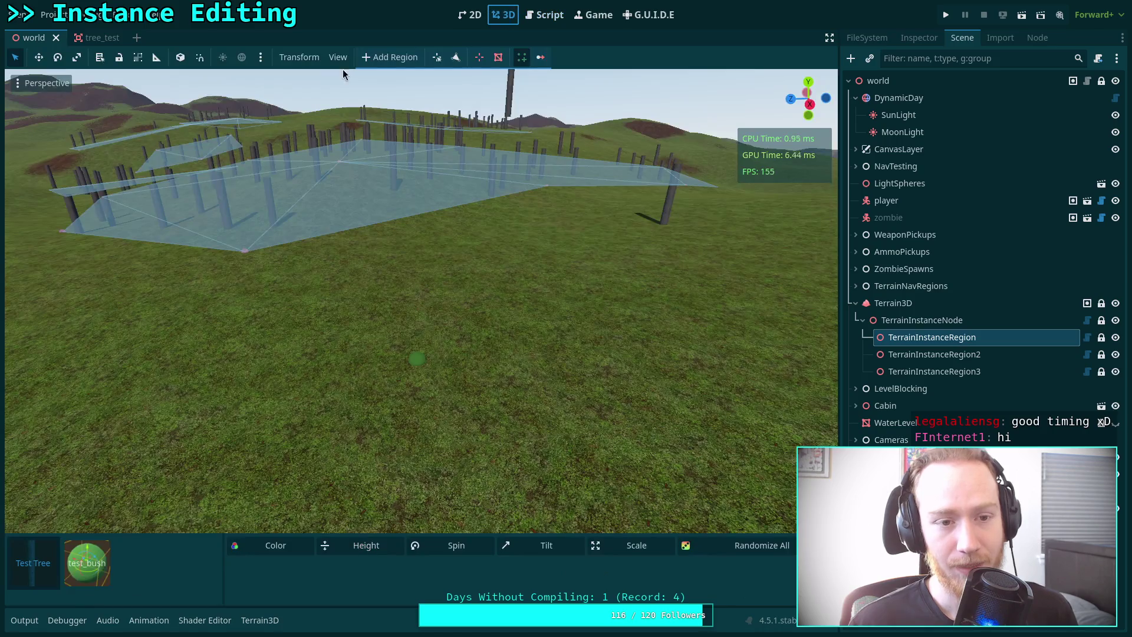
Reload the current project from the Project menu, then select TerrainInstanceRegion.
click(58, 18)
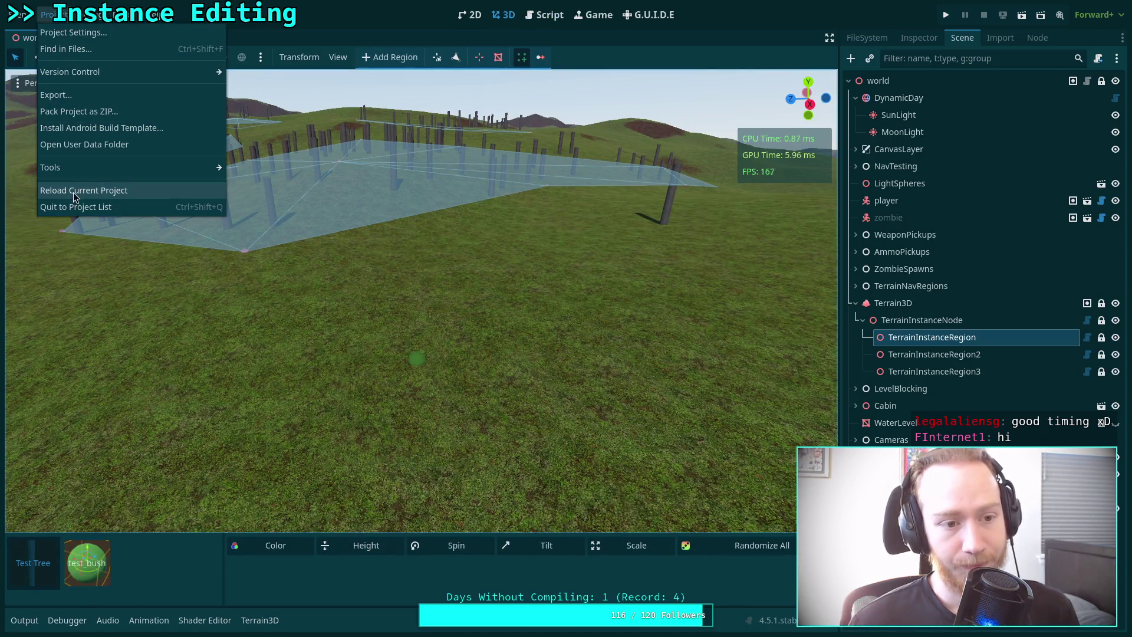
click(83, 190)
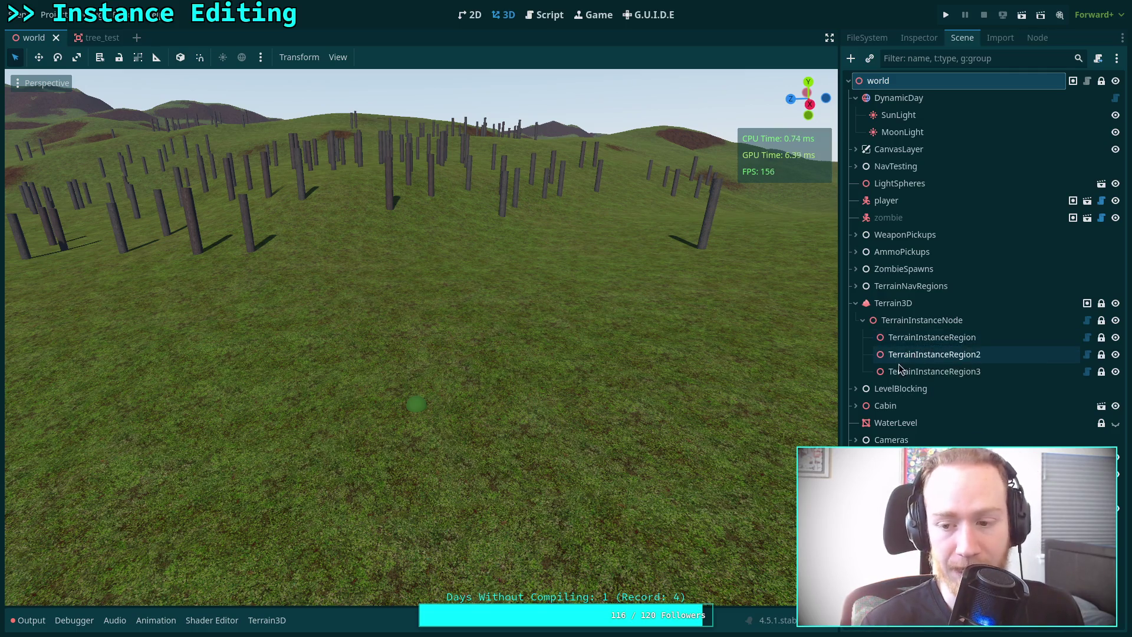
click(884, 337)
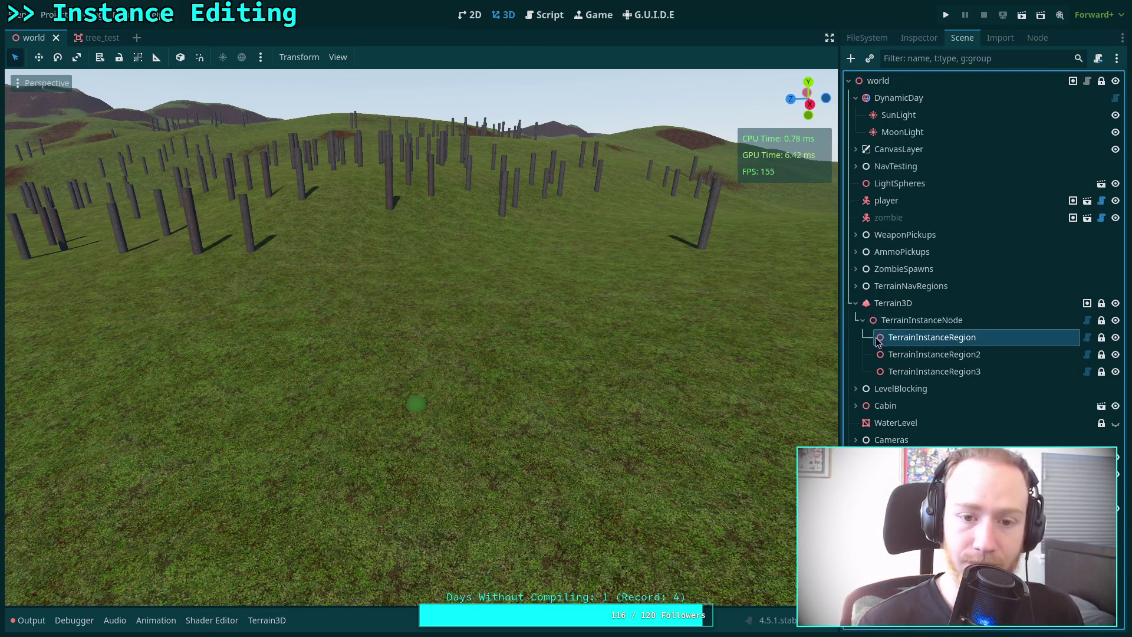
Enlarge the instancer panel, set test_bush's height offset to -0.89, and save the scene.
mouse_move(324, 387)
mouse_down()
mouse_move(207, 534)
mouse_move(241, 424)
mouse_up()
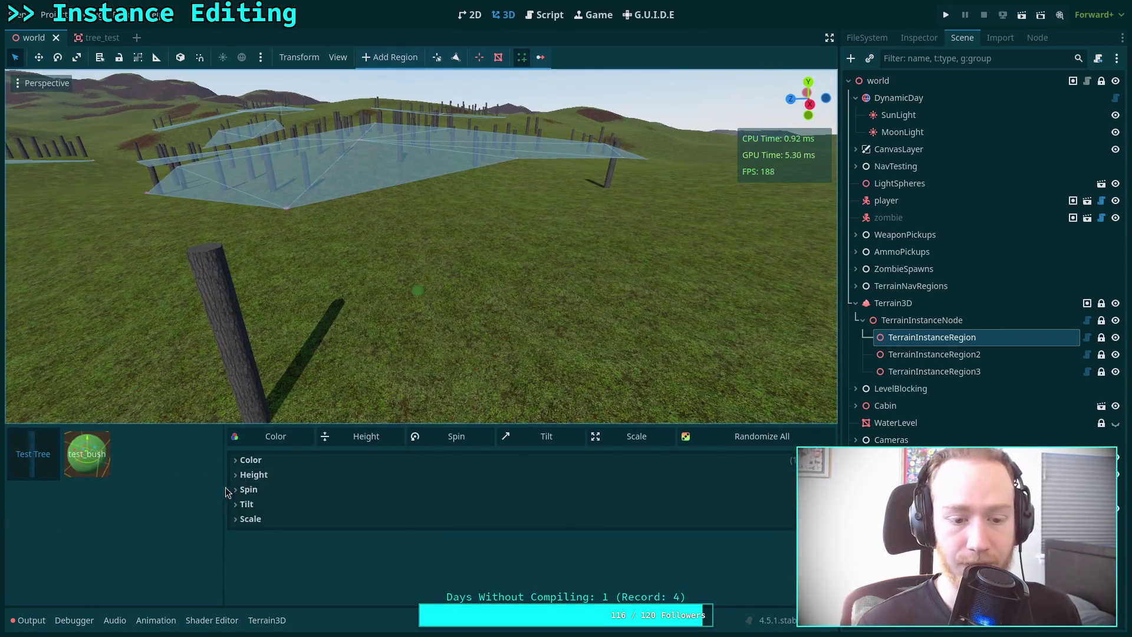
click(251, 459)
click(87, 454)
drag(620, 504, 573, 321)
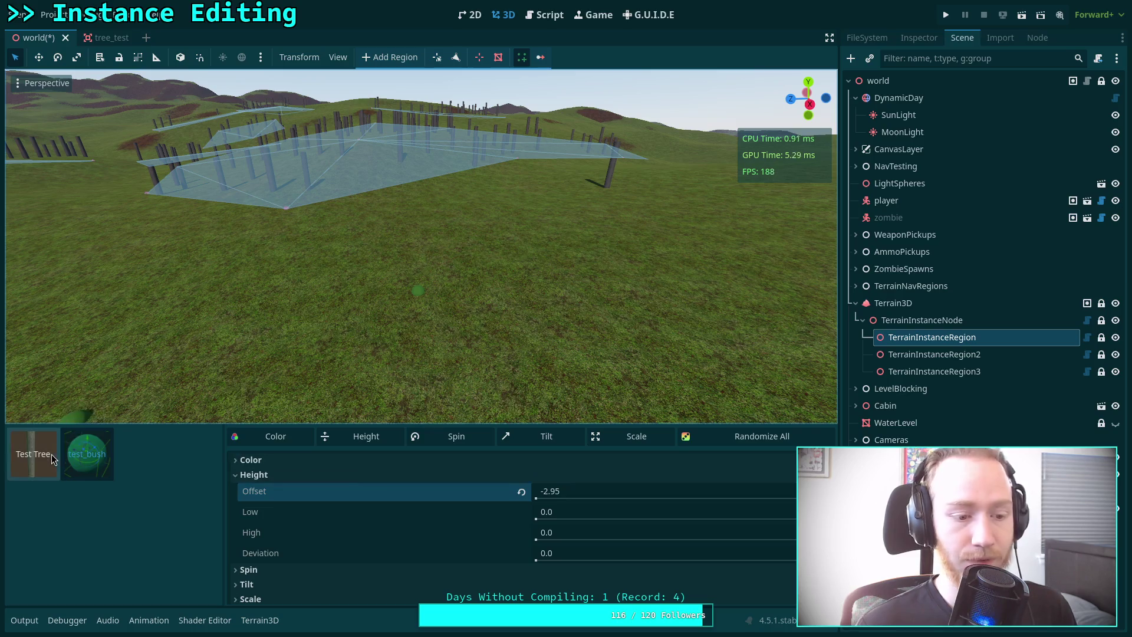
click(942, 372)
click(88, 454)
drag(536, 500, 516, 352)
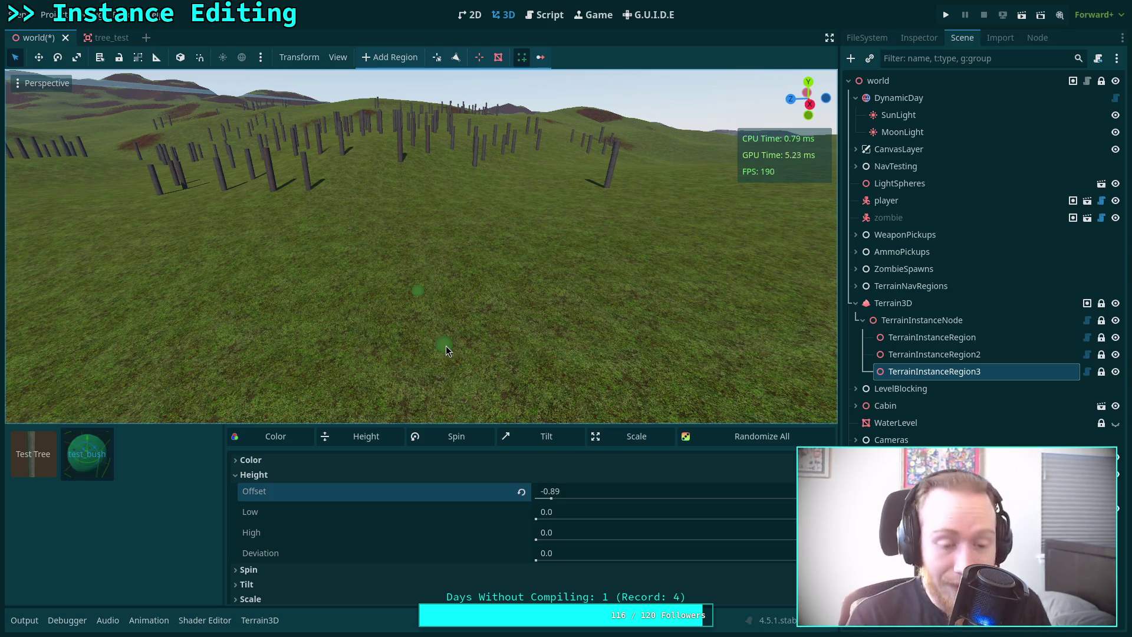
drag(478, 423, 459, 473)
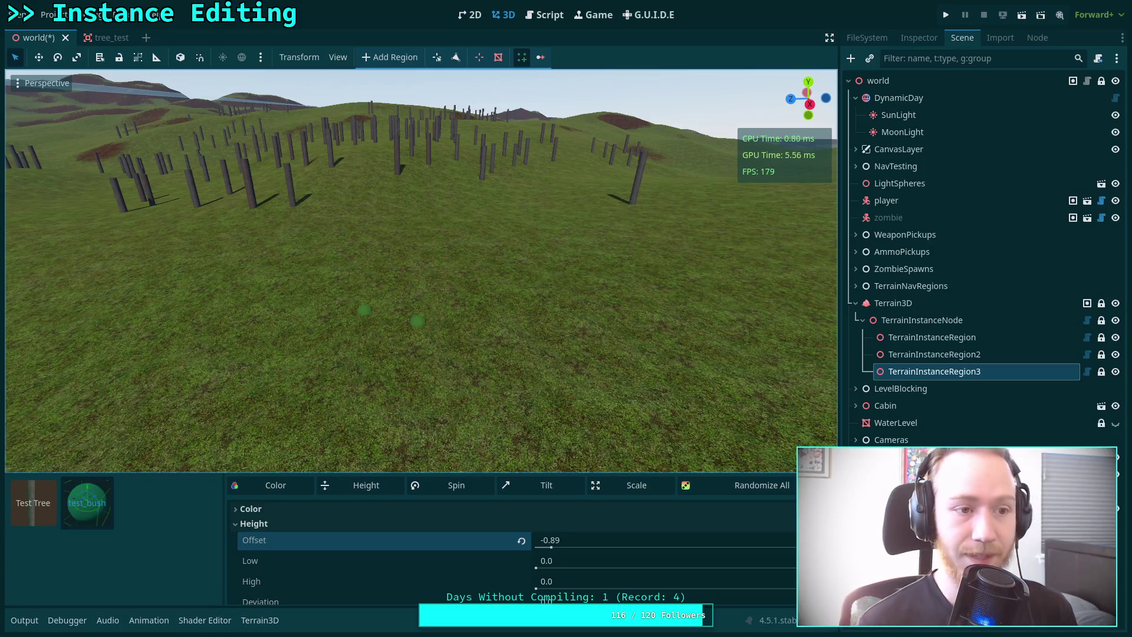
key(ctrl+s)
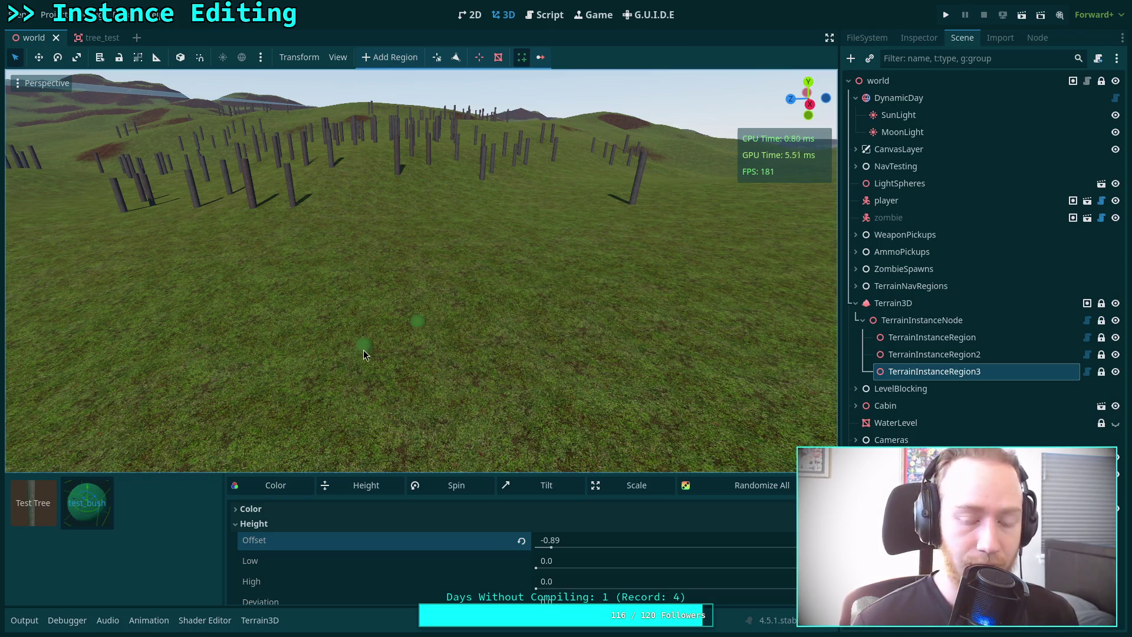
Place a bush, then a Test Tree, on the terrain in TerrainInstanceRegion.
click(431, 360)
click(47, 512)
click(932, 336)
click(529, 314)
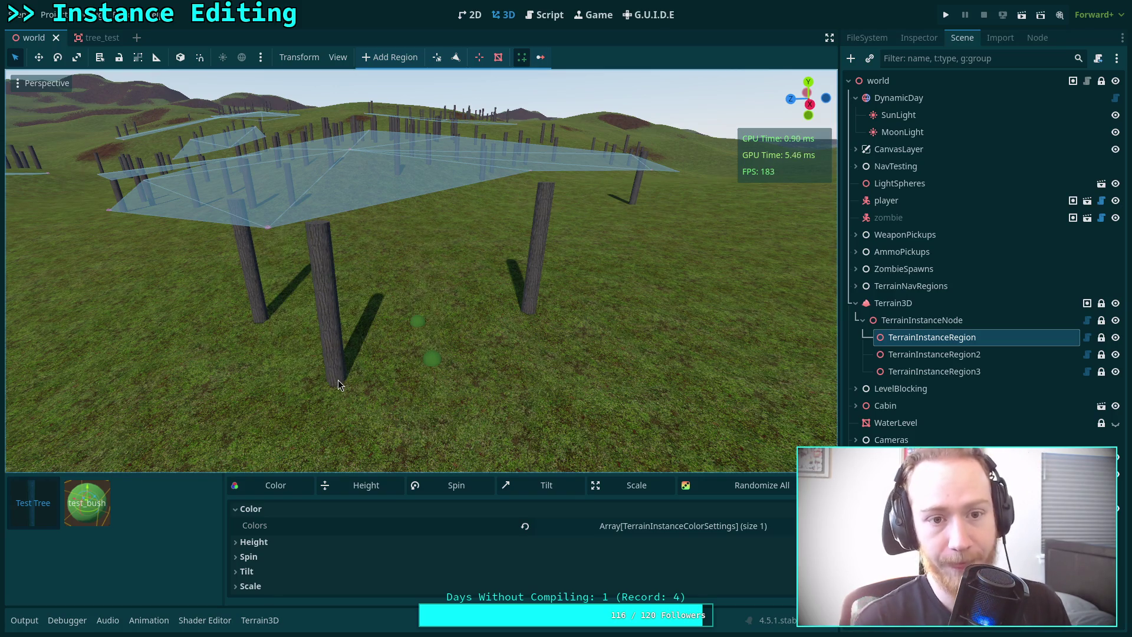
Switch instancing mode, place a Test Tree in the region, raise it, and save.
click(540, 57)
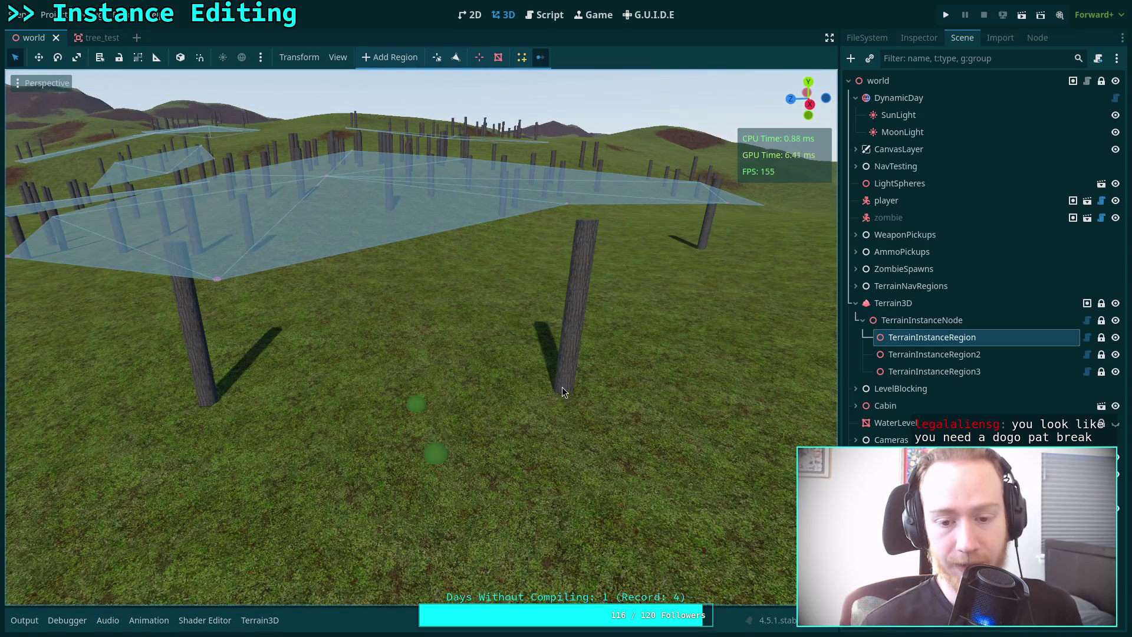
click(562, 388)
drag(547, 374, 572, 305)
key(ctrl+s)
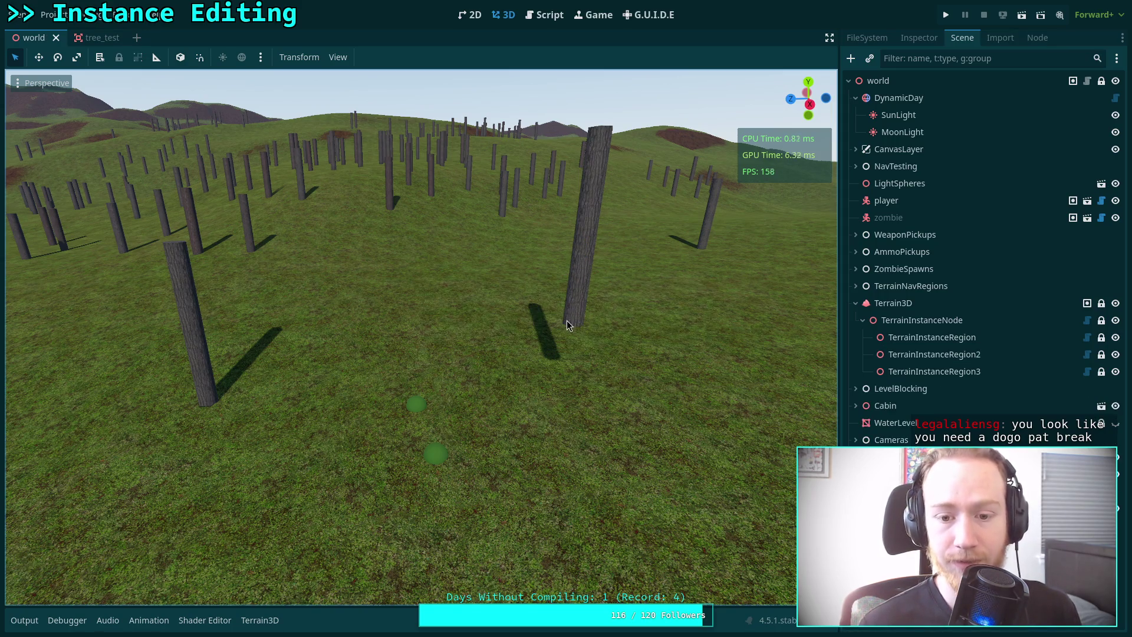
Focus on the placed Test Tree, lower it about 2.56 units, and save the world scene.
click(932, 337)
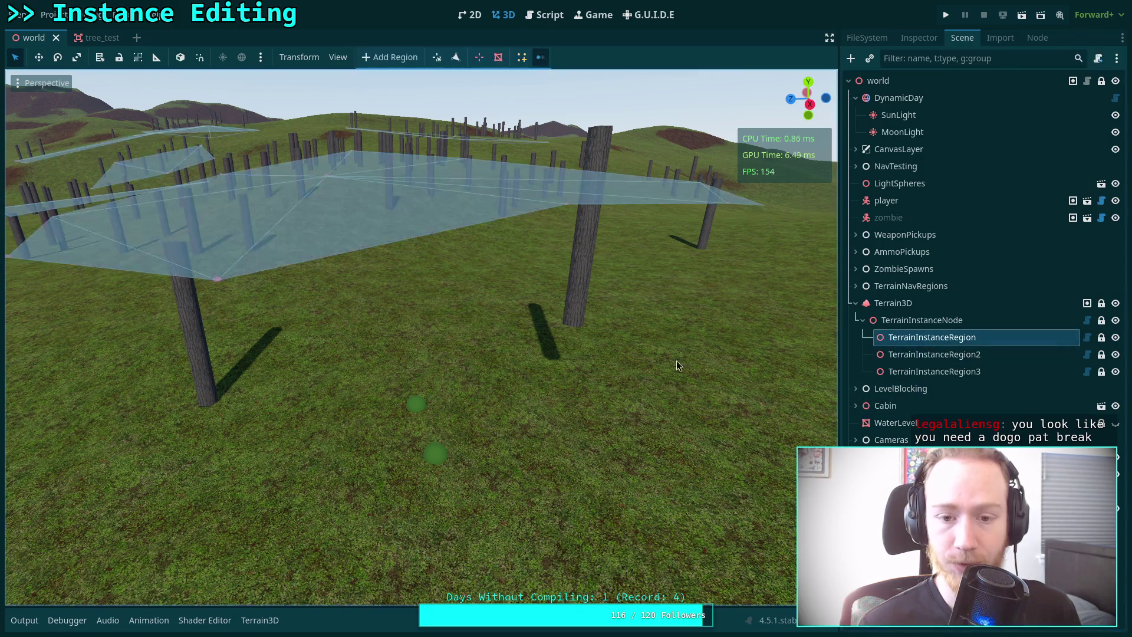
click(565, 374)
click(912, 341)
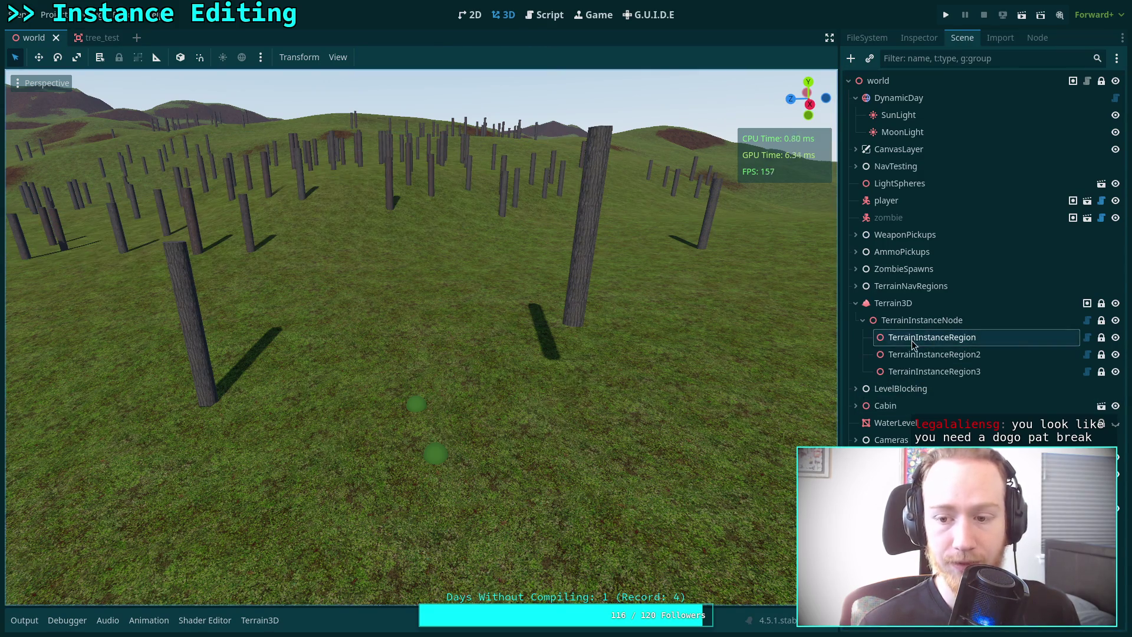
scroll(556, 307, up, 3)
scroll(557, 342, up, 5)
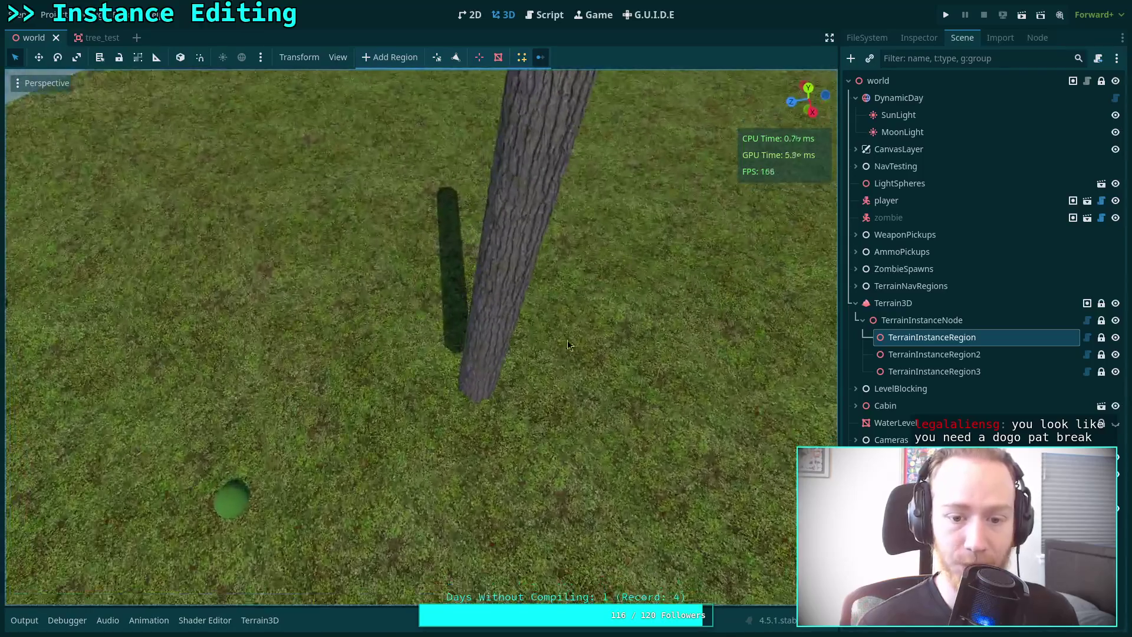
drag(567, 345, 469, 326)
click(465, 320)
key(f)
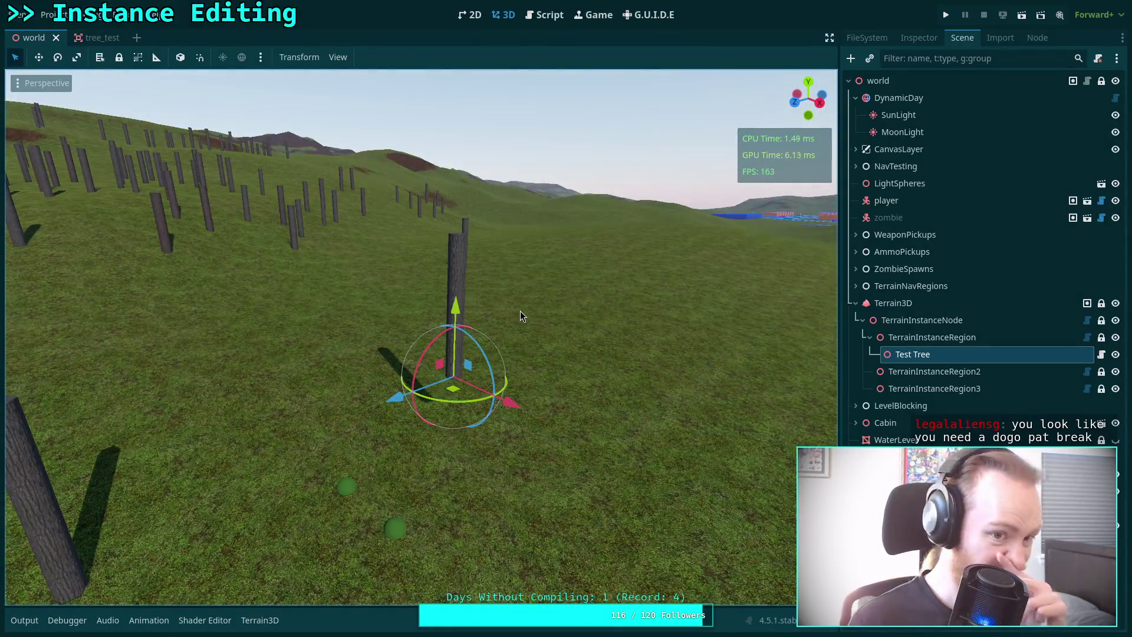
drag(454, 320, 455, 376)
key(ctrl+s)
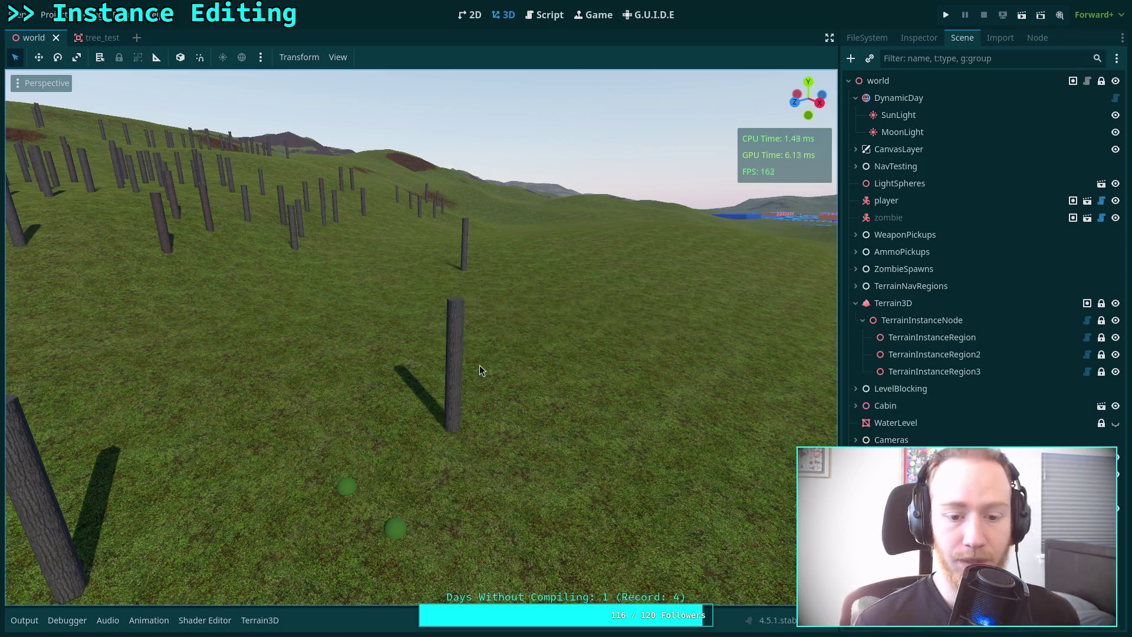
Fly the camera toward the trees and select TerrainInstanceNode, then TerrainInstanceRegion.
key(w)
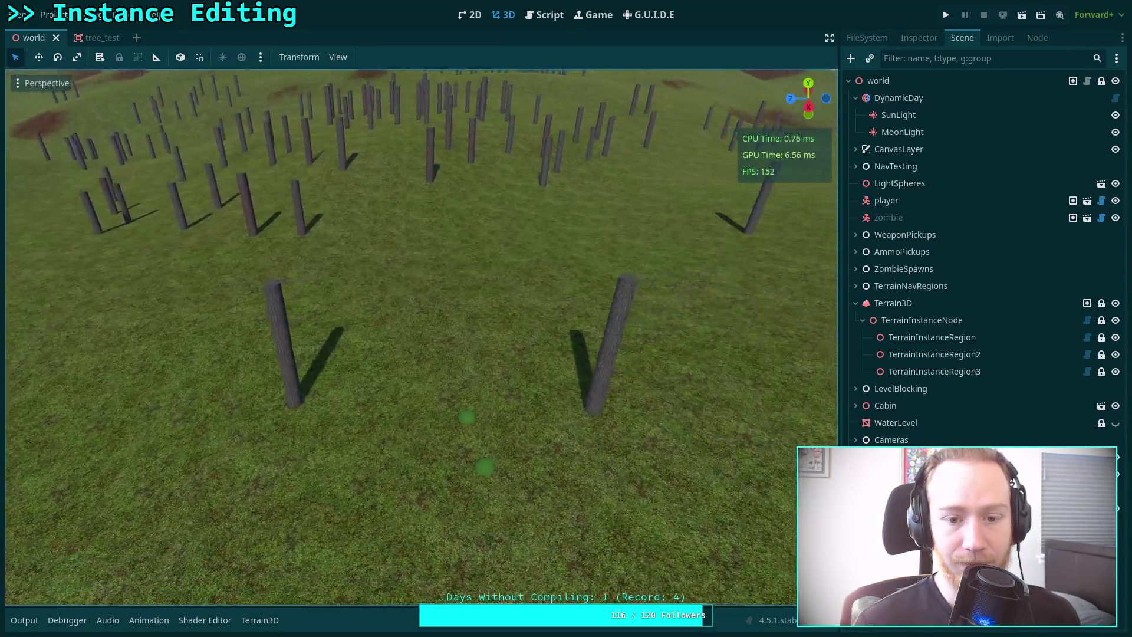
click(967, 319)
click(963, 337)
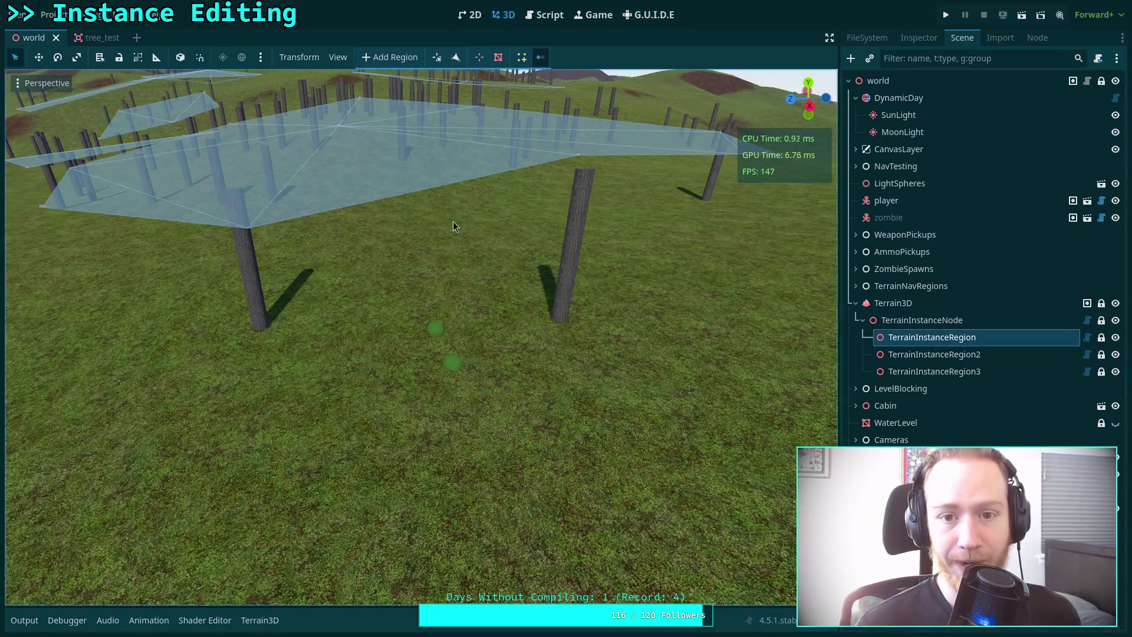
Open the region's instancing panel and fly around the Terrain3D instance regions and trees.
click(519, 57)
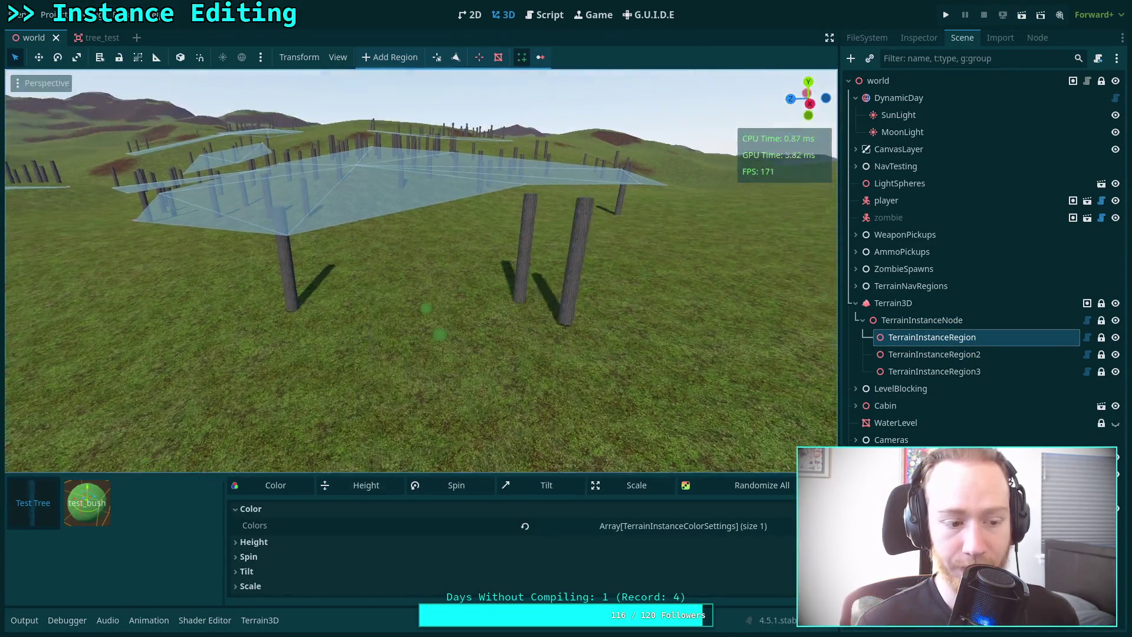
key(a)
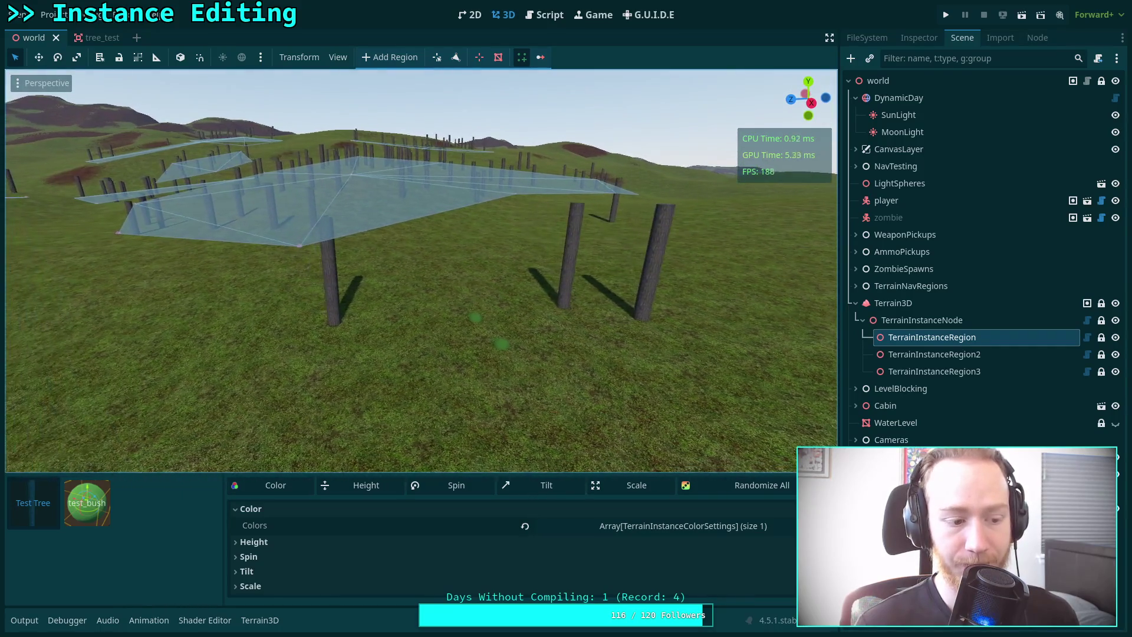
key(w)
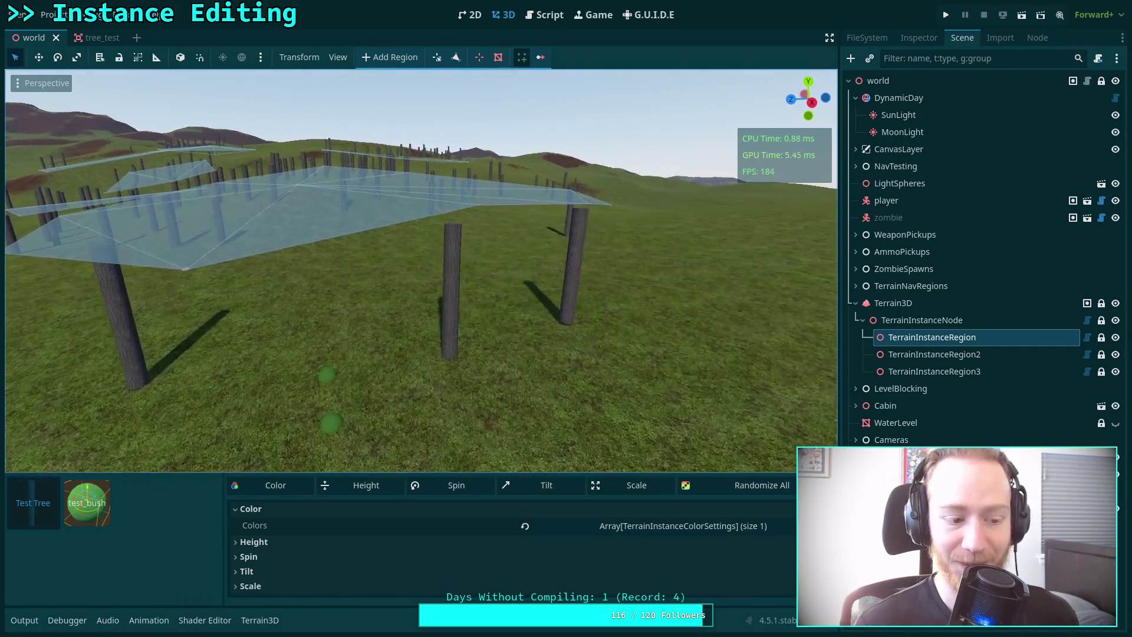
key(s)
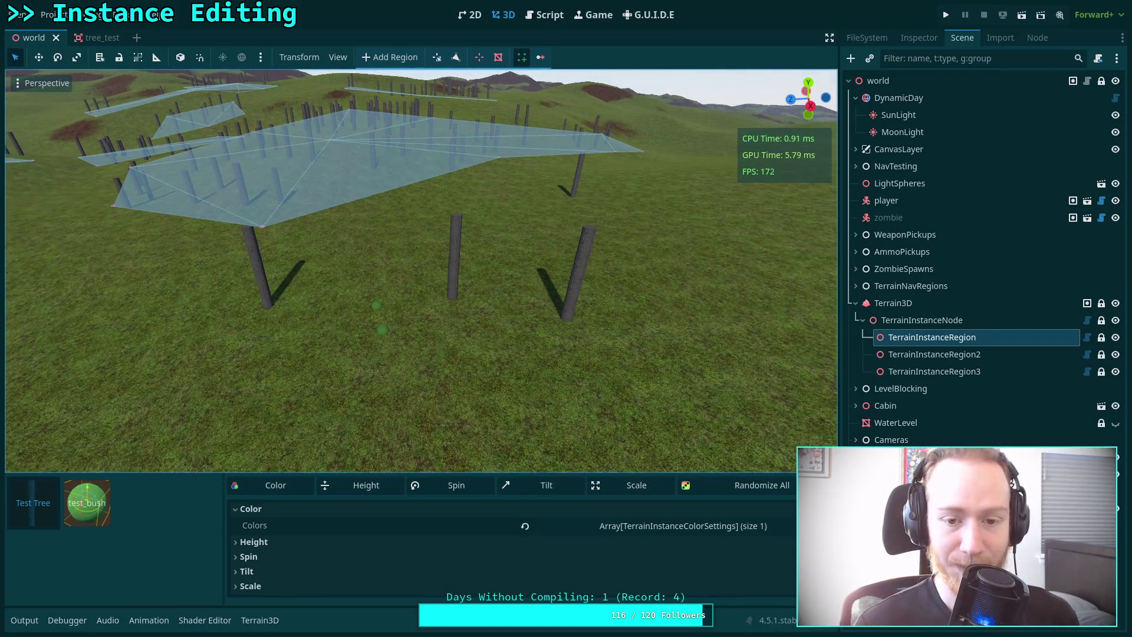
key(s)
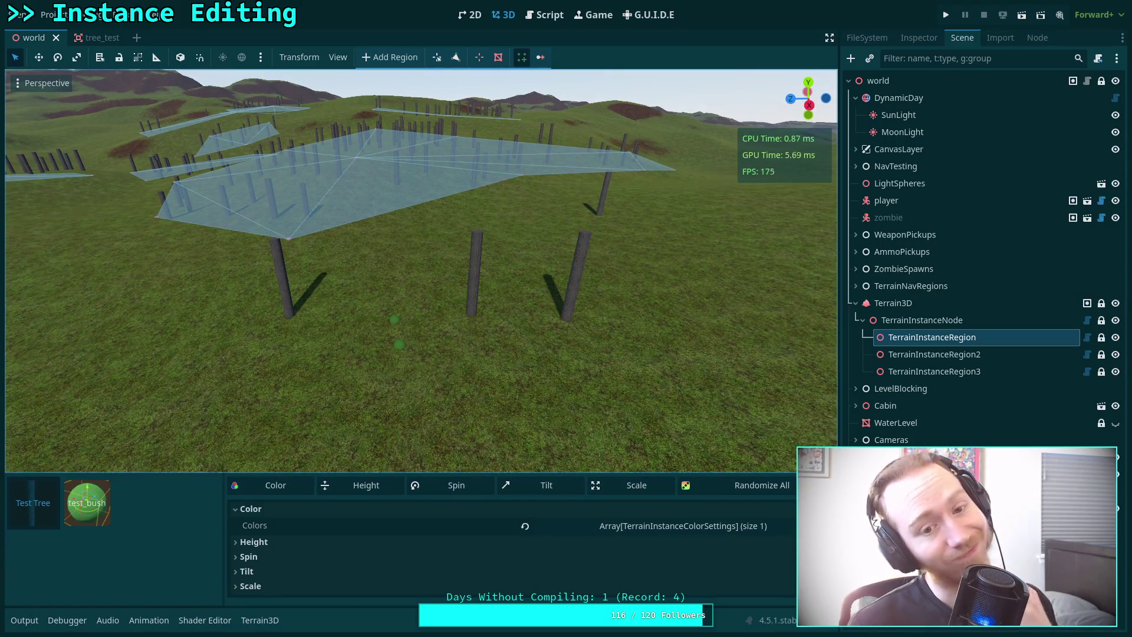
key(a)
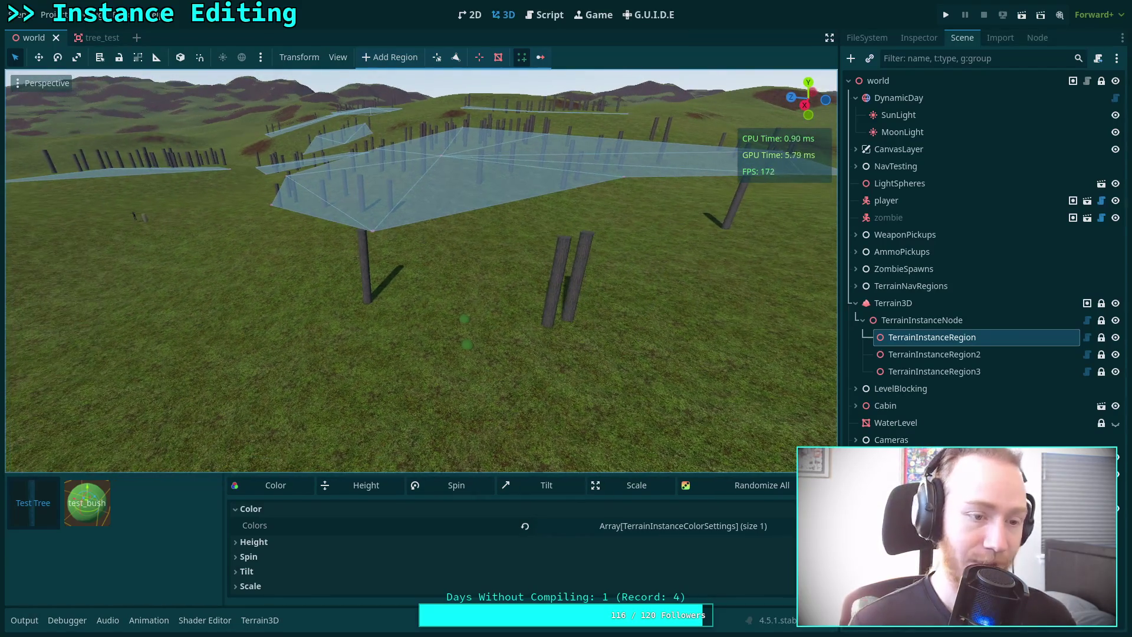
Move a paired tree trunk aside, then show base_button.cpp at BaseButton::set_pressed in Neovim.
drag(578, 277, 718, 293)
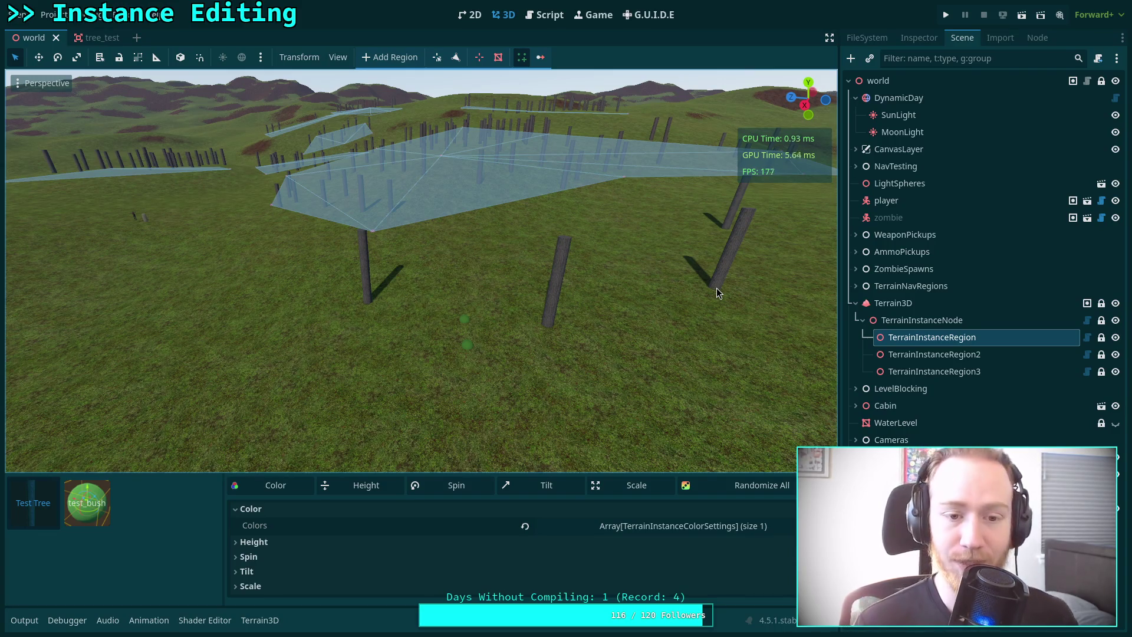
key(w)
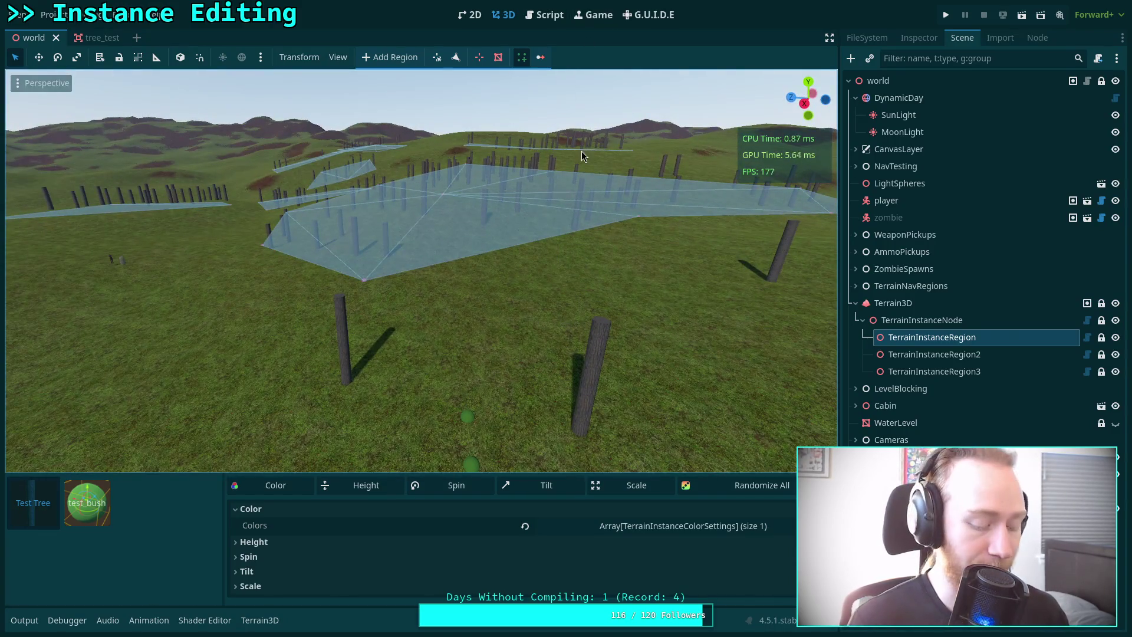
key(super+2)
click(311, 317)
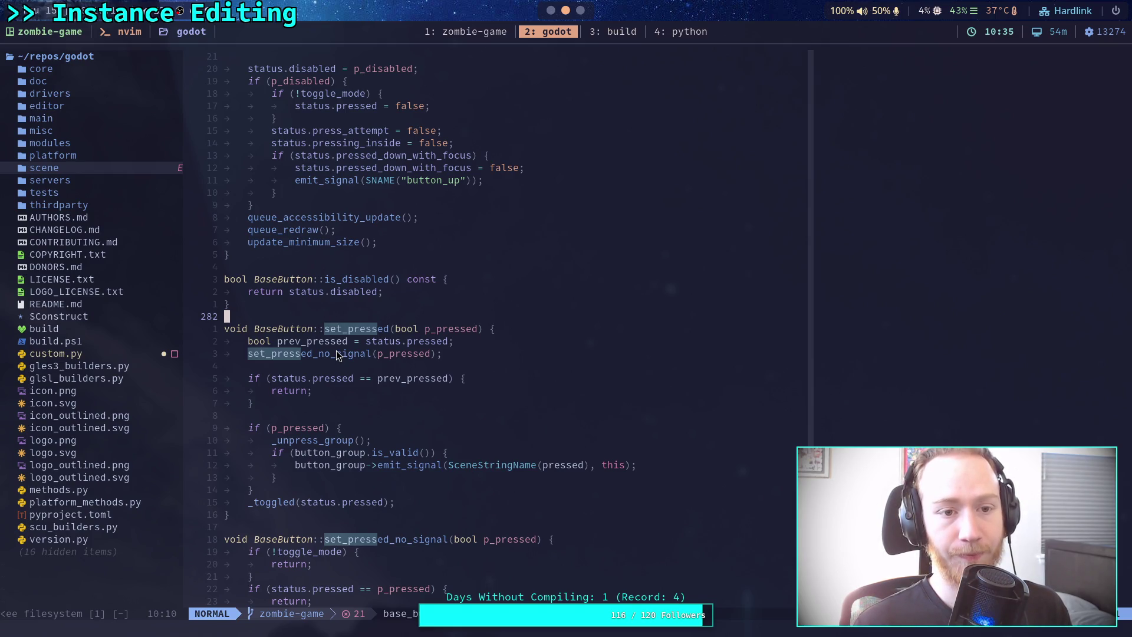
Search base_button.cpp for _toggled and step back to its function definition.
drag(437, 503, 230, 416)
click(356, 354)
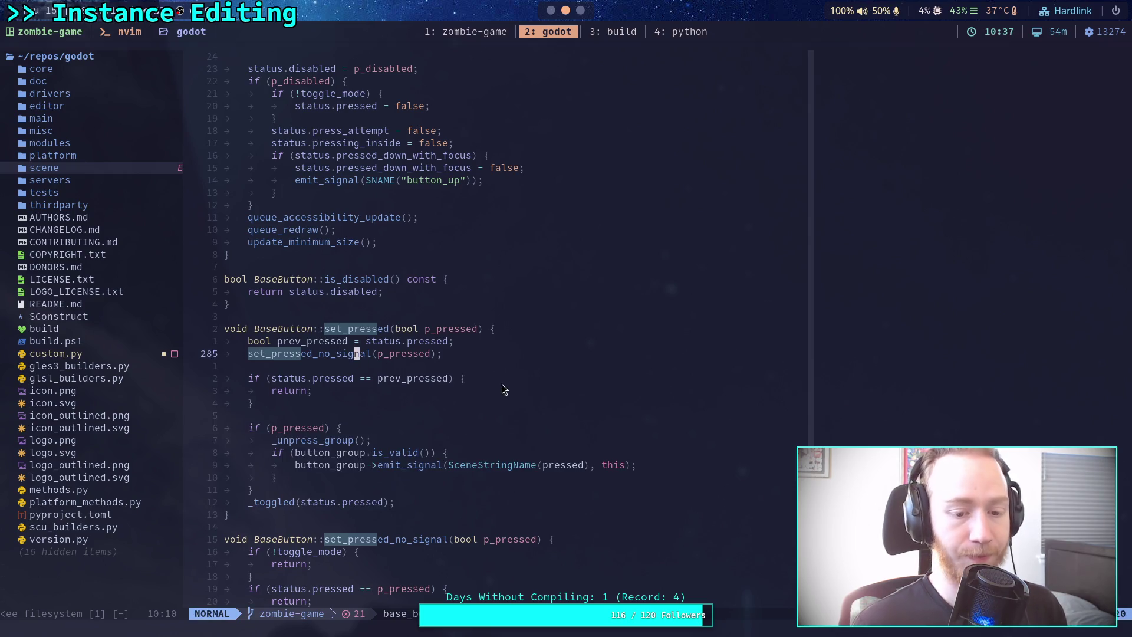
text(/_c)
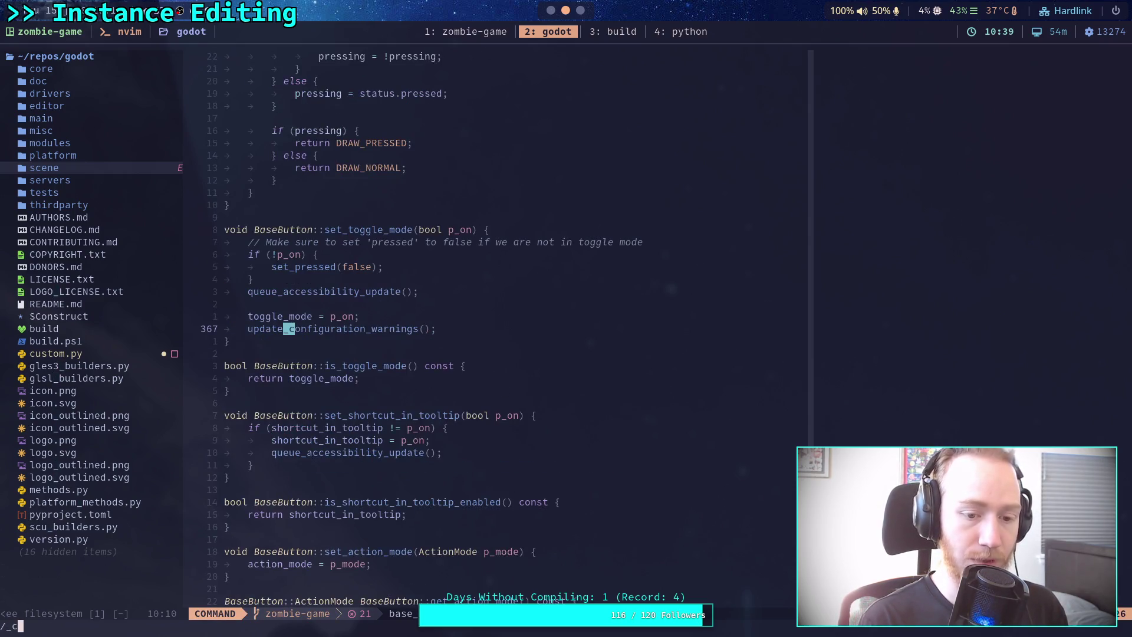
key(BackSpace)
text(to)
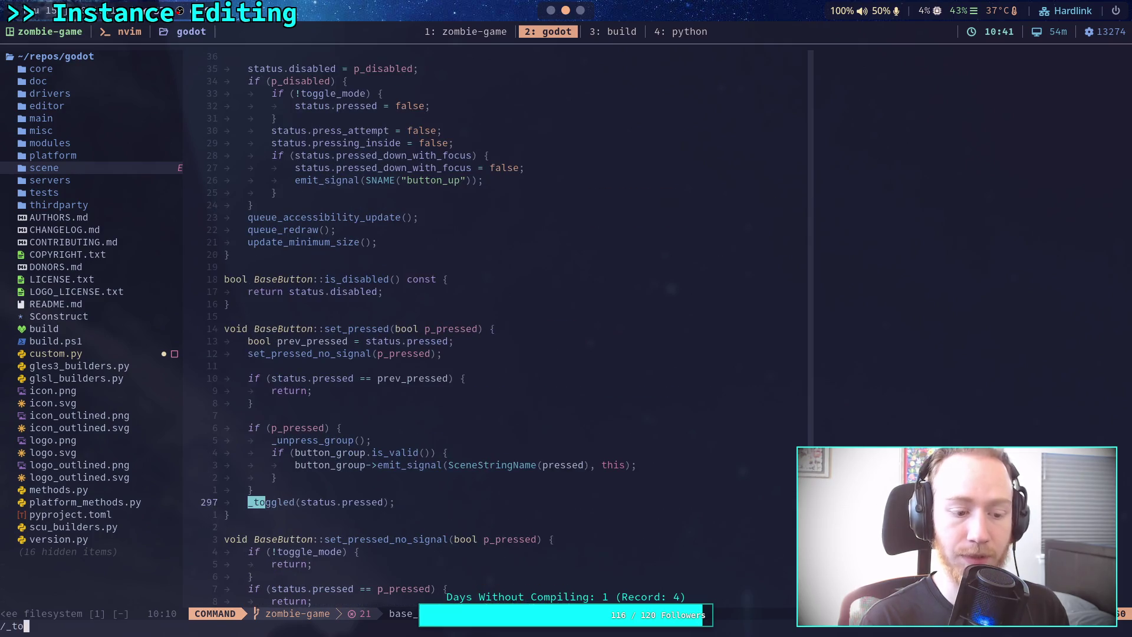
text(ggled)
key(Return)
key(n)
key(n)
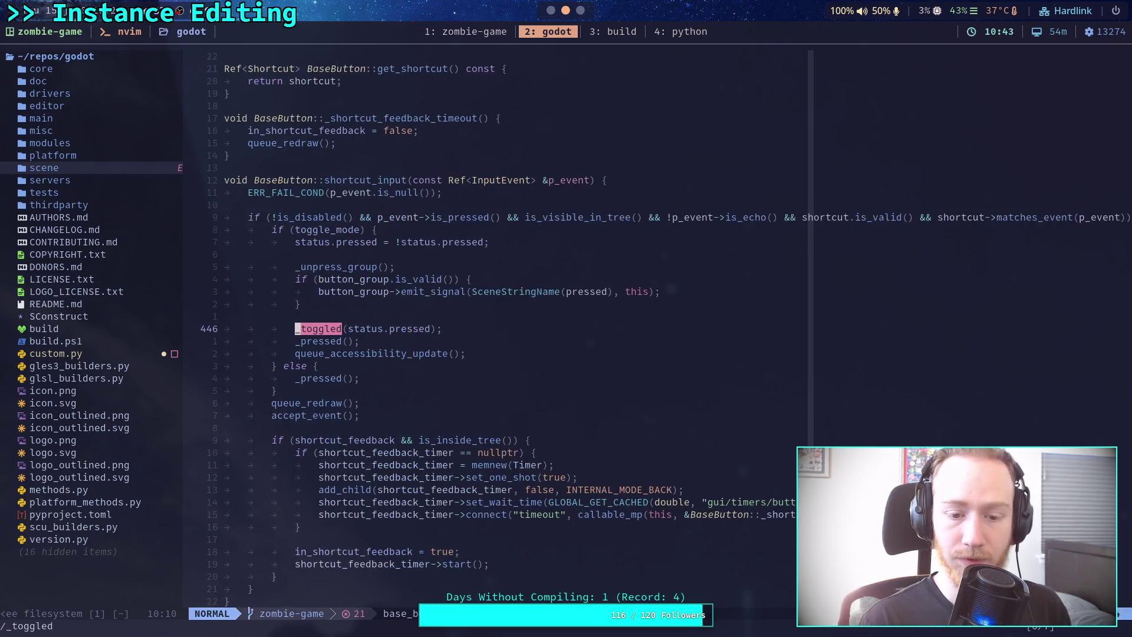
key(N)
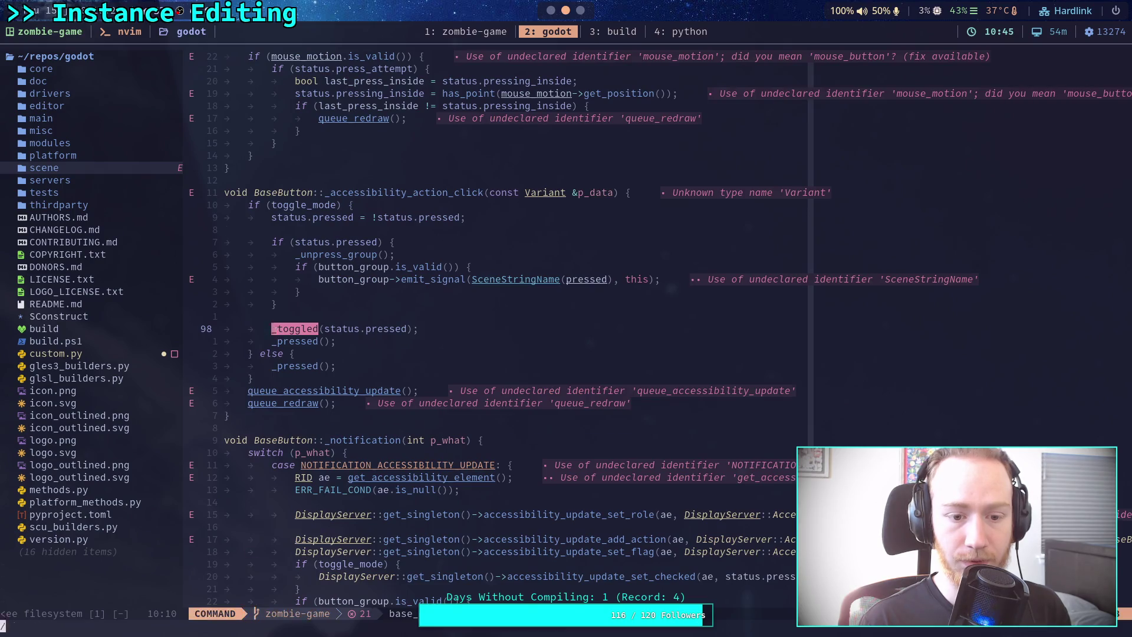
key(N)
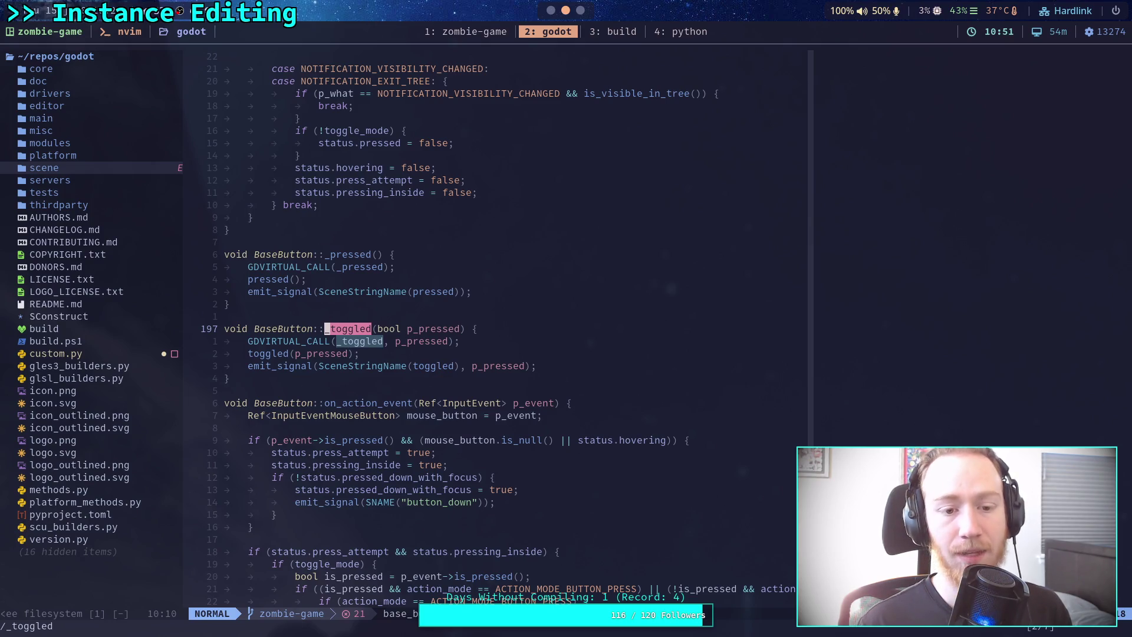
Search for _pressed, then refine the pattern to find _pressed() calls.
text(/_presse)
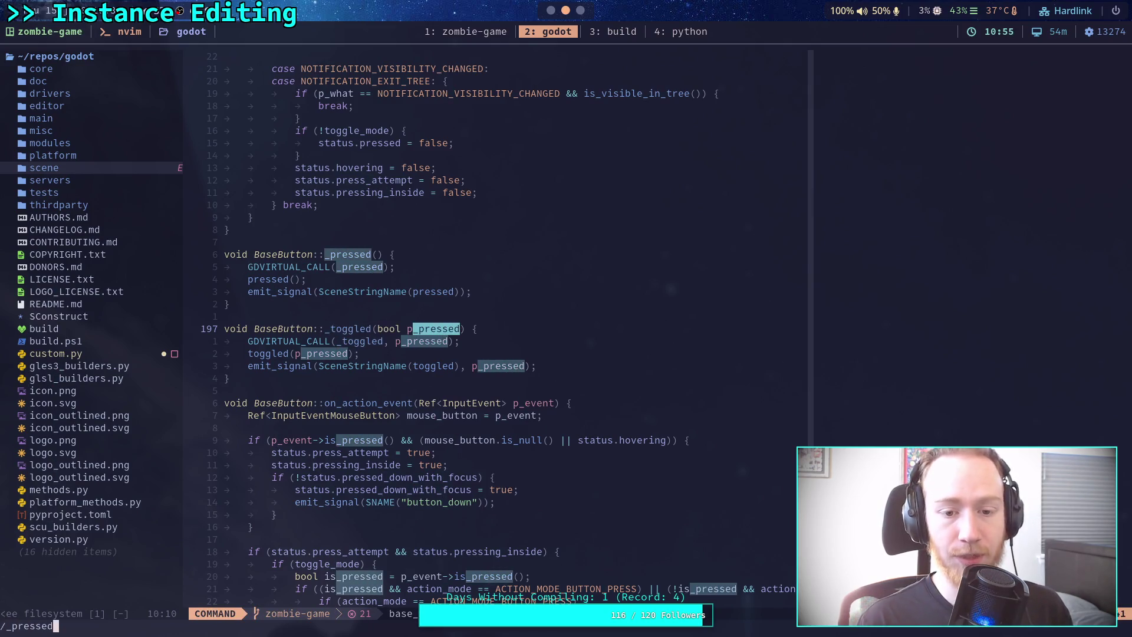
text(d)
key(Return)
text(/_pressed\()
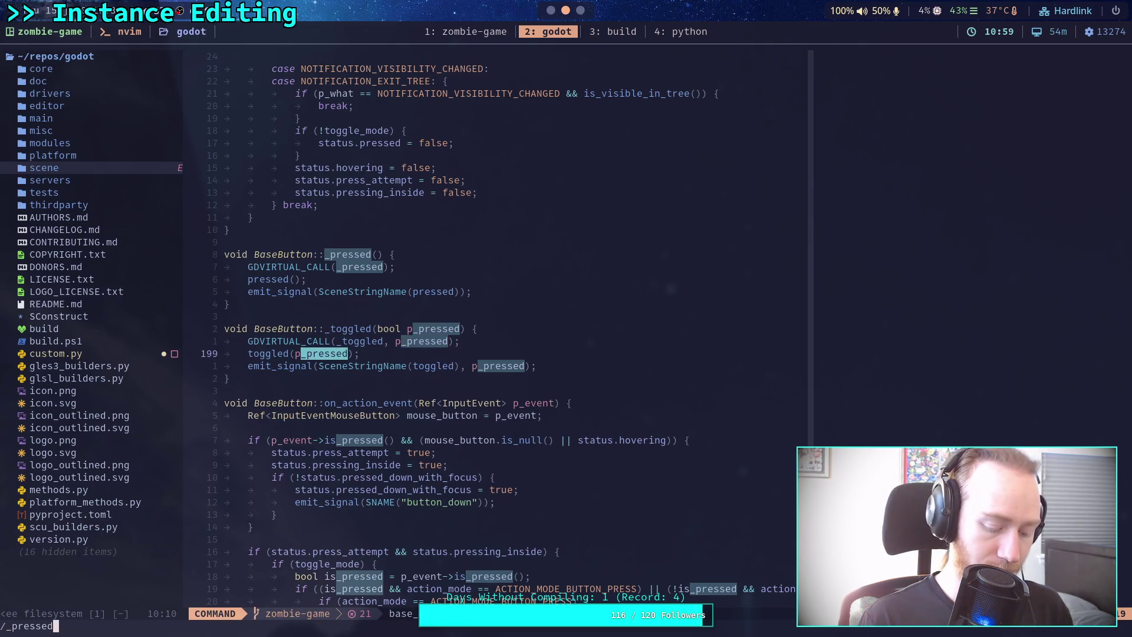
key(Return)
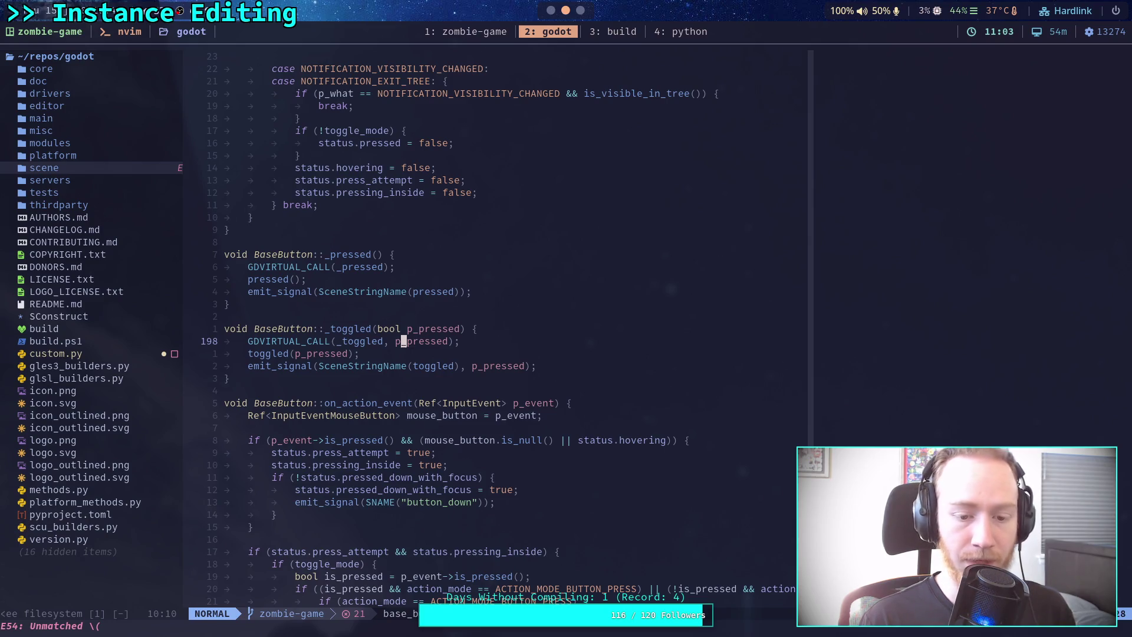
text(/)
key(Up)
key(BackSpace)
key(BackSpace)
text(()
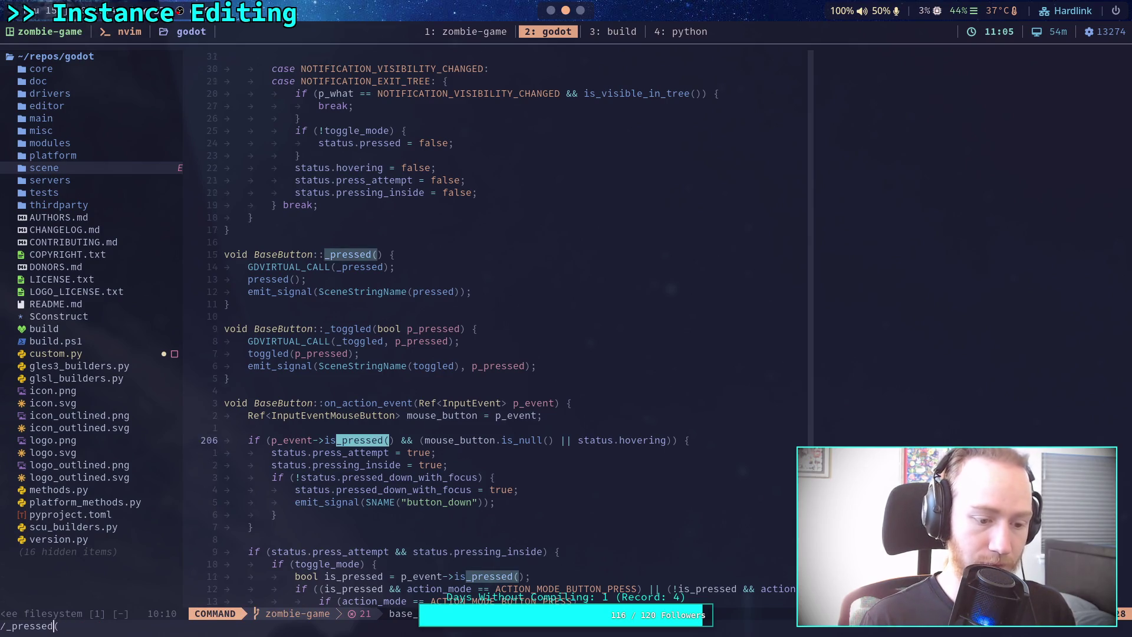
text())
key(Return)
key(n)
key(n)
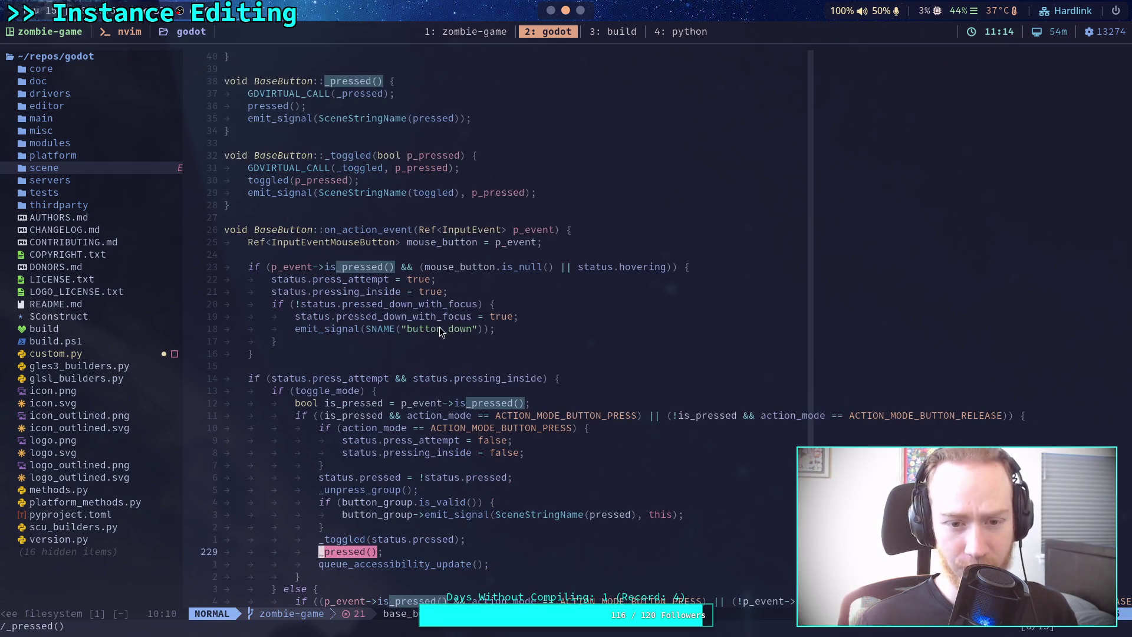
Step through the remaining _pressed() matches, past is_pressed and wrapping to the first one.
scroll(442, 326, down, 3)
scroll(443, 326, down, 1)
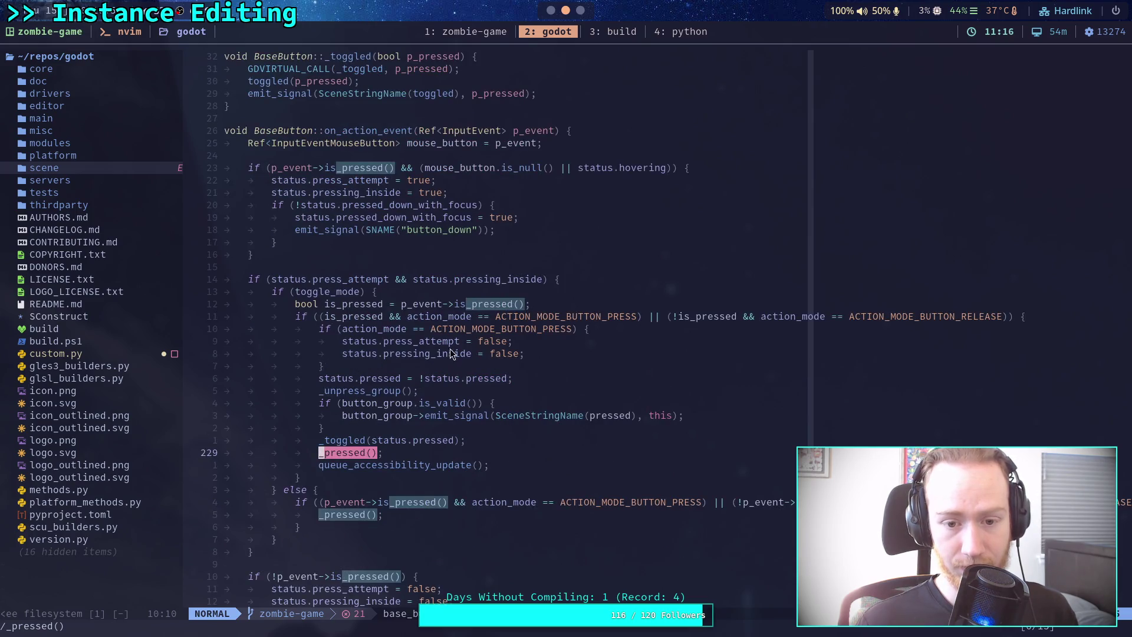
scroll(451, 352, down, 1)
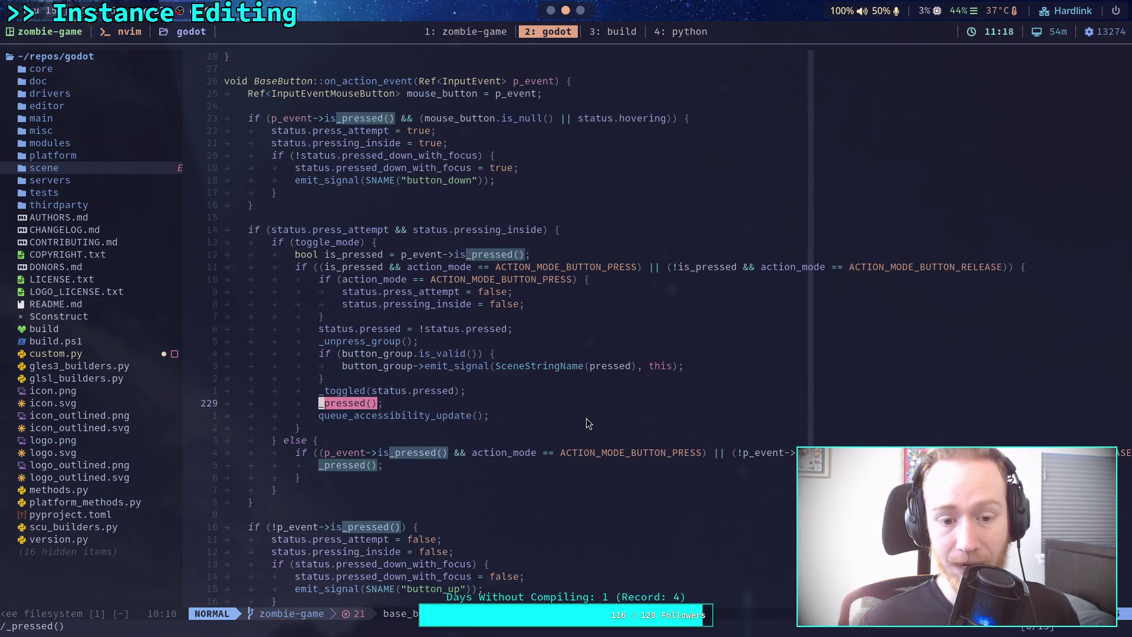
scroll(593, 415, down, 1)
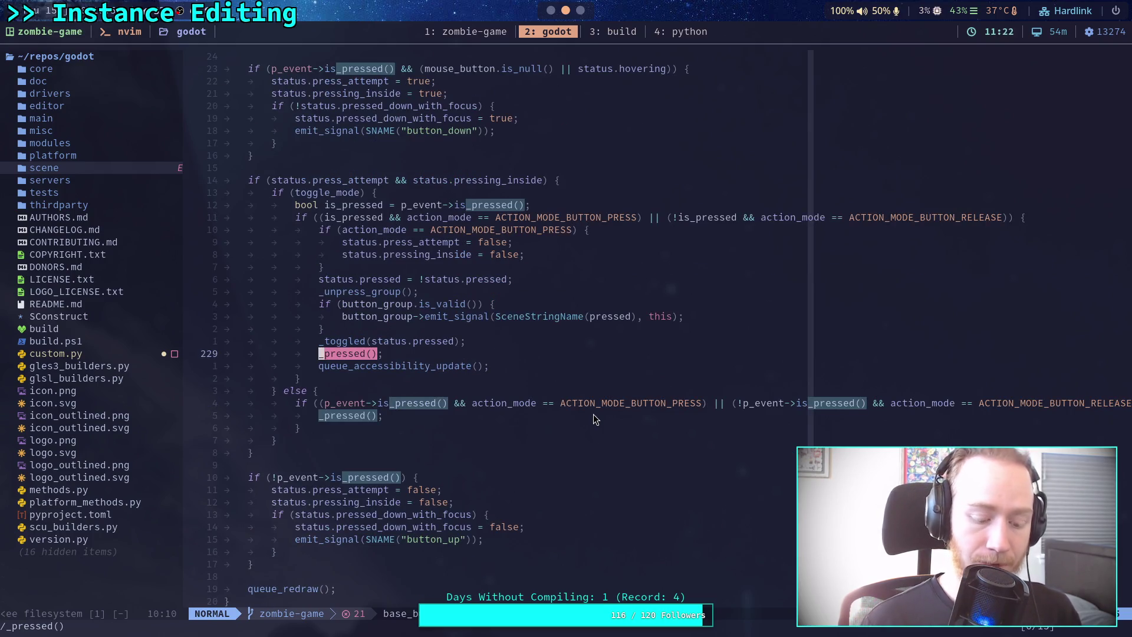
key(n)
key(n)
key(slash)
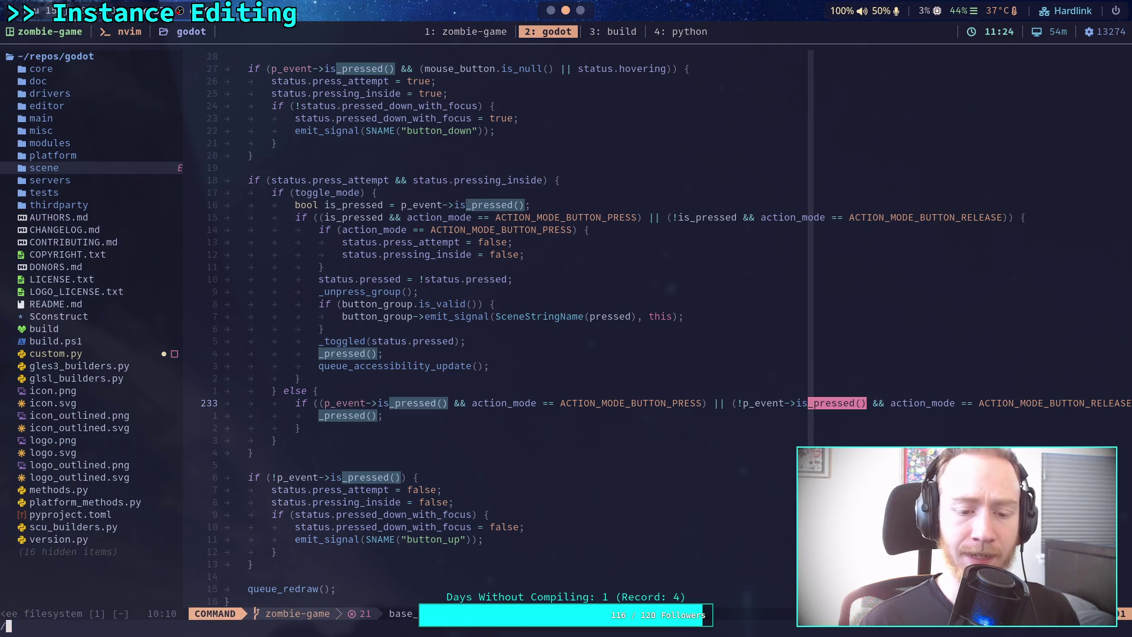
key(Return)
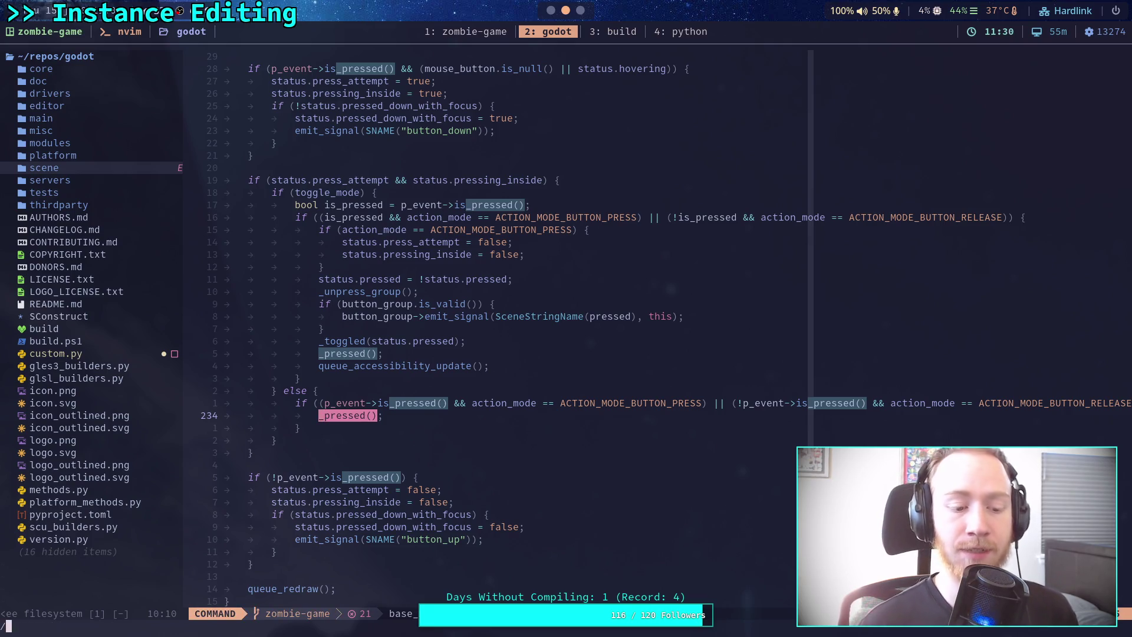
key(n)
key(n)
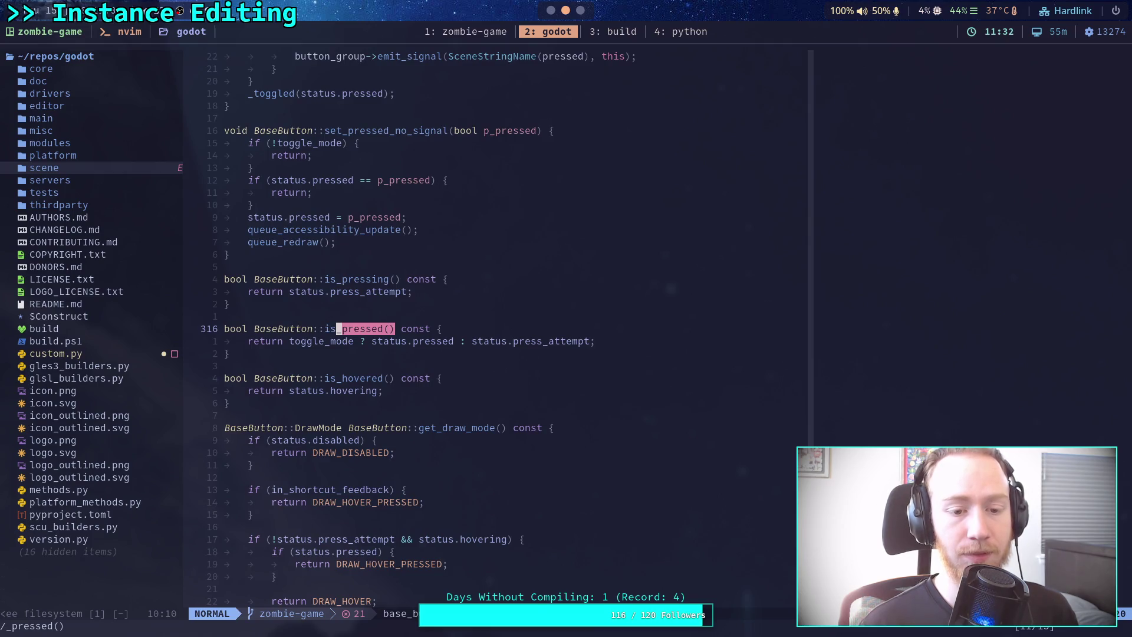
key(n)
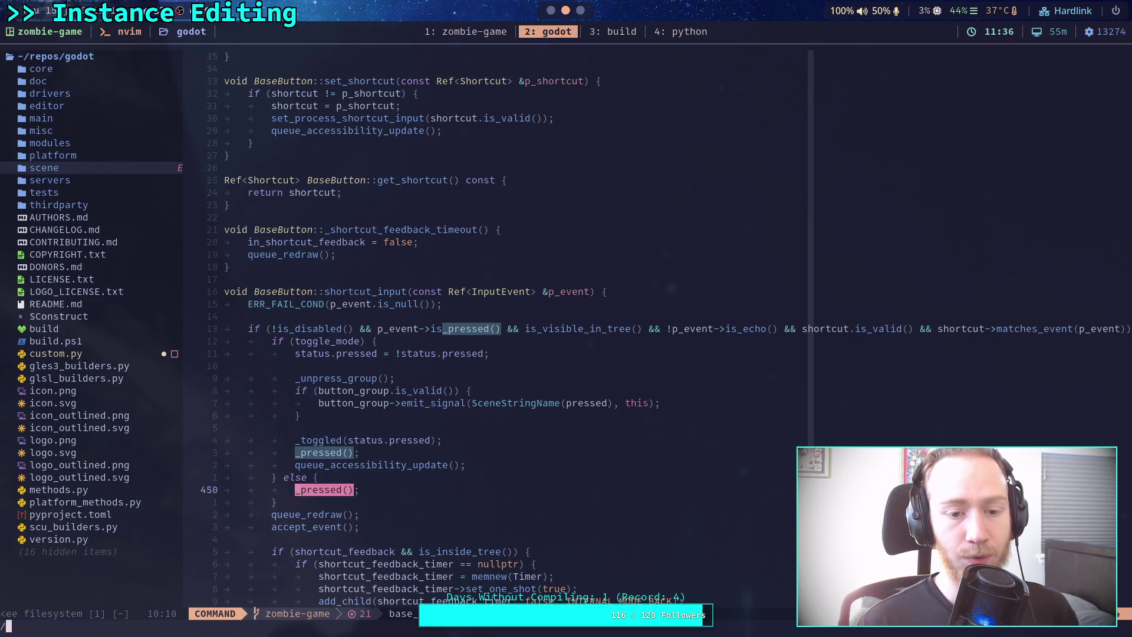
key(n)
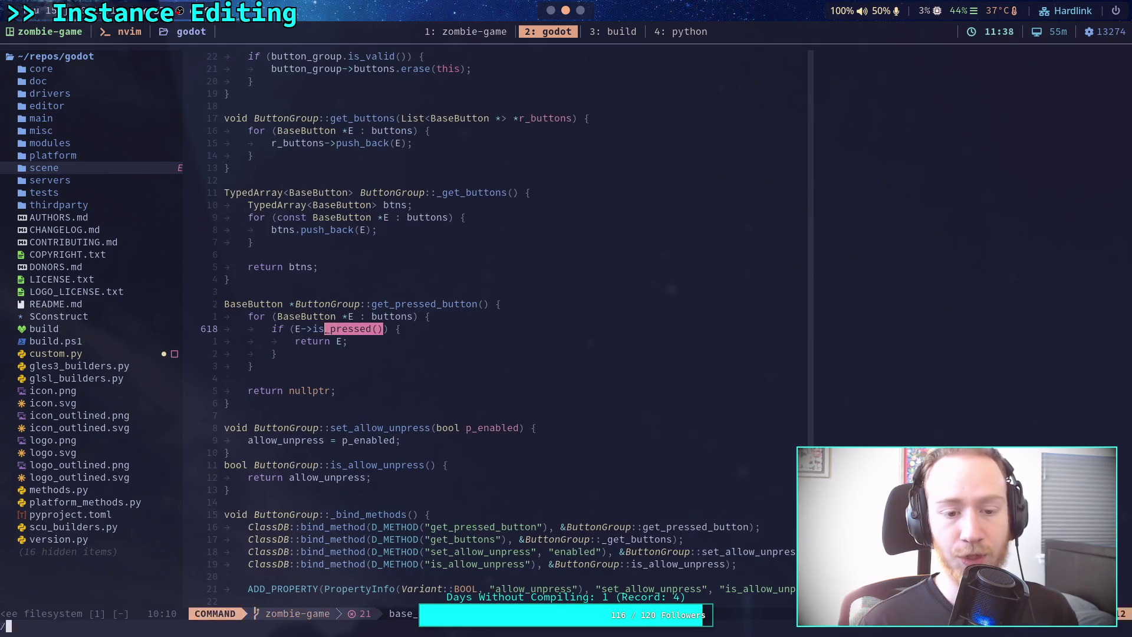
key(n)
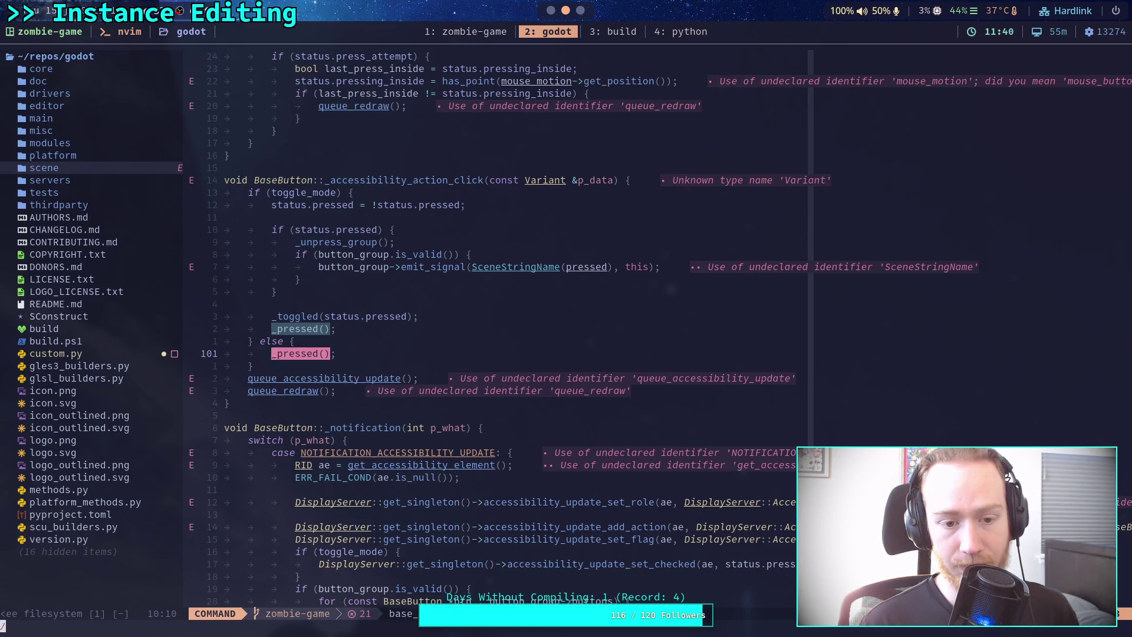
key(n)
key(n)
key(n)
key(n)
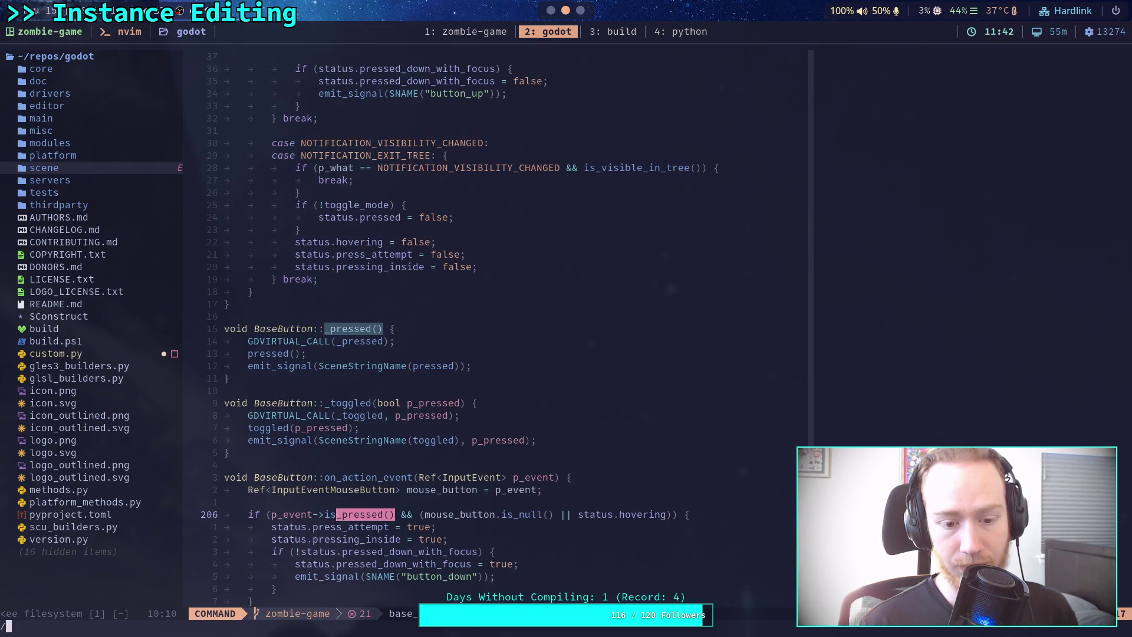
key(super+1)
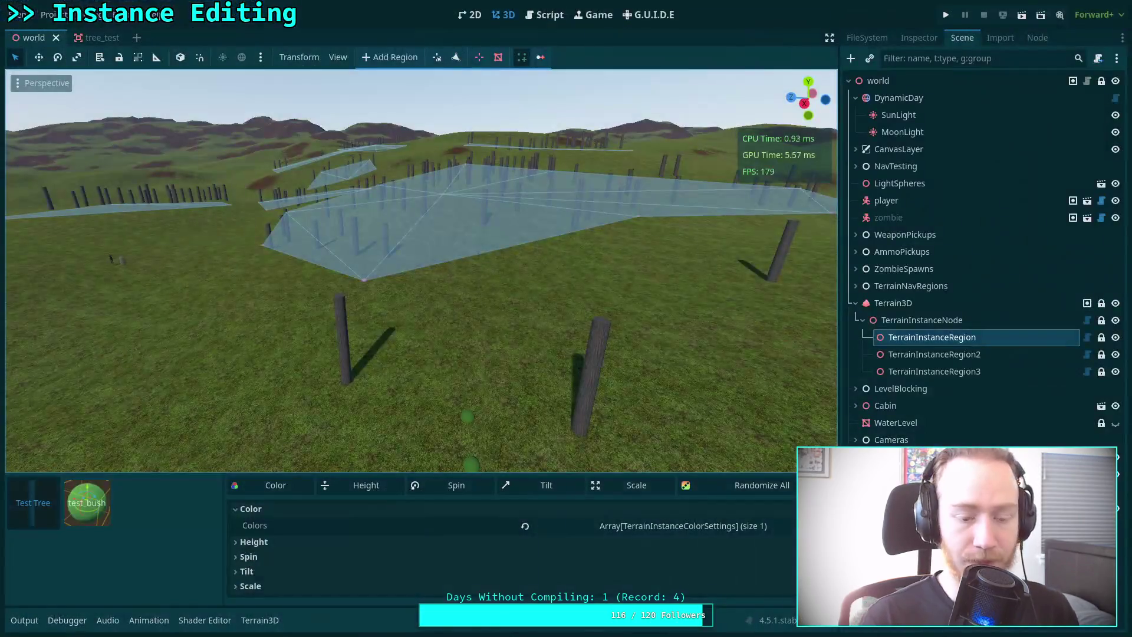
Open instance_bar.gd and scroll to the deferred set_pressed call.
click(552, 12)
scroll(532, 421, down, 2)
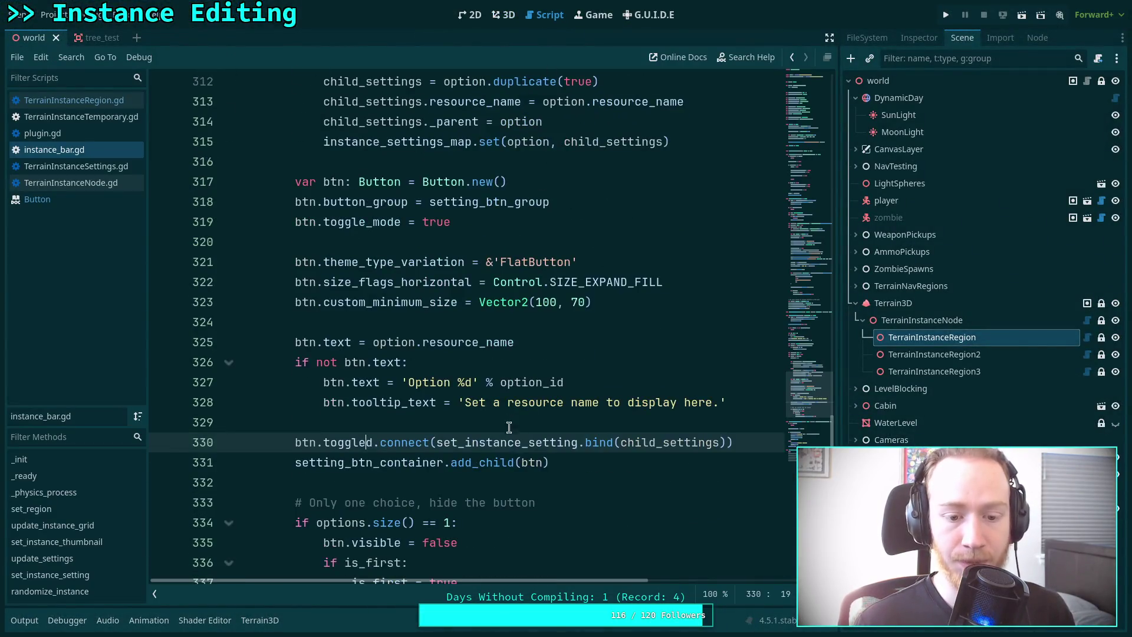
scroll(531, 431, up, 4)
scroll(527, 424, up, 20)
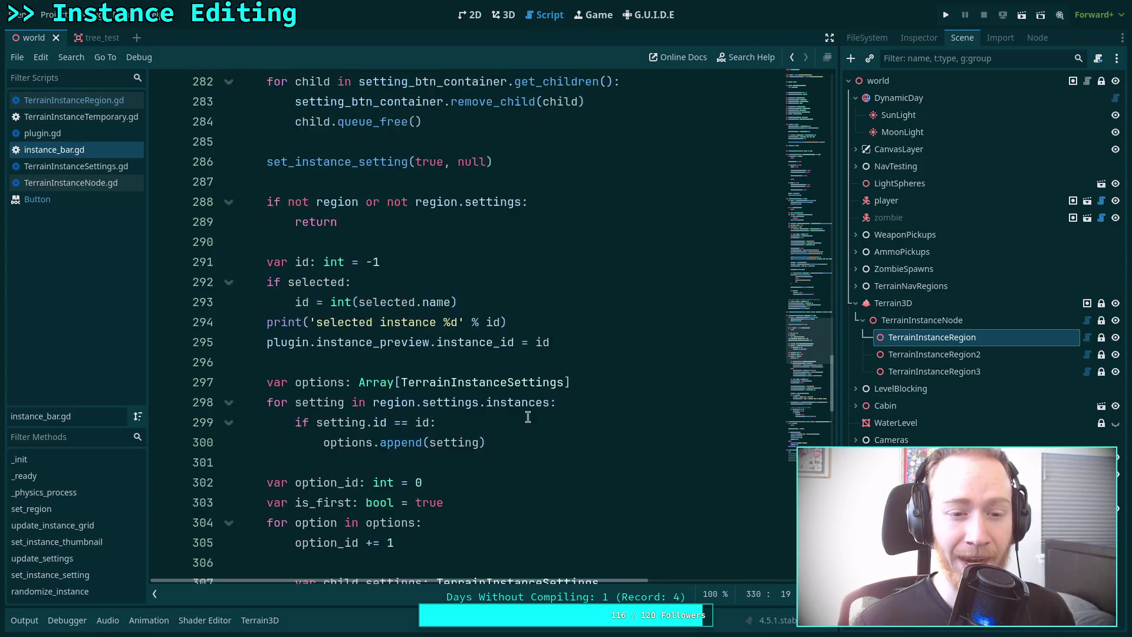
Start a btn.set_presse line 260 and browse autocomplete to set_pressed_no_signal before dismissing it.
click(619, 474)
key(Return)
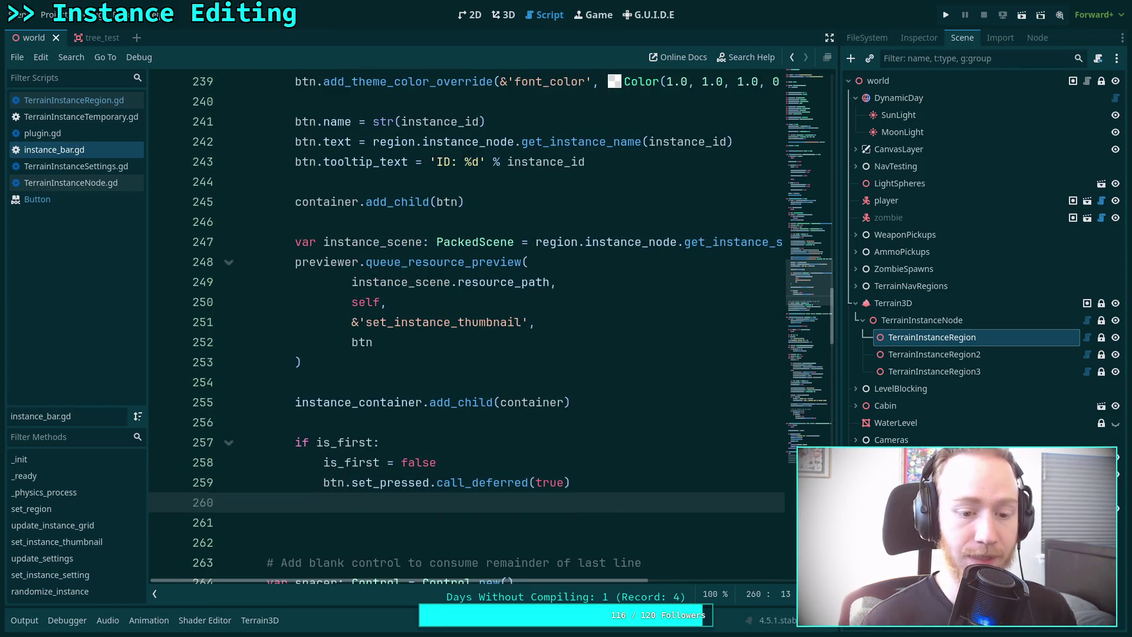
text(btn.set_)
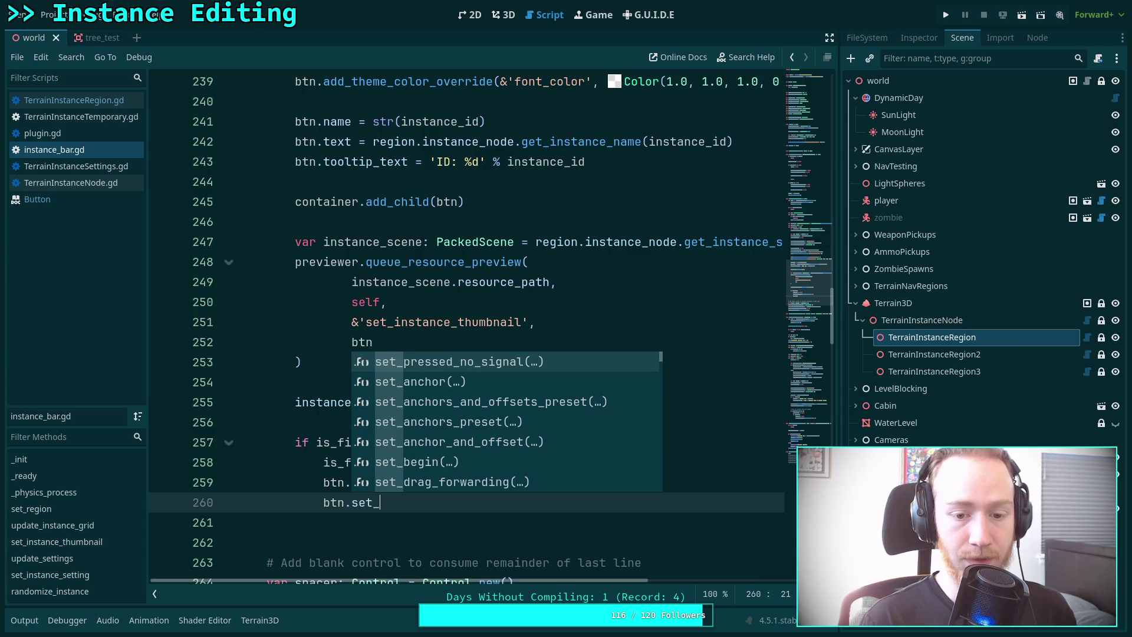
text(pressed)
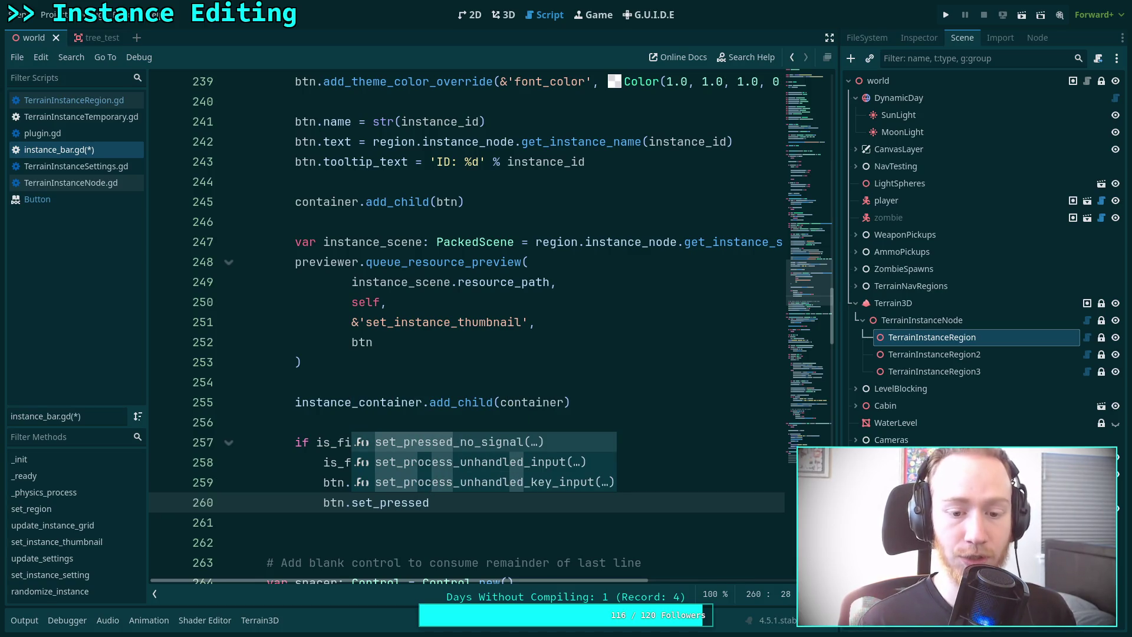
key(BackSpace)
key(Up)
key(Down)
key(Down)
key(Down)
key(Up)
key(Up)
key(Up)
key(Up)
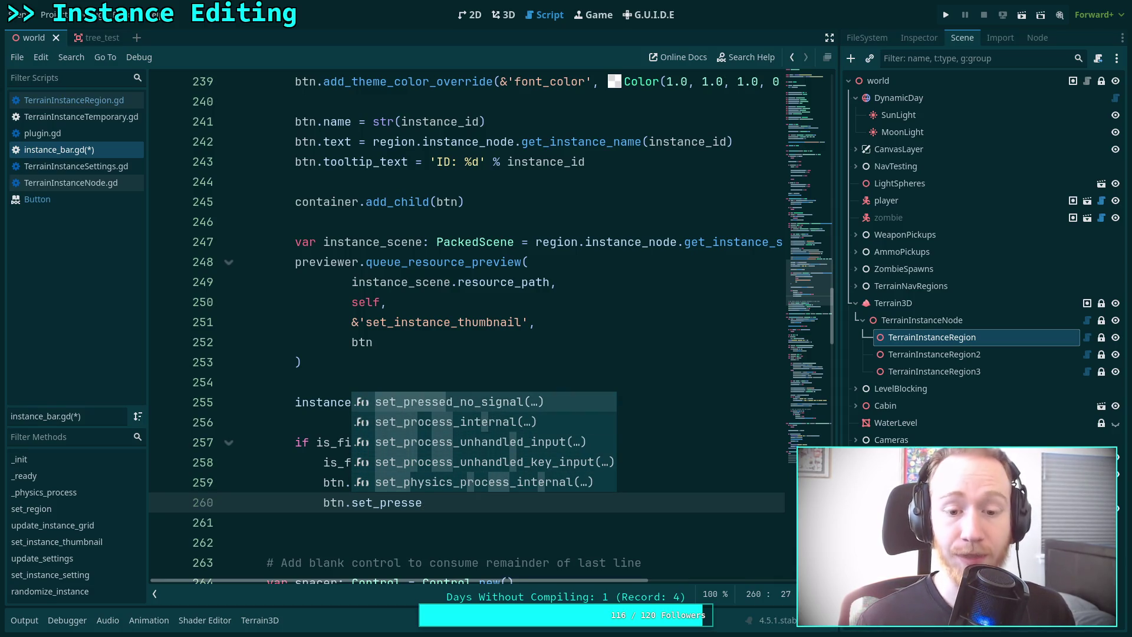
key(Escape)
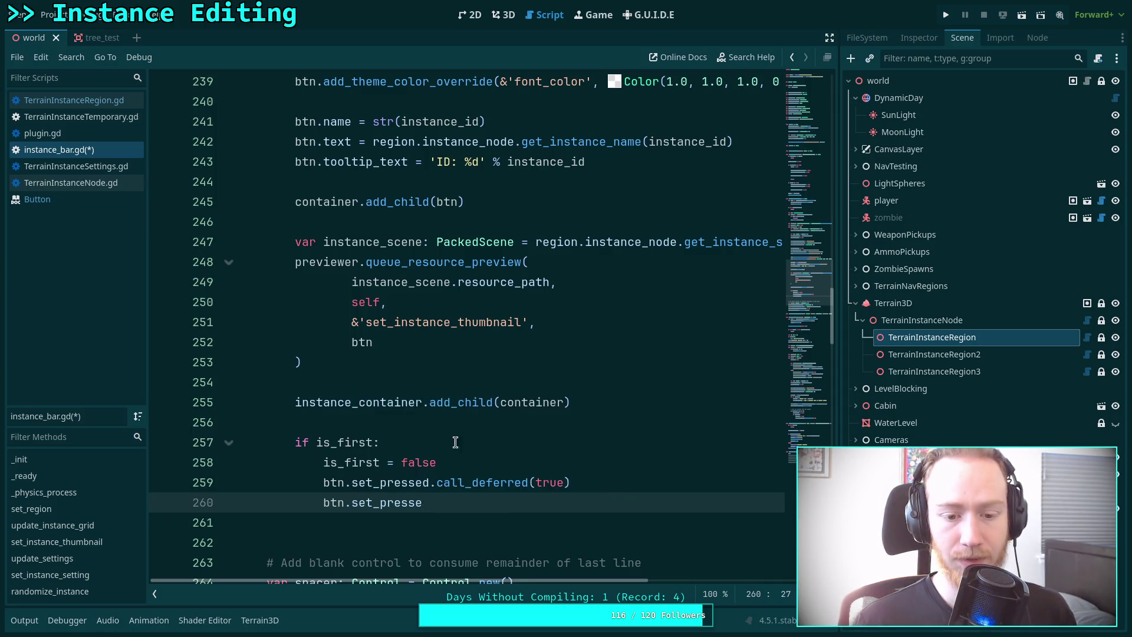
right_click(409, 482)
Look up set_pressed in the BaseButton docs and highlight the set_pressed(value) entry.
click(449, 628)
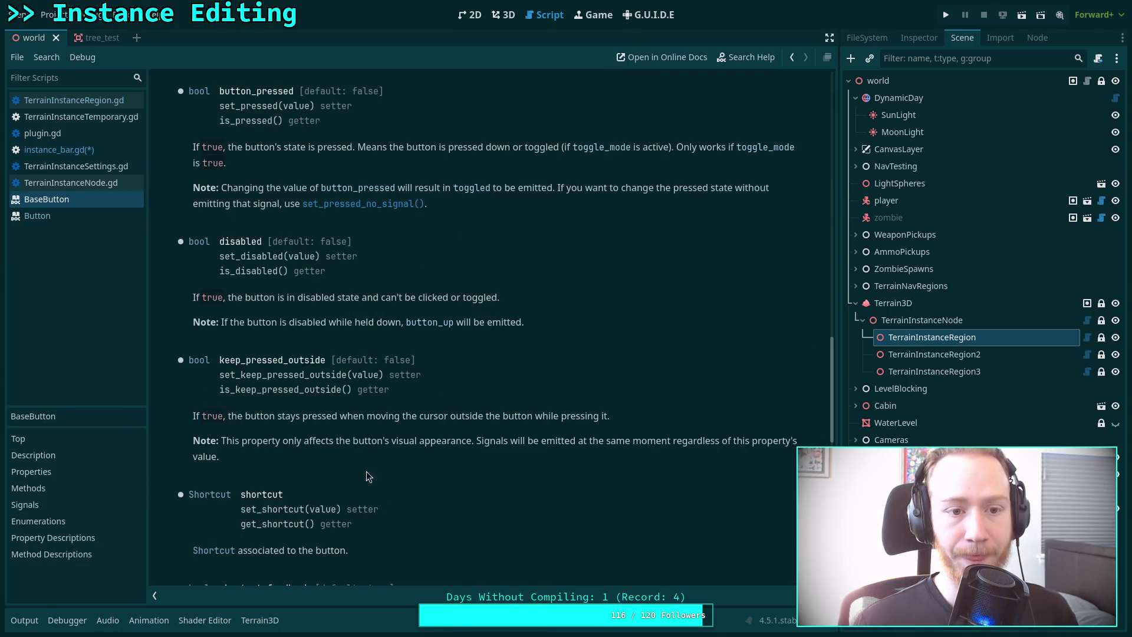
scroll(283, 227, up, 2)
drag(220, 171, 315, 170)
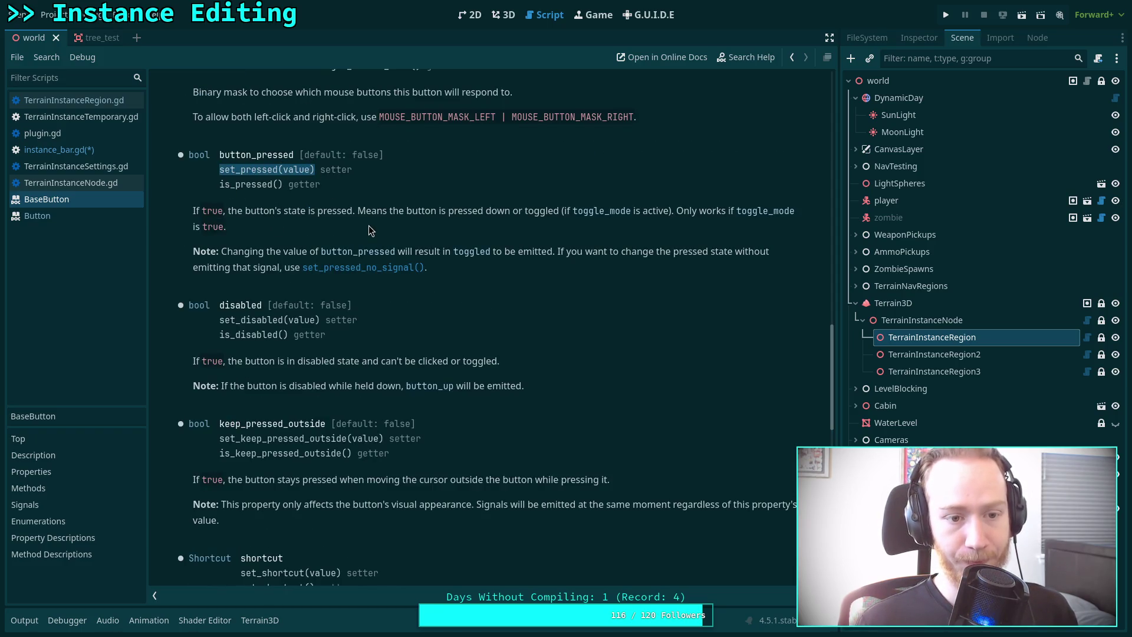
drag(222, 155, 294, 155)
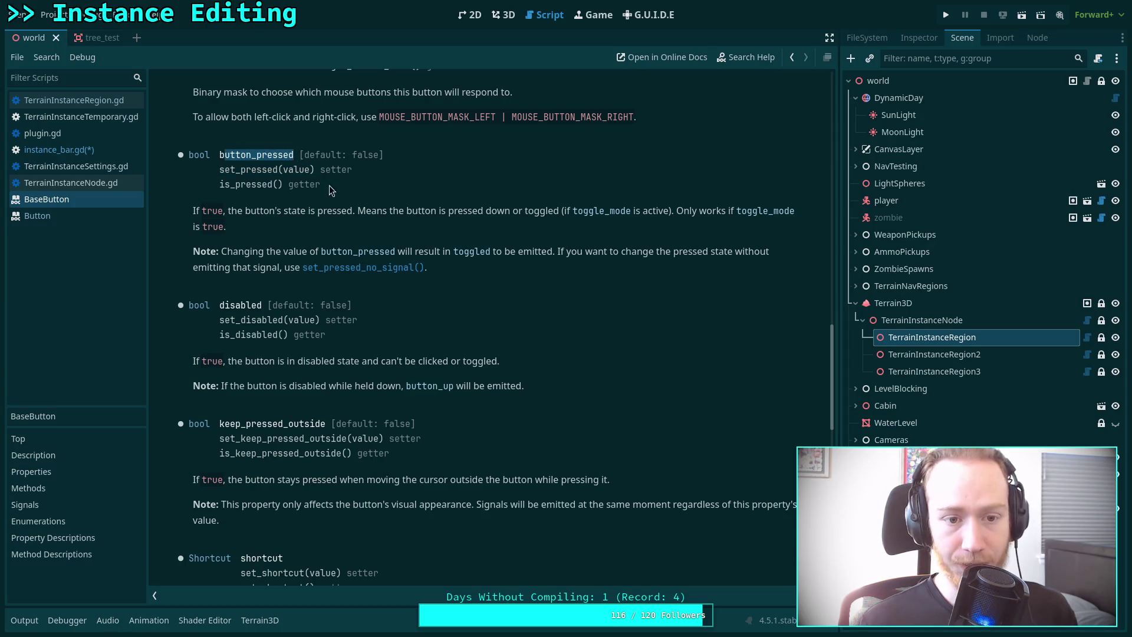
scroll(382, 246, up, 10)
scroll(382, 246, up, 8)
scroll(325, 334, down, 3)
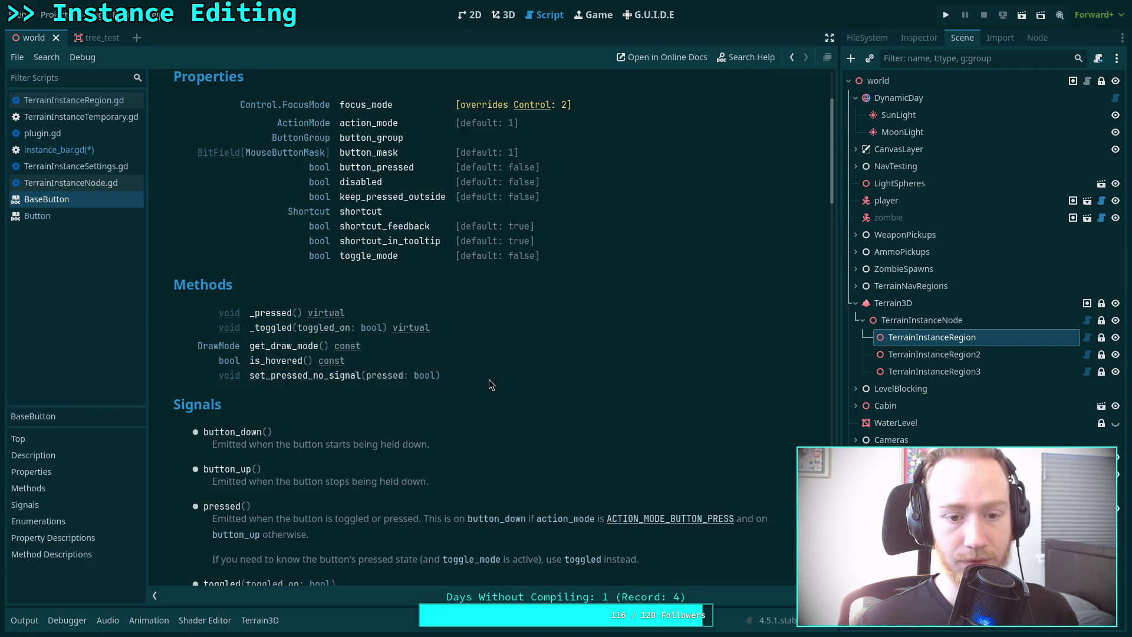
scroll(489, 379, down, 15)
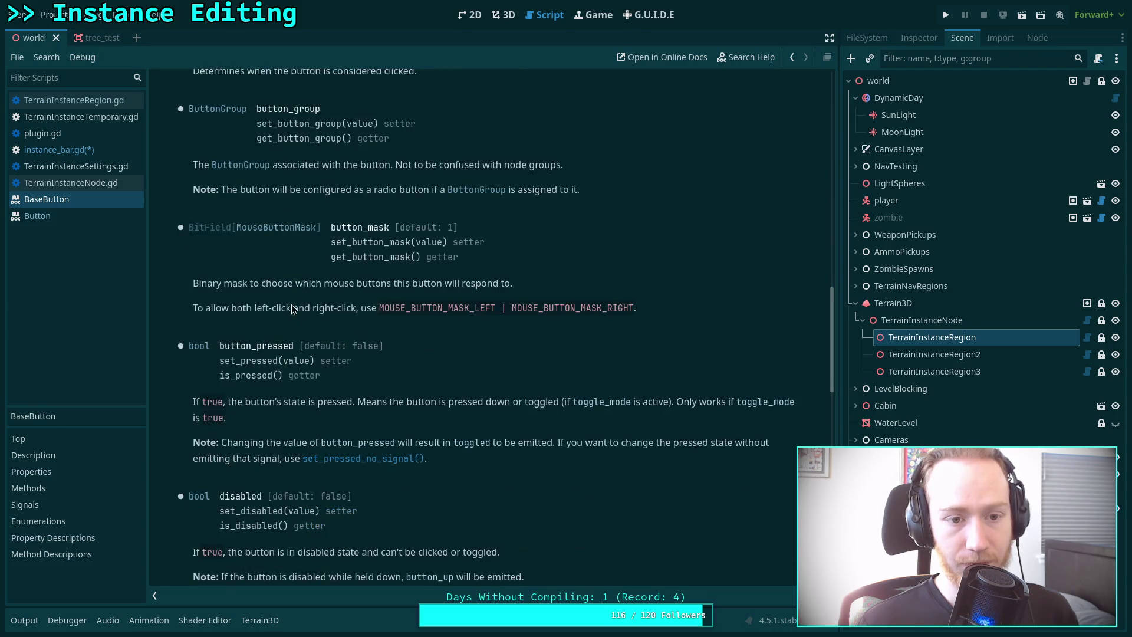
scroll(292, 307, up, 1)
scroll(259, 177, down, 1)
scroll(252, 319, down, 1)
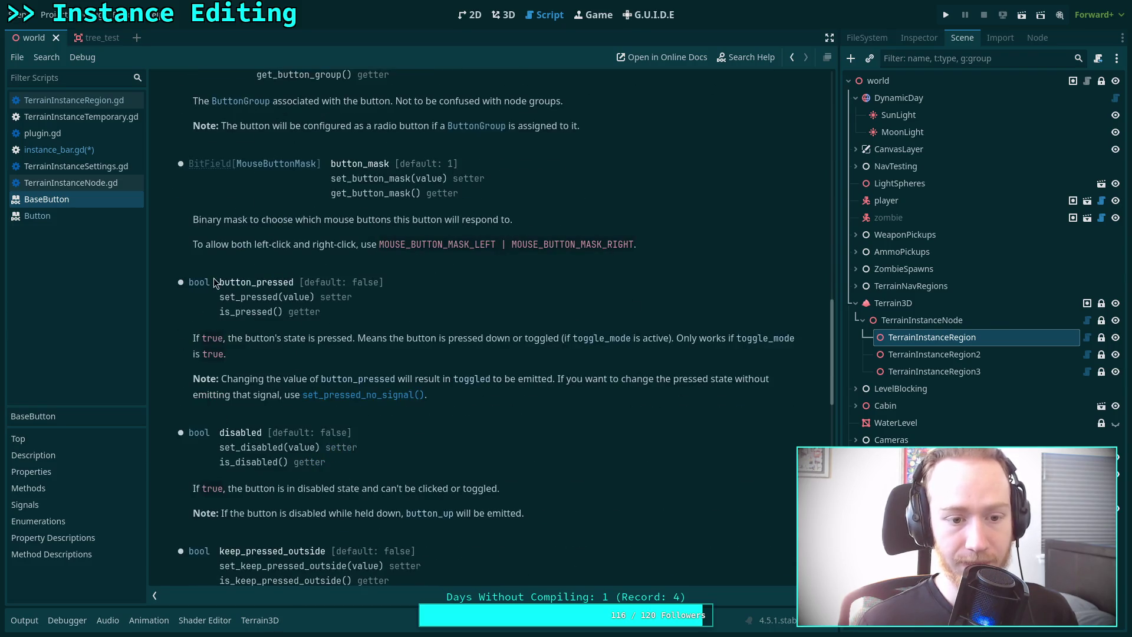
Highlight button_pressed's setter and the note that toggled is emitted, then scroll back up.
double_click(259, 296)
double_click(291, 283)
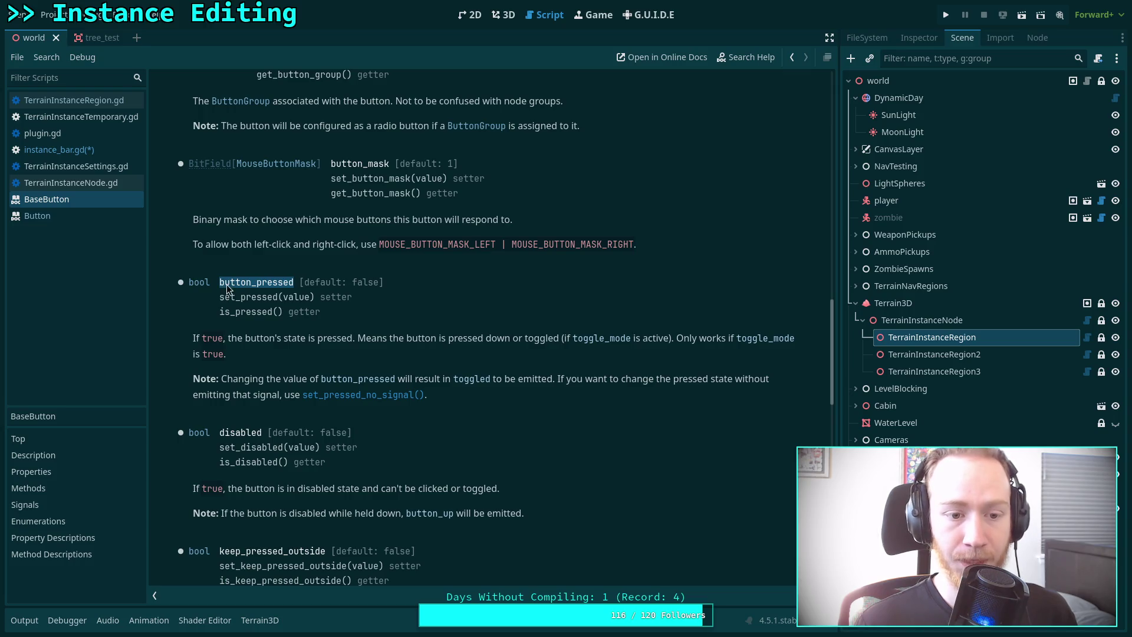
drag(216, 299, 315, 304)
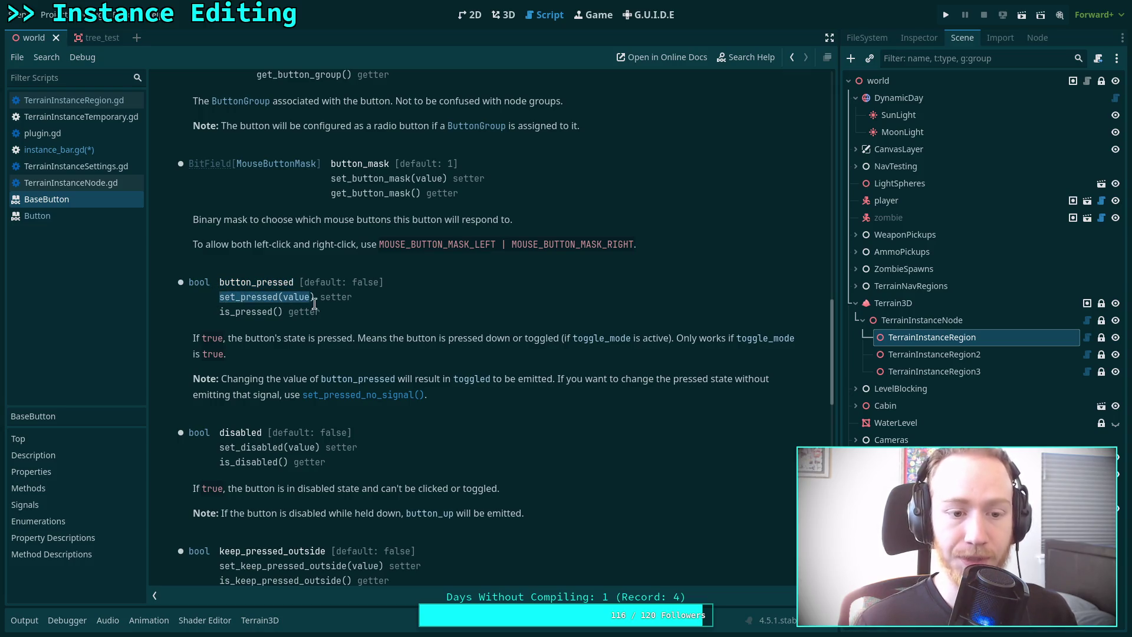
click(349, 322)
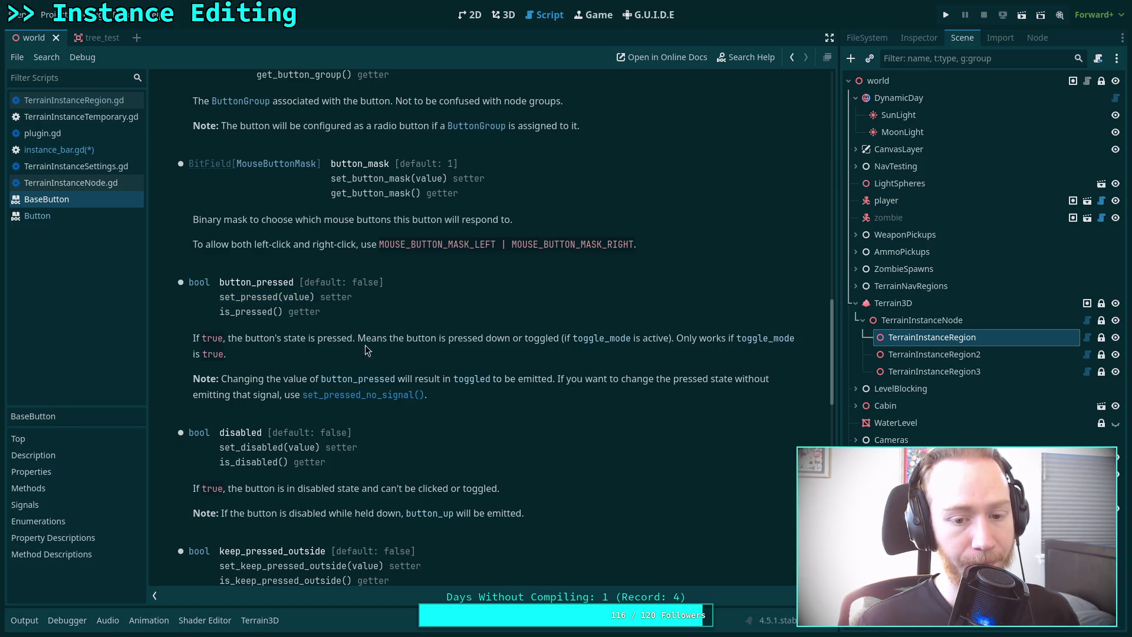
mouse_move(281, 381)
mouse_down()
mouse_move(602, 381)
mouse_move(425, 396)
mouse_move(438, 401)
mouse_up()
click(438, 397)
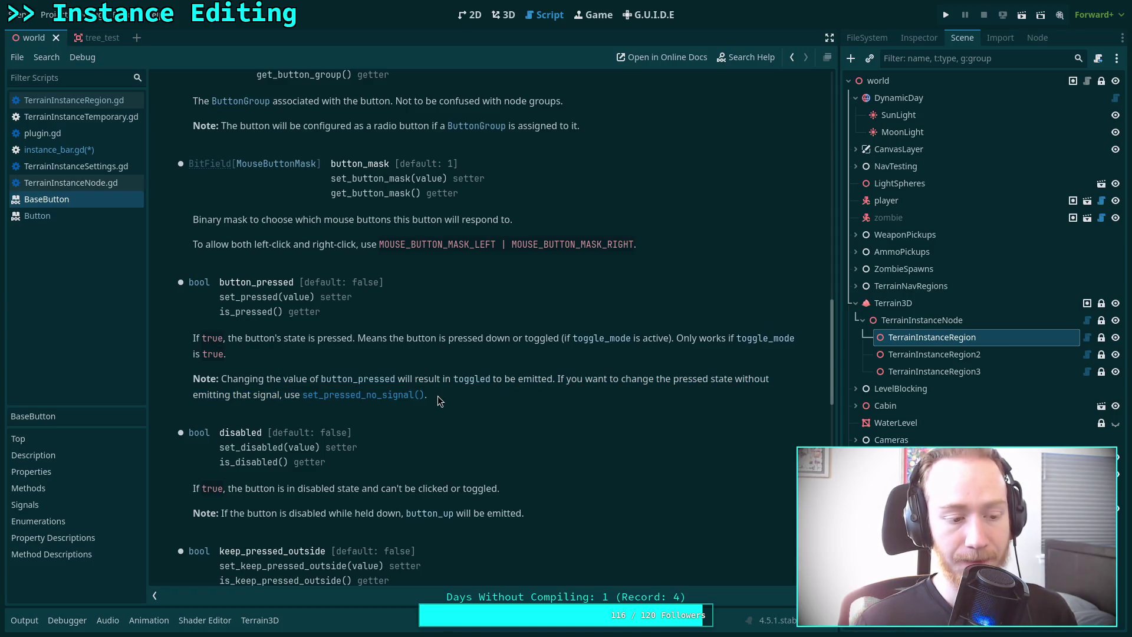
scroll(437, 396, up, 15)
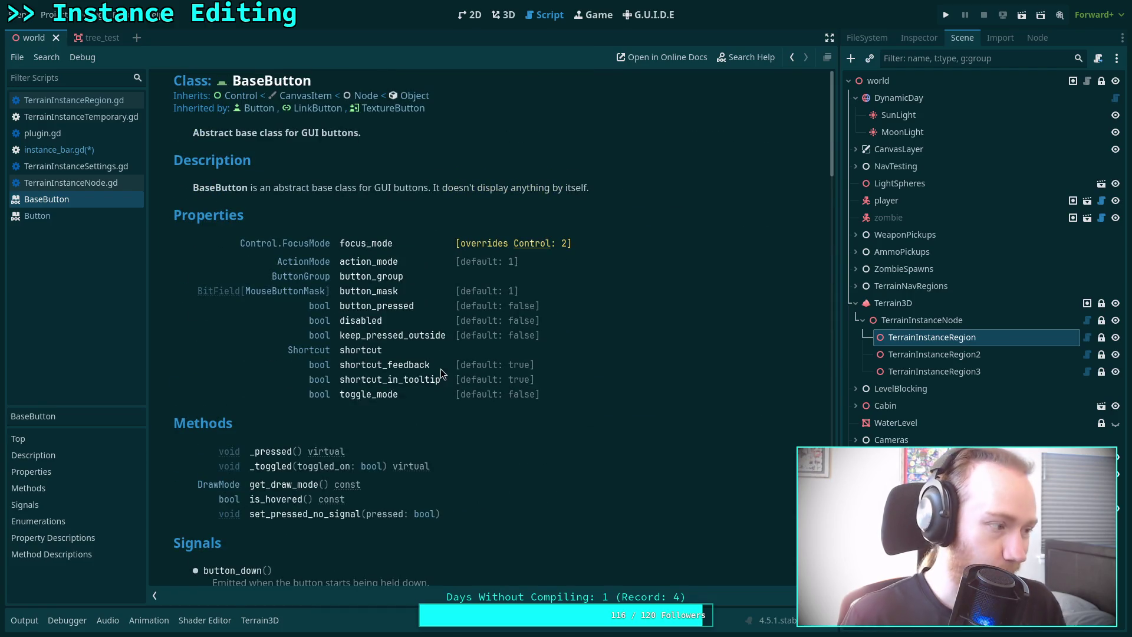
key(super+2)
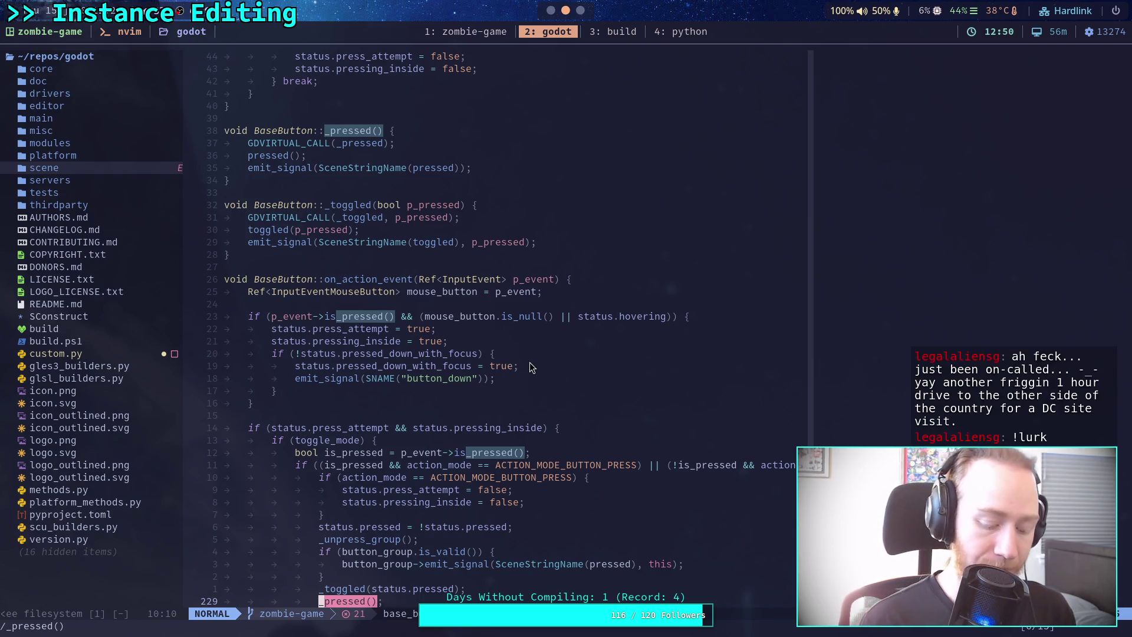
Jump through four more _pressed matches in base_button.cpp, past is_pressed, wrapping to the top.
key(n)
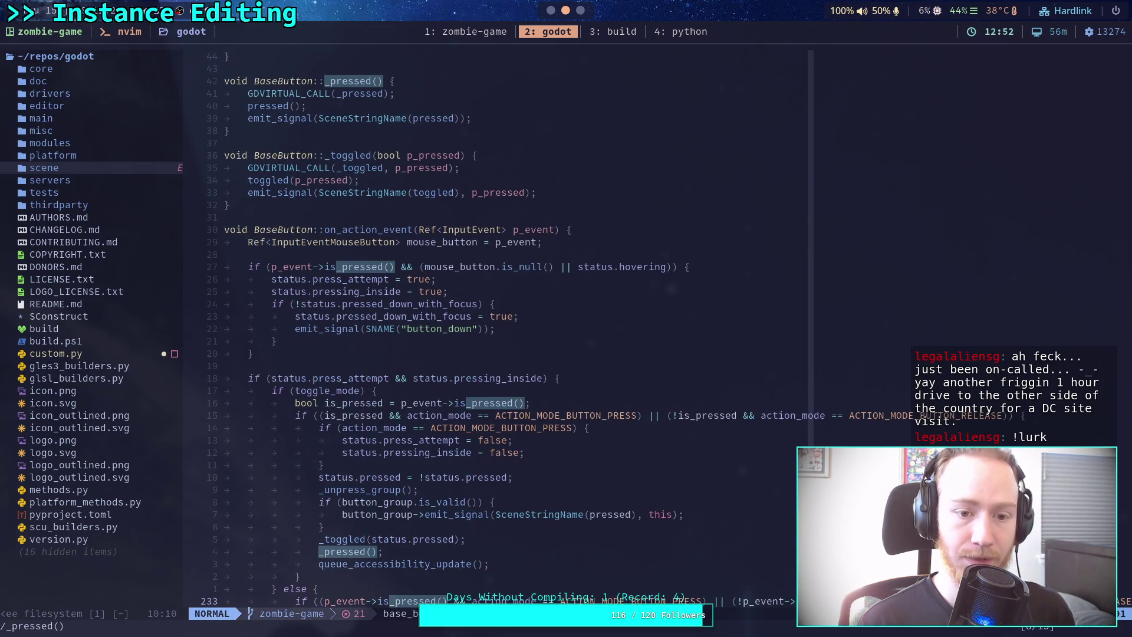
key(n)
key(n)
key(n)
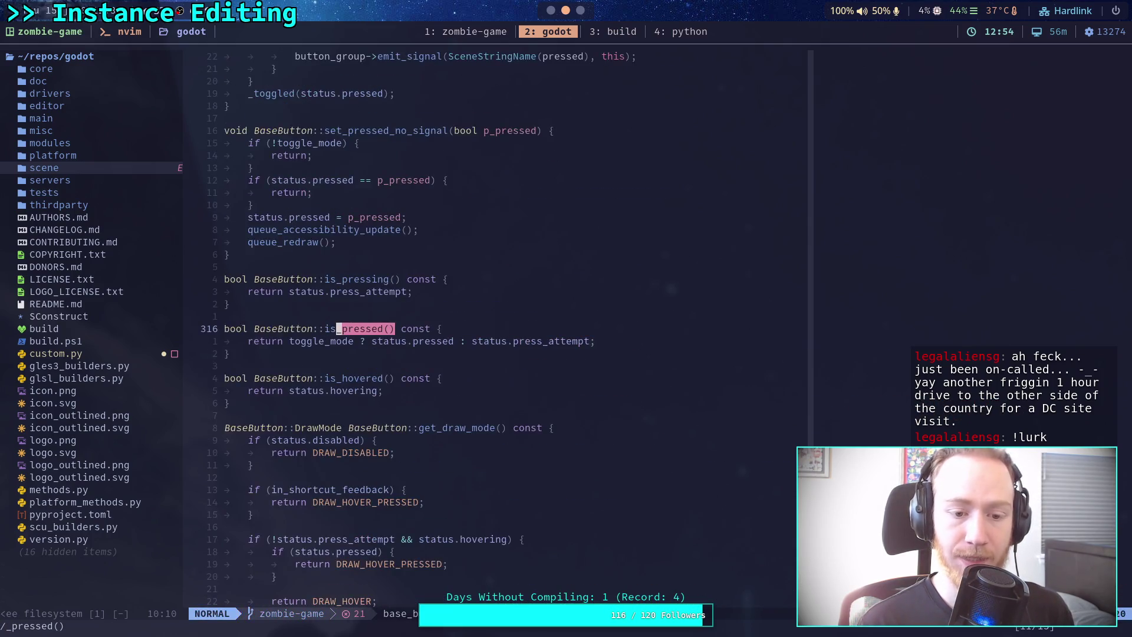
key(n)
key(n)
key(n)
key(n)
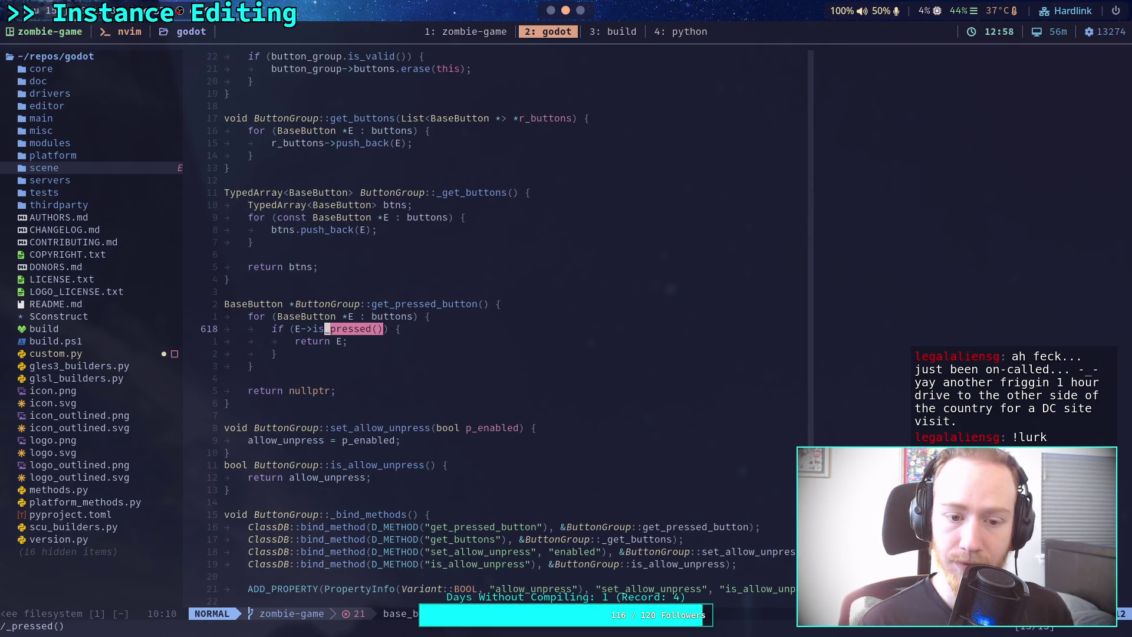
key(n)
key(n)
key(n)
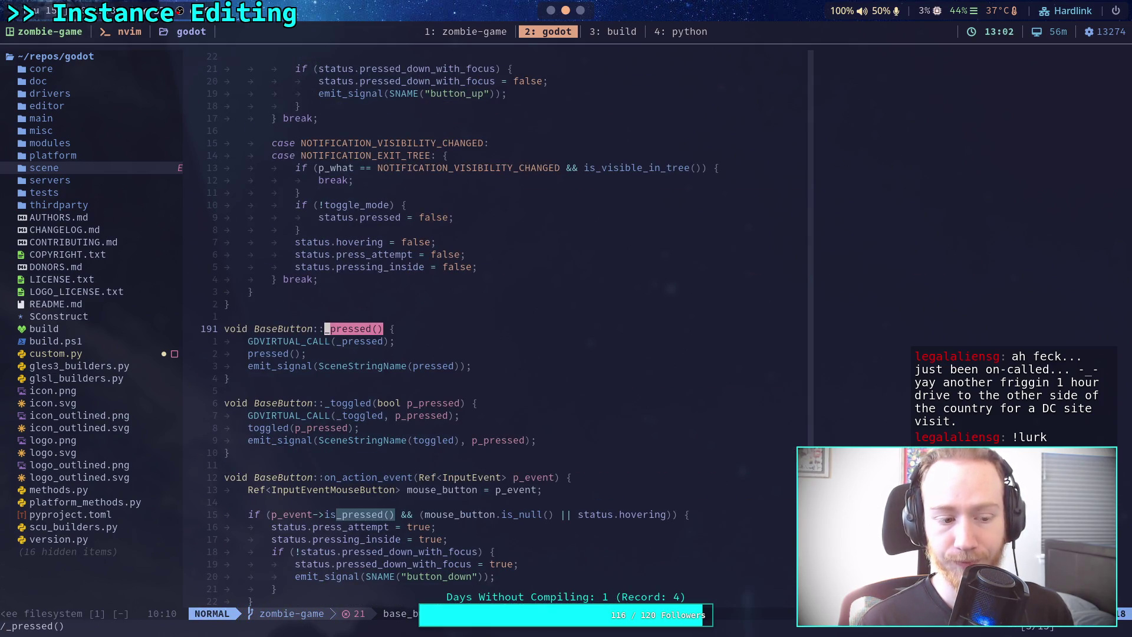
key(alt+Tab)
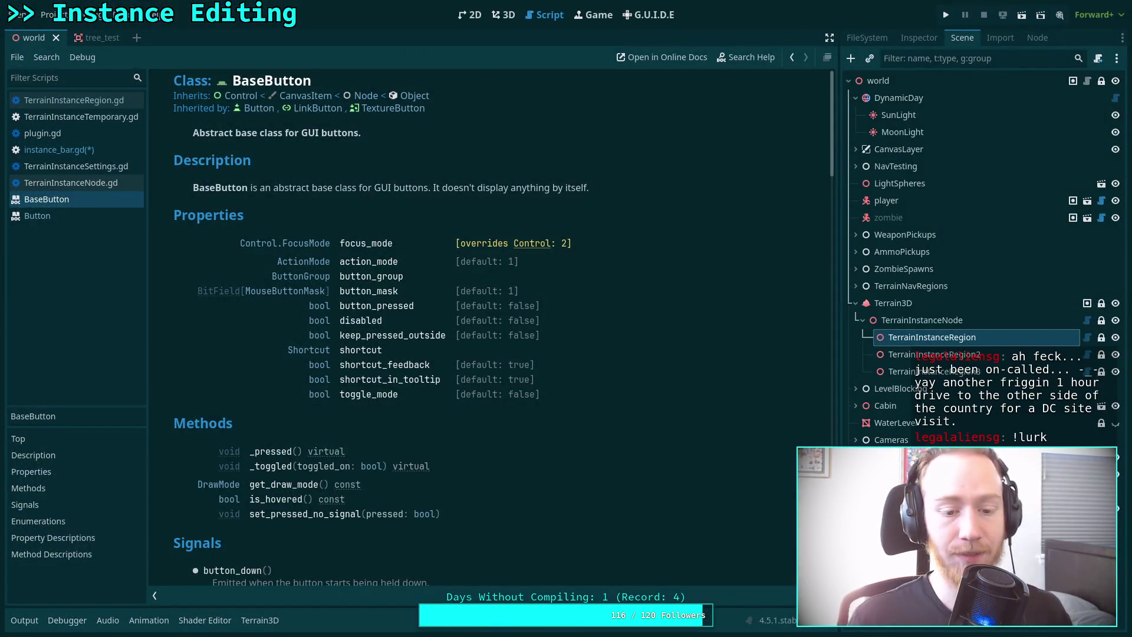
Close the BaseButton and Button documentation pages from the script list.
right_click(71, 201)
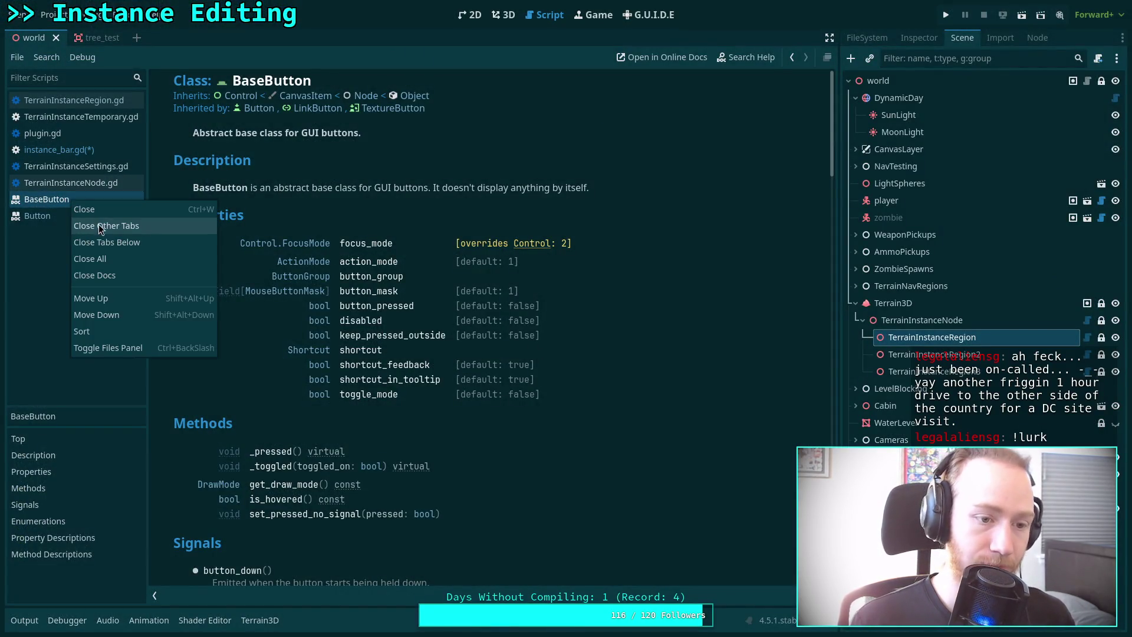
click(100, 215)
right_click(75, 200)
click(101, 214)
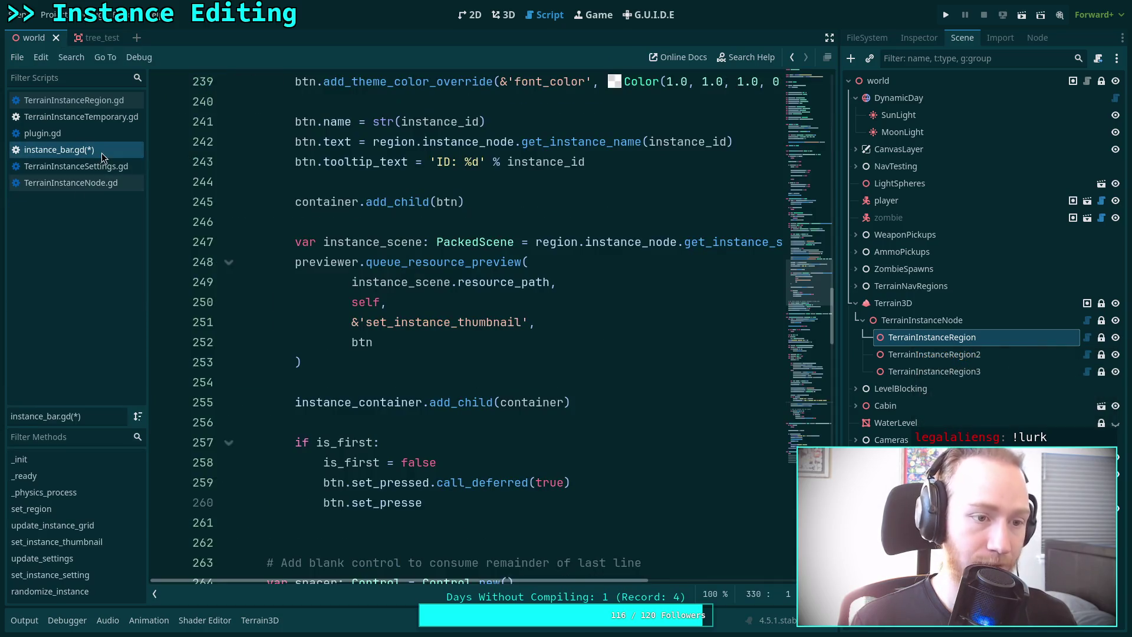
Delete the unfinished line 260 and save instance_bar.gd.
scroll(411, 362, down, 2)
mouse_move(498, 405)
mouse_down()
mouse_move(504, 379)
mouse_move(639, 370)
mouse_up()
key(BackSpace)
key(ctrl+s)
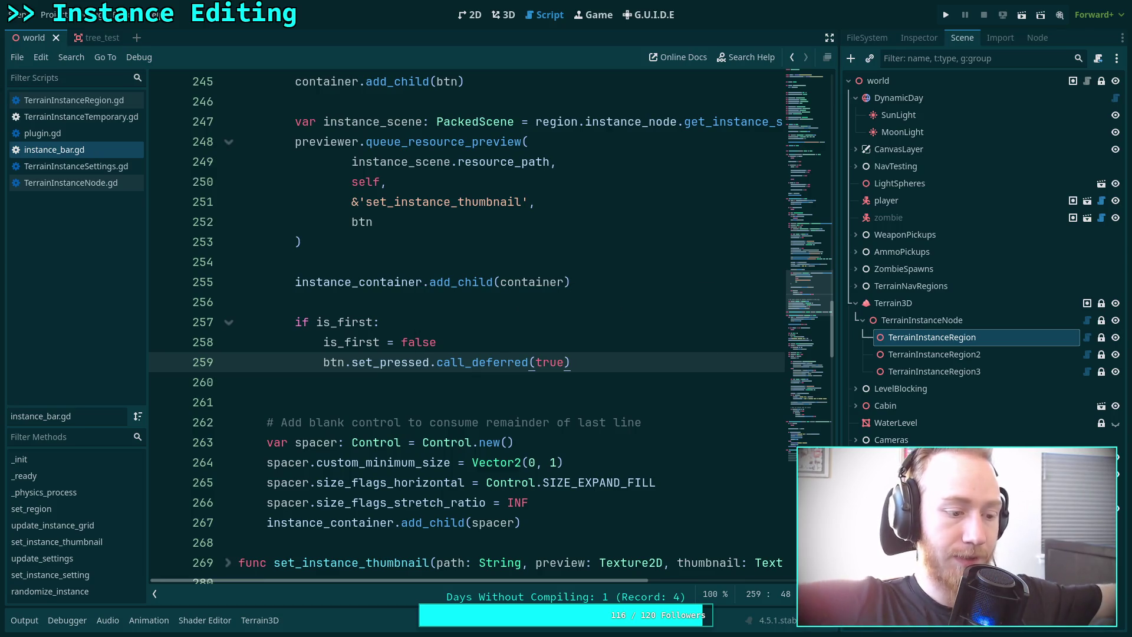
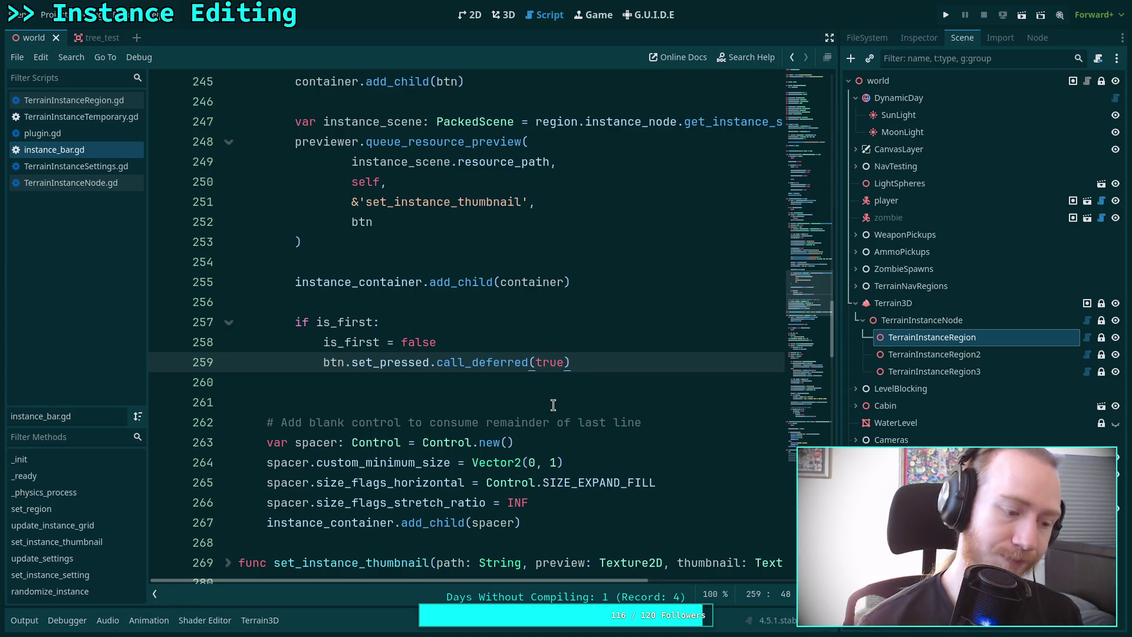
Delete blank line 260 after the set_pressed call in instance_bar.gd and save the script.
click(538, 388)
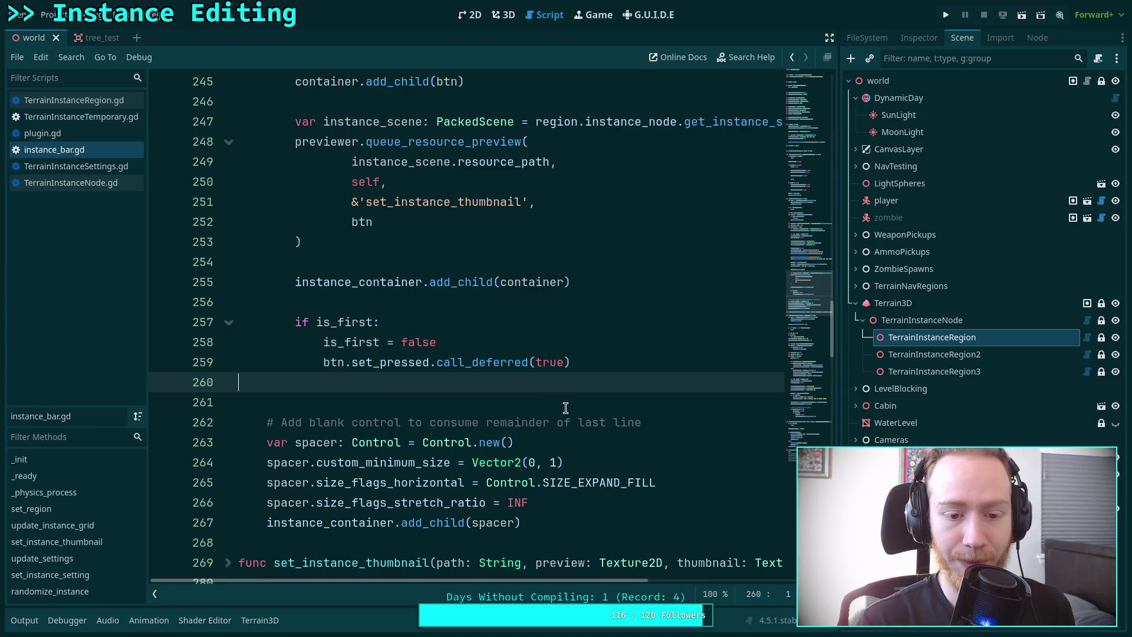
key(BackSpace)
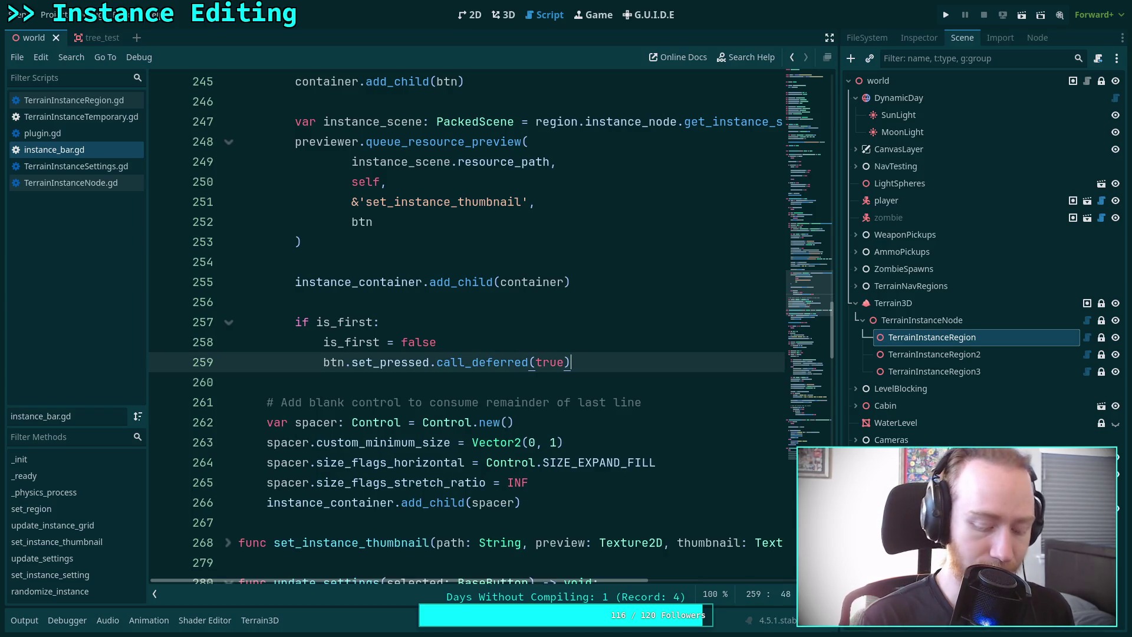
key(ctrl+s)
scroll(494, 380, up, 12)
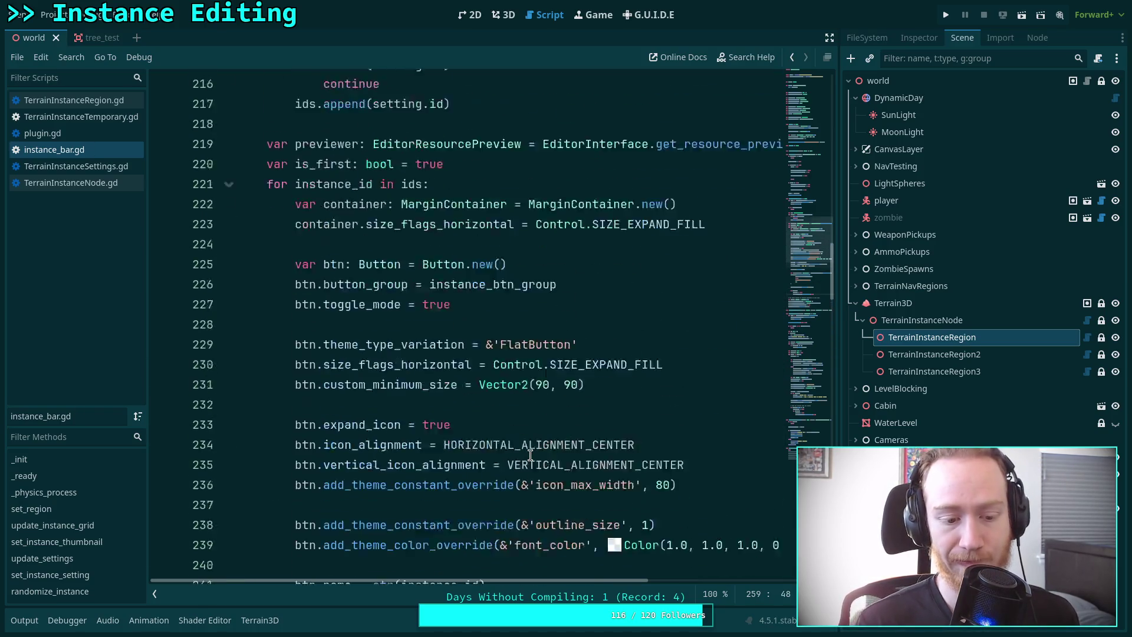
key(alt+Tab)
key(alt+Tab)
key(alt+Tab)
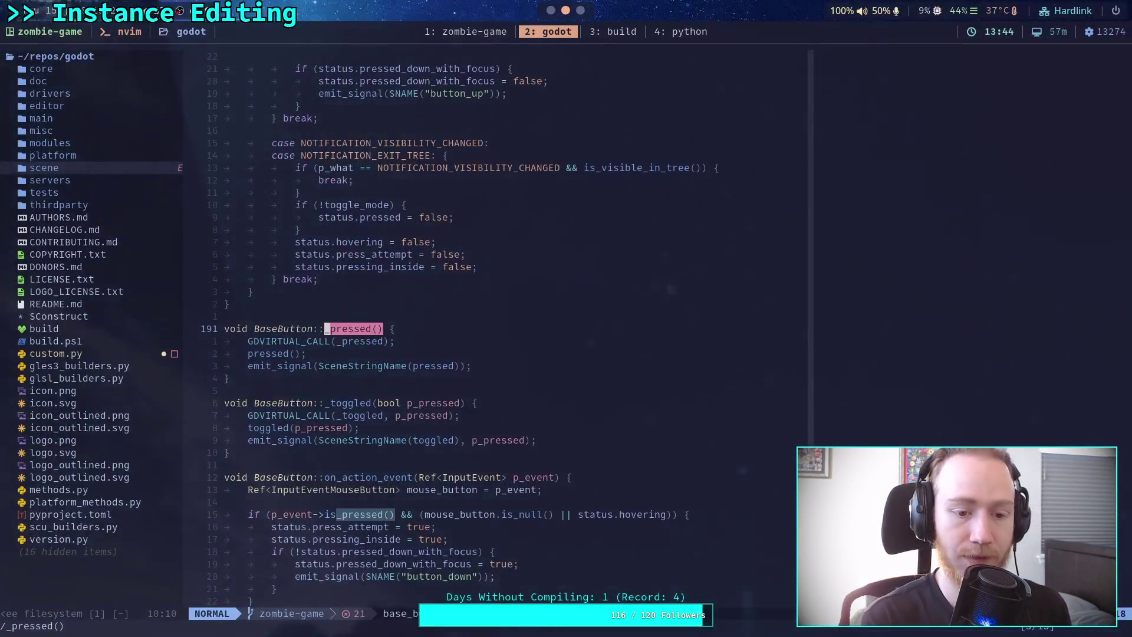
Close the nvim file tree and quit nvim back to the shell.
click(445, 31)
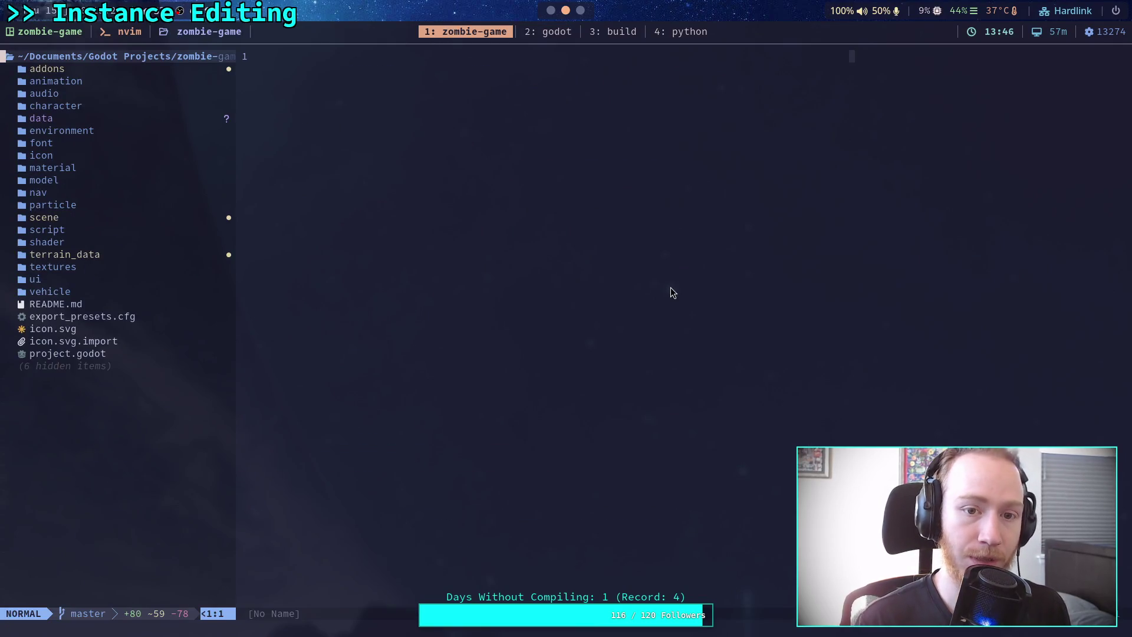
text(:q)
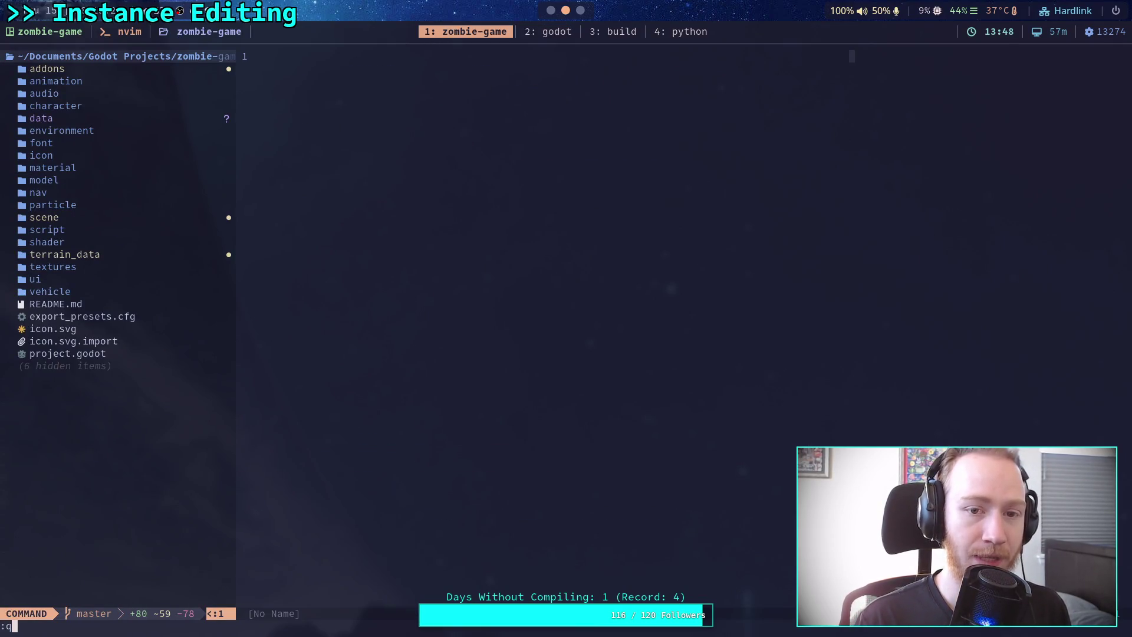
key(Return)
text(:q)
key(Return)
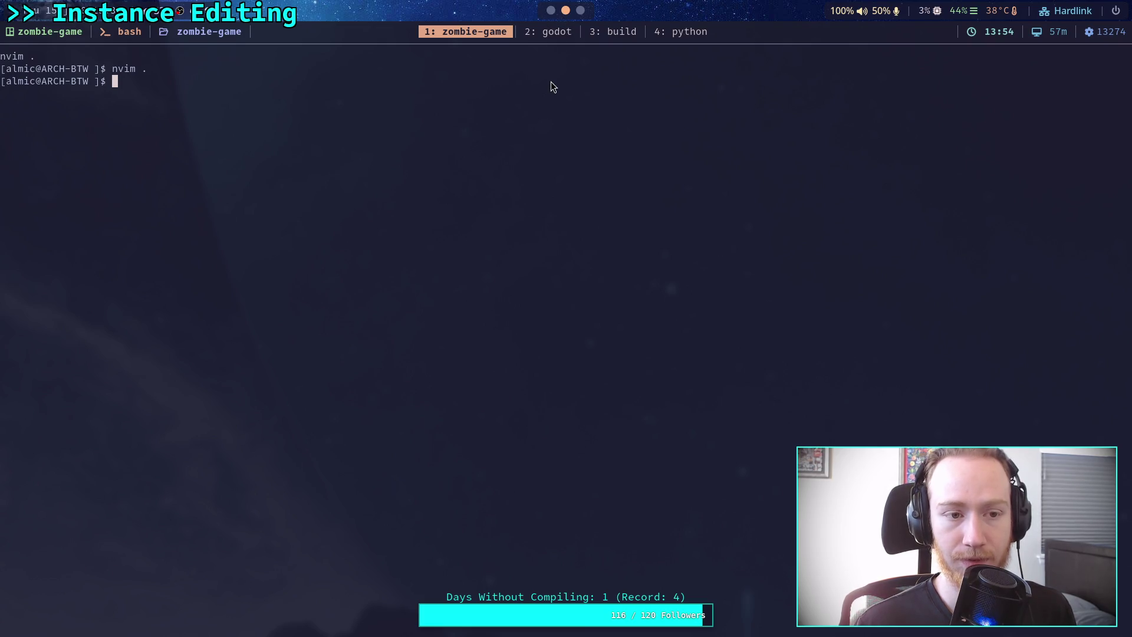
Open ~/tmux-sessions/zombie-game.sh in nvim.
text(n .)
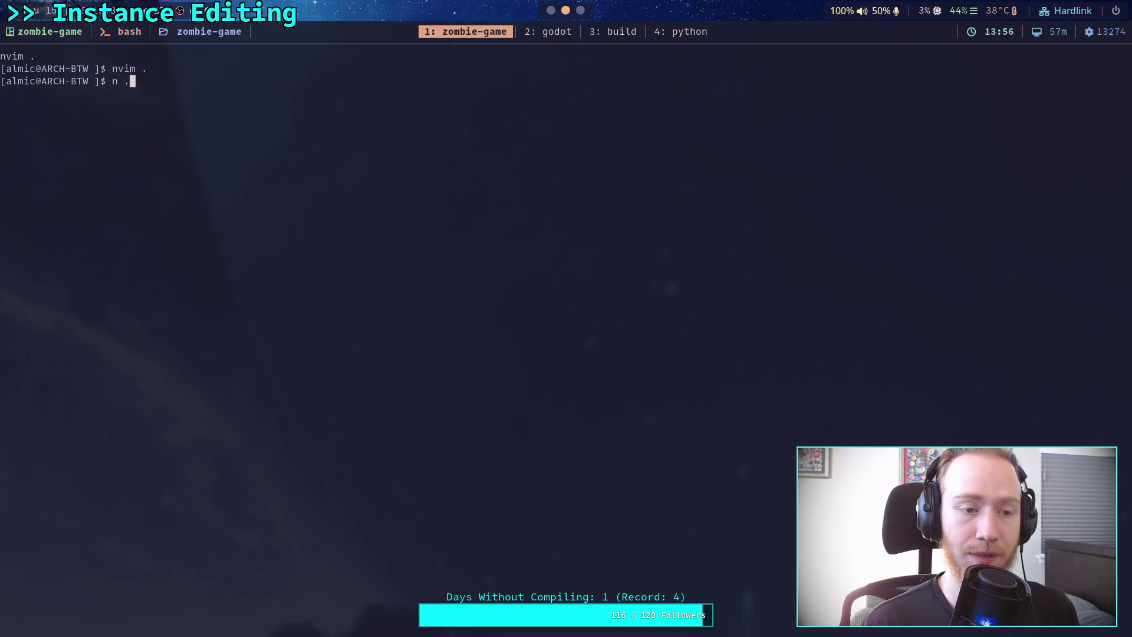
key(BackSpace)
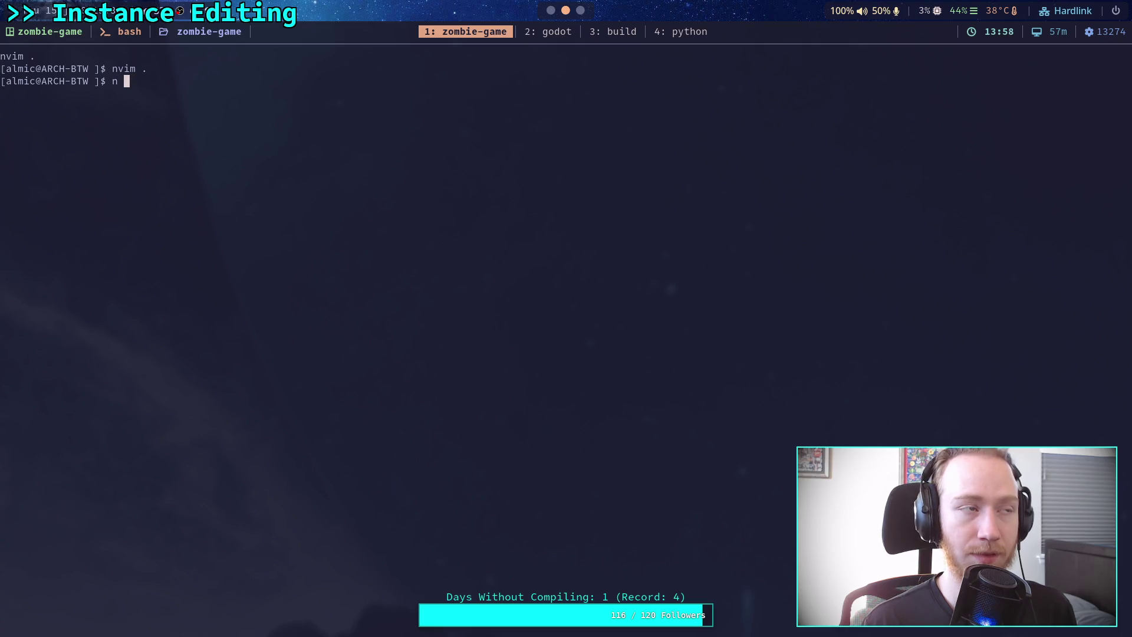
text(~/)
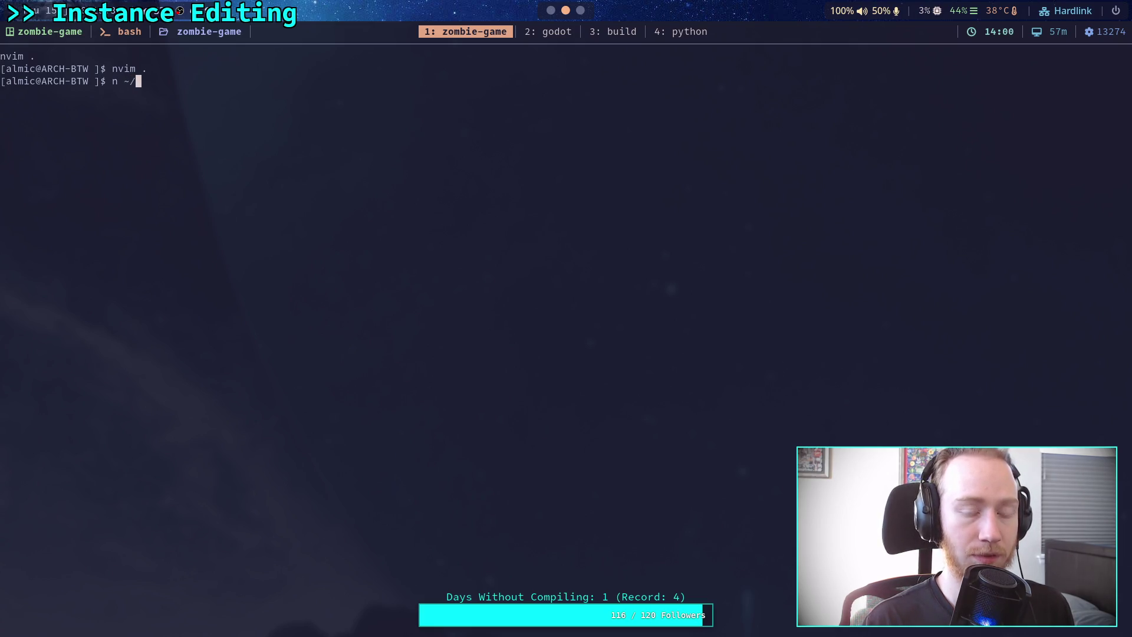
text(tmu)
key(Tab)
text(zo)
key(Tab)
key(Return)
Delete the '# Start nvim in code window' block, write the file and quit nvim.
key(j)
key(j)
key(j)
key(w)
key(w)
key(w)
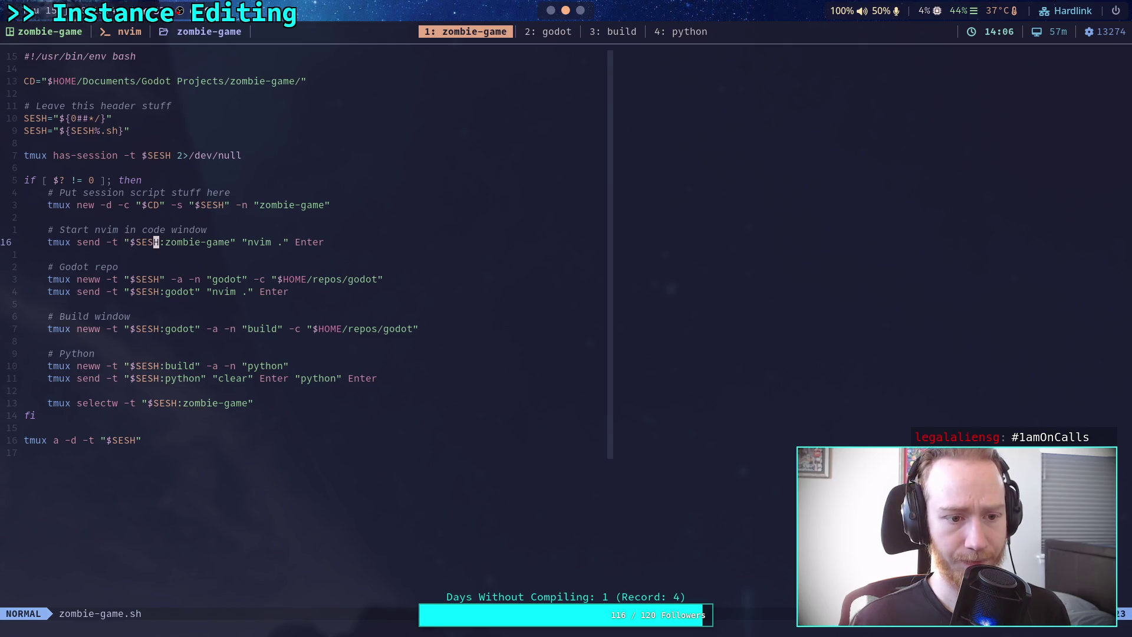
key(shift+v)
key(k)
key(k)
key(d)
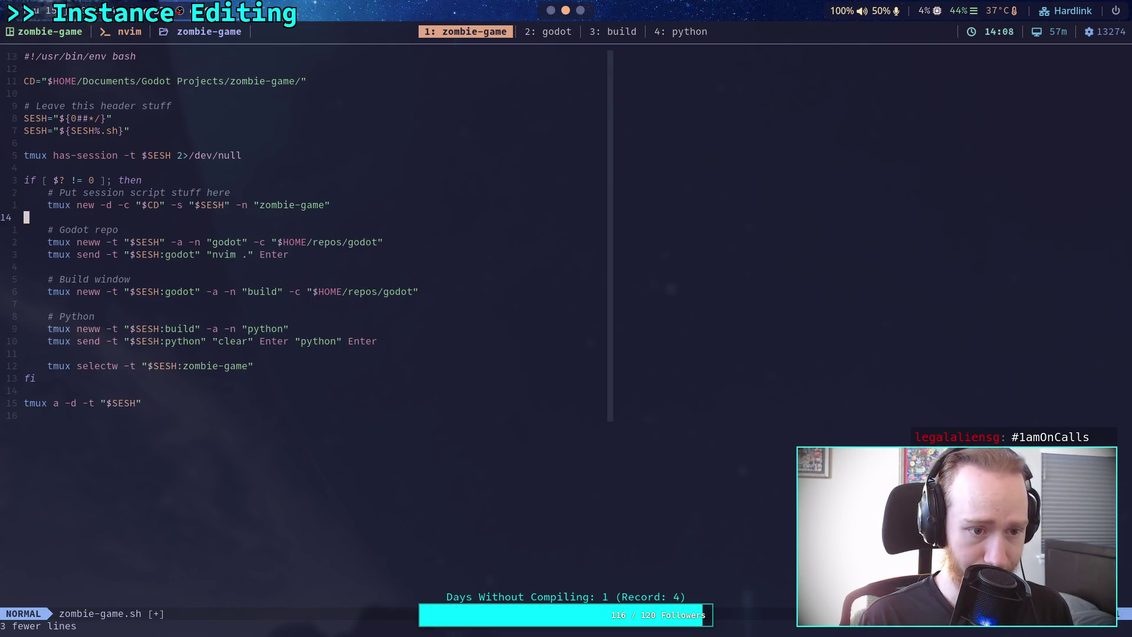
key(colon)
text(w)
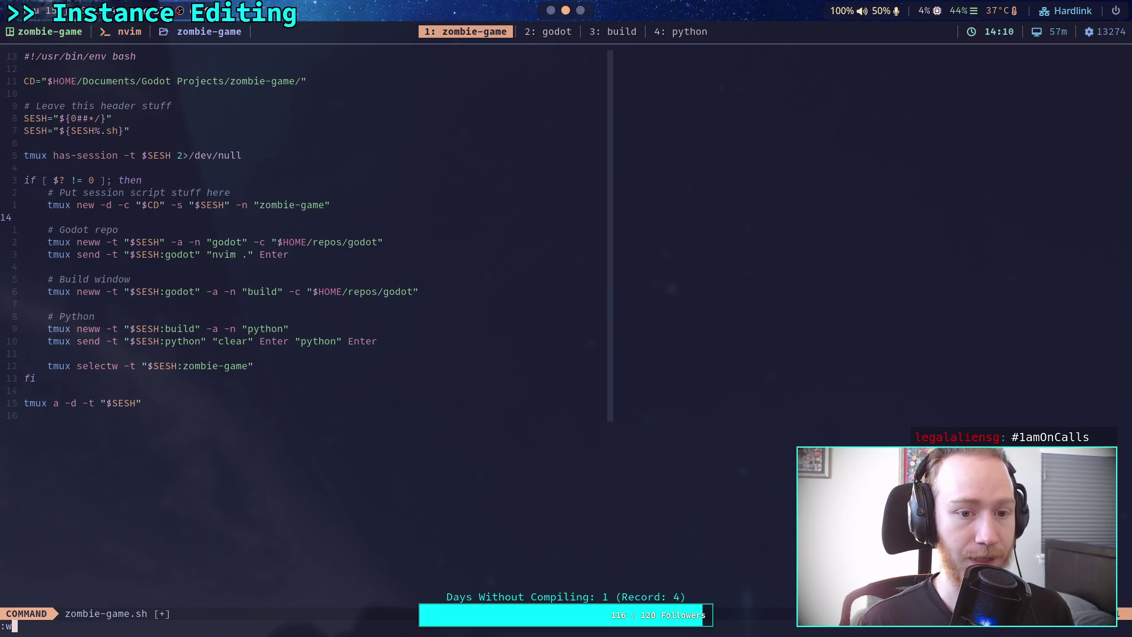
key(Return)
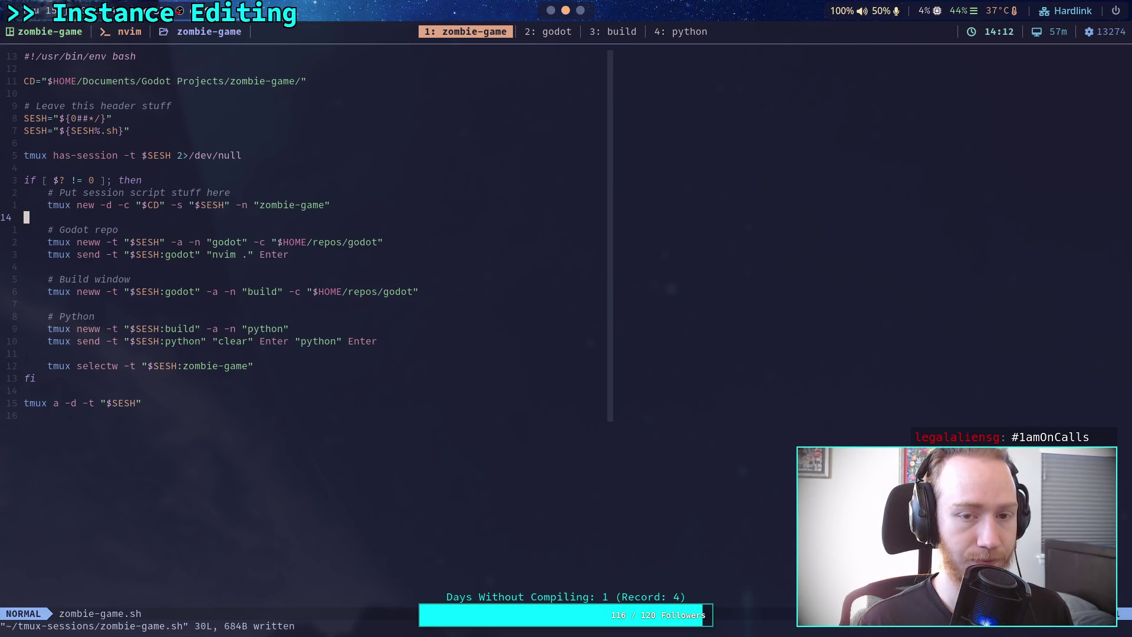
text(:q)
key(Return)
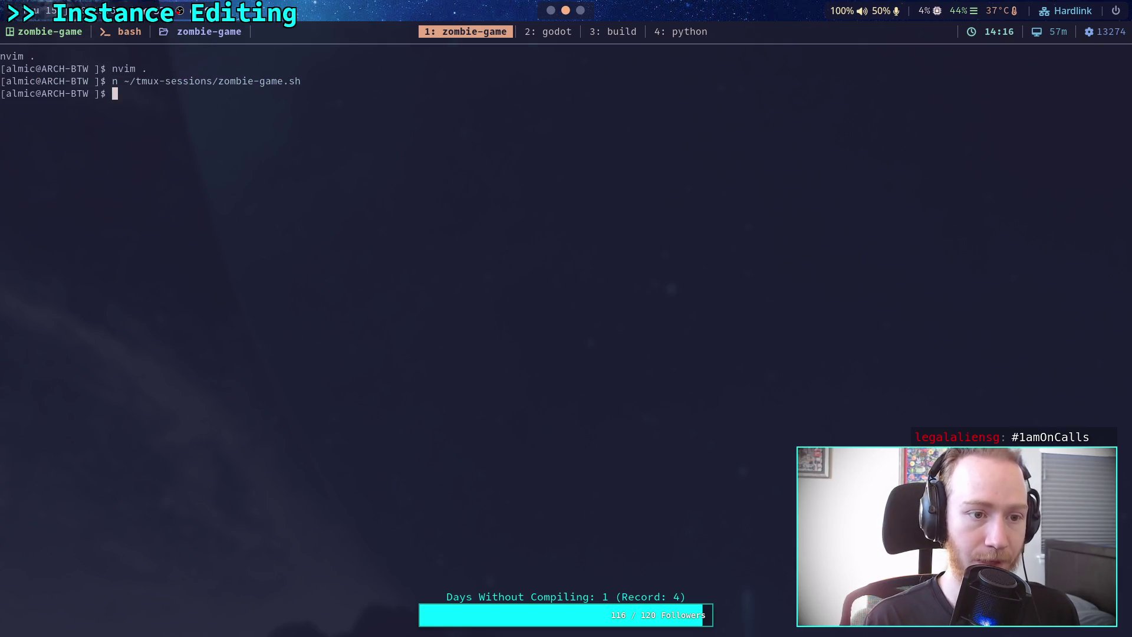
Clear the prompt and change into the zombie-game folder with cd .. and cd zombie-game.
key(ctrl+r)
key(Escape)
key(Return)
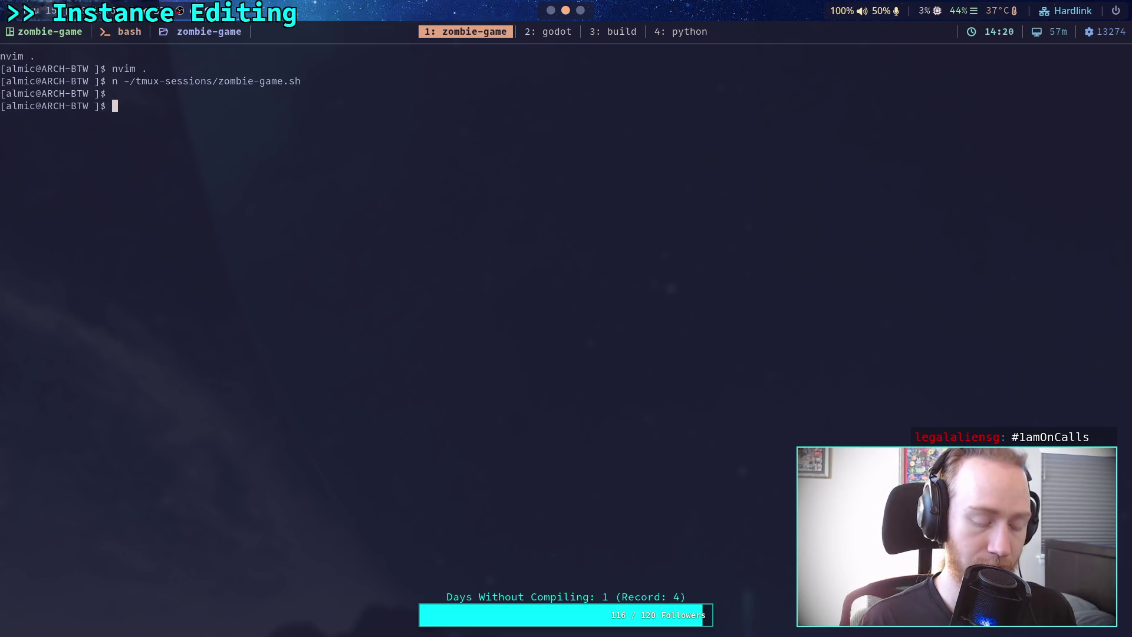
key(ctrl+r)
key(Escape)
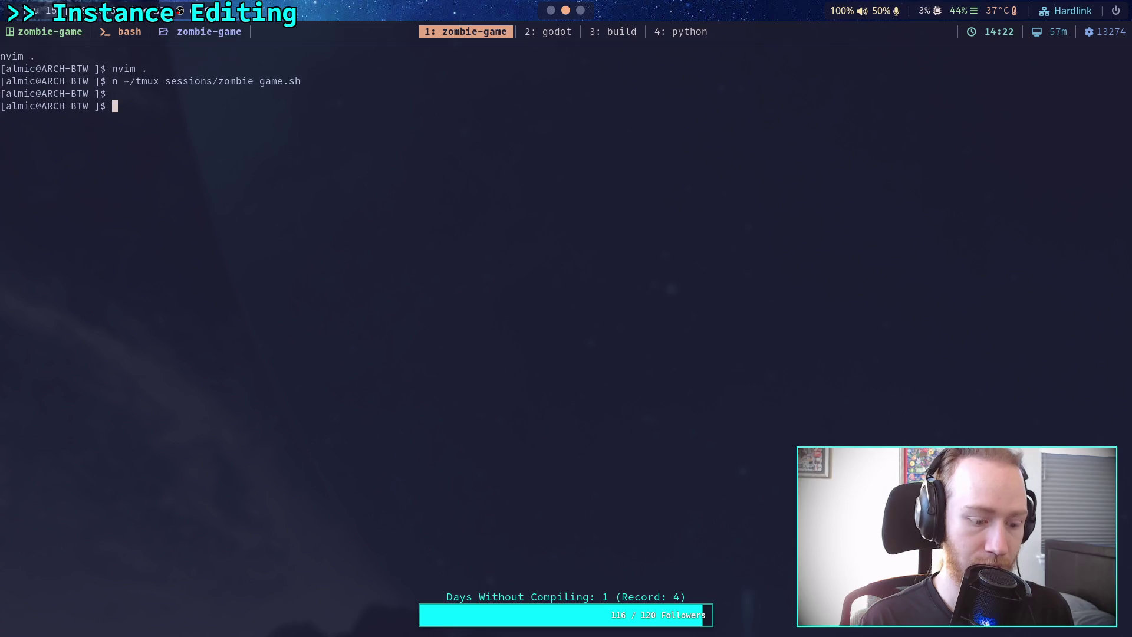
key(ctrl+c)
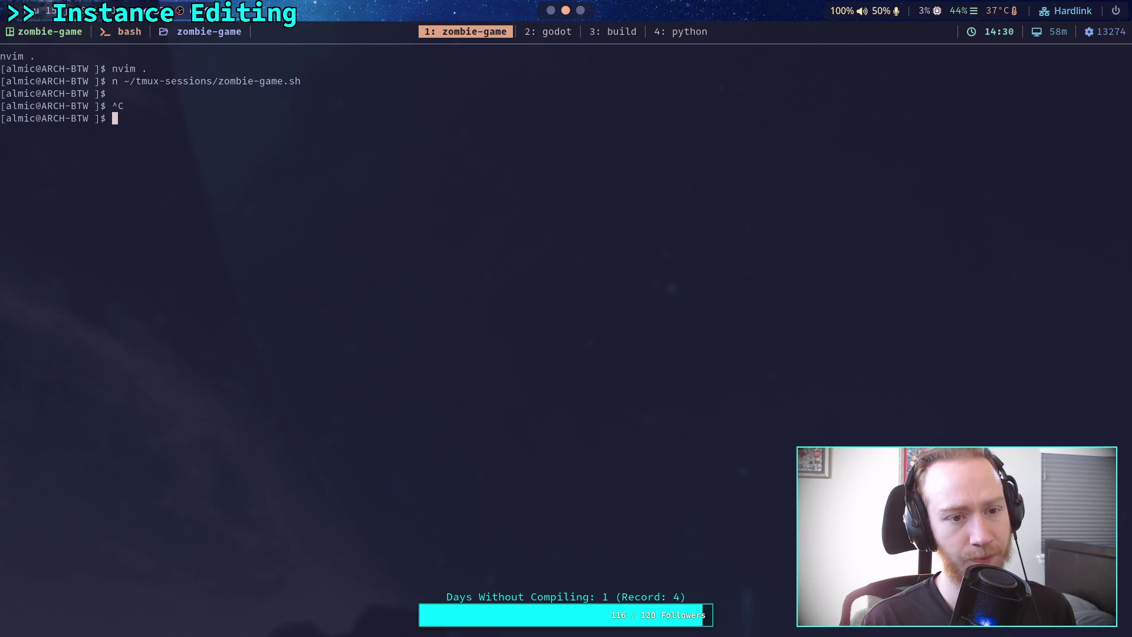
text(cd ..)
key(Return)
text(cd zo)
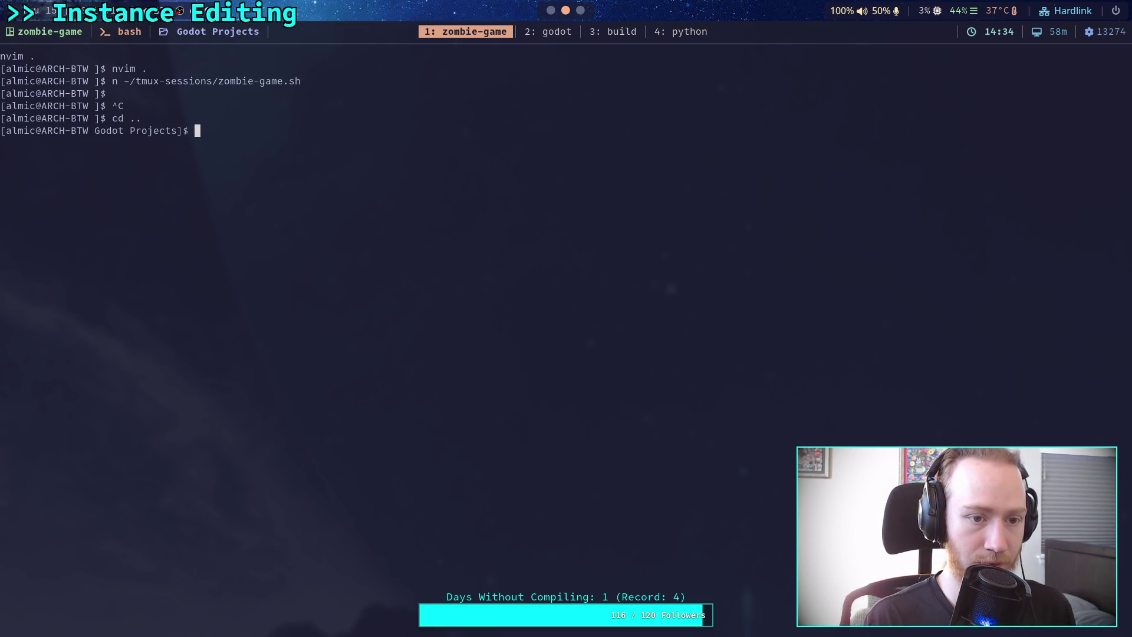
text(mbie-game)
key(Return)
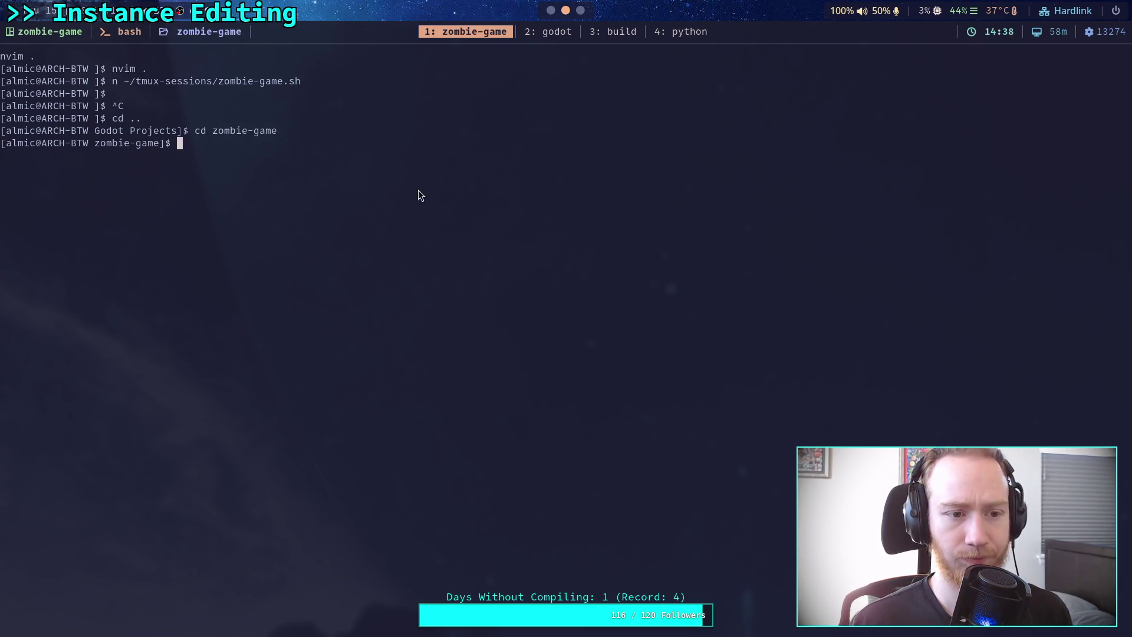
Check the python, godot code and Godot editor windows, then return to the zombie-game shell.
click(654, 33)
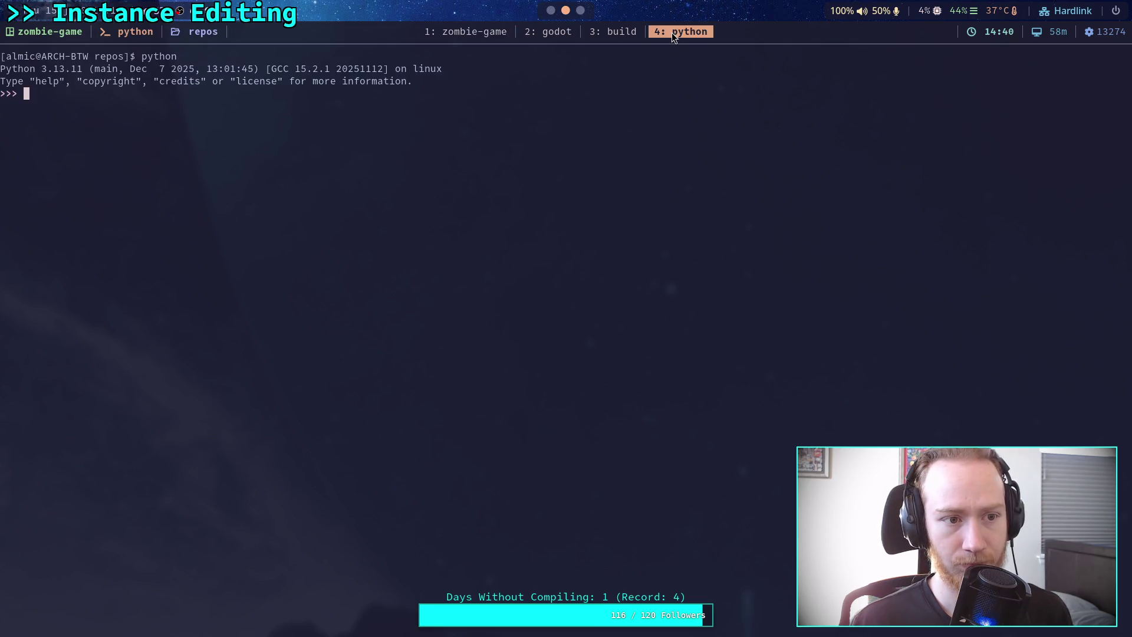
click(546, 34)
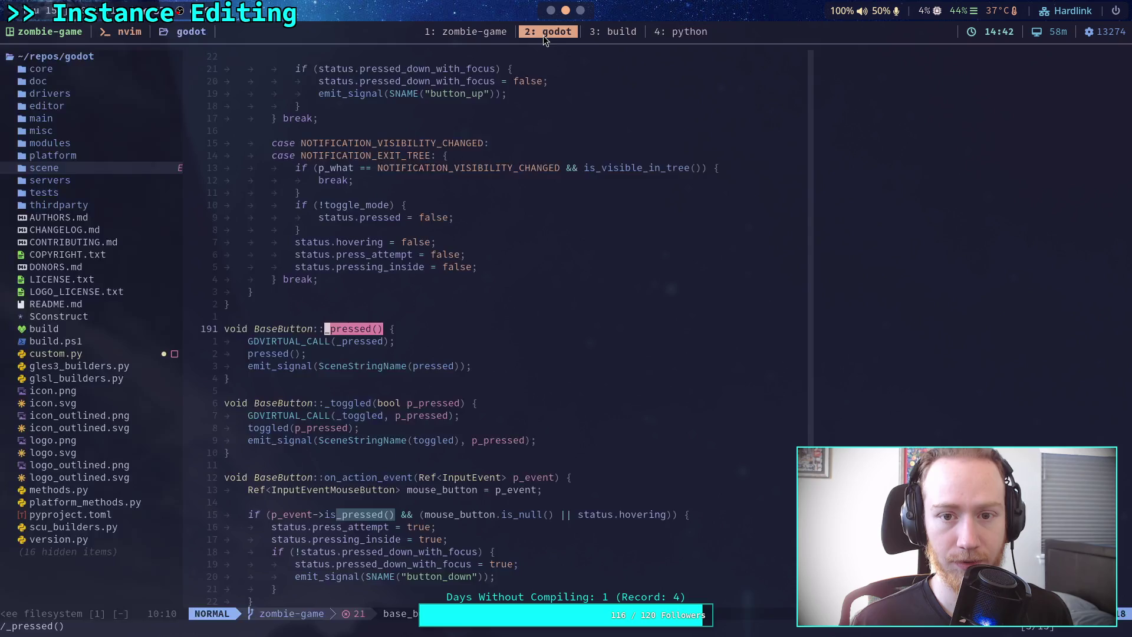
click(501, 33)
click(551, 10)
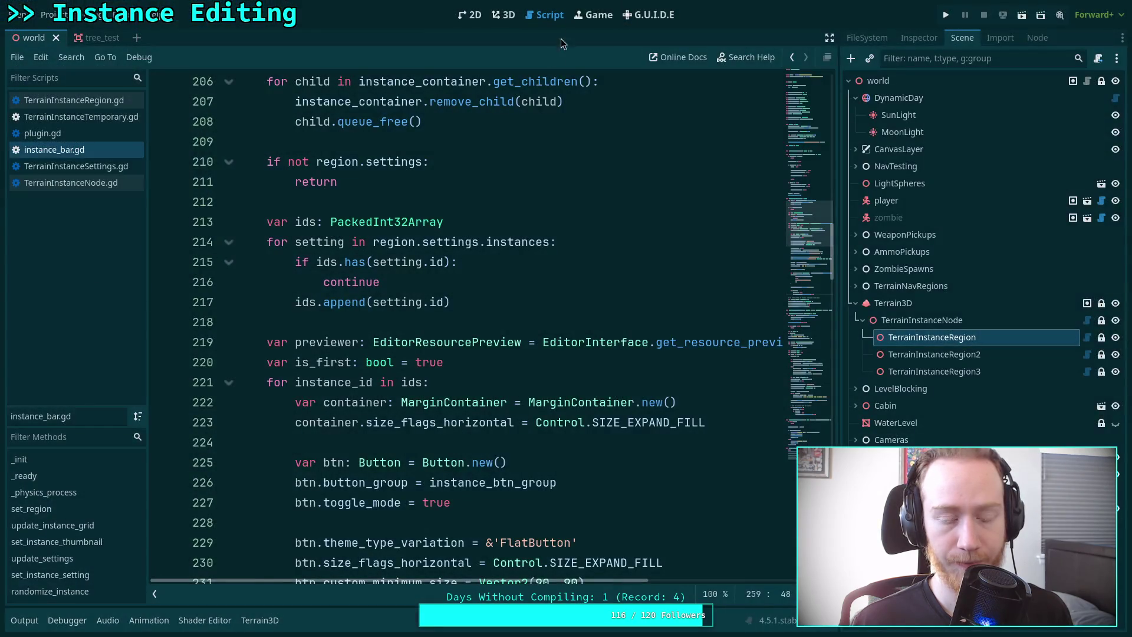
key(super+2)
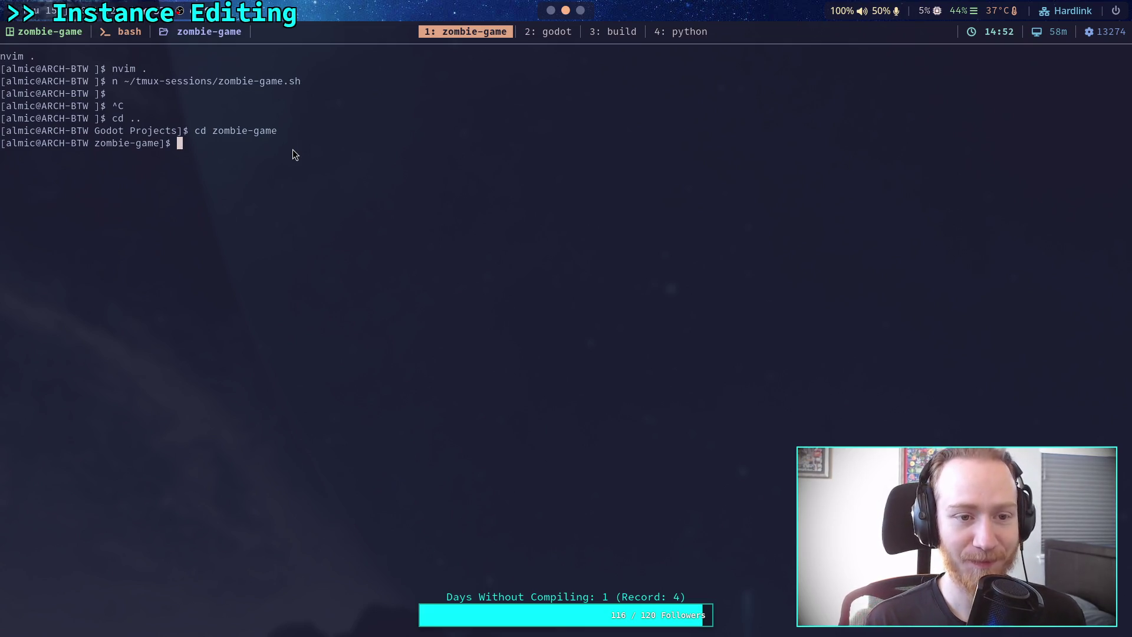
Run git status to list the modified and untracked files, then type git diff.
text(g)
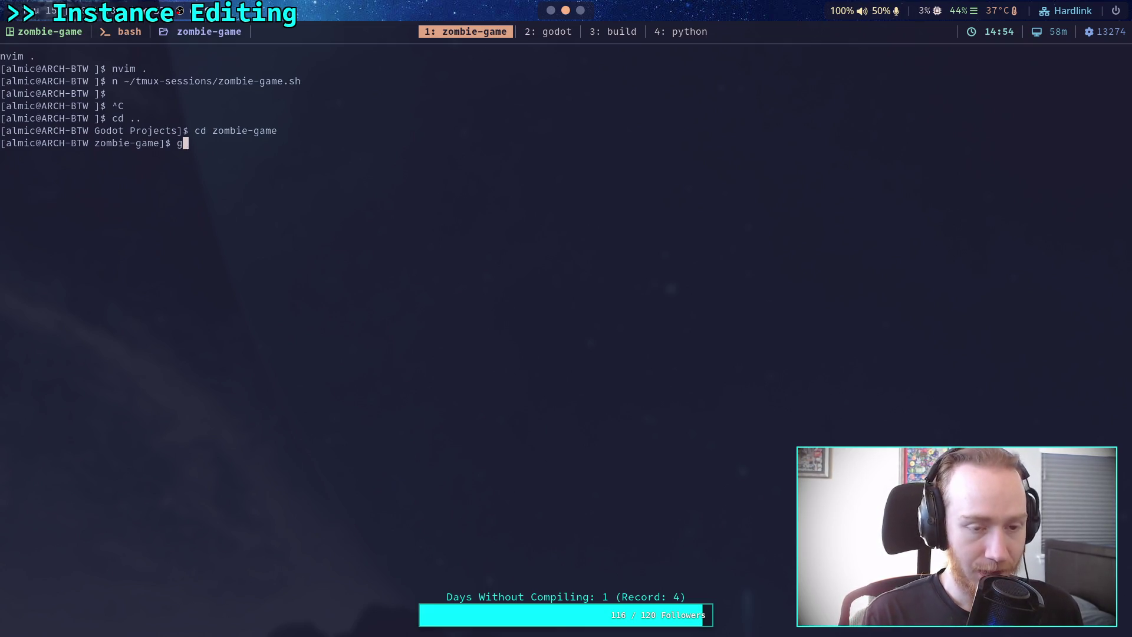
text(it status)
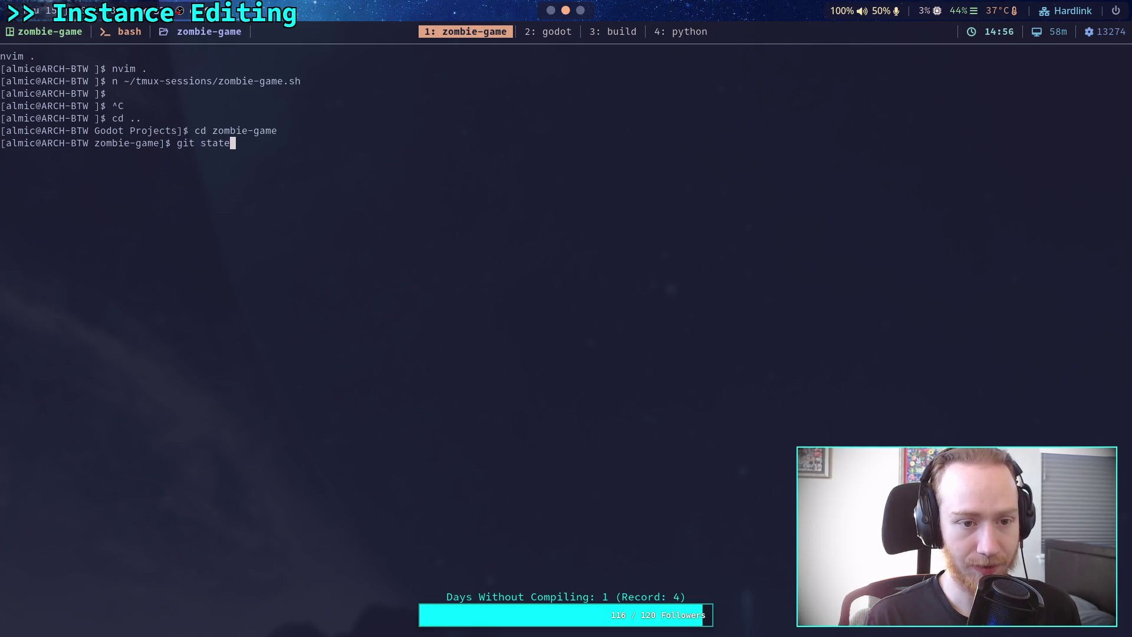
key(Return)
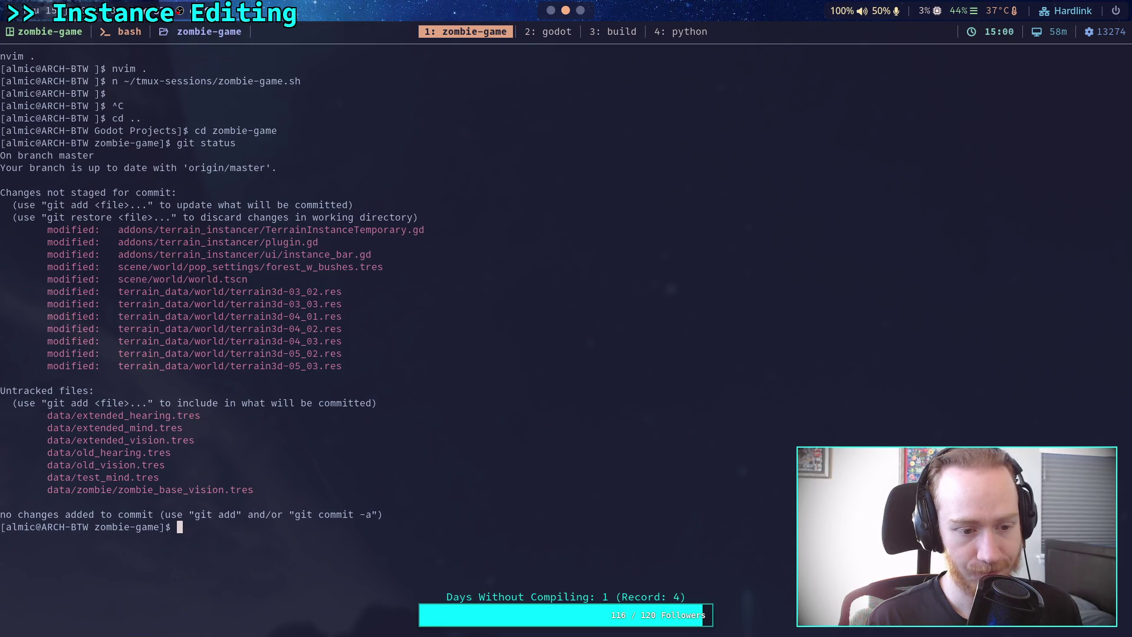
text(git diff)
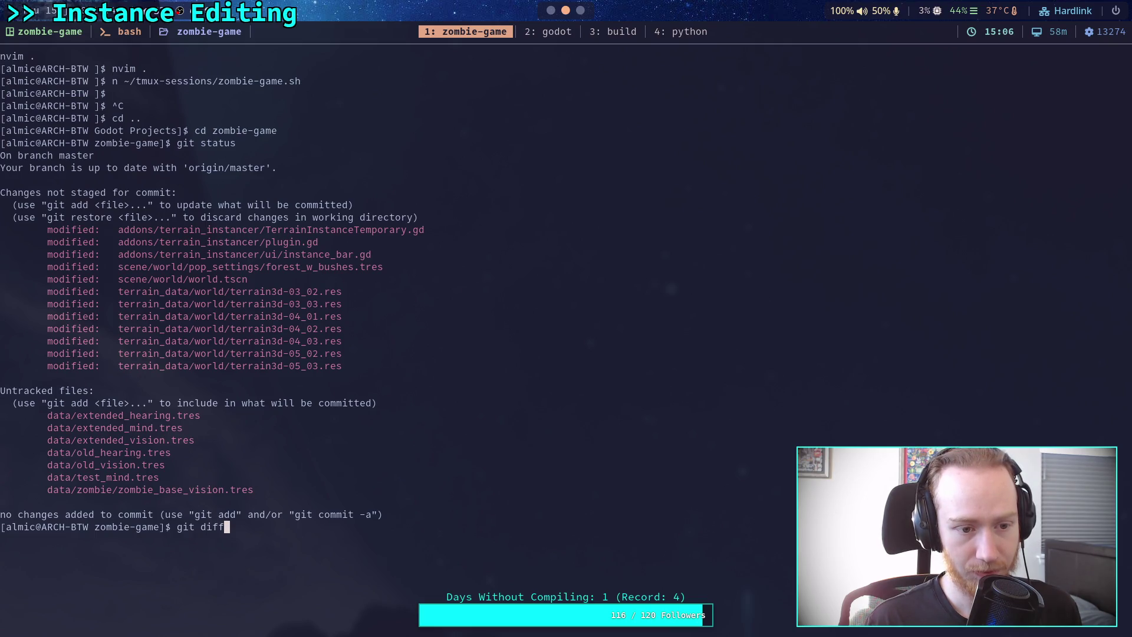
key(Return)
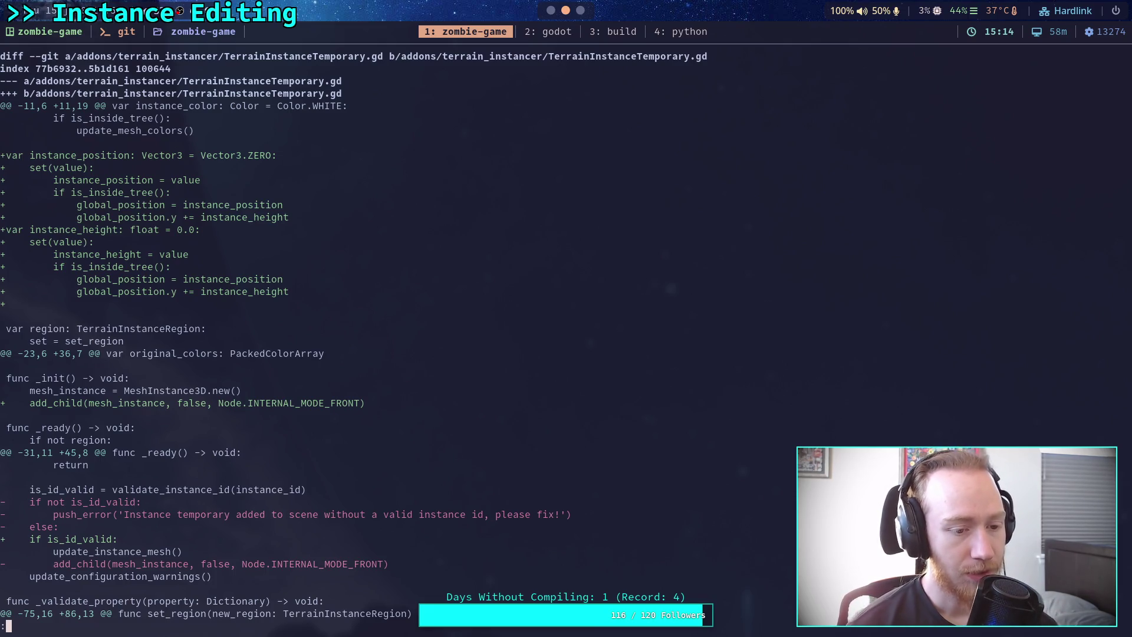
scroll(354, 336, down, 4)
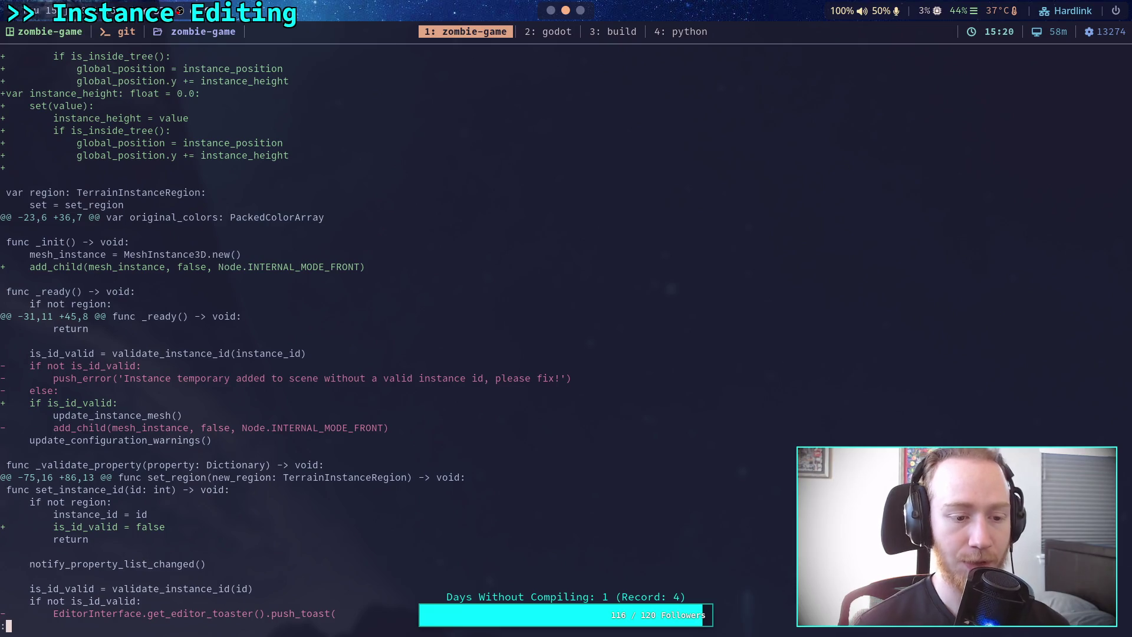
scroll(354, 336, down, 6)
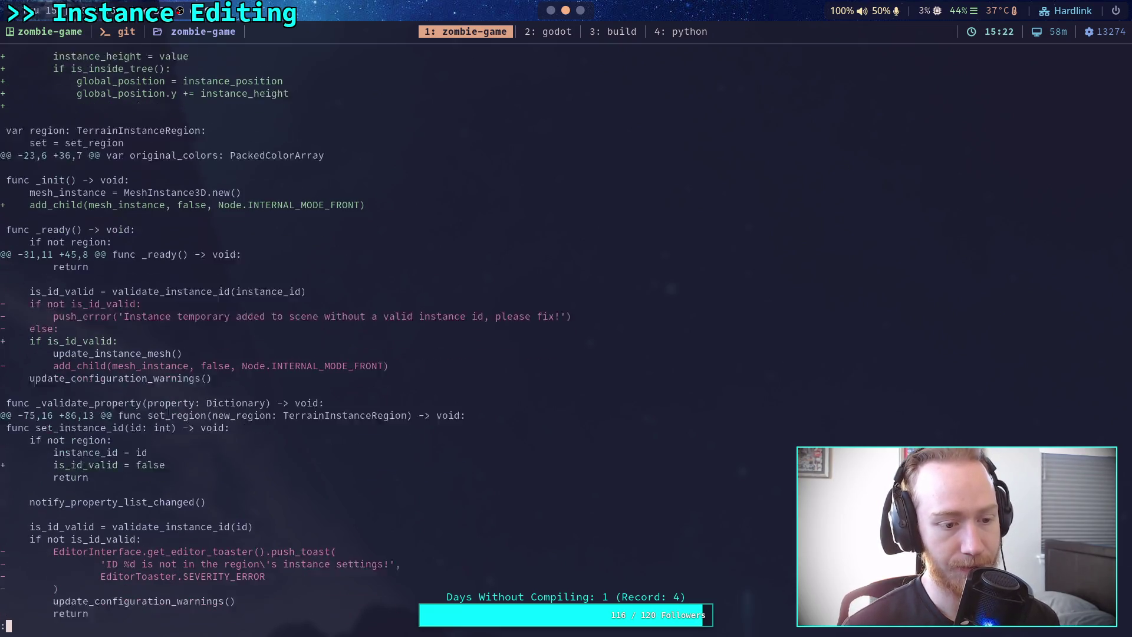
scroll(354, 336, down, 6)
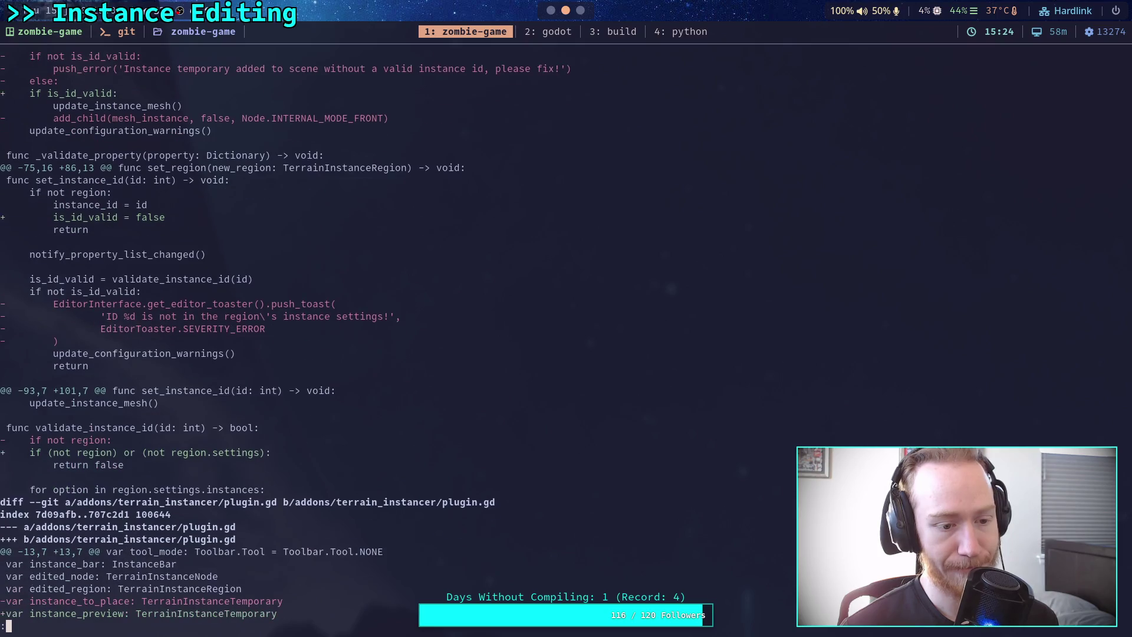
scroll(277, 336, down, 7)
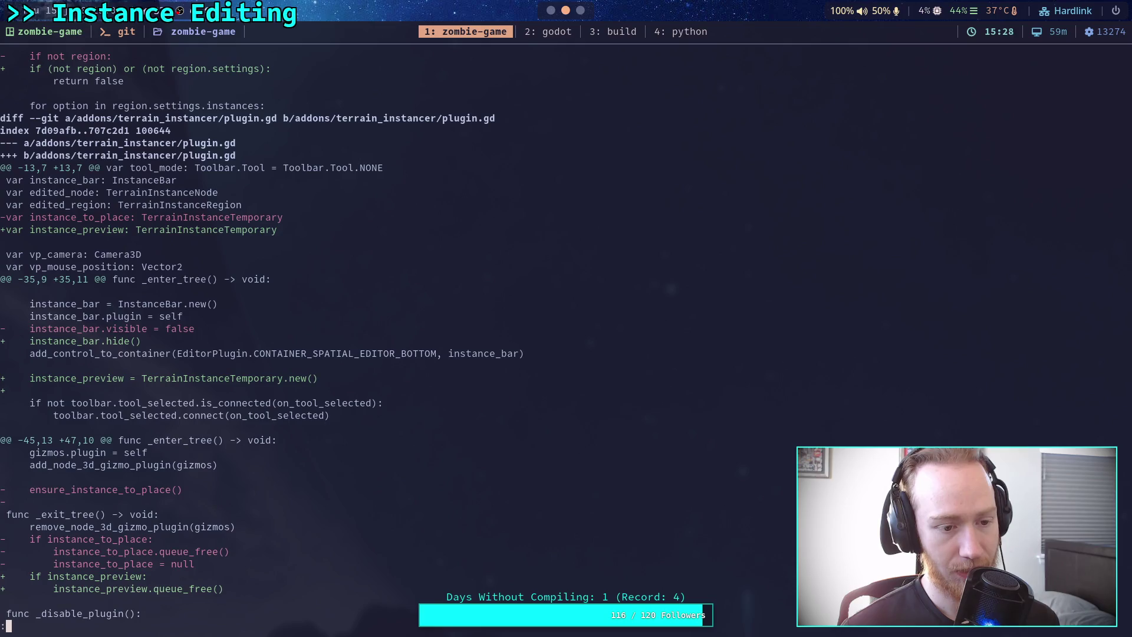
scroll(354, 336, down, 3)
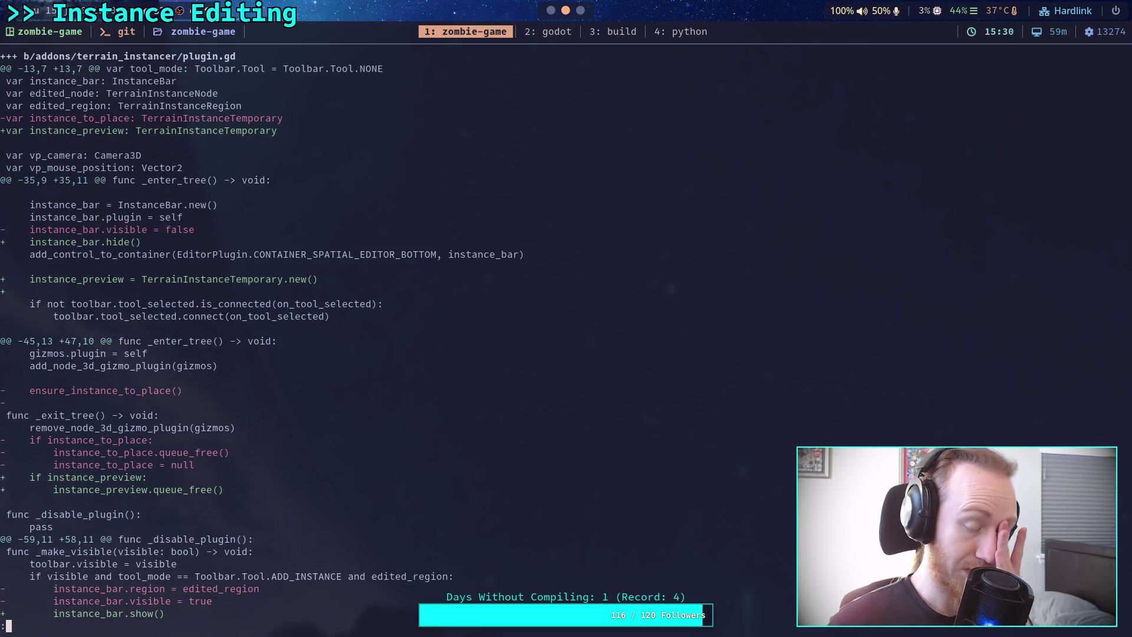
scroll(354, 337, down, 5)
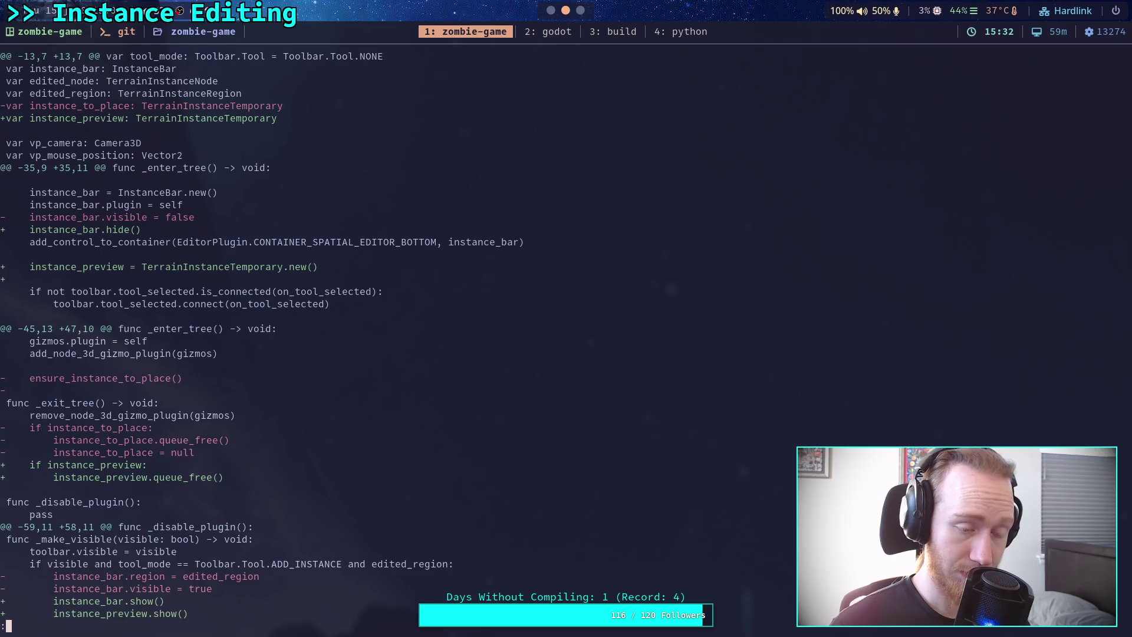
scroll(259, 336, up, 4)
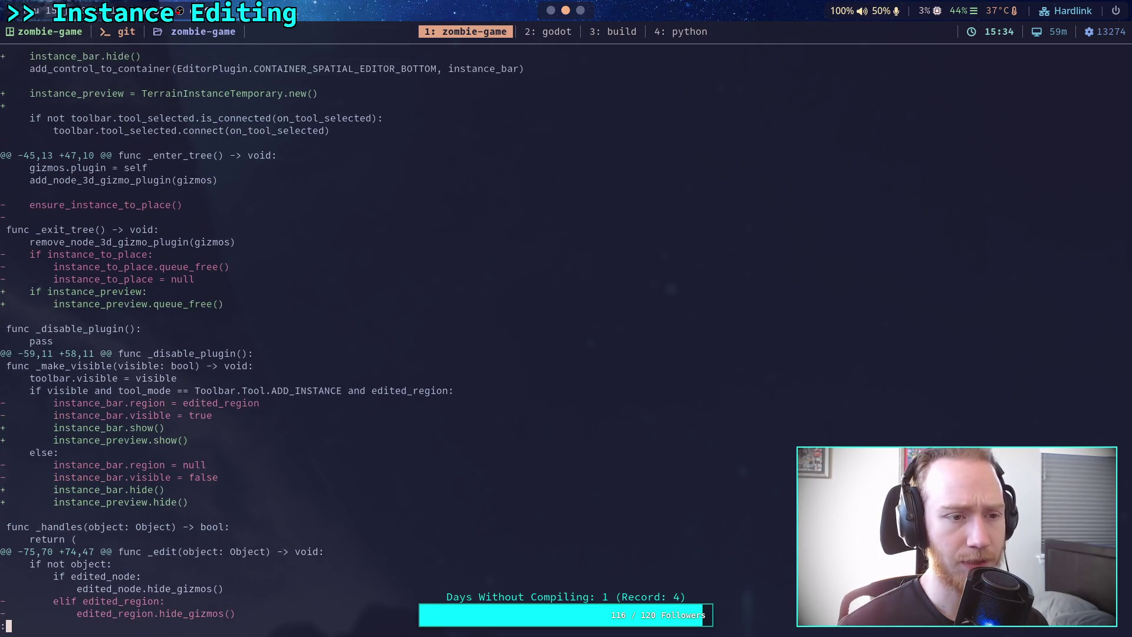
scroll(259, 336, down, 5)
scroll(259, 336, down, 10)
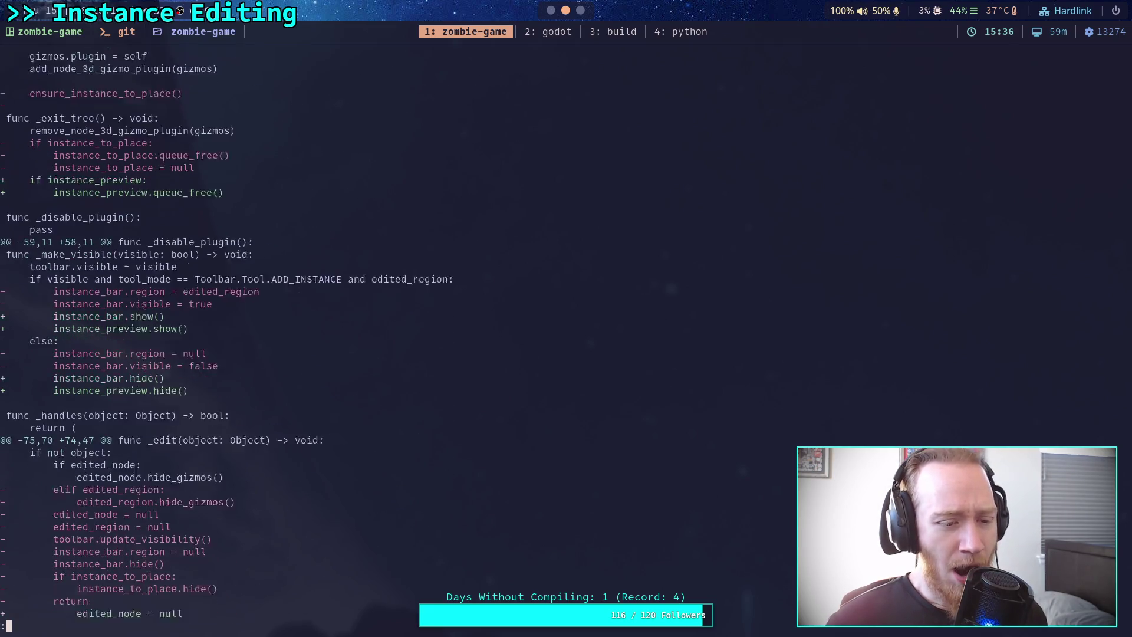
scroll(260, 336, down, 11)
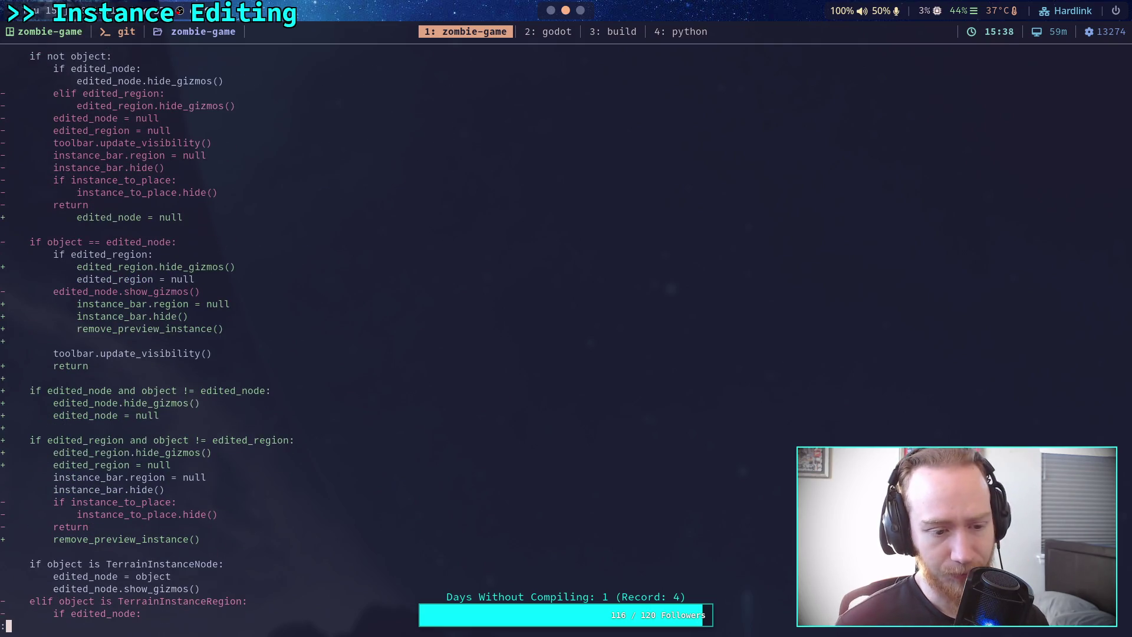
scroll(260, 336, down, 6)
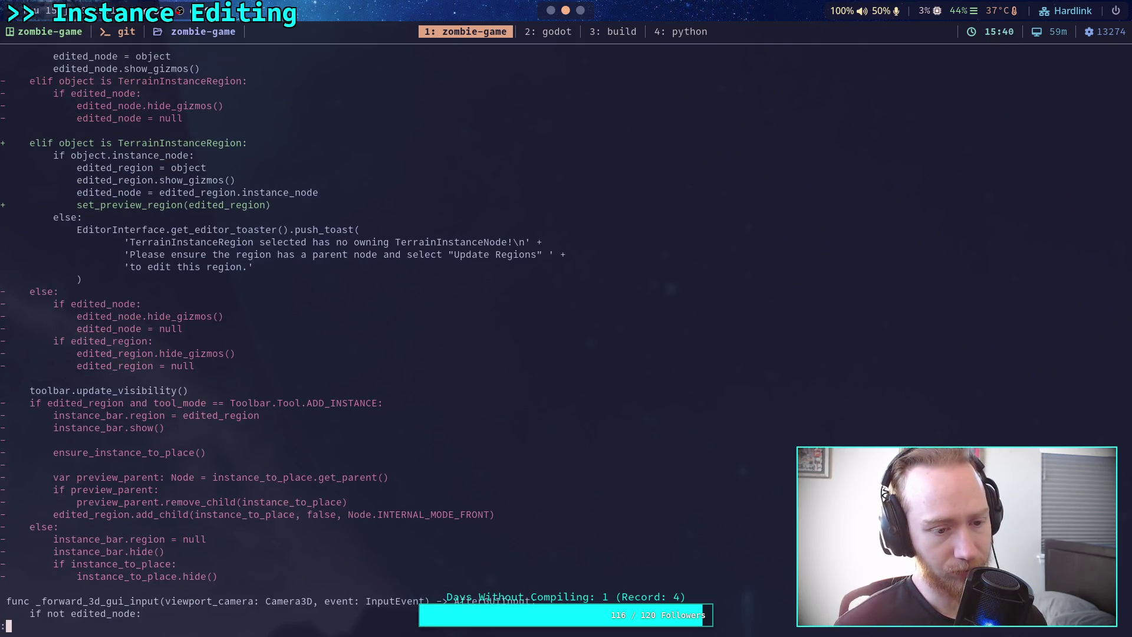
key(space)
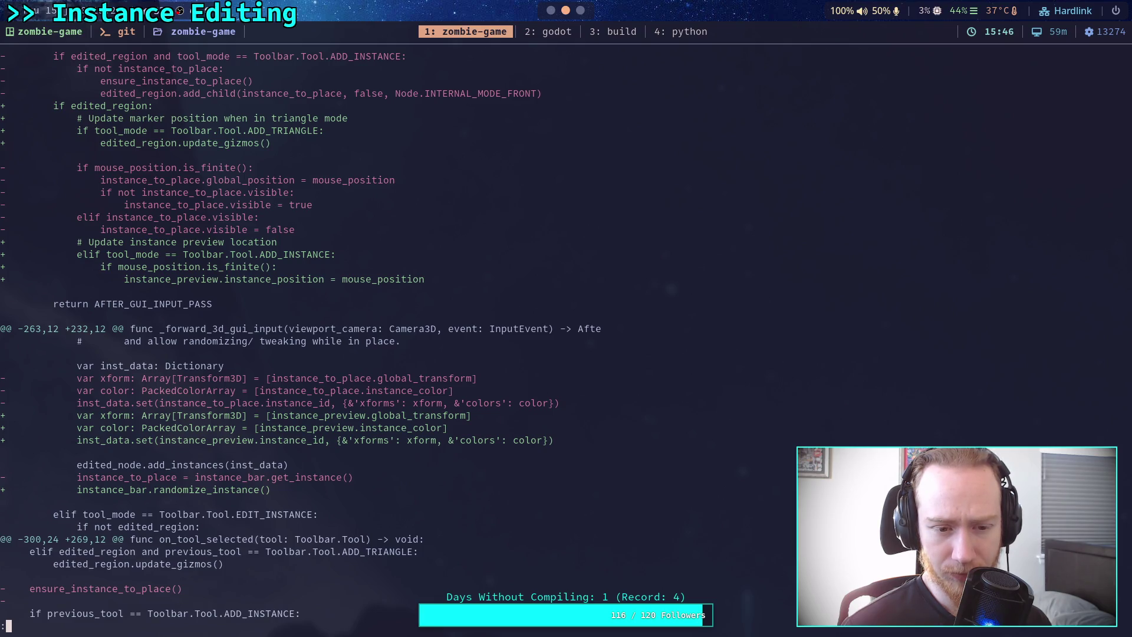
key(space)
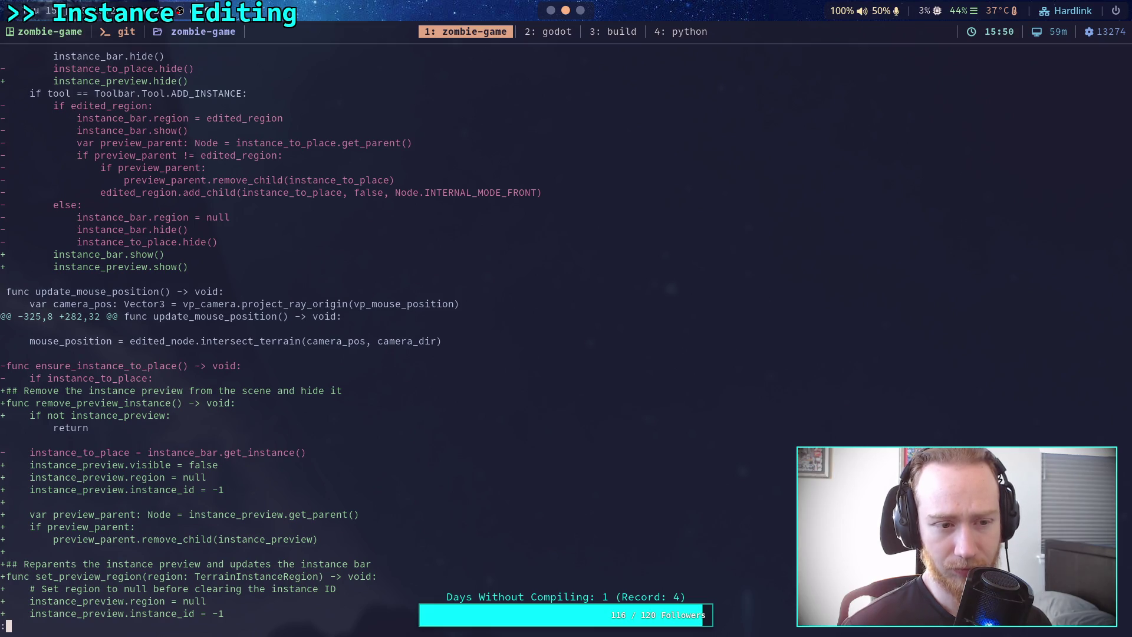
key(space)
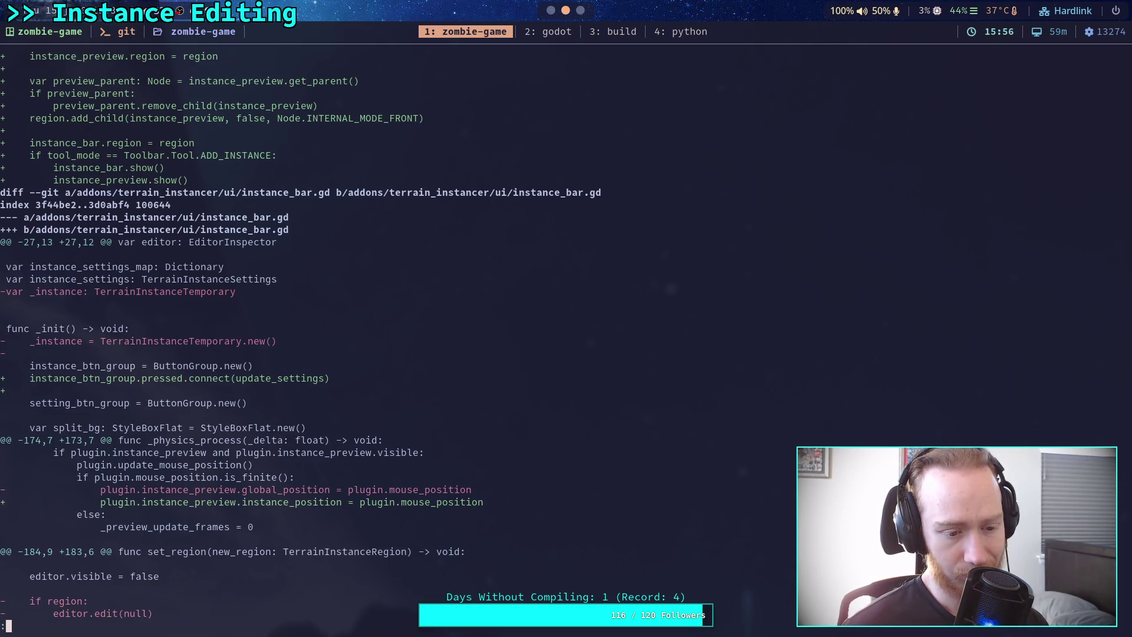
key(space)
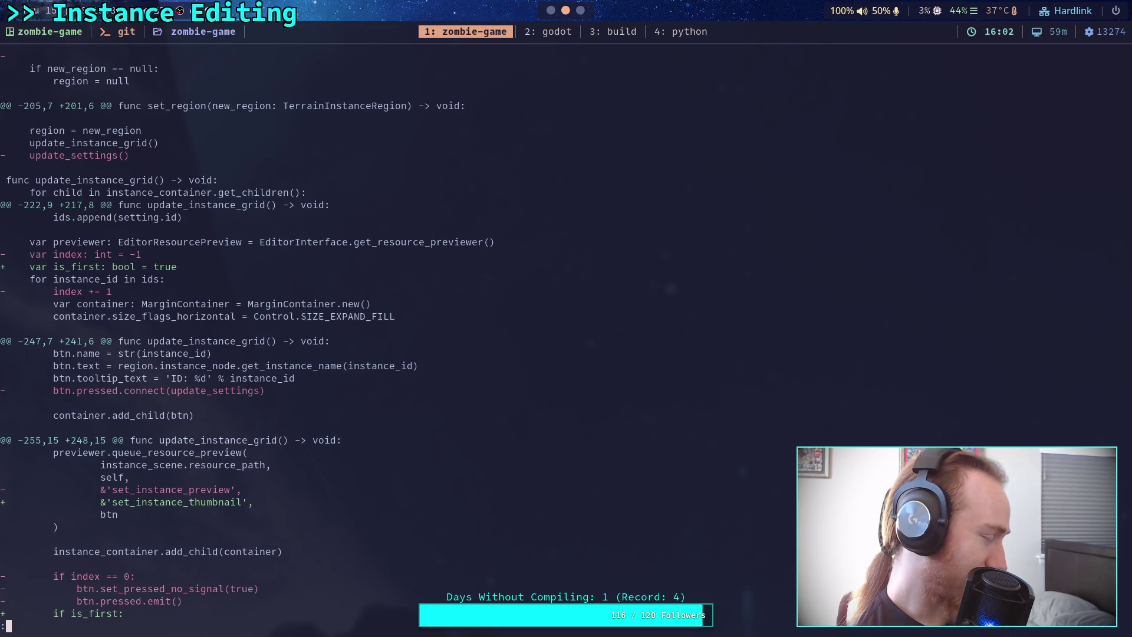
key(space)
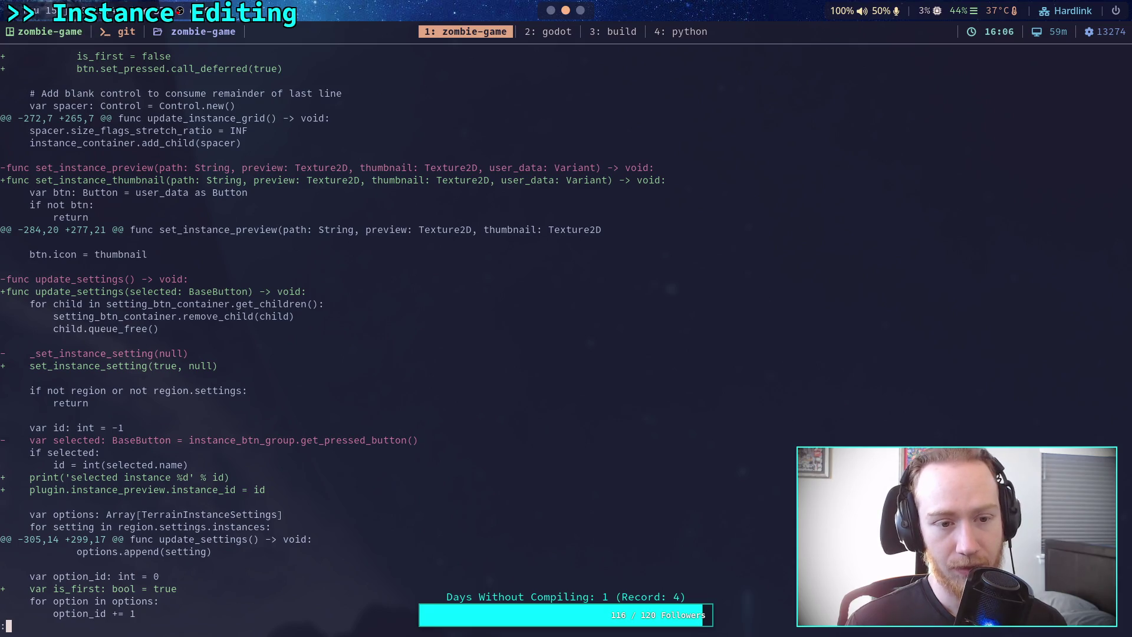
key(space)
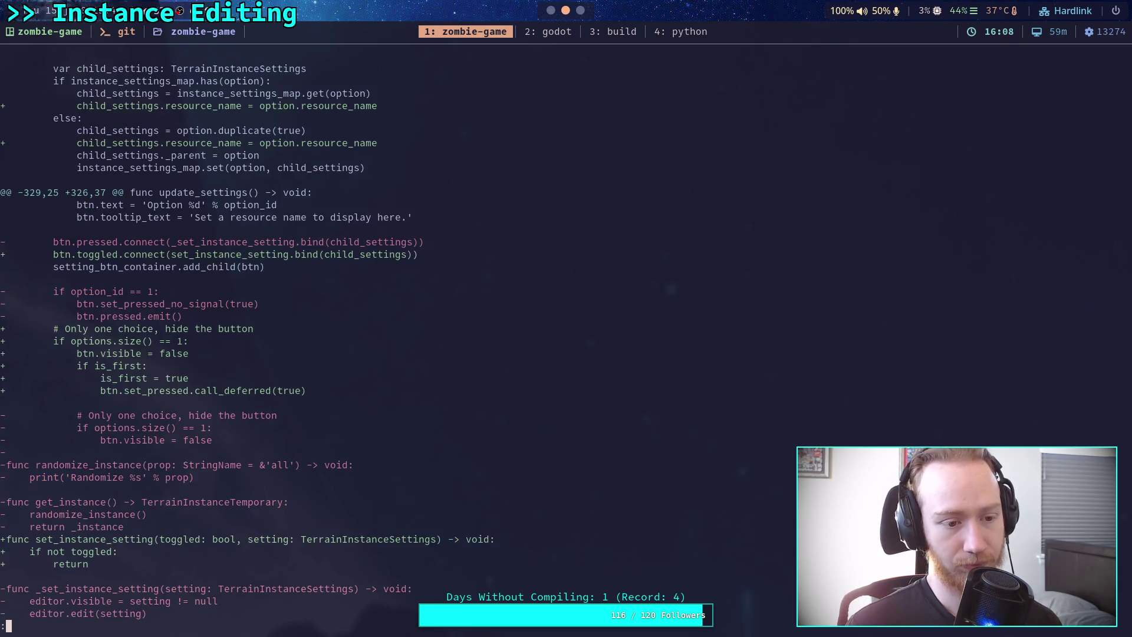
key(b)
key(space)
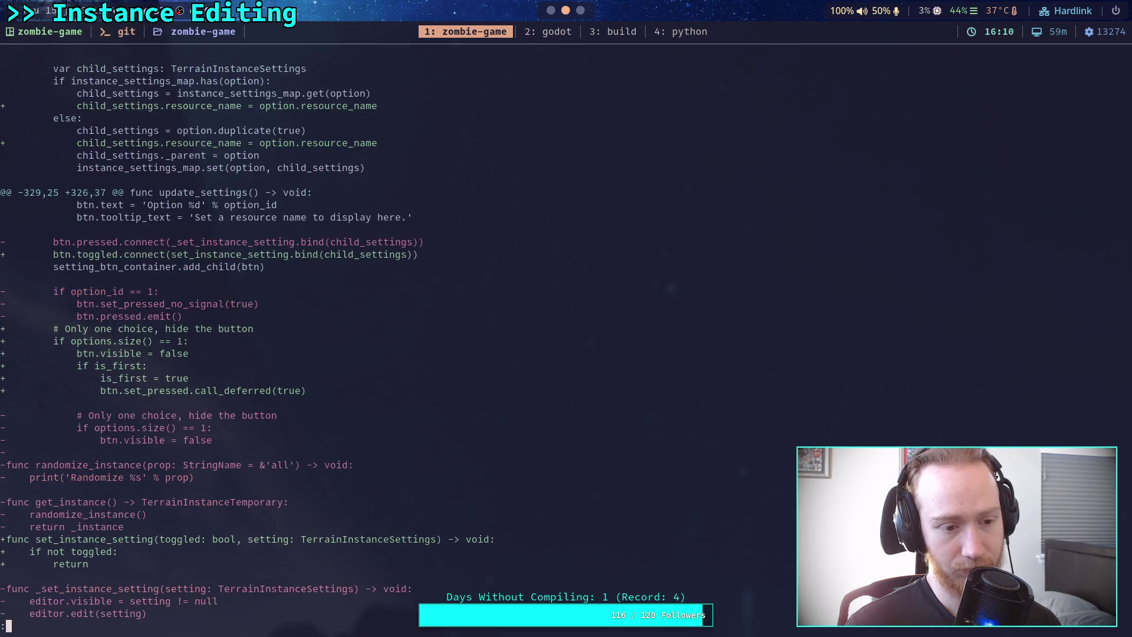
key(space)
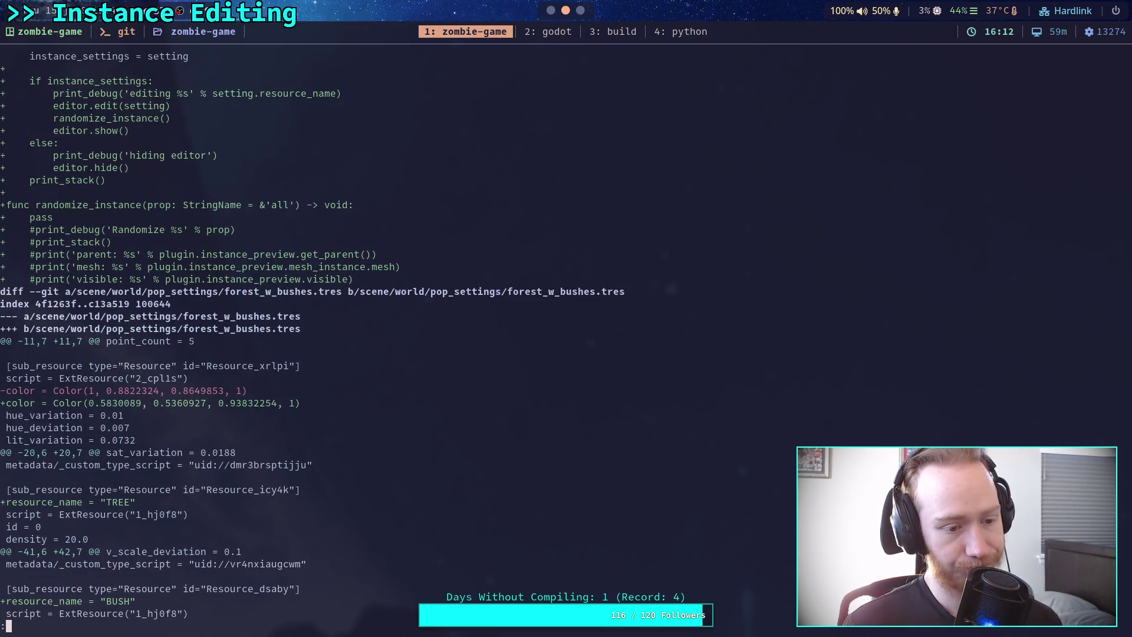
scroll(312, 335, down, 8)
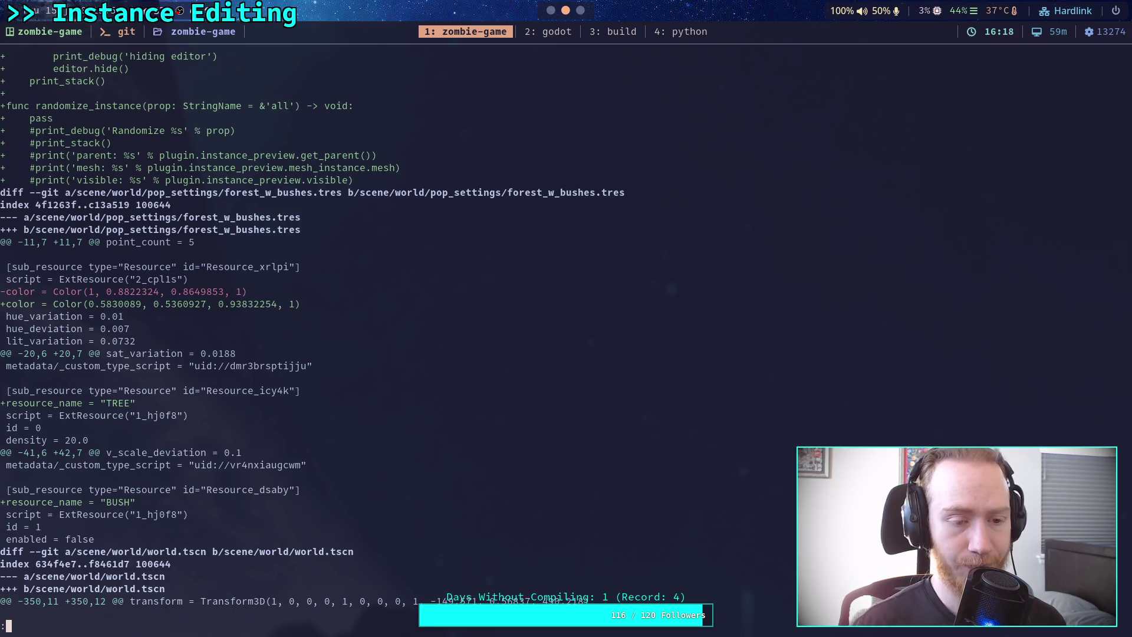
scroll(312, 335, down, 13)
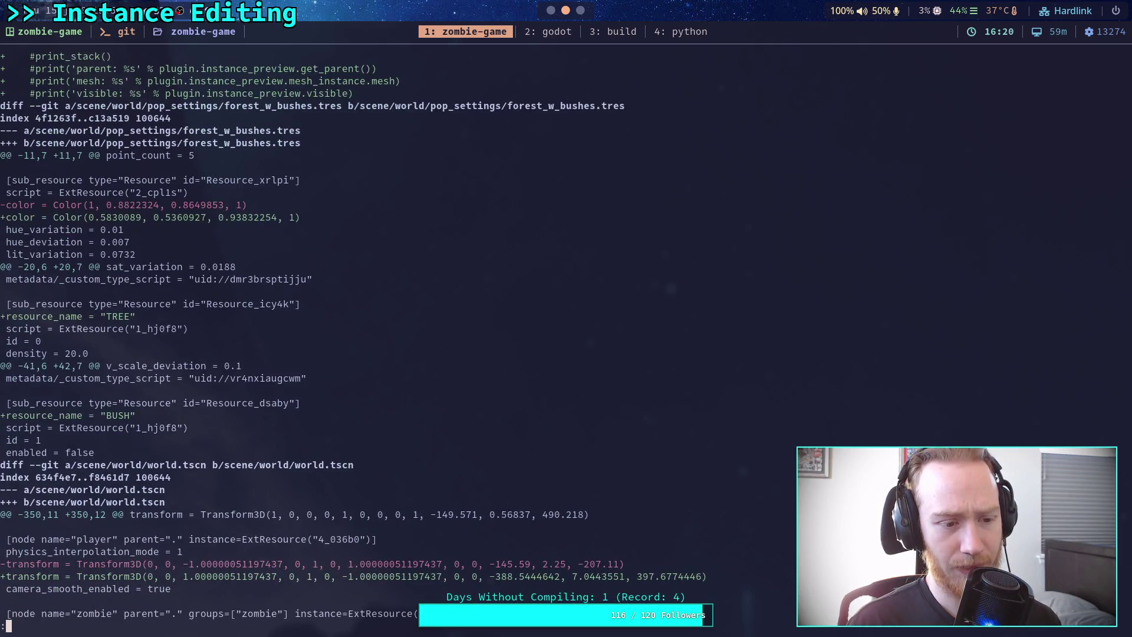
scroll(398, 335, up, 6)
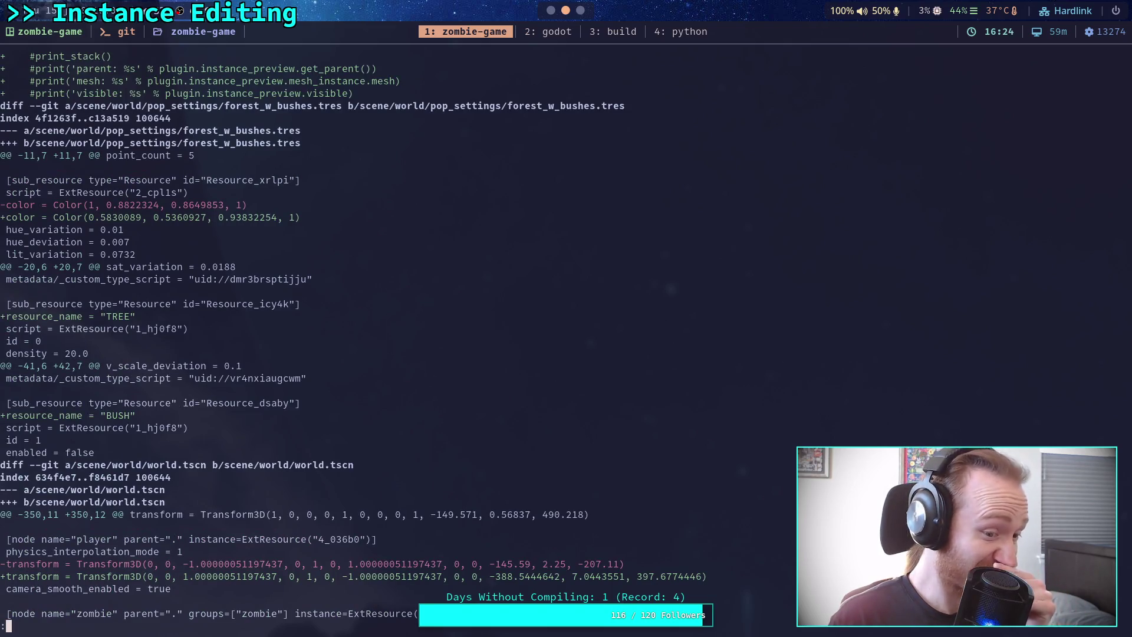
Check git status and stage everything in addons/terrain_instancer/.
text(qgit status)
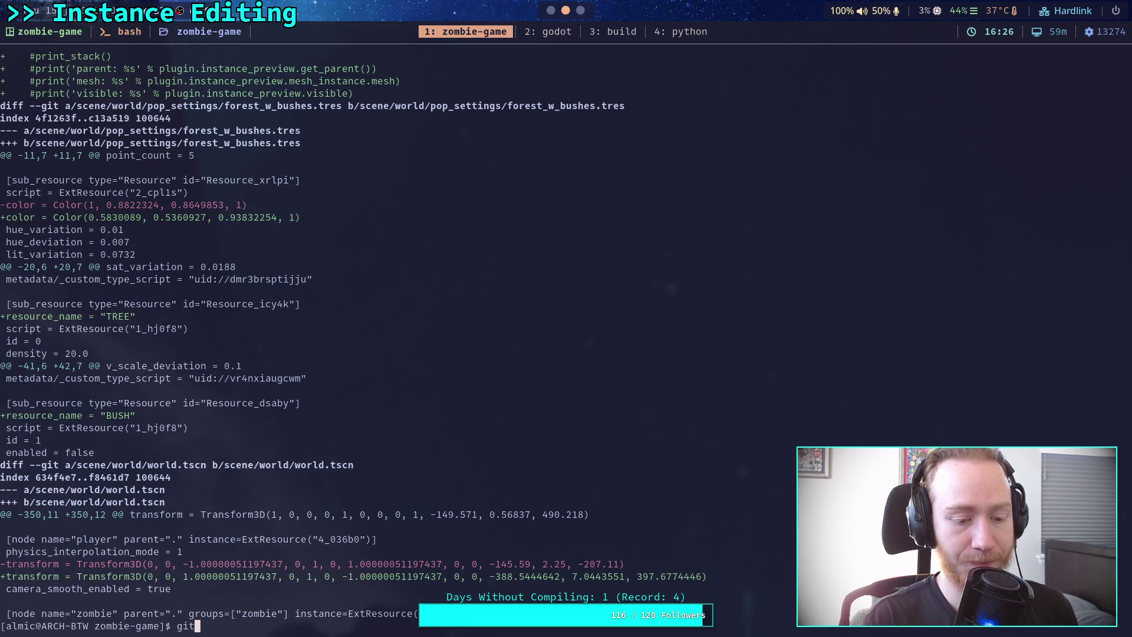
key(Return)
text(git ad)
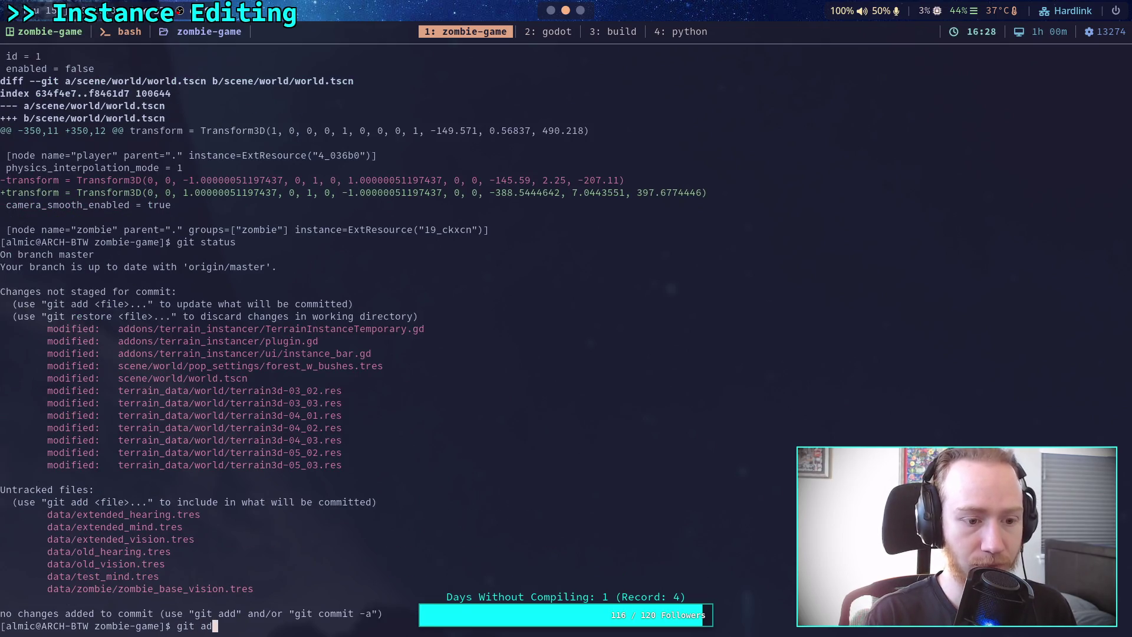
text(d addons/terrain_ins)
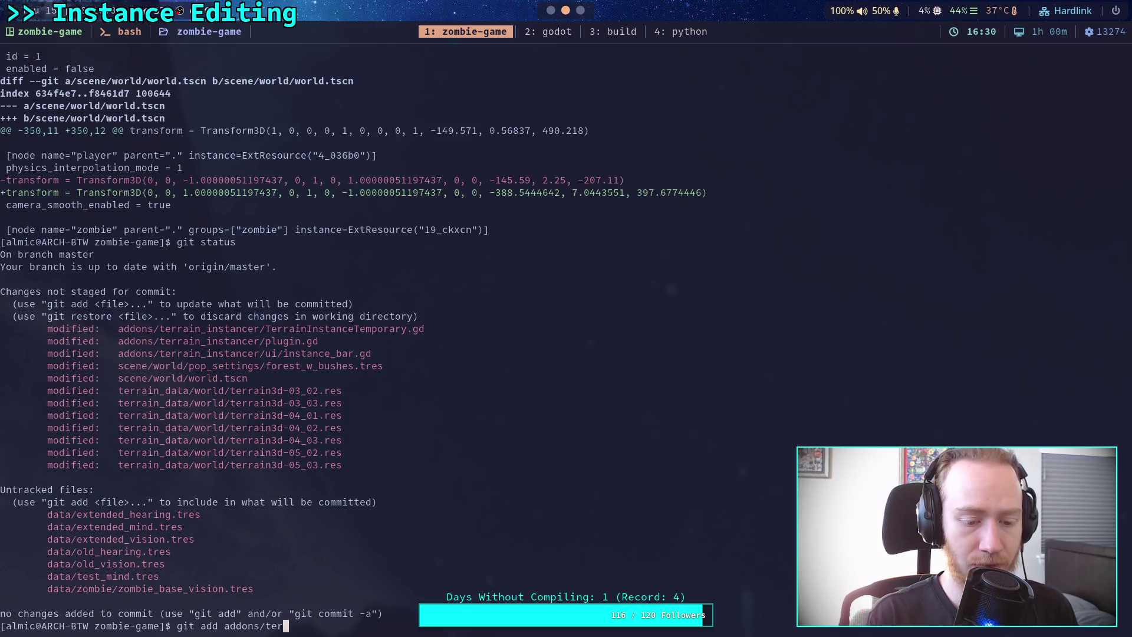
key(Tab)
key(Return)
Start interactive staging with git add -i for scene/world/pop_settings/forest_w_bushes.tres.
text(git add -i sc)
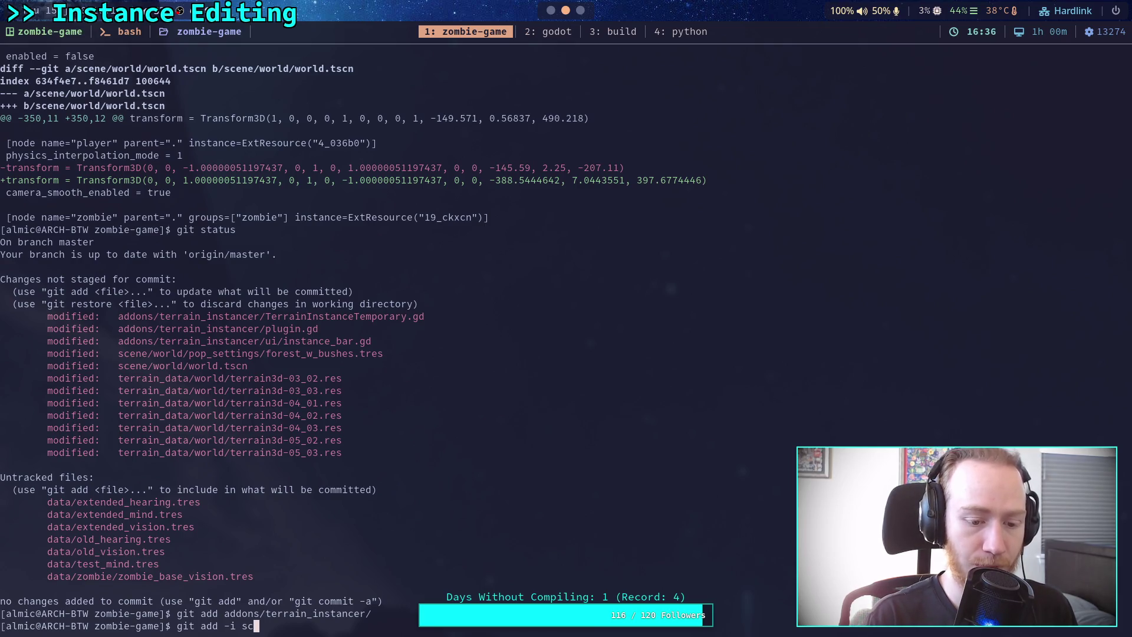
key(Tab)
key(Tab)
text(e)
key(Tab)
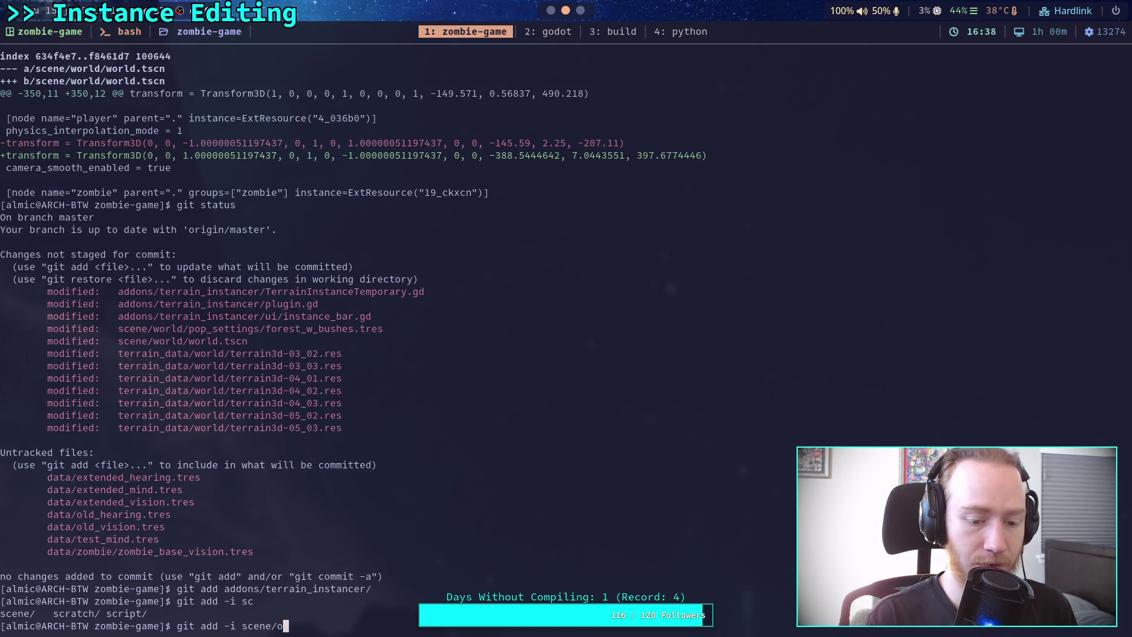
text(w)
key(Tab)
text(po)
key(Tab)
key(Tab)
text(p)
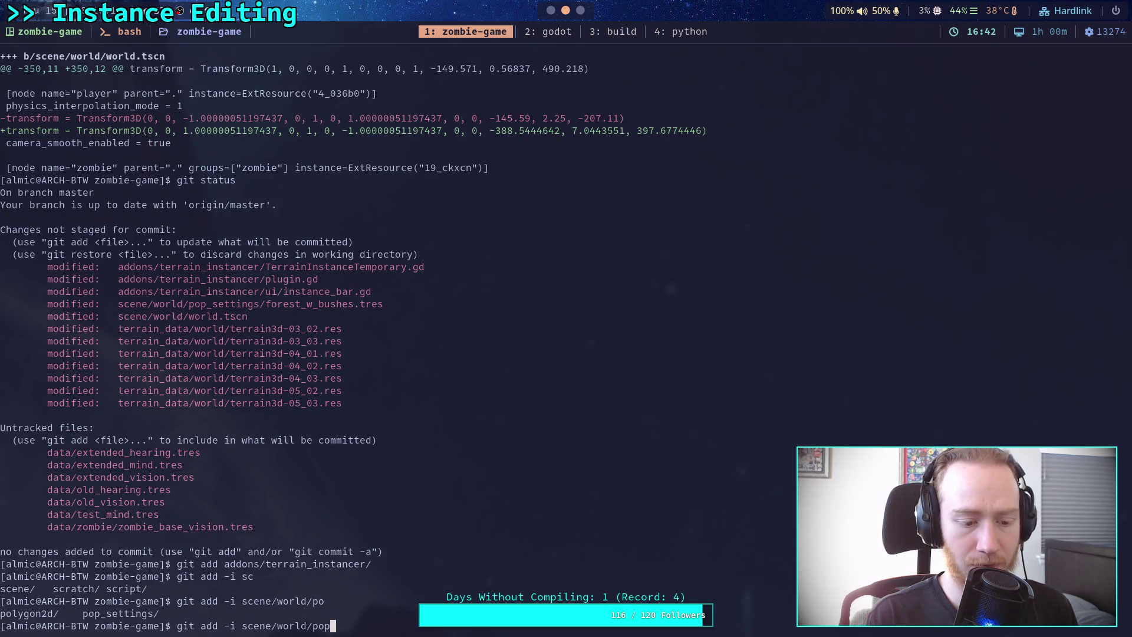
key(Tab)
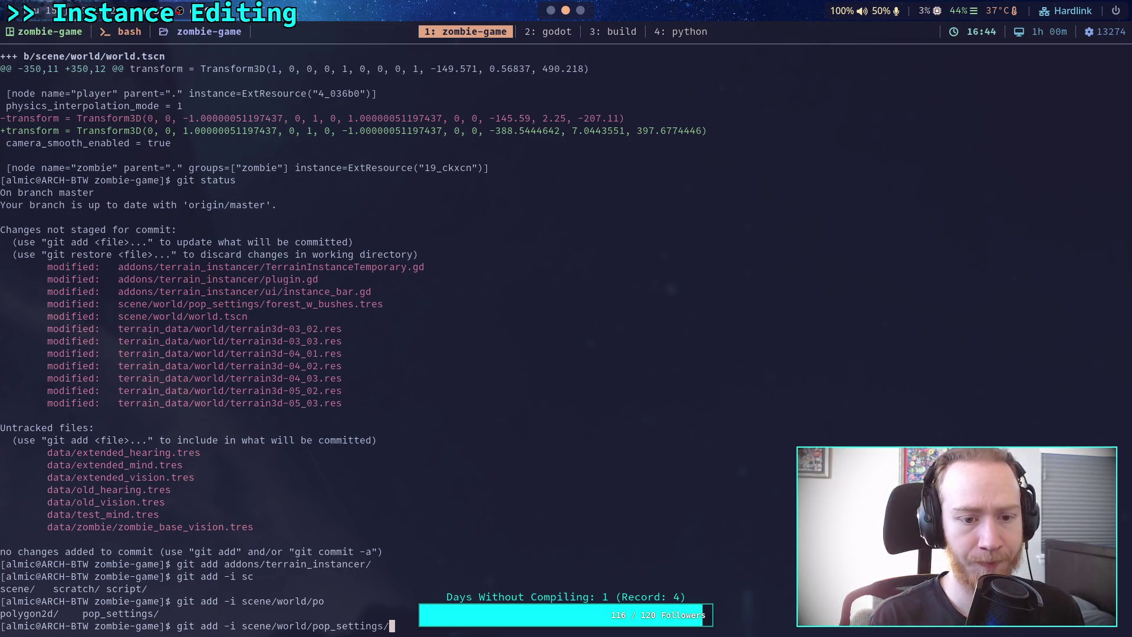
text(fore)
key(Tab)
key(Return)
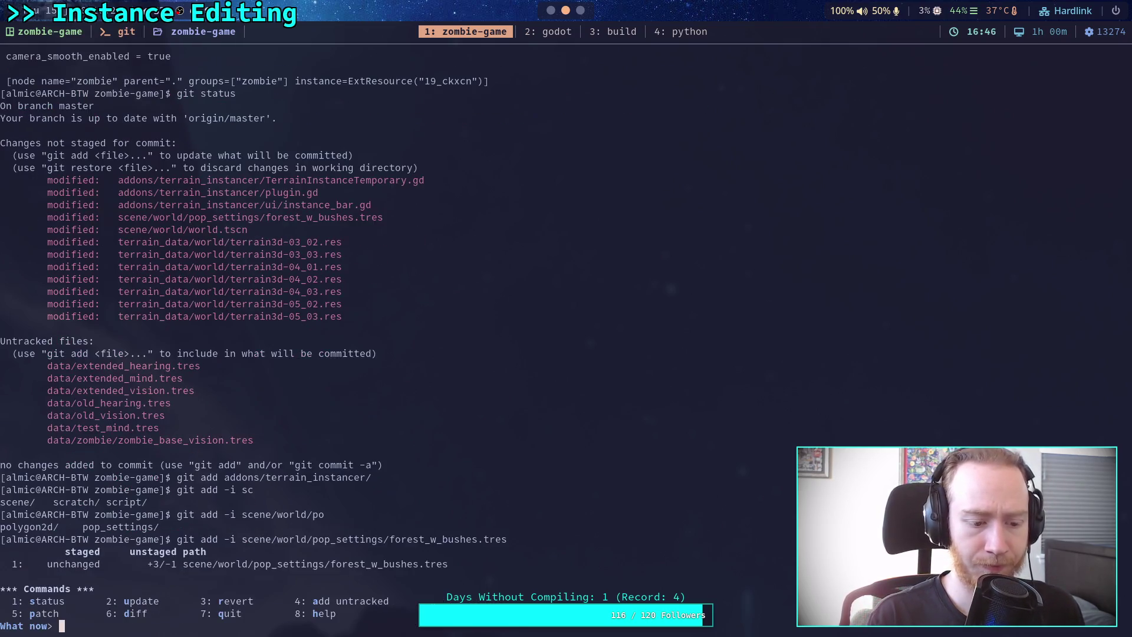
Patch-stage forest_w_bushes.tres resource-name hunks, leaving the colour change unstaged, then show git diff --staged.
text(5)
key(Return)
text(1)
key(Return)
key(Return)
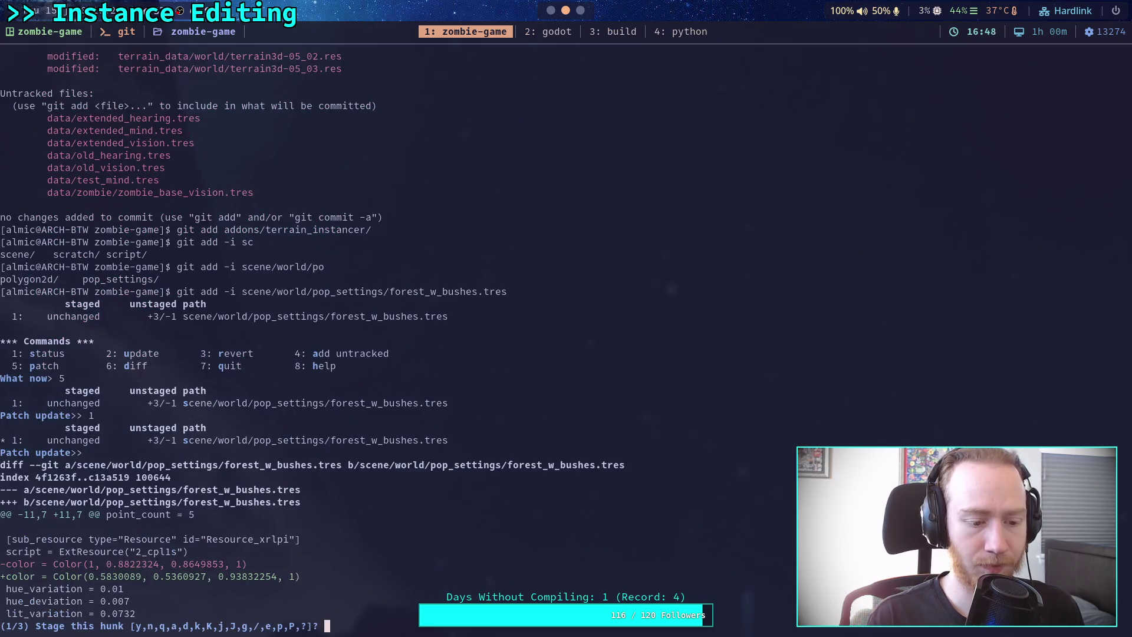
text(t)
key(Return)
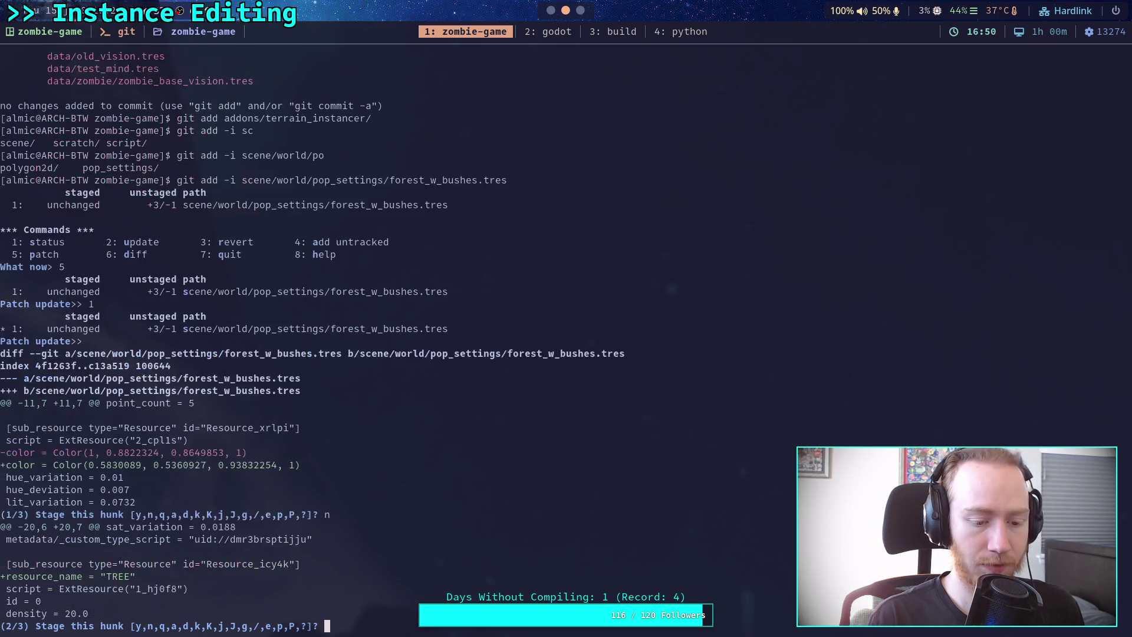
text(a)
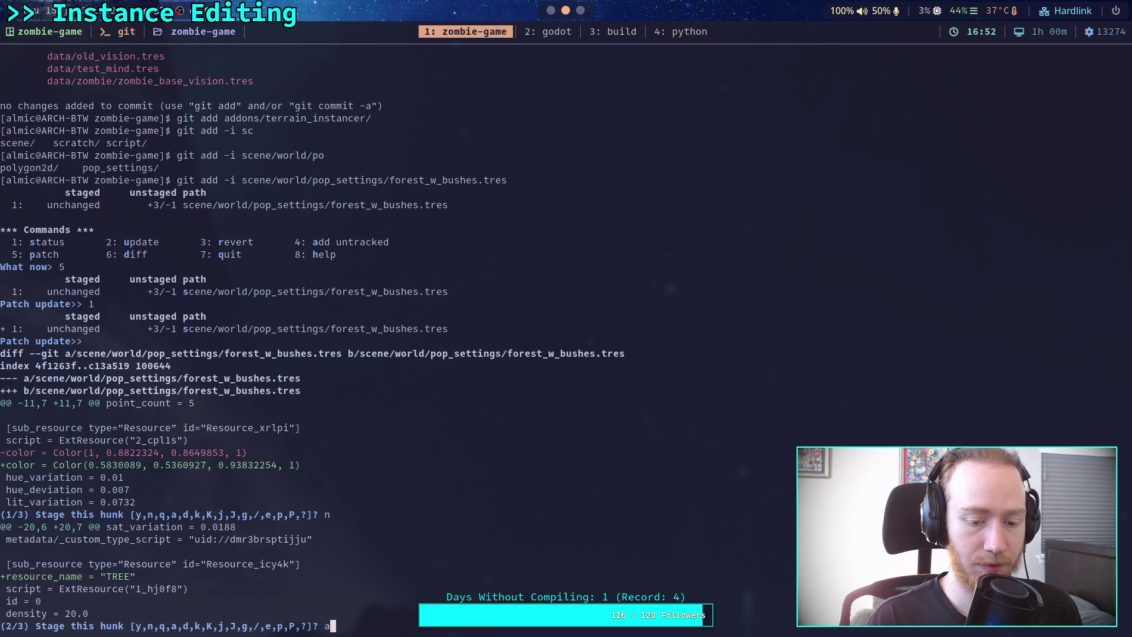
key(Return)
text(q)
key(Return)
text(git diff --staged)
key(Return)
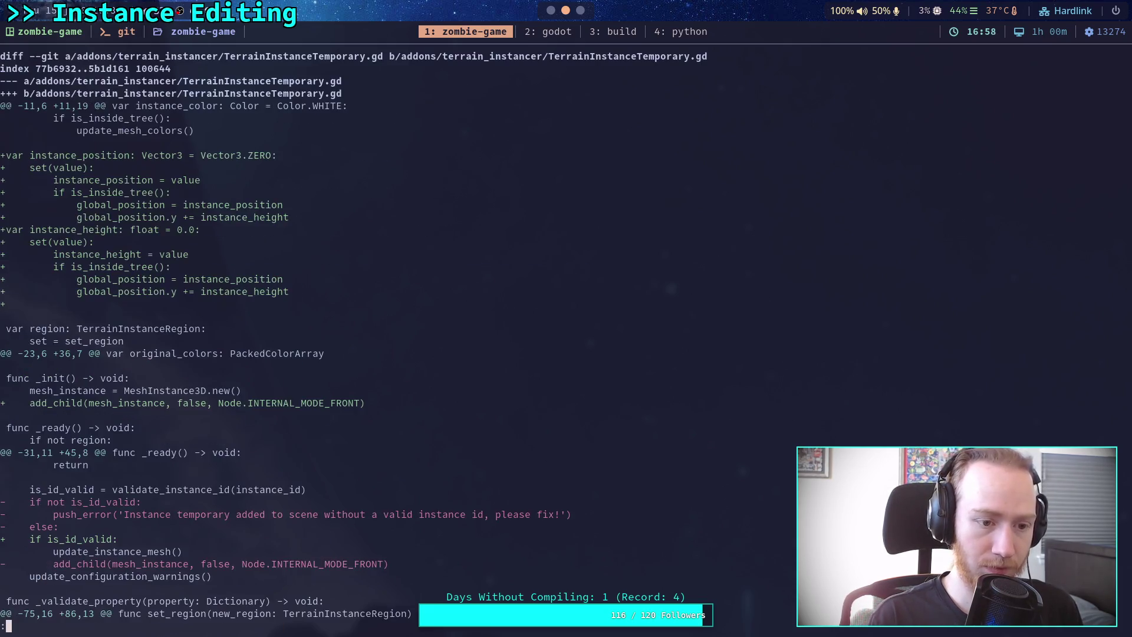
Finish the staged diff, check git status, and review the unstaged scene/world/world.tscn diff.
key(space)
key(space)
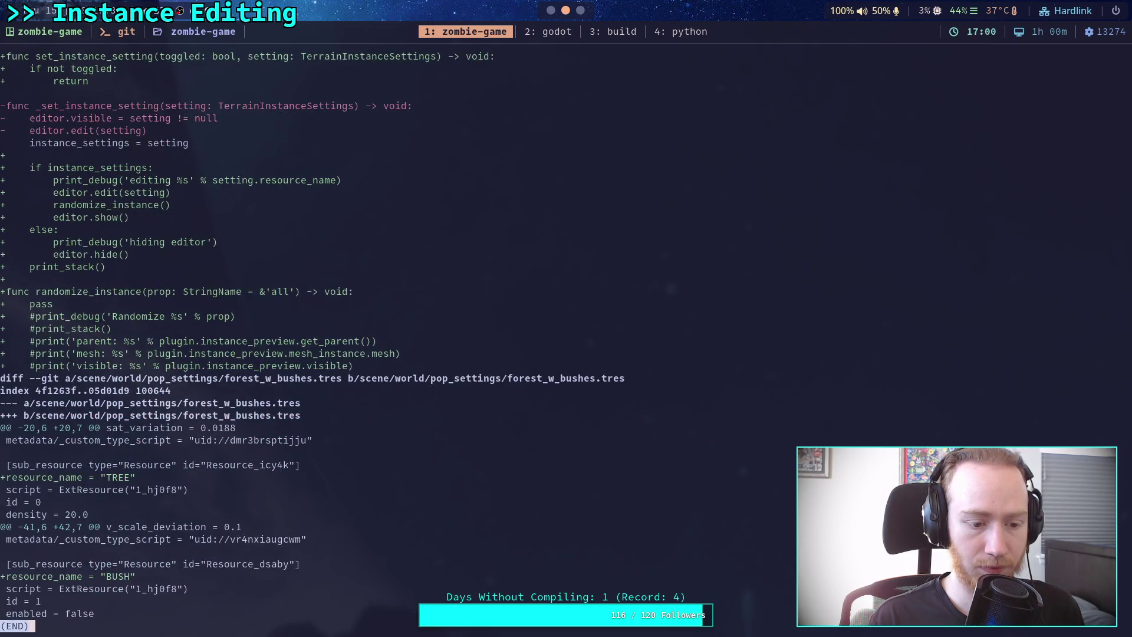
text(qgit statu)
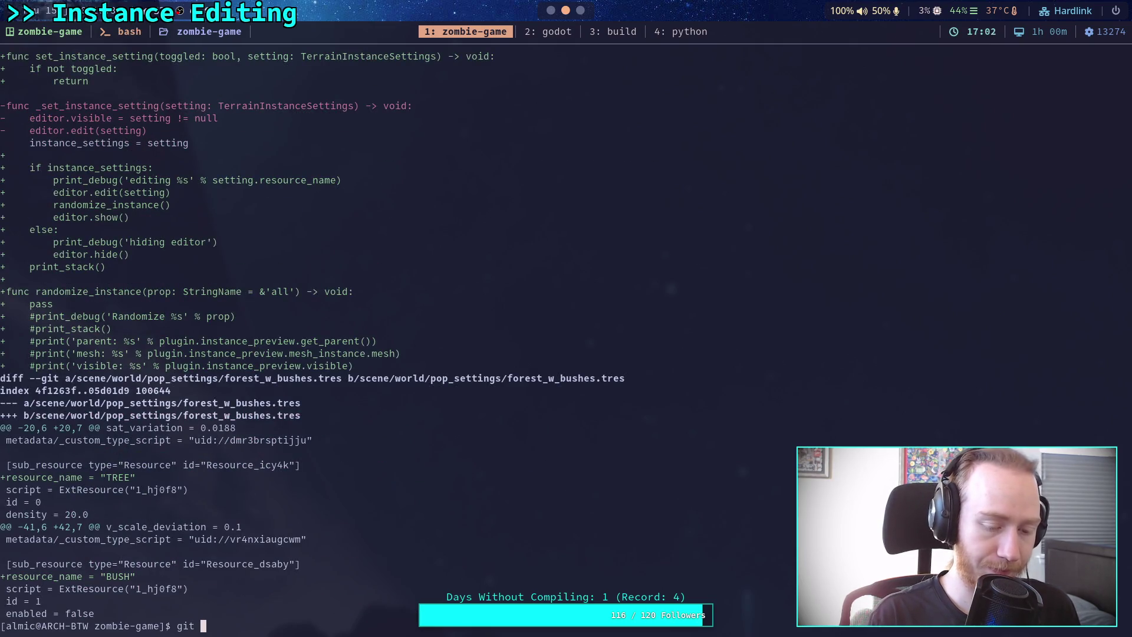
text(s)
key(Return)
text(git add)
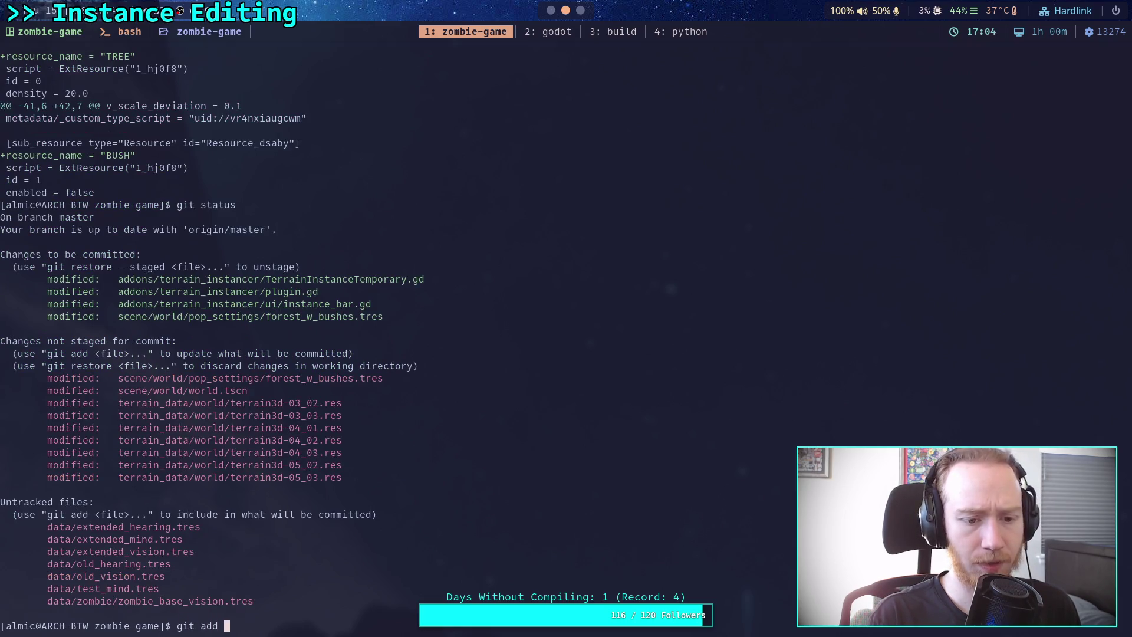
key(BackSpace)
key(BackSpace)
key(BackSpace)
text(diff scene/wo)
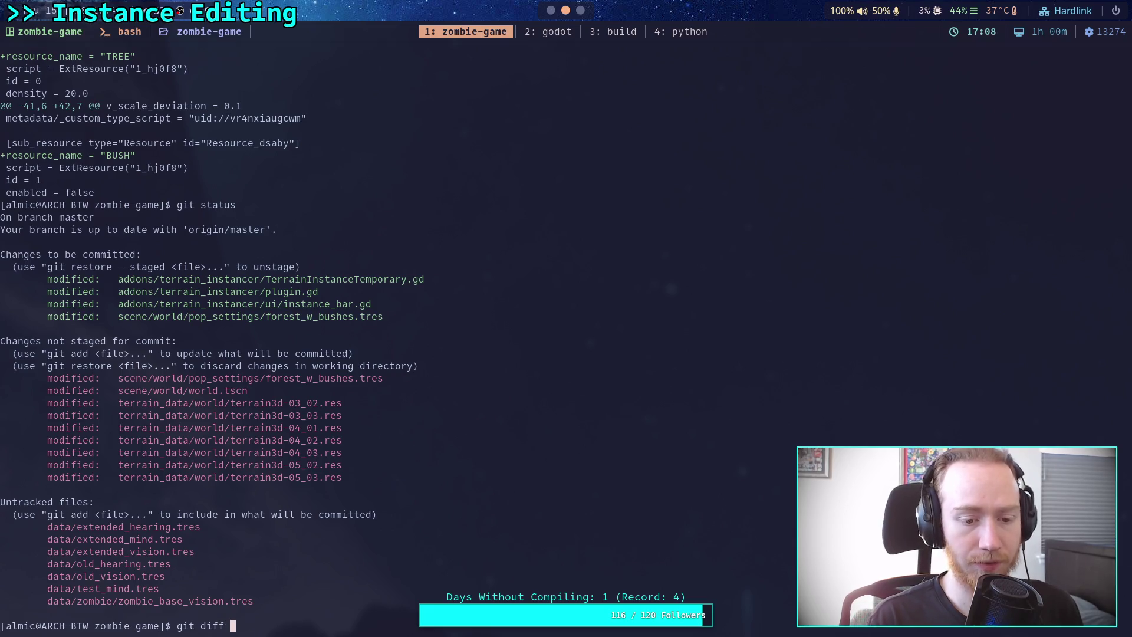
text(rld/world.tscn)
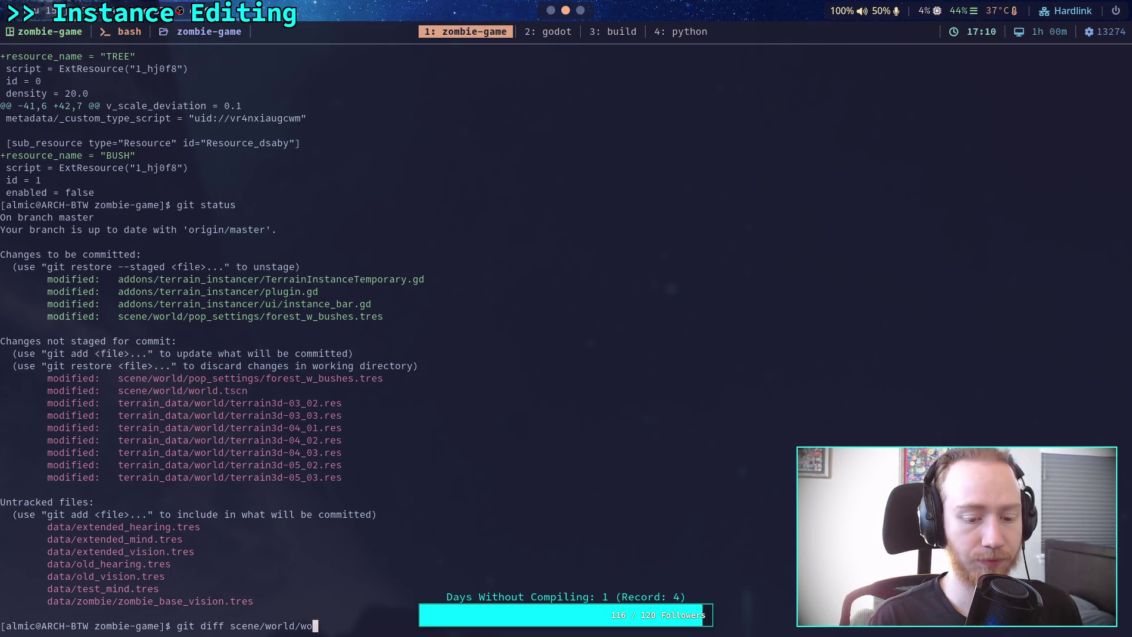
key(Return)
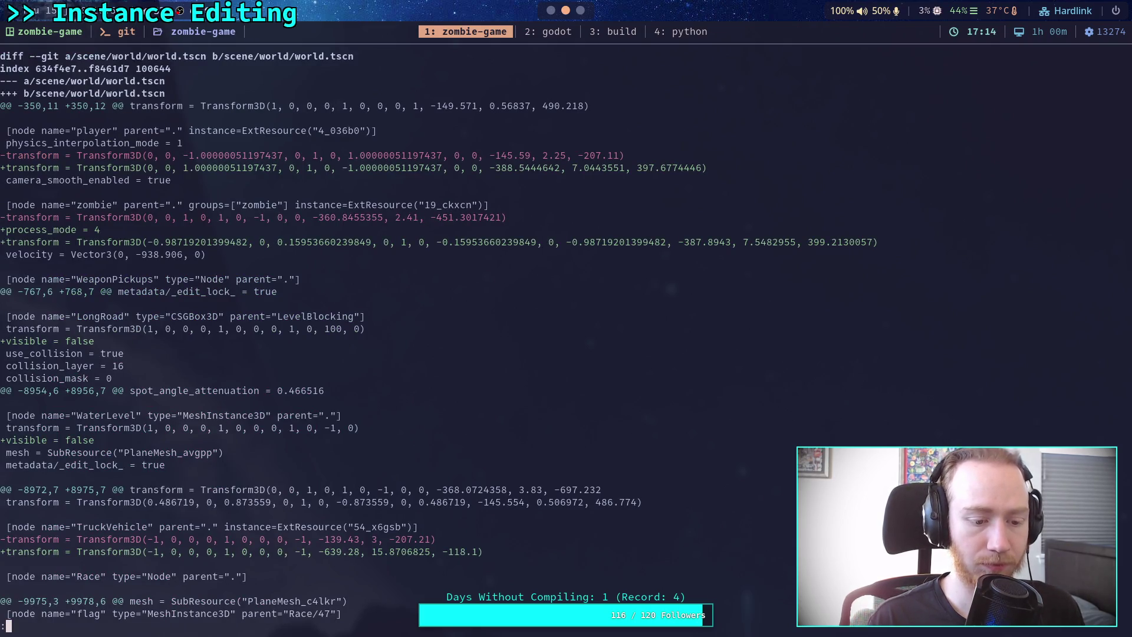
key(space)
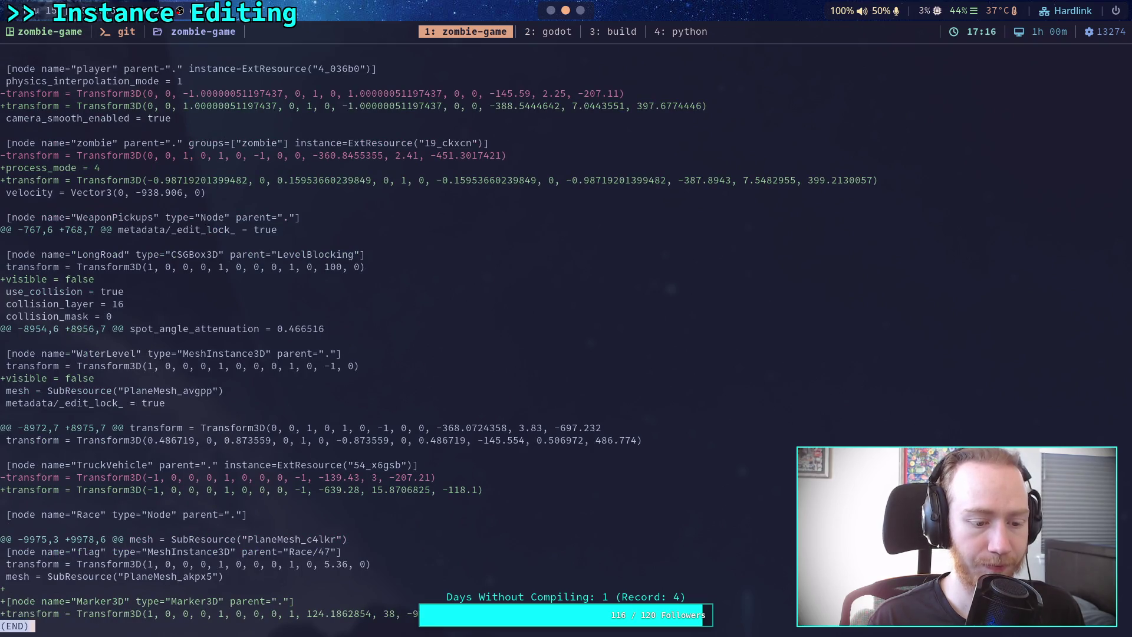
text(qgit status)
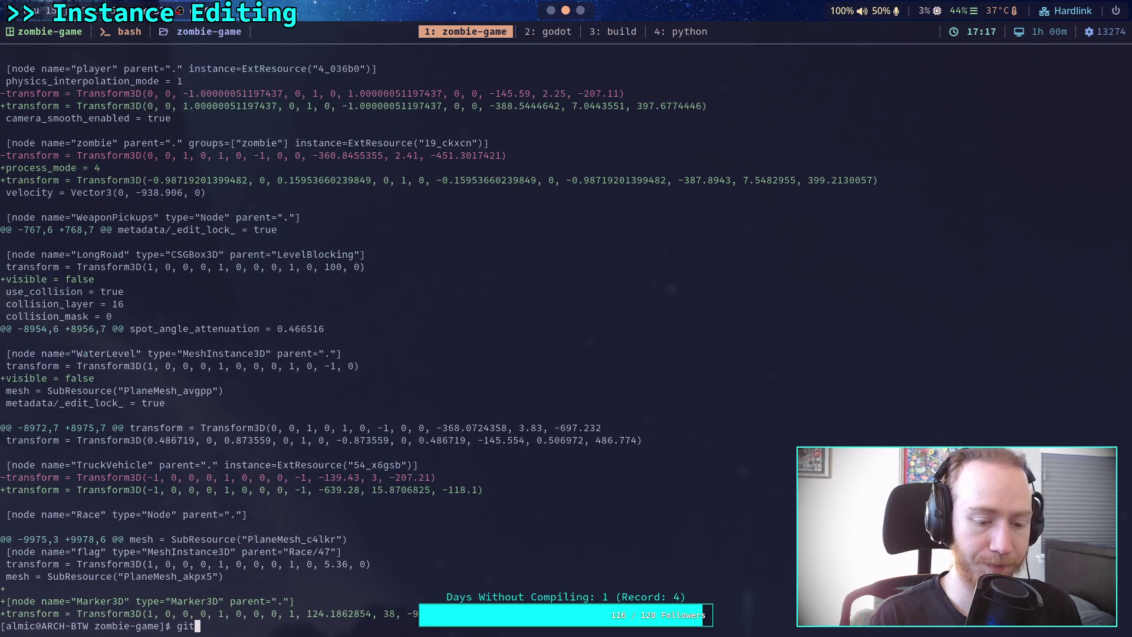
key(Return)
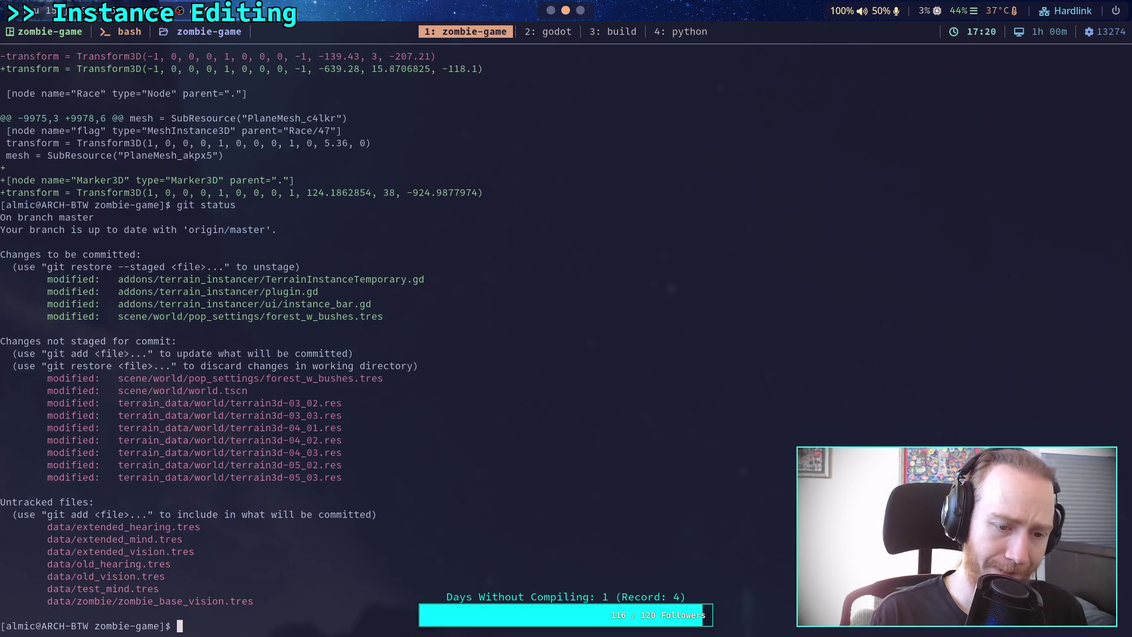
Start a git commit of the four staged files.
text(git ci)
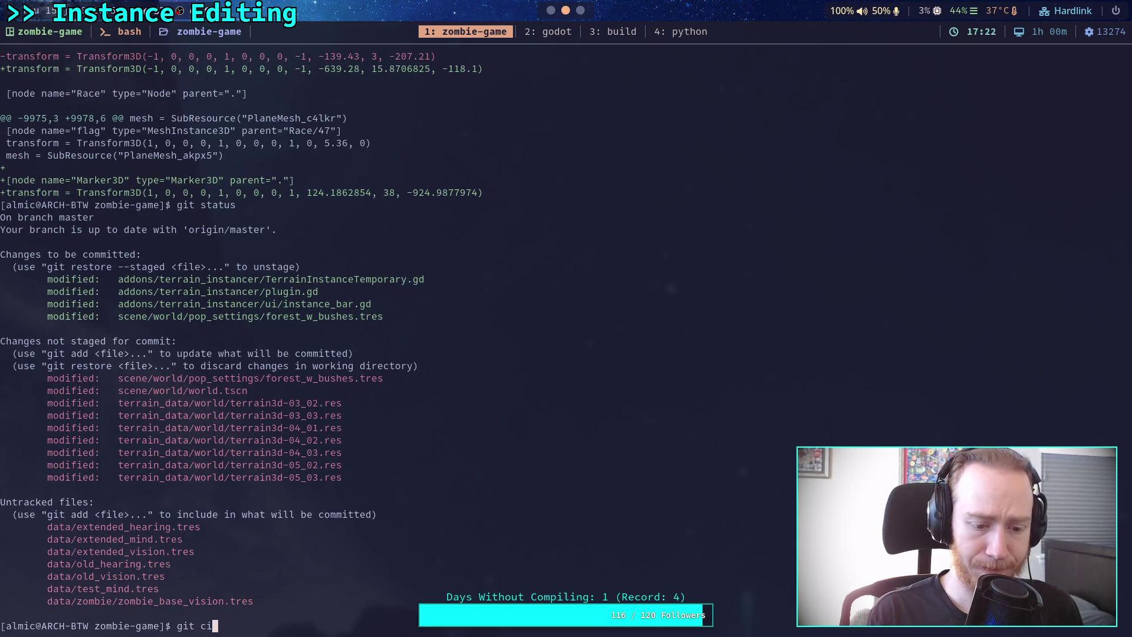
key(BackSpace)
key(BackSpace)
text(diff --s)
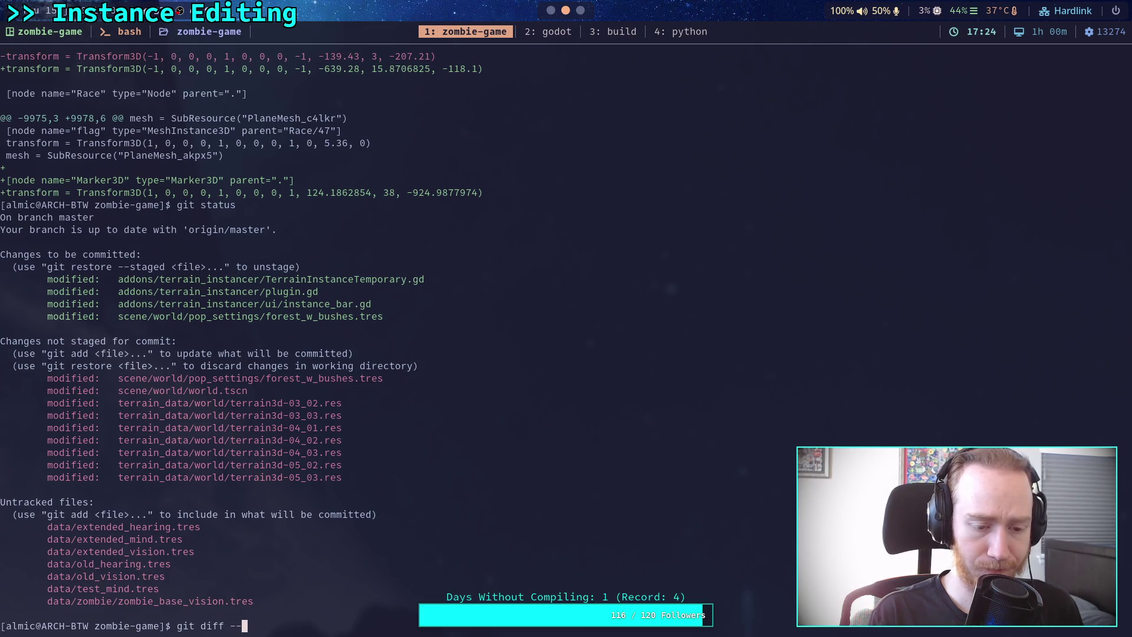
key(BackSpace)
key(BackSpace)
key(BackSpace)
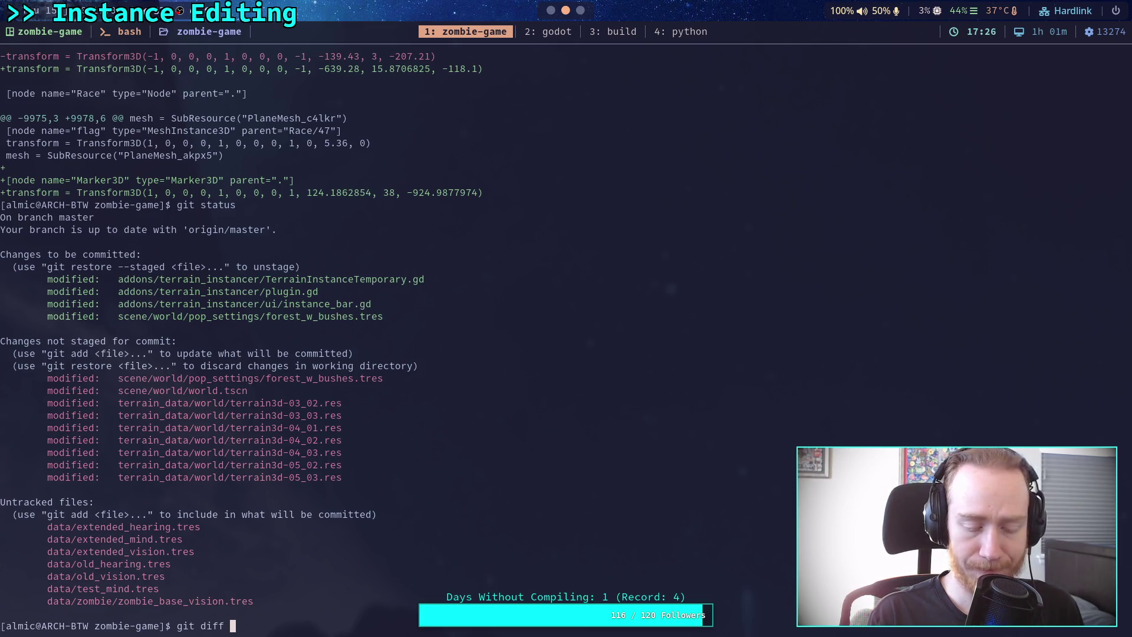
key(BackSpace)
text(commit)
key(Return)
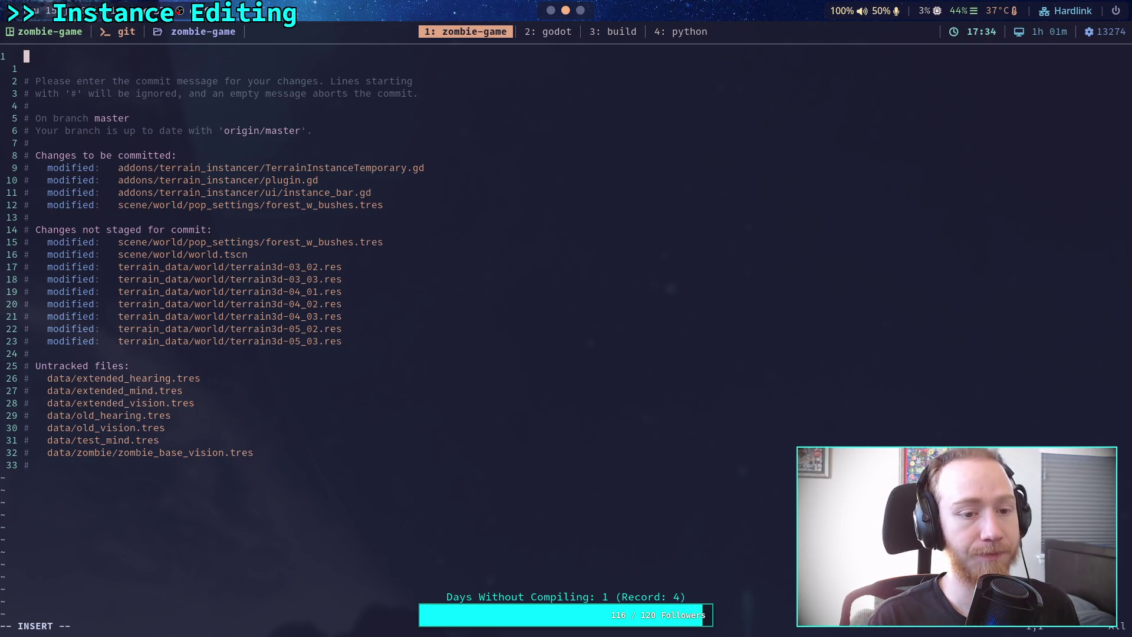
Write 'Instance setting selection' with bullet 'Can now select instances to place, switching regions no longer bugs out', then :wq.
text(Instance setting selection)
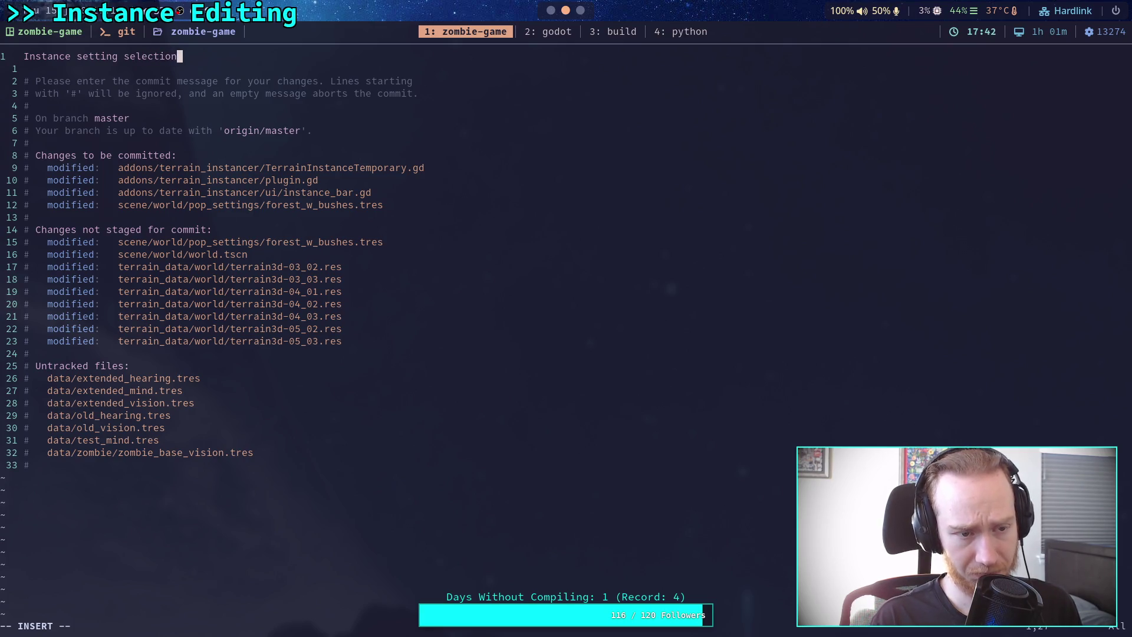
key(Return)
key(Return)
text(Can no)
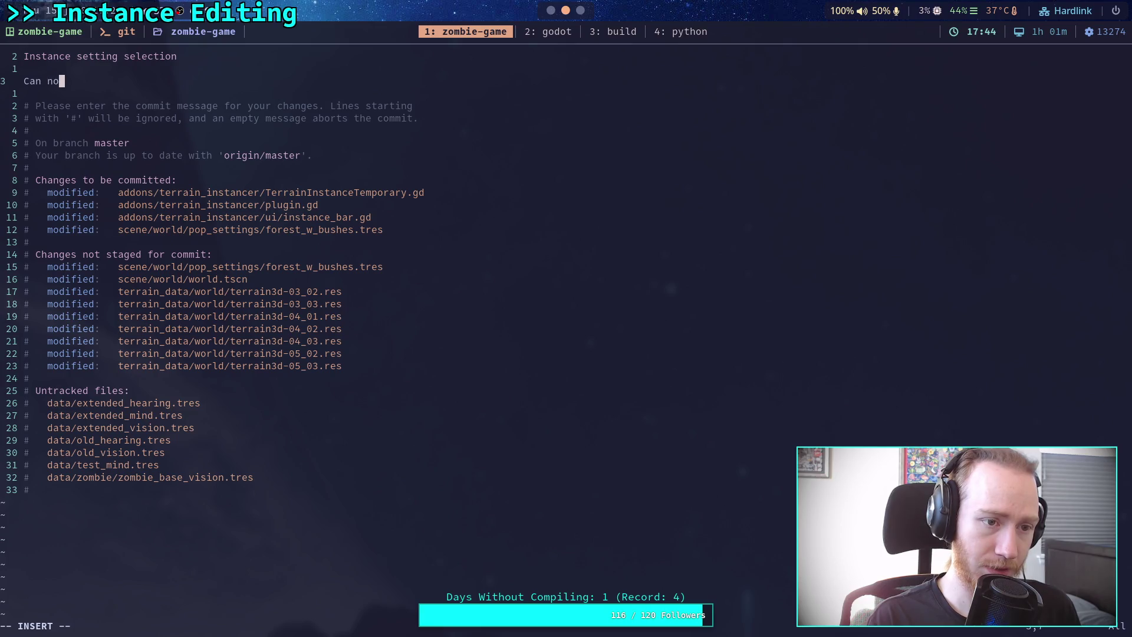
text(w select)
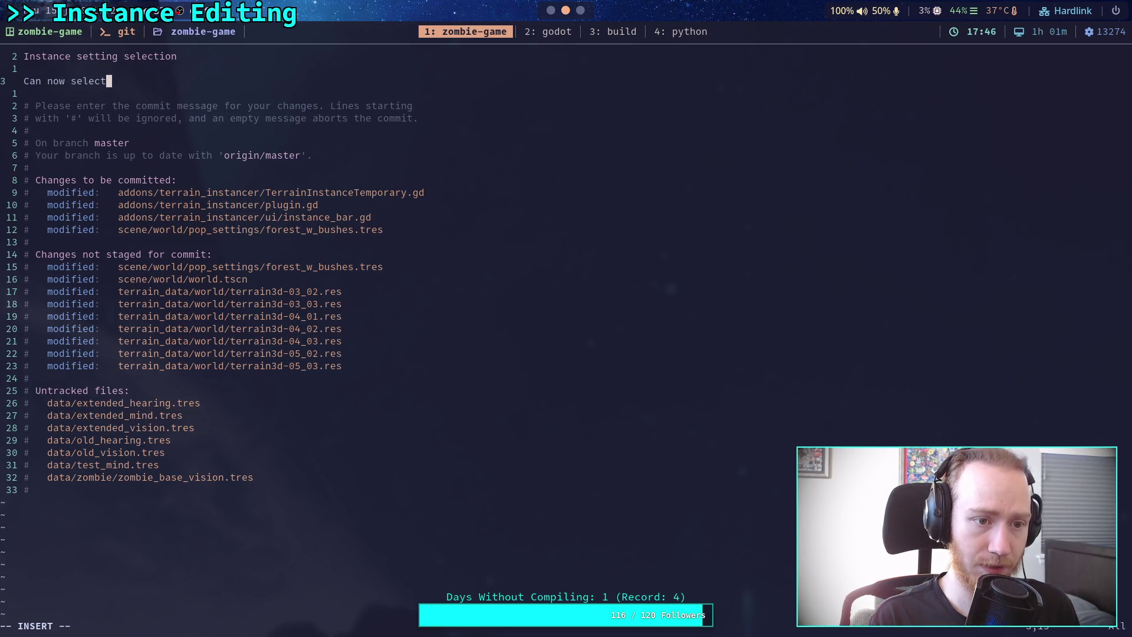
text( instances to place,)
key(Left)
key(Left)
key(Left)
text(-)
key(ctrl+Right)
key(ctrl+Right)
key(ctrl+Right)
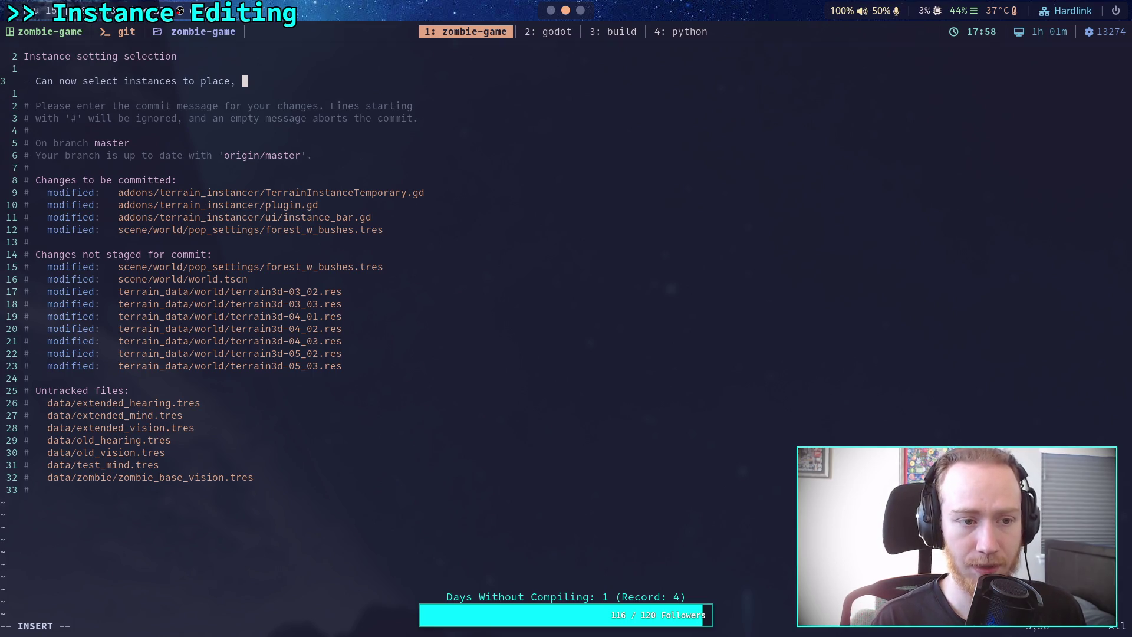
text(s)
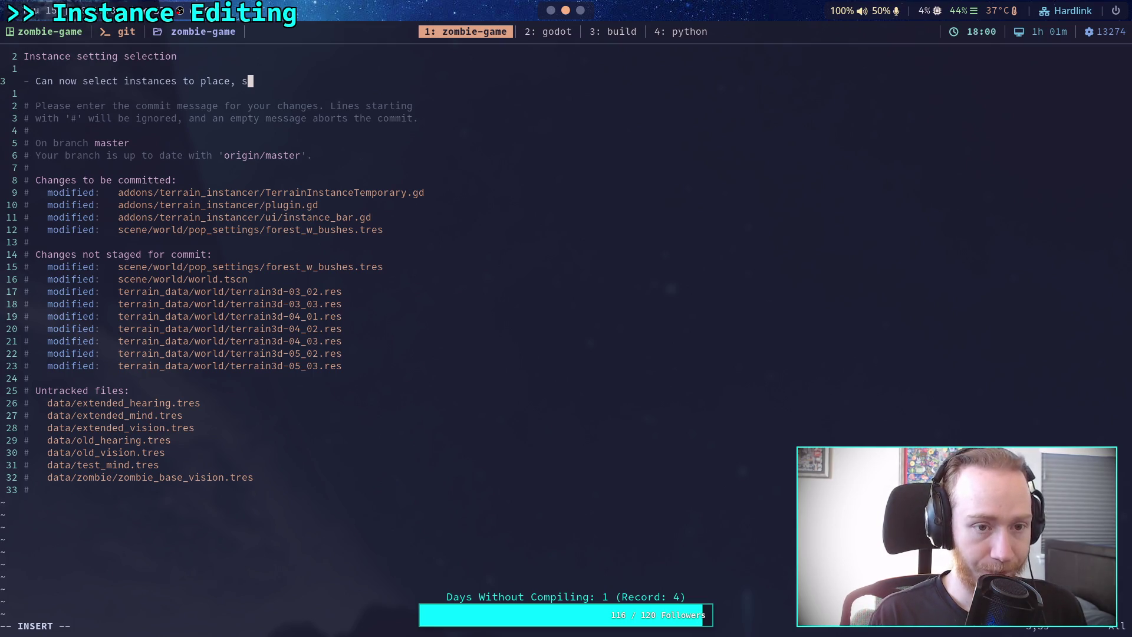
text(witching)
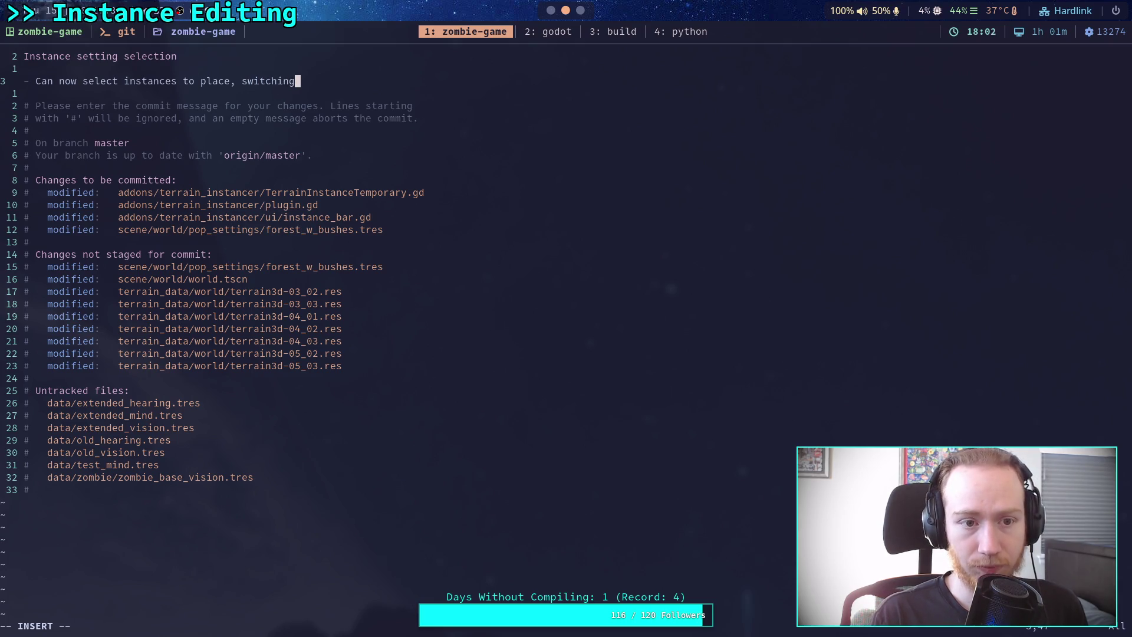
text( regions no   lon)
text(ger bugs )
text(out)
key(Escape)
text(:wq)
key(Return)
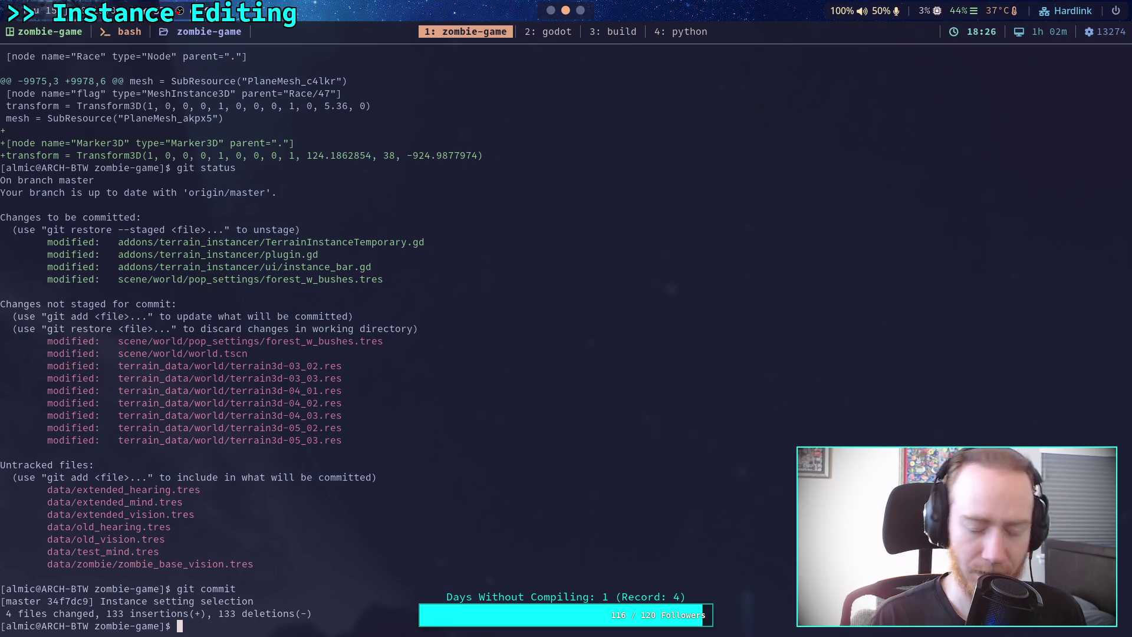
Push commit 34f7dc9 to origin master with git push, then return to the Godot workspace.
text(git push)
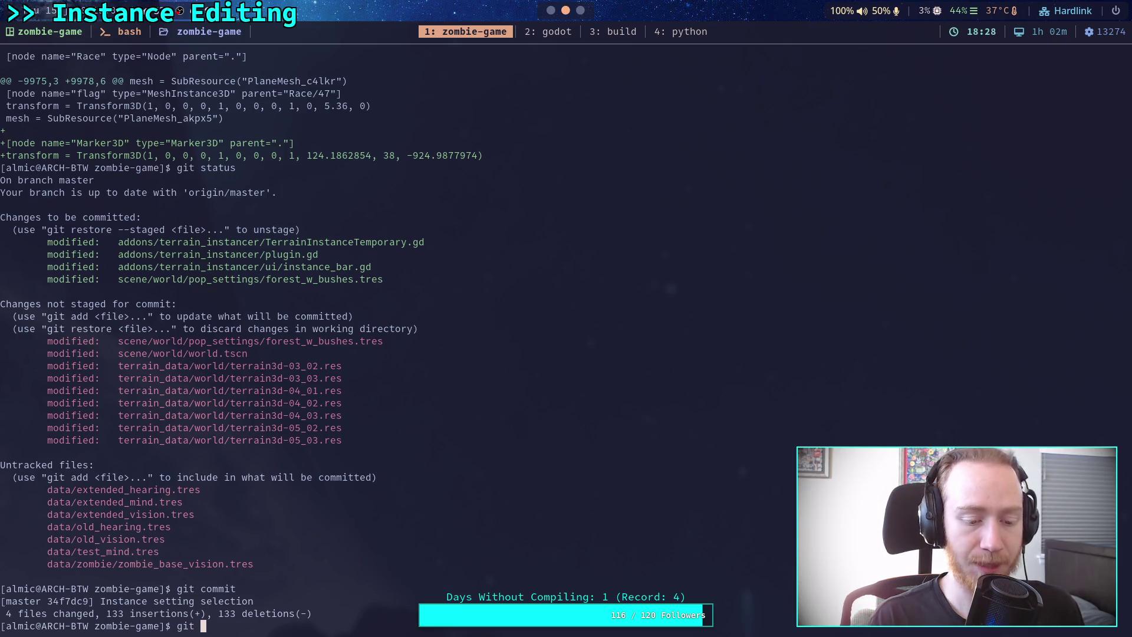
key(Return)
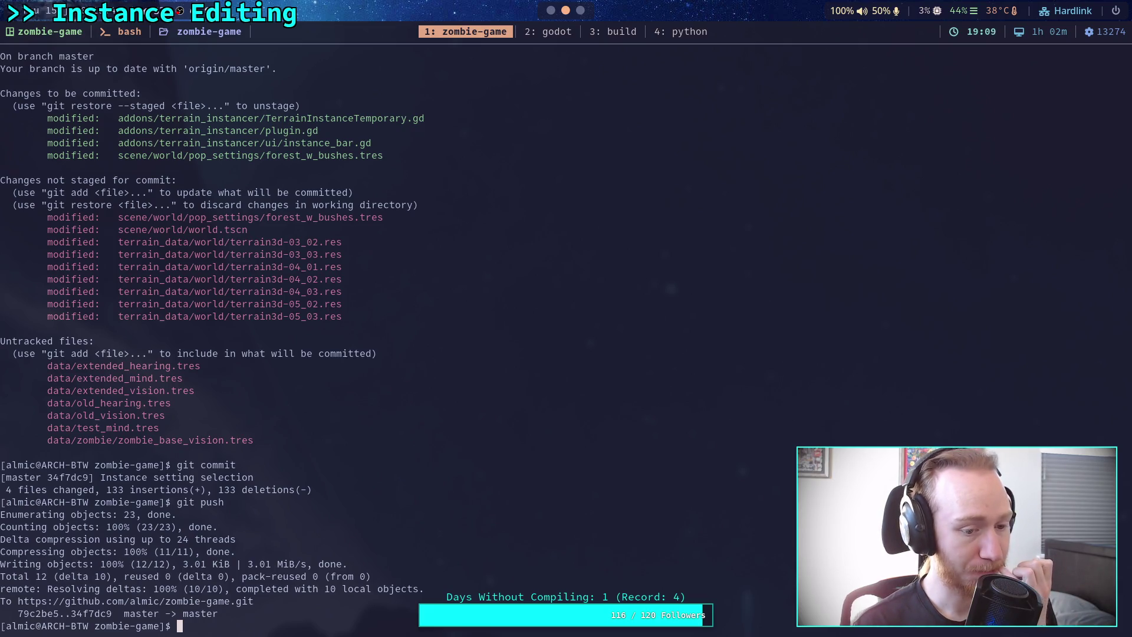
key(super+2)
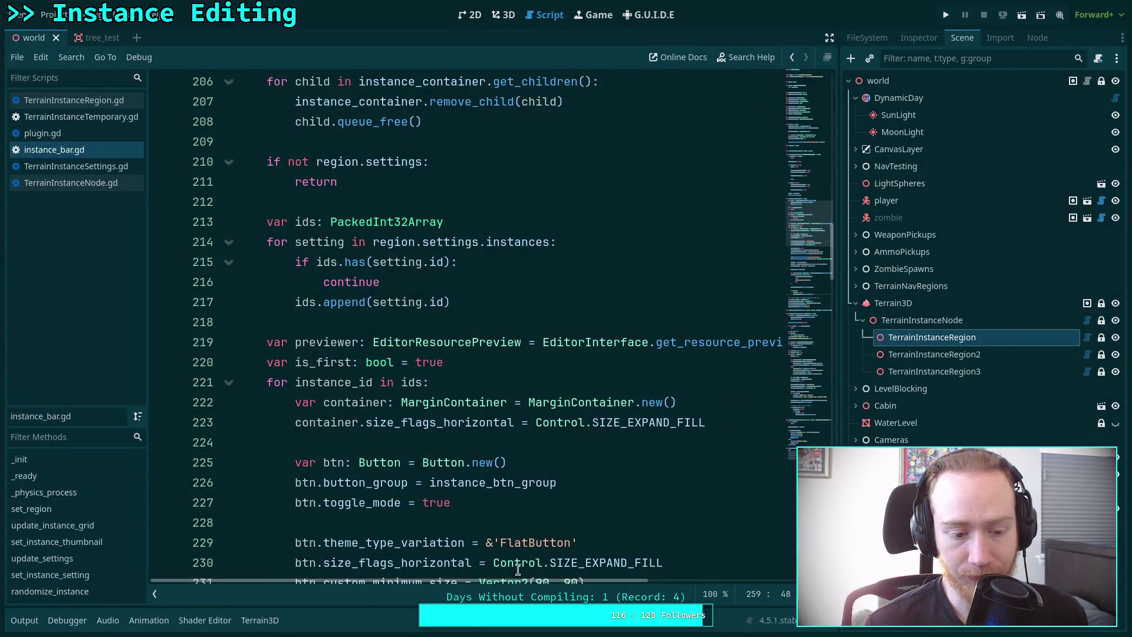
Show the 3D world, select TerrainInstanceRegion, zoom toward the trees, and request deleting the Test Tree.
click(442, 441)
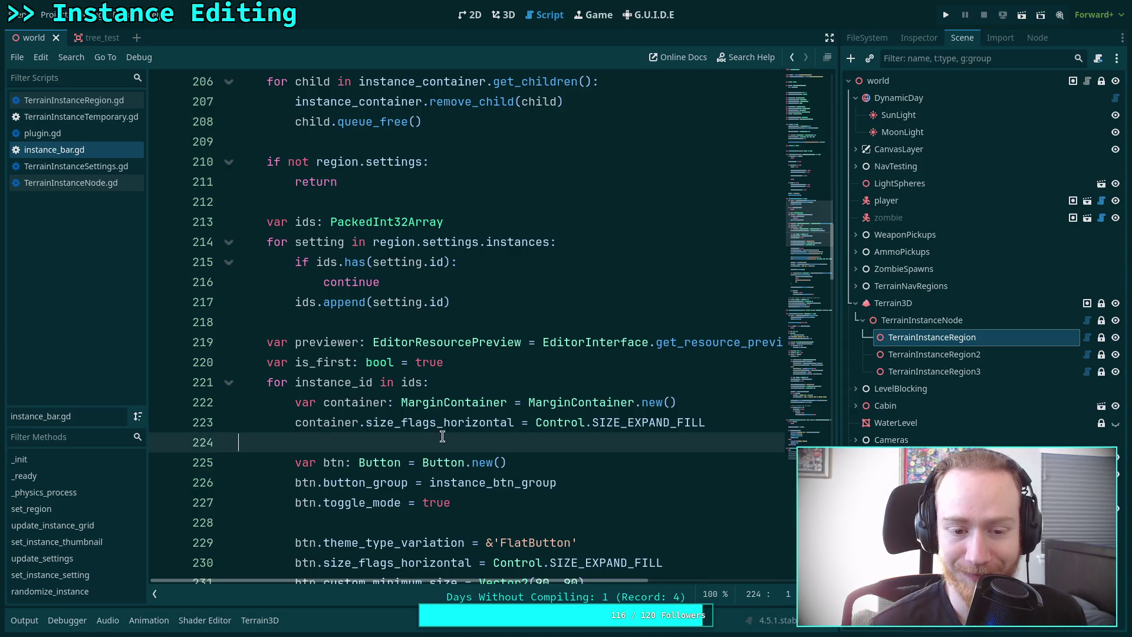
click(512, 15)
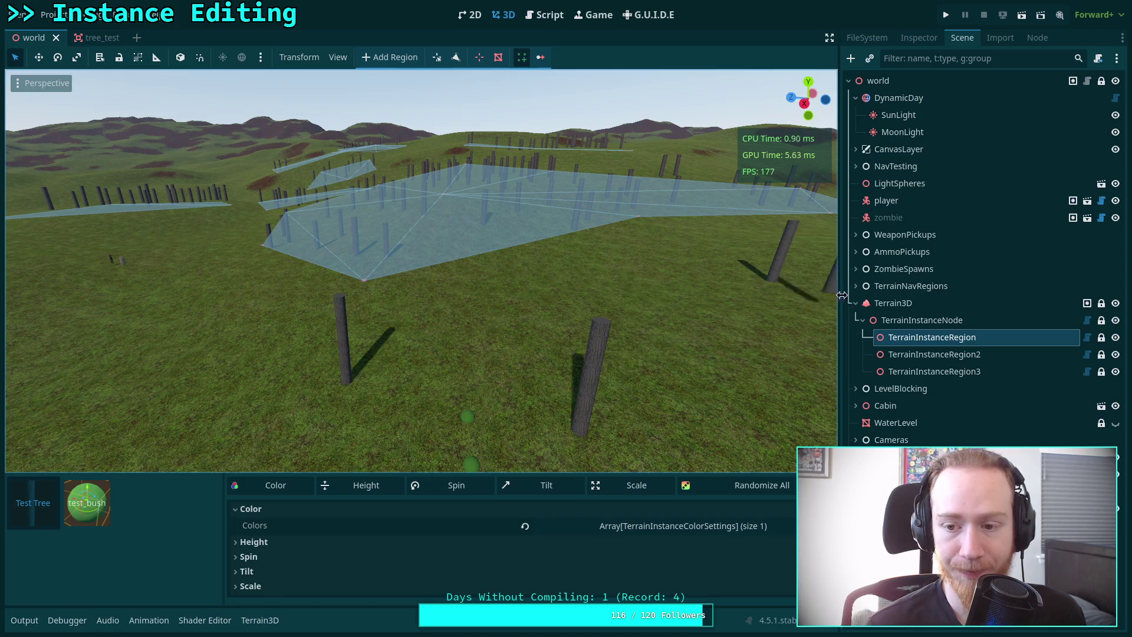
click(893, 303)
click(948, 342)
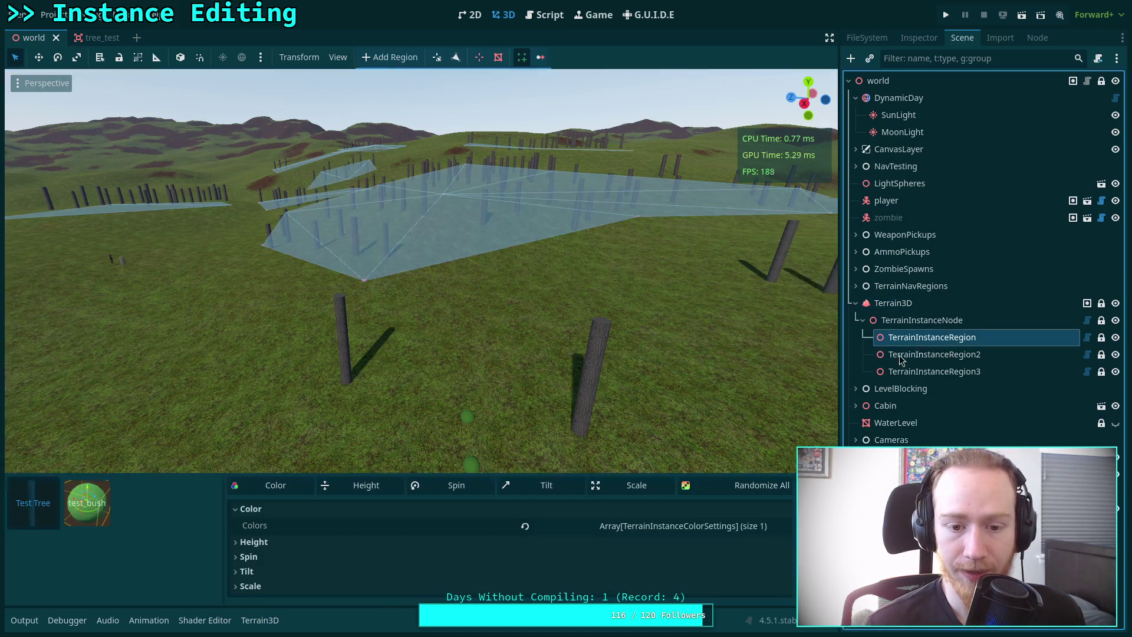
click(540, 58)
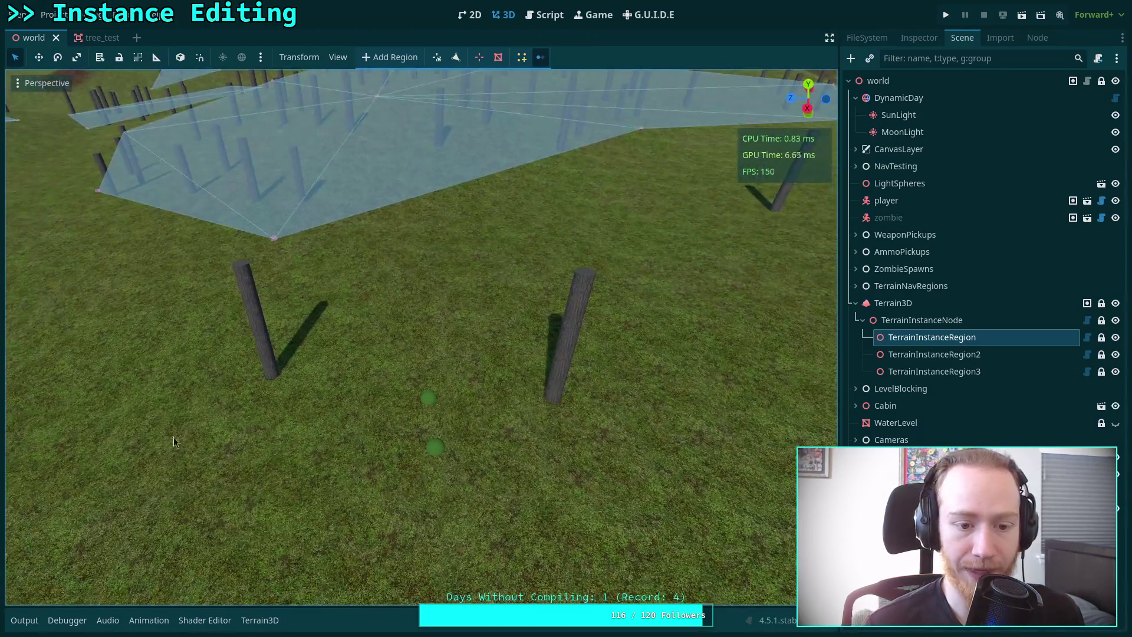
drag(180, 339, 675, 496)
key(ctrl+z)
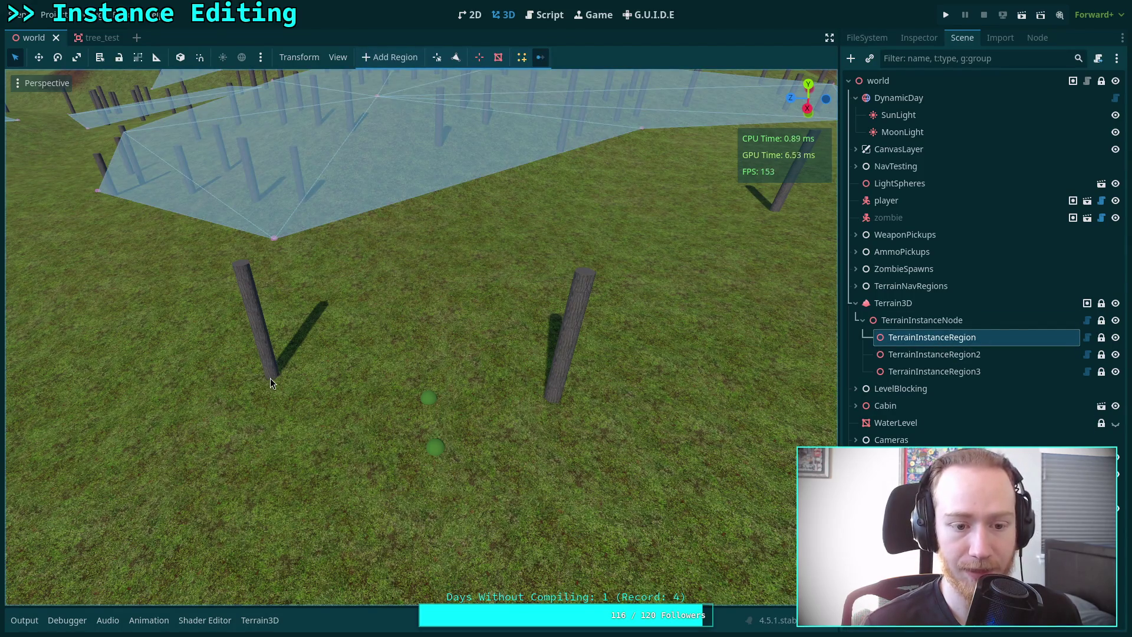
click(270, 381)
key(Delete)
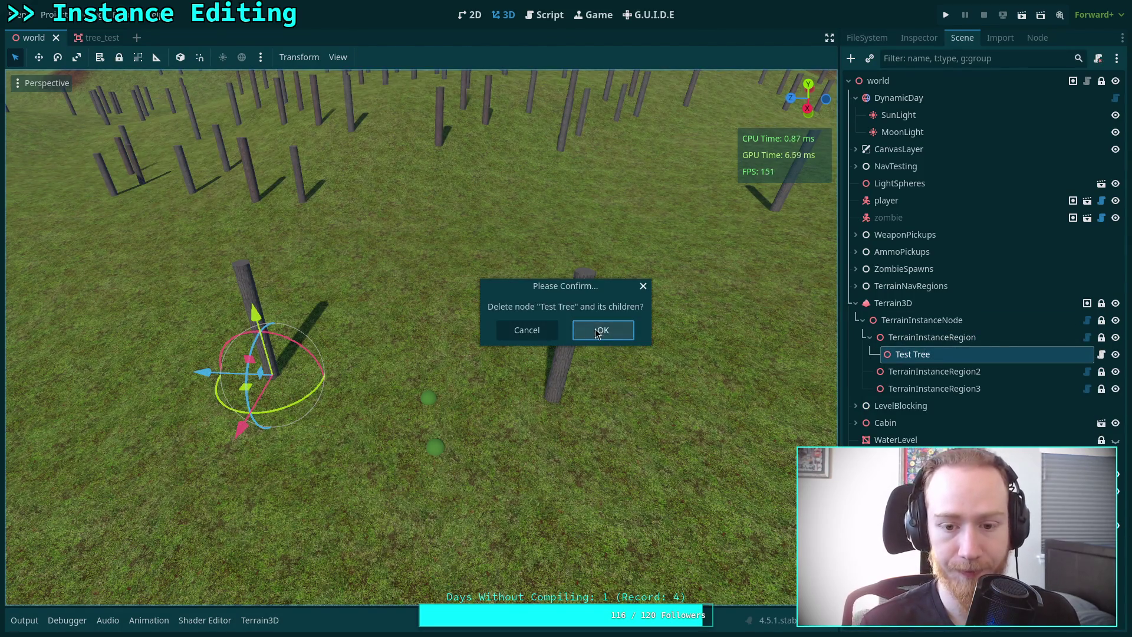
Confirm the first Test Tree deletion, then delete two more test tree spheres from the terrain.
click(598, 330)
click(936, 337)
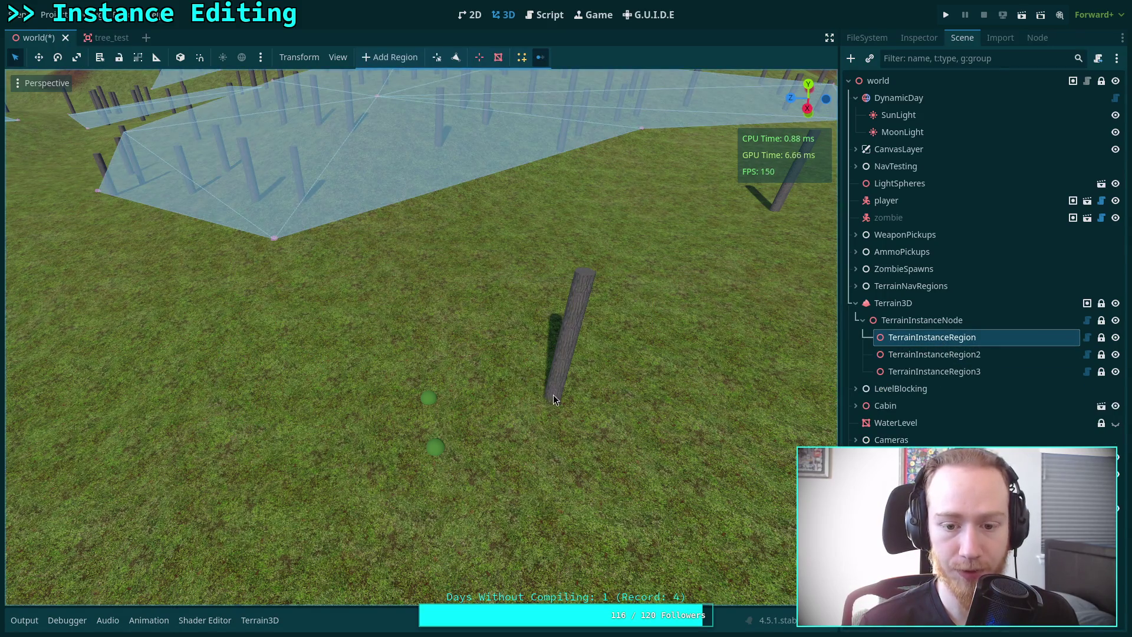
click(553, 395)
key(Delete)
click(599, 326)
click(932, 337)
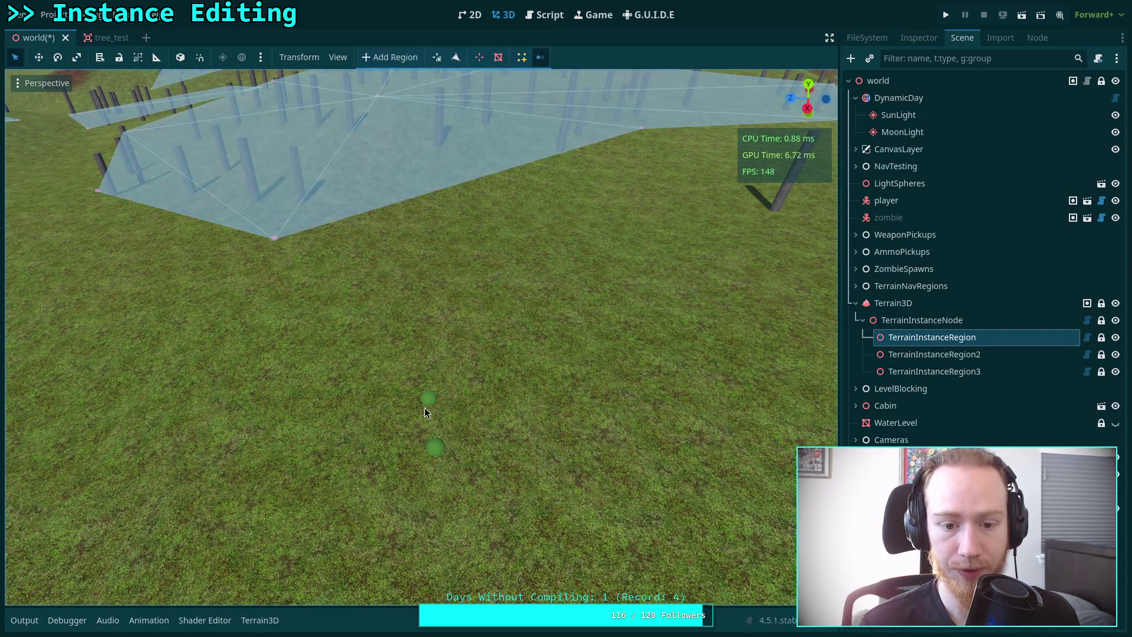
click(428, 399)
key(Delete)
click(601, 326)
Delete the remaining test tree instances, save the world scene, and reselect TerrainInstanceRegion.
click(932, 336)
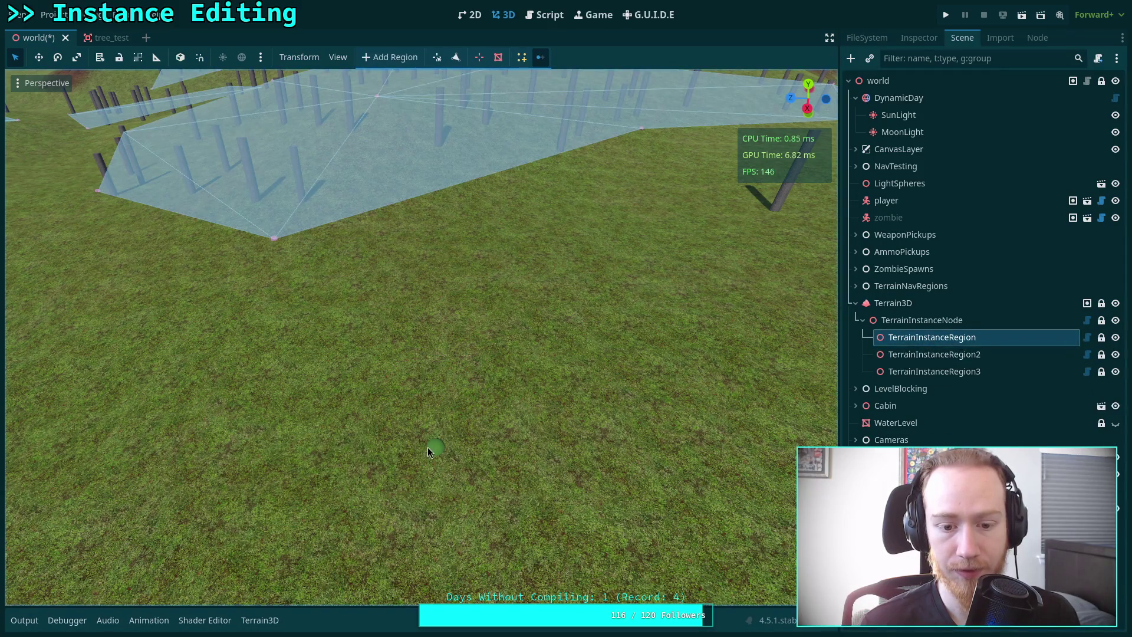
click(431, 450)
key(Delete)
click(599, 326)
click(959, 339)
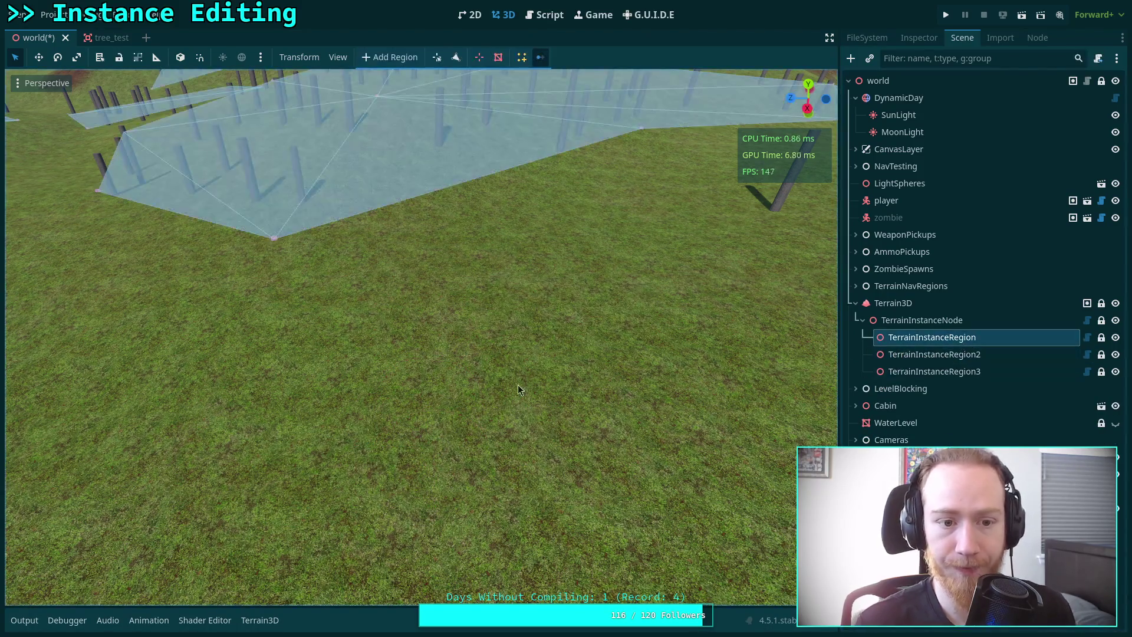
click(447, 333)
key(Delete)
key(Return)
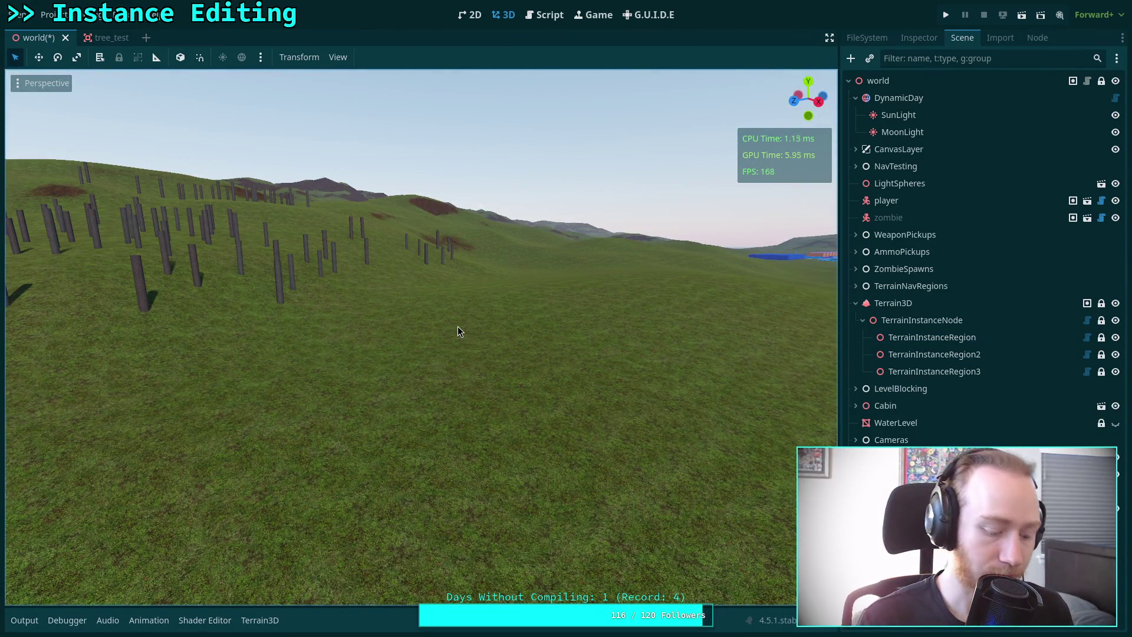
key(ctrl+s)
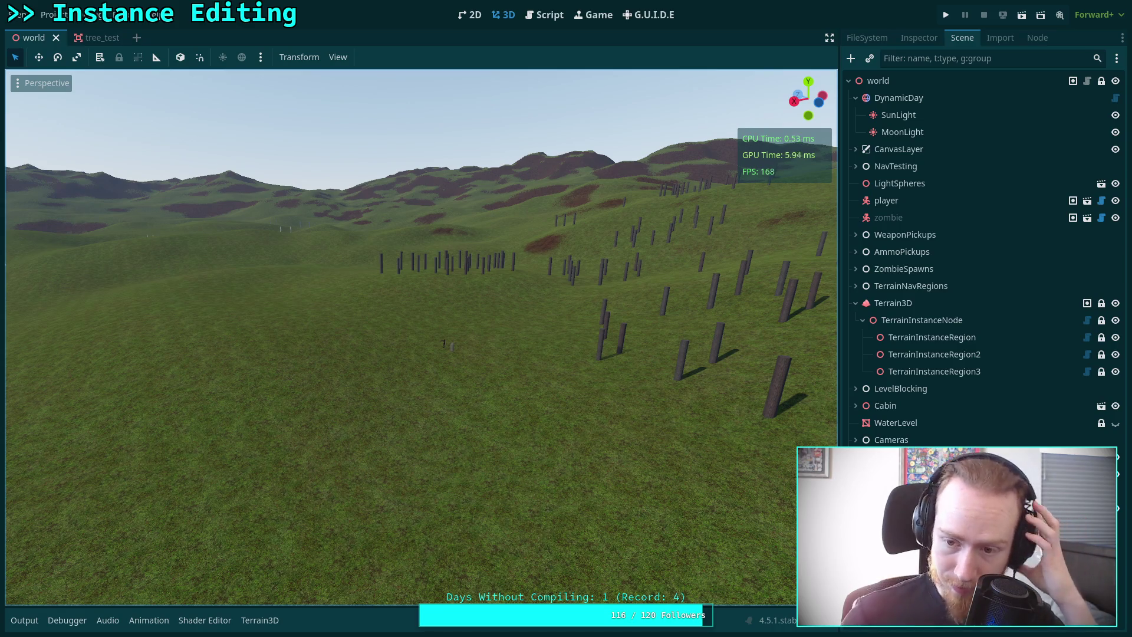
click(1028, 336)
Enable instance placement, collapse Color, resize and screenshot the instancing panel, then switch to workspace 4.
click(522, 56)
click(466, 400)
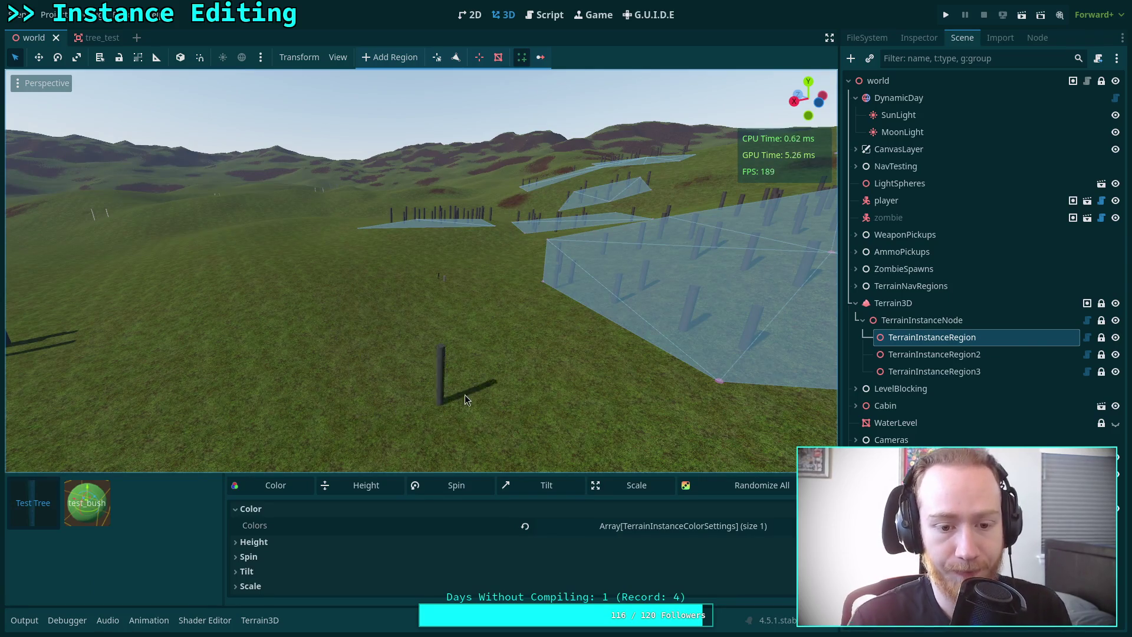
mouse_move(504, 475)
mouse_down()
mouse_move(505, 451)
mouse_move(505, 478)
mouse_up()
click(319, 515)
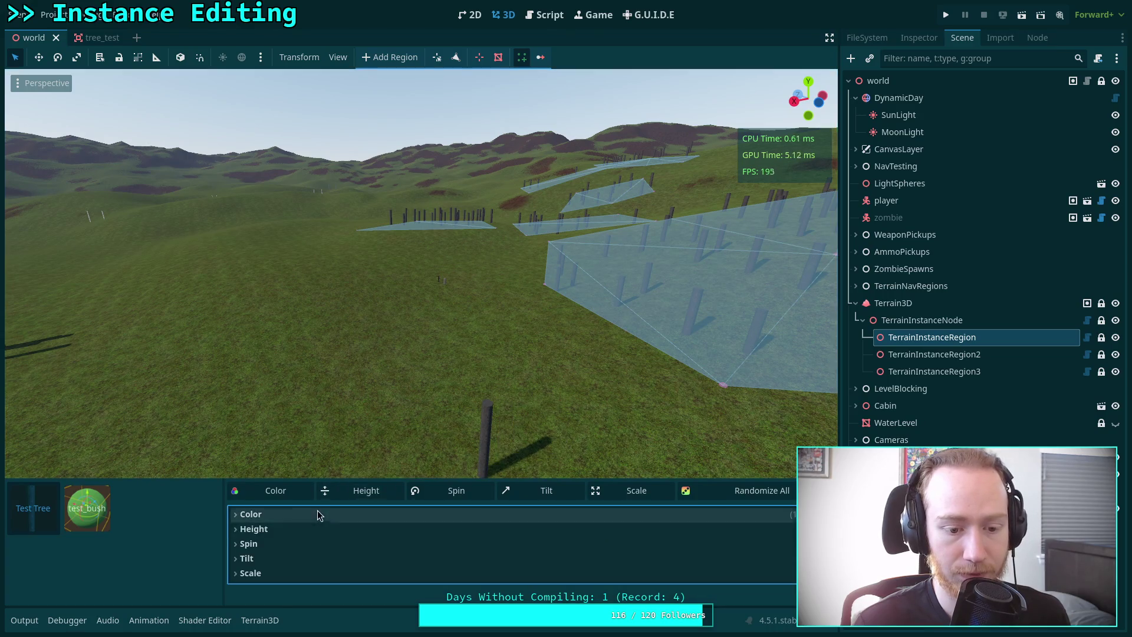
drag(324, 479, 323, 497)
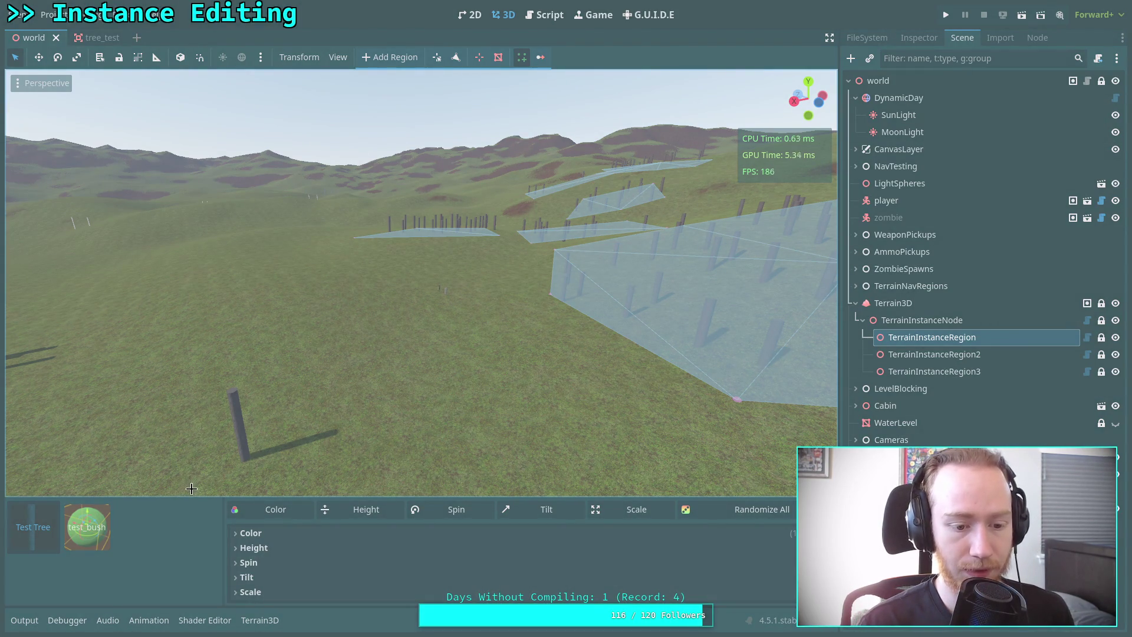
mouse_move(191, 488)
mouse_down()
mouse_move(592, 599)
mouse_move(794, 615)
mouse_move(323, 613)
mouse_up()
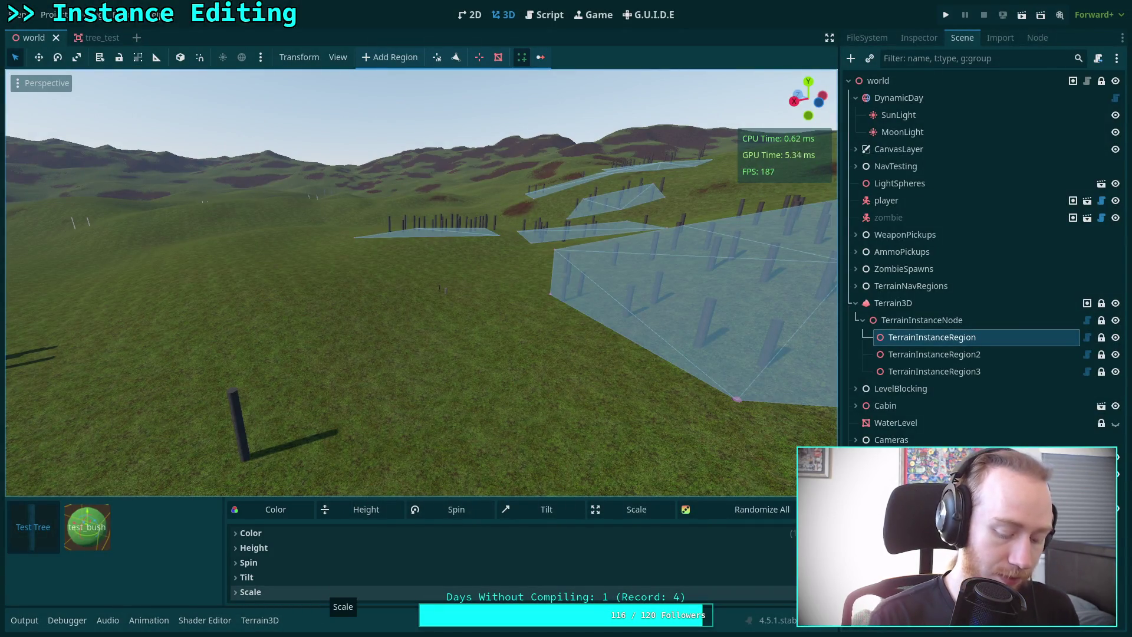
key(super+4)
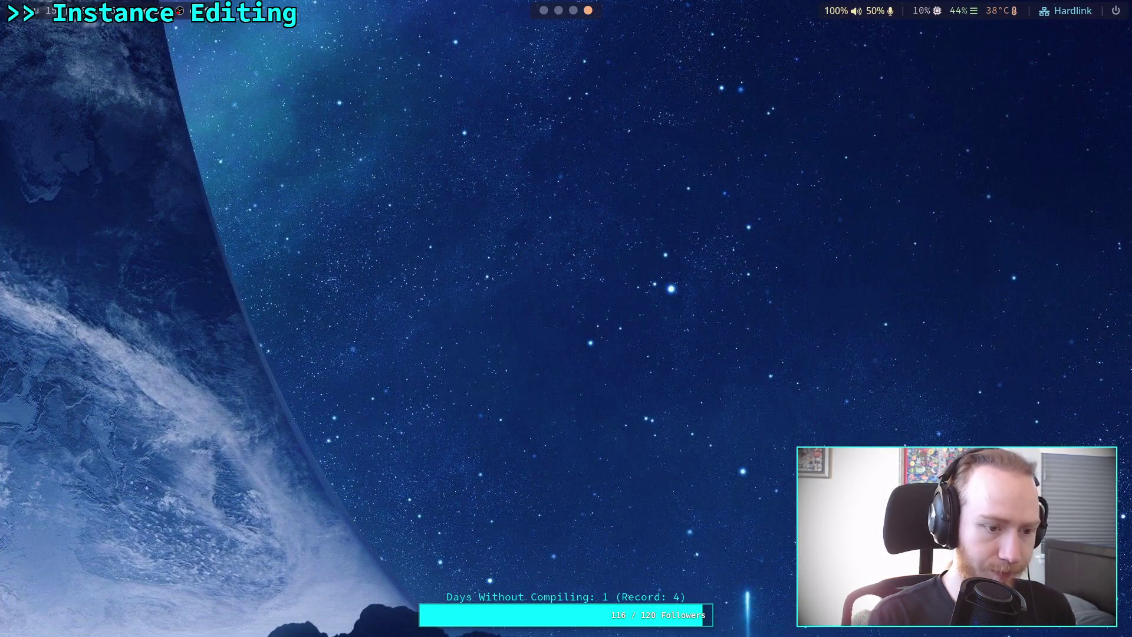
Launch Krita and open the instancing panel screenshot.
key(super+d)
text(kr)
key(Return)
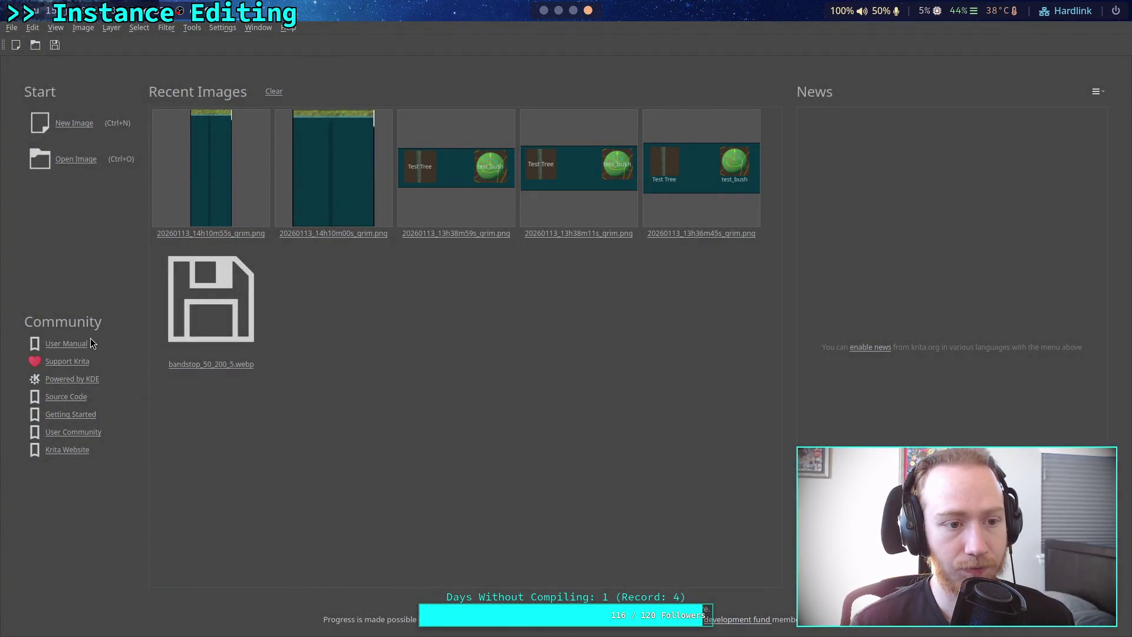
click(76, 159)
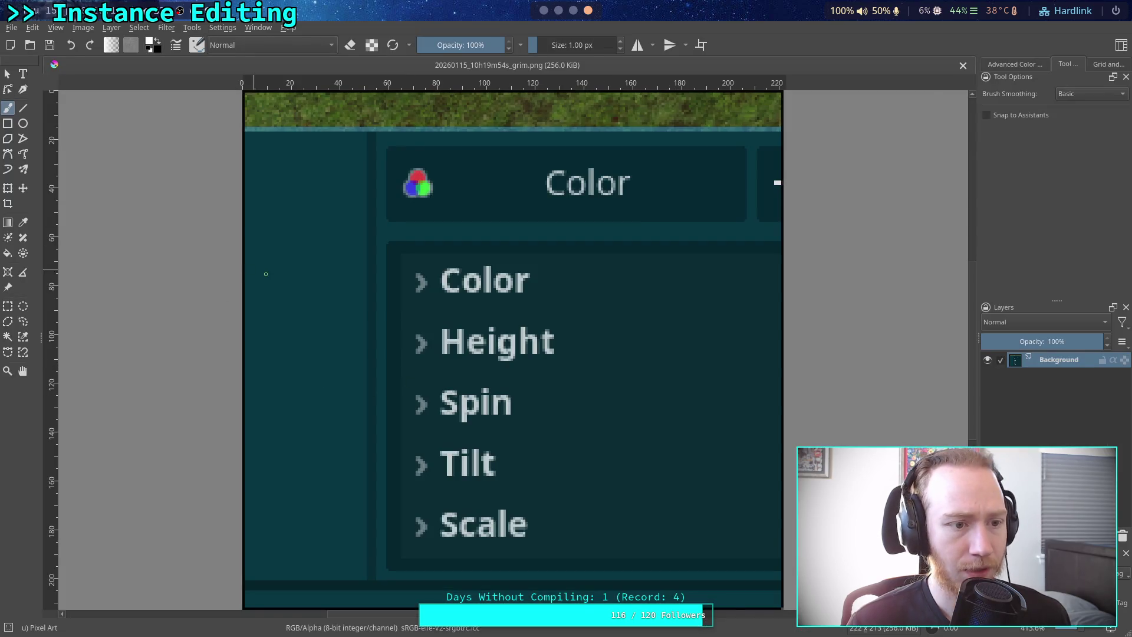
Select the 14 by 184 px strip beside the panel sections, then go back to the terminal.
scroll(266, 273, up, 4)
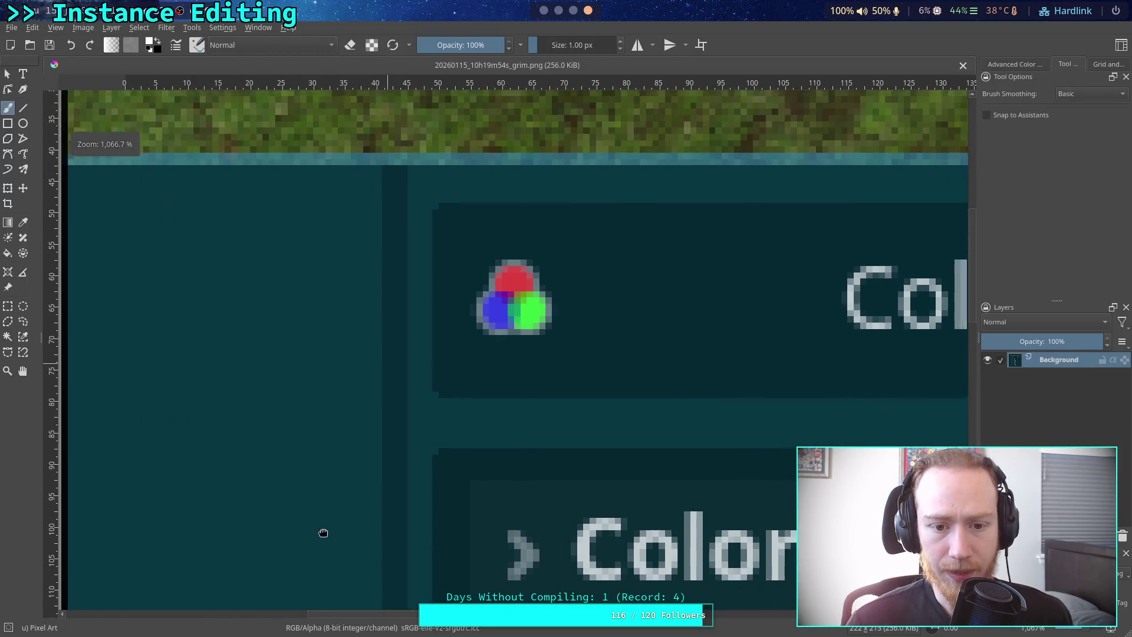
scroll(227, 263, down, 5)
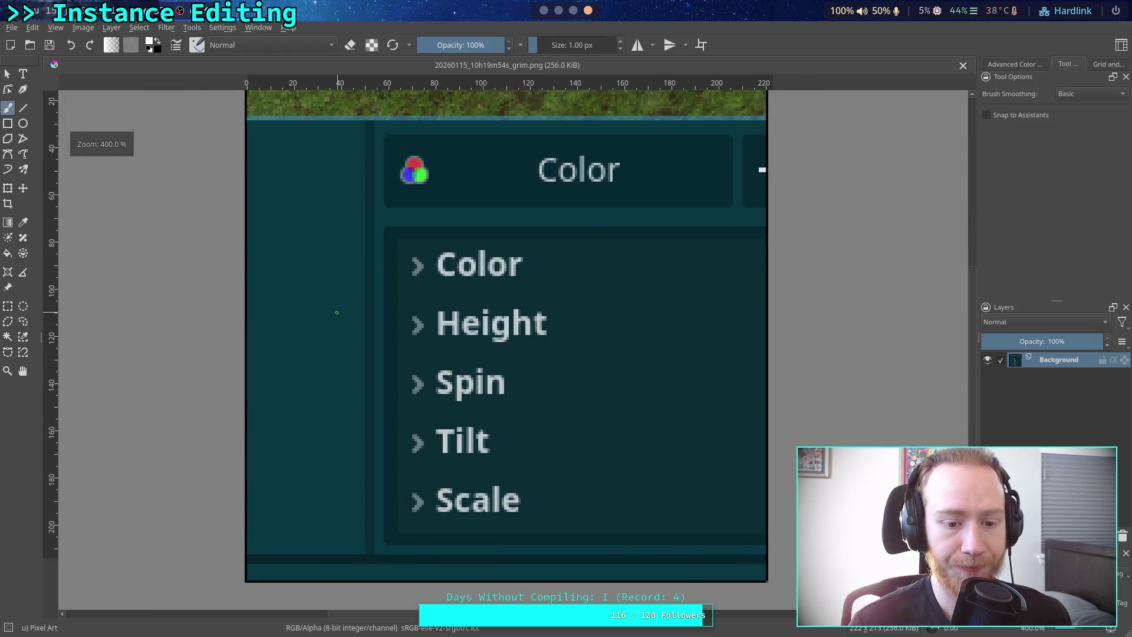
click(8, 307)
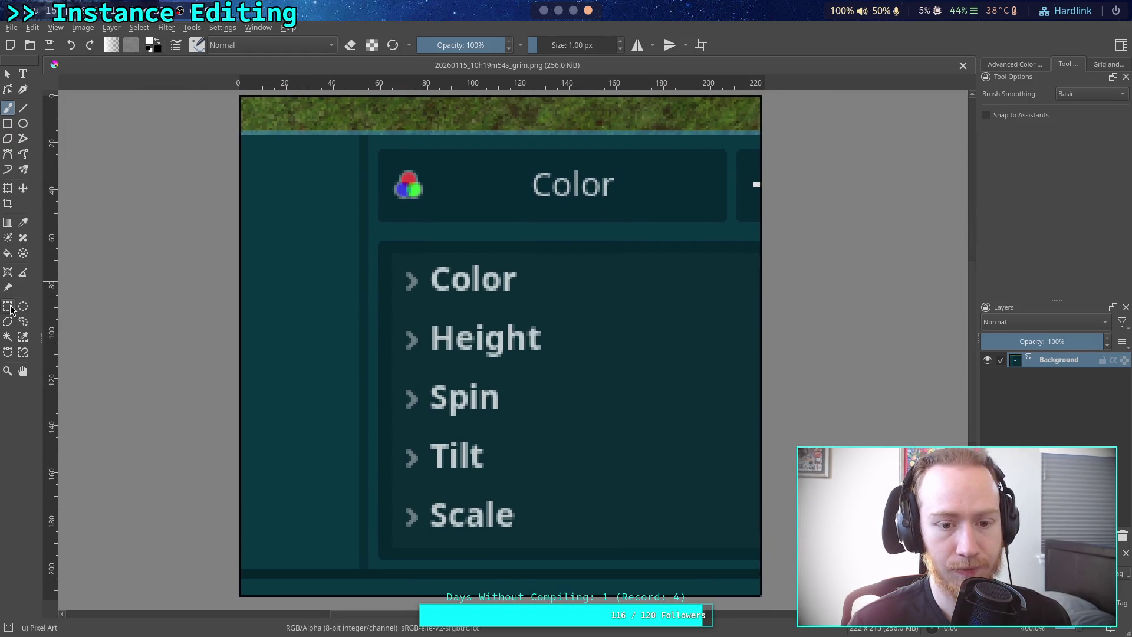
mouse_move(371, 137)
mouse_down()
mouse_move(384, 539)
mouse_move(339, 568)
mouse_up()
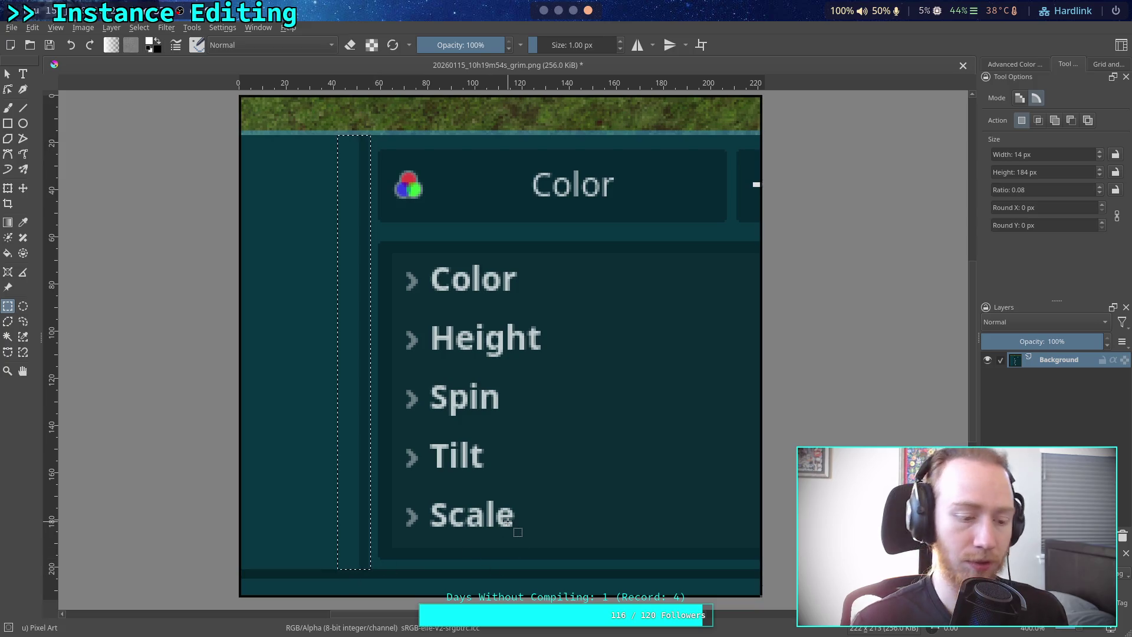
key(super+2)
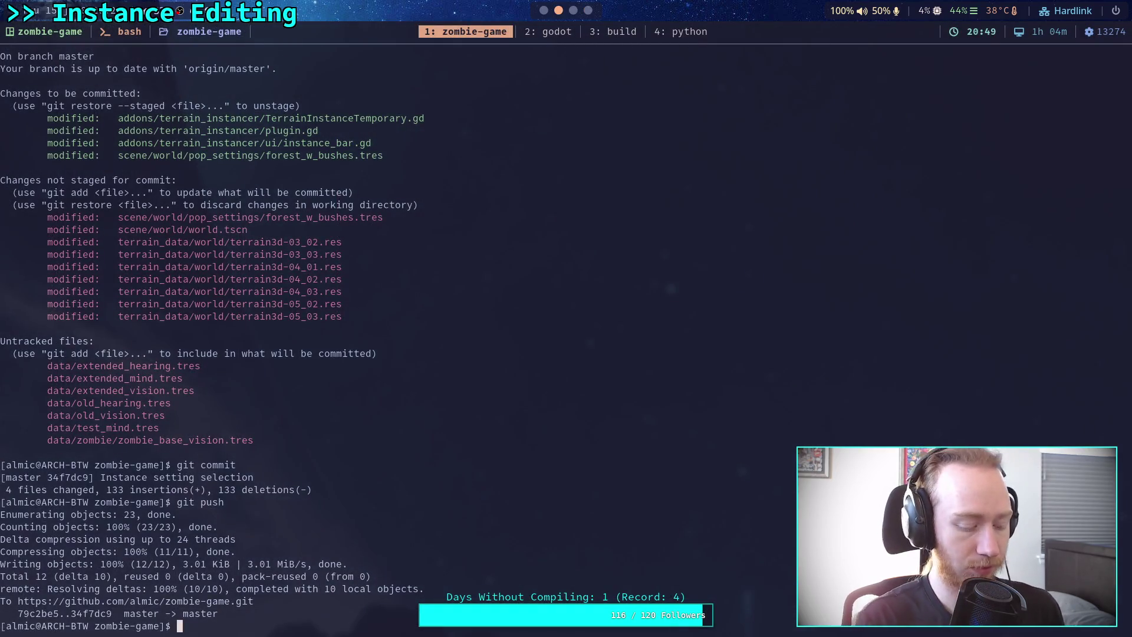
Open instance_bar.gd in Godot's script editor and unfold _ready() to find the scroll minimum sizes.
key(super+1)
click(544, 15)
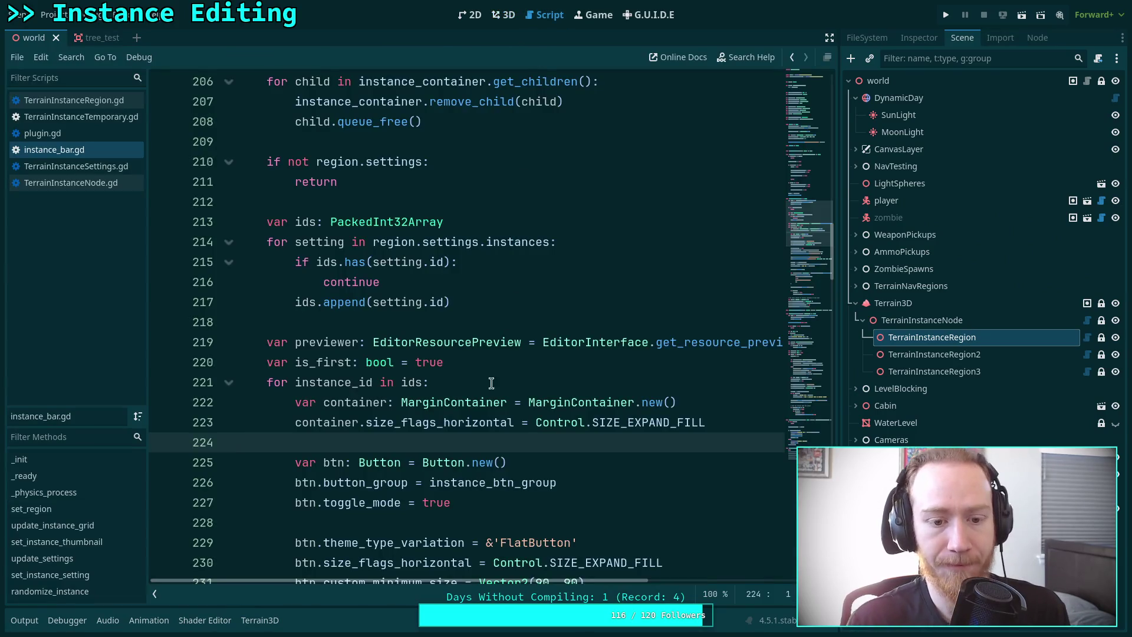
scroll(362, 305, up, 10)
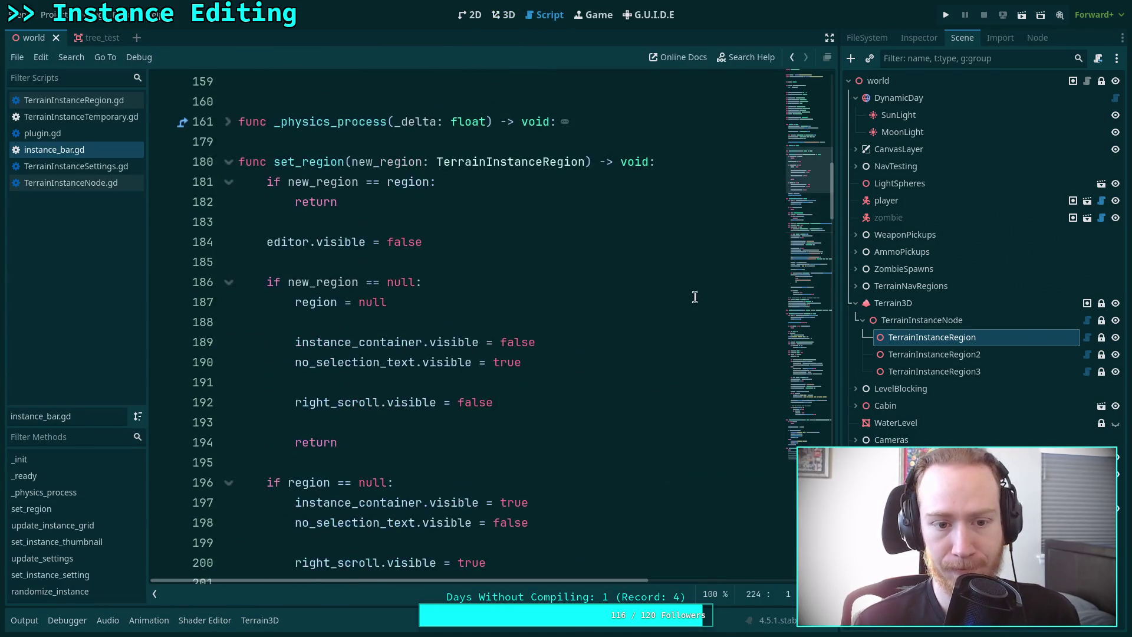
mouse_move(814, 226)
mouse_down()
mouse_move(816, 105)
mouse_move(796, 134)
mouse_up()
scroll(621, 289, down, 9)
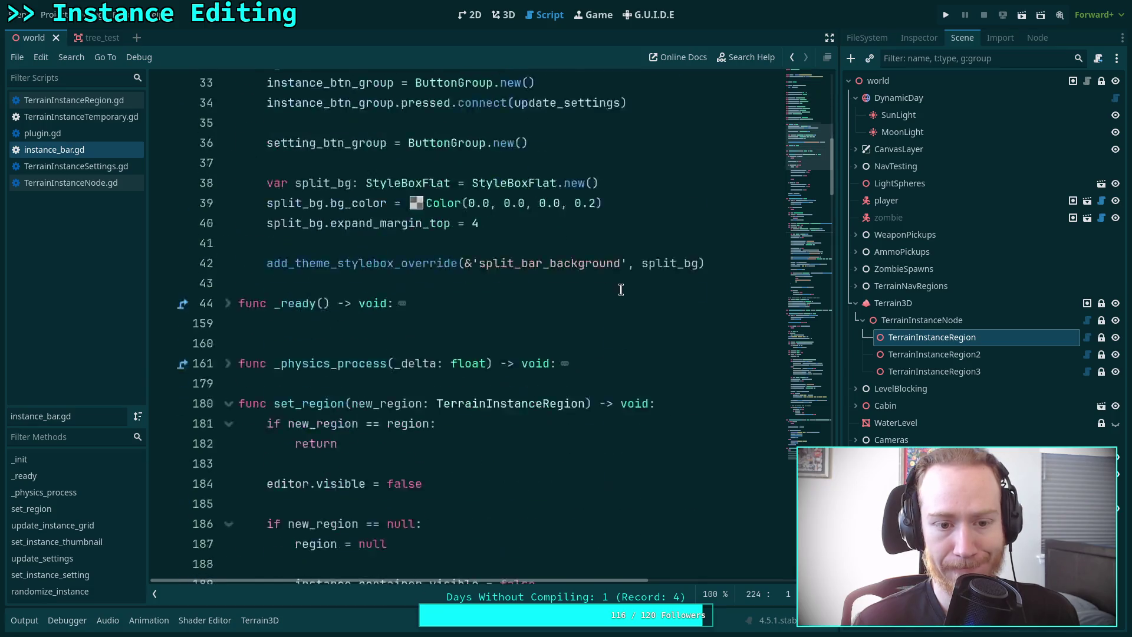
scroll(621, 289, down, 2)
click(228, 157)
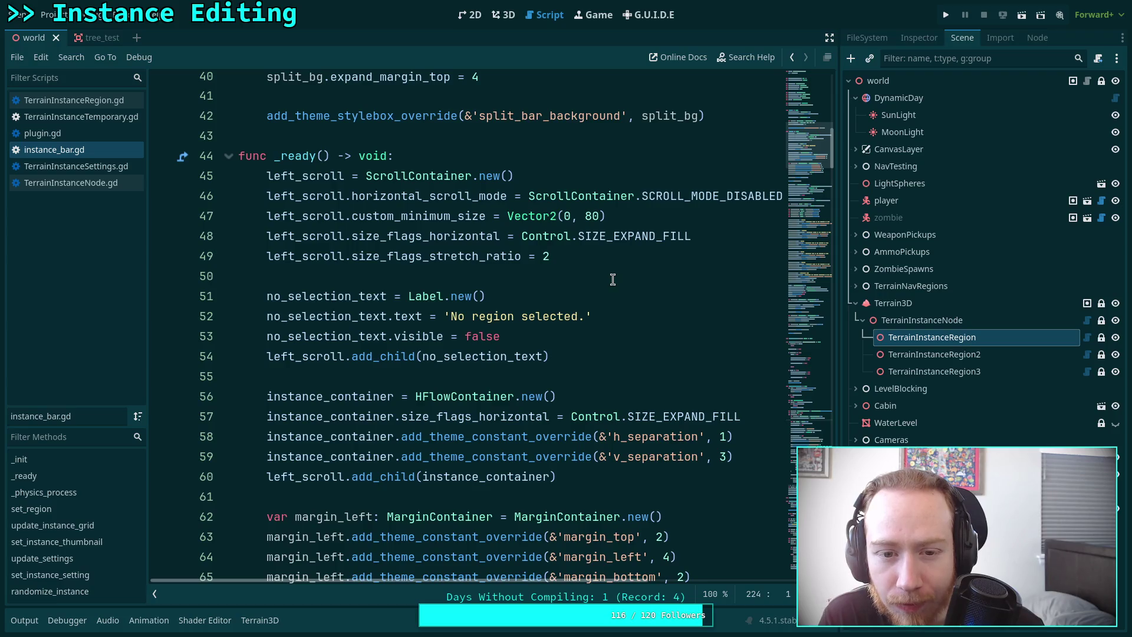
scroll(612, 279, down, 10)
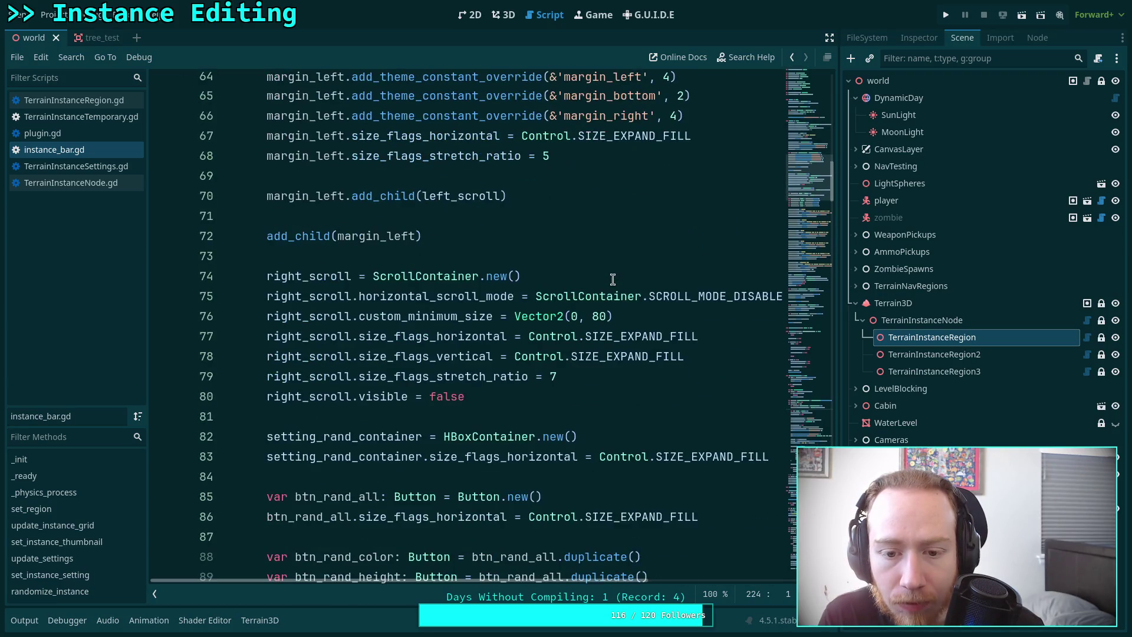
scroll(612, 280, down, 15)
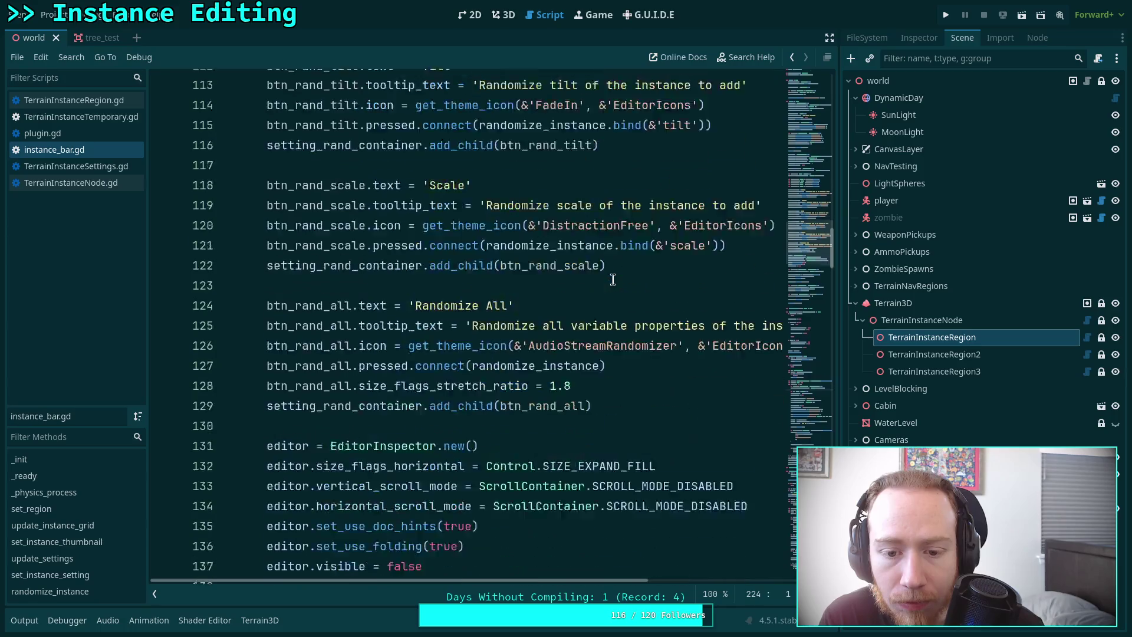
scroll(612, 279, down, 5)
scroll(608, 268, up, 6)
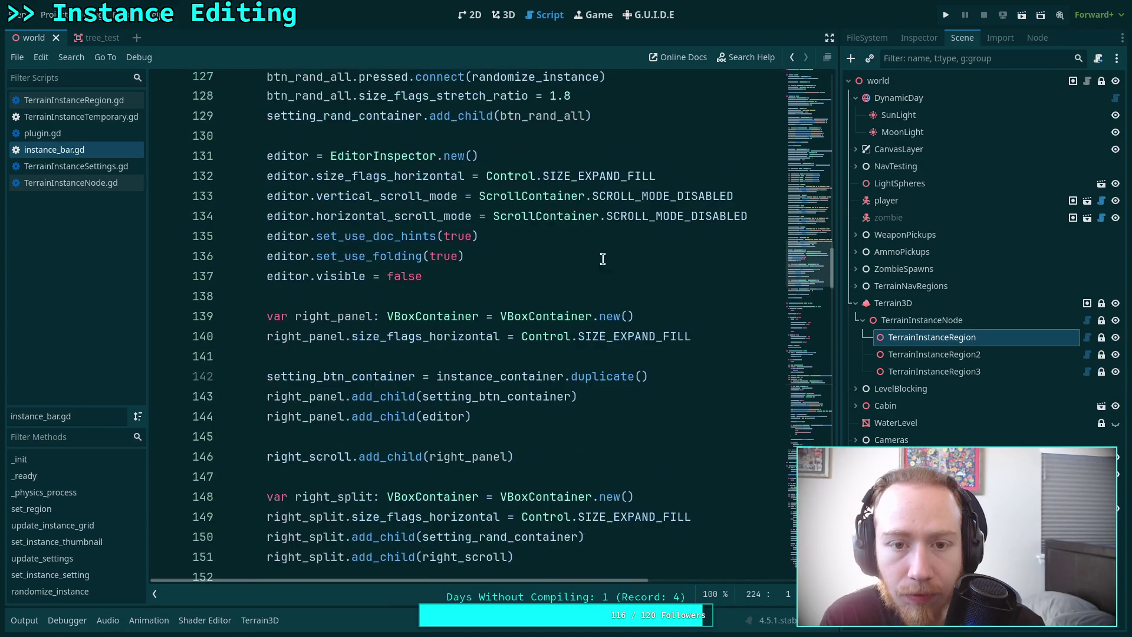
click(504, 20)
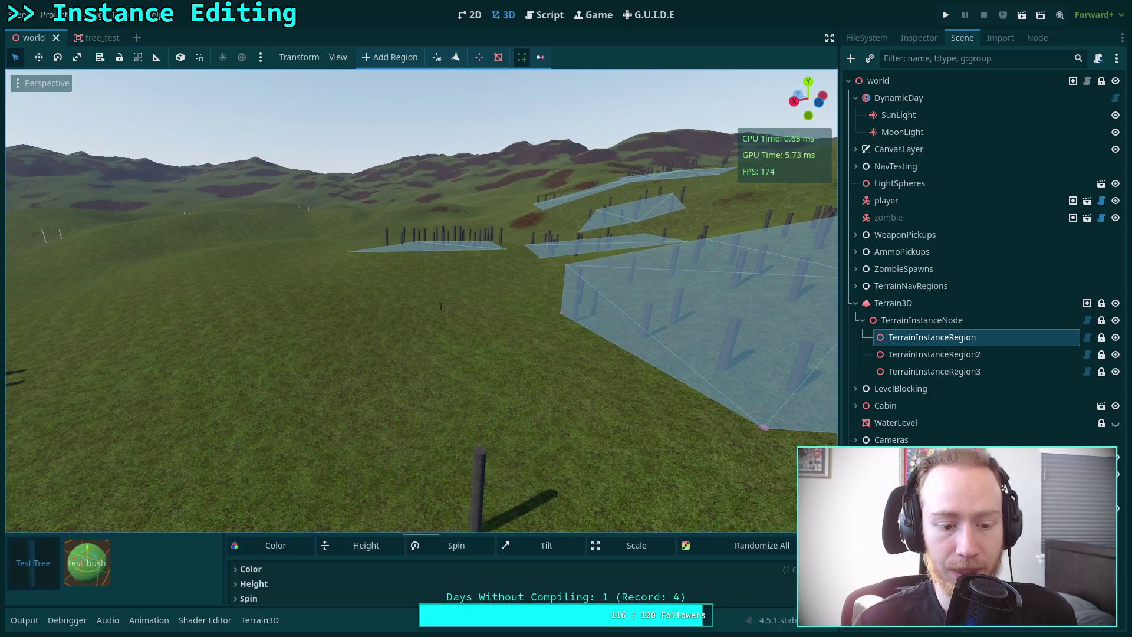
click(557, 20)
scroll(510, 348, up, 14)
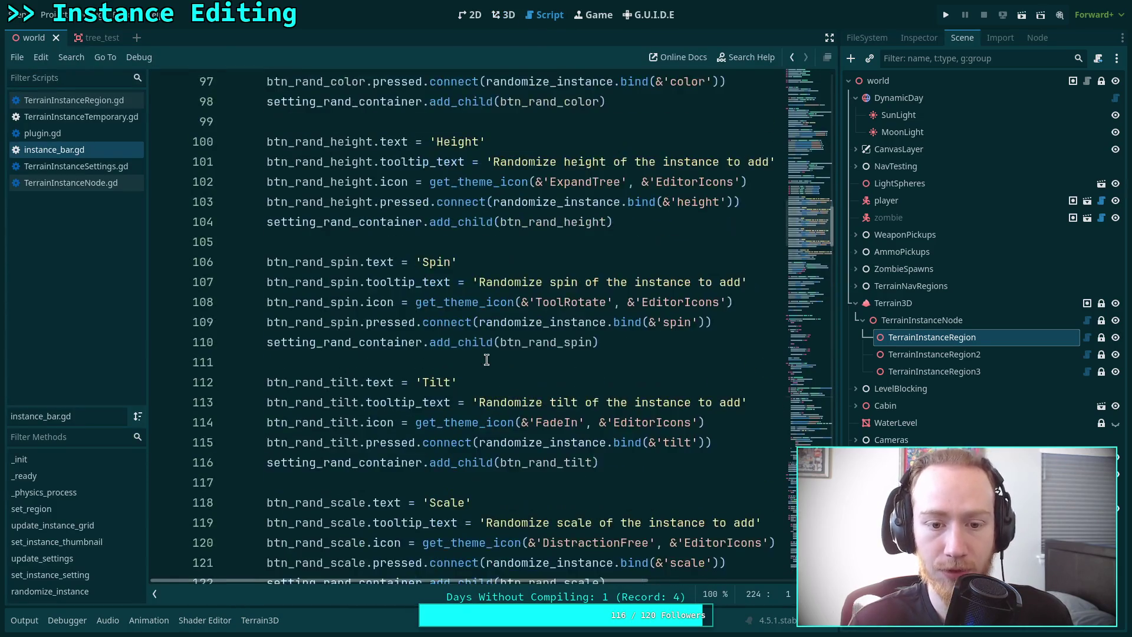
scroll(510, 348, up, 7)
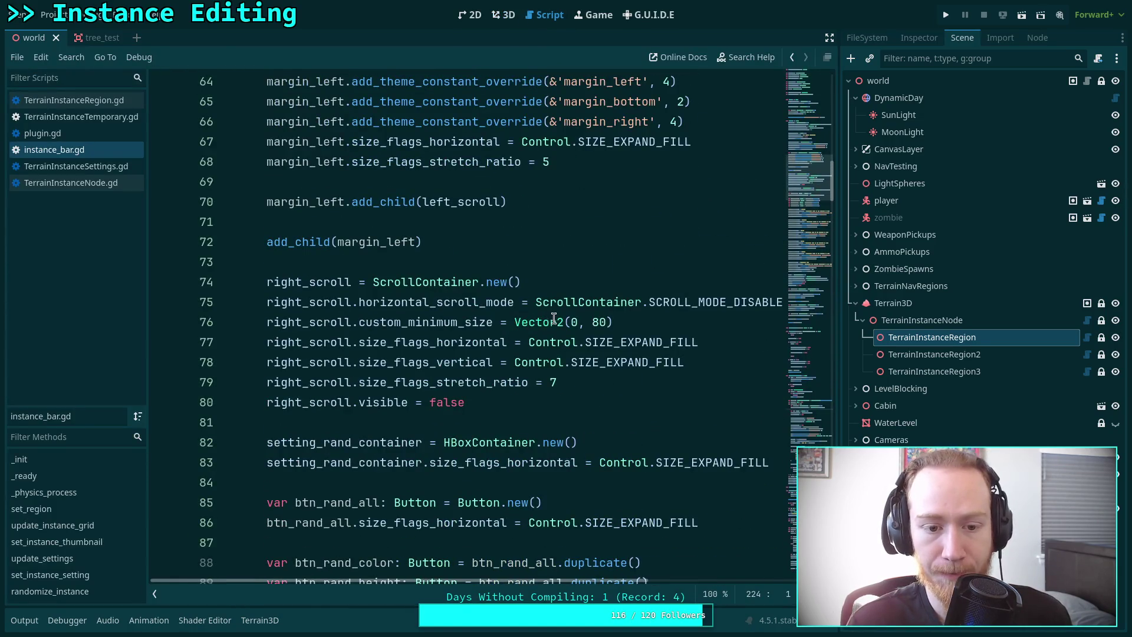
Delete right_scroll's custom minimum size line at line 76.
drag(592, 321, 605, 320)
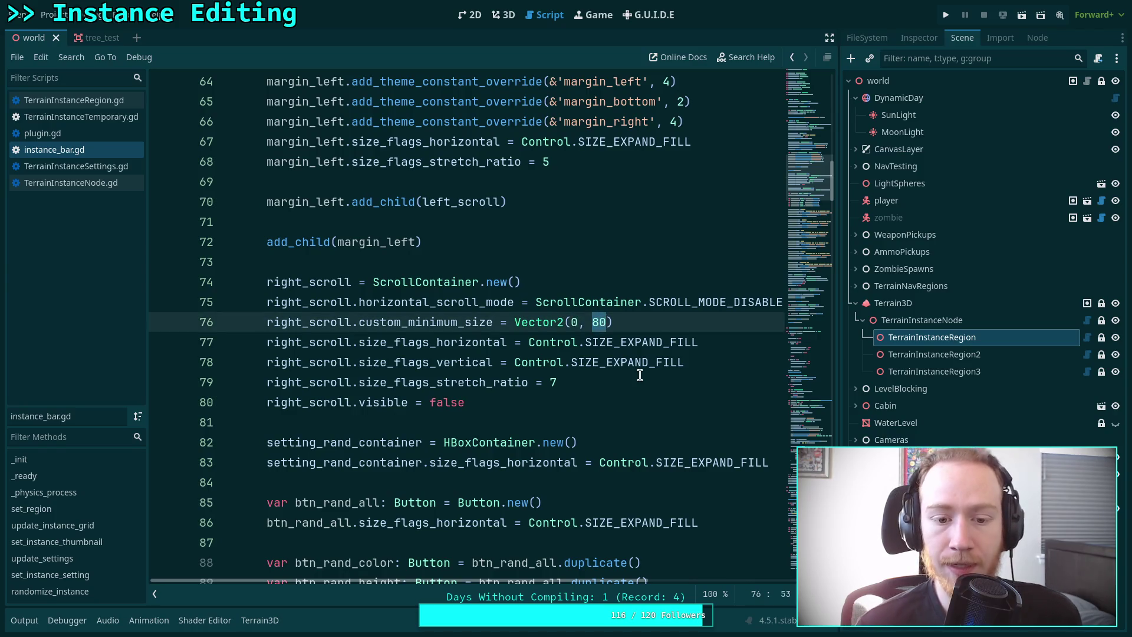
scroll(640, 375, up, 9)
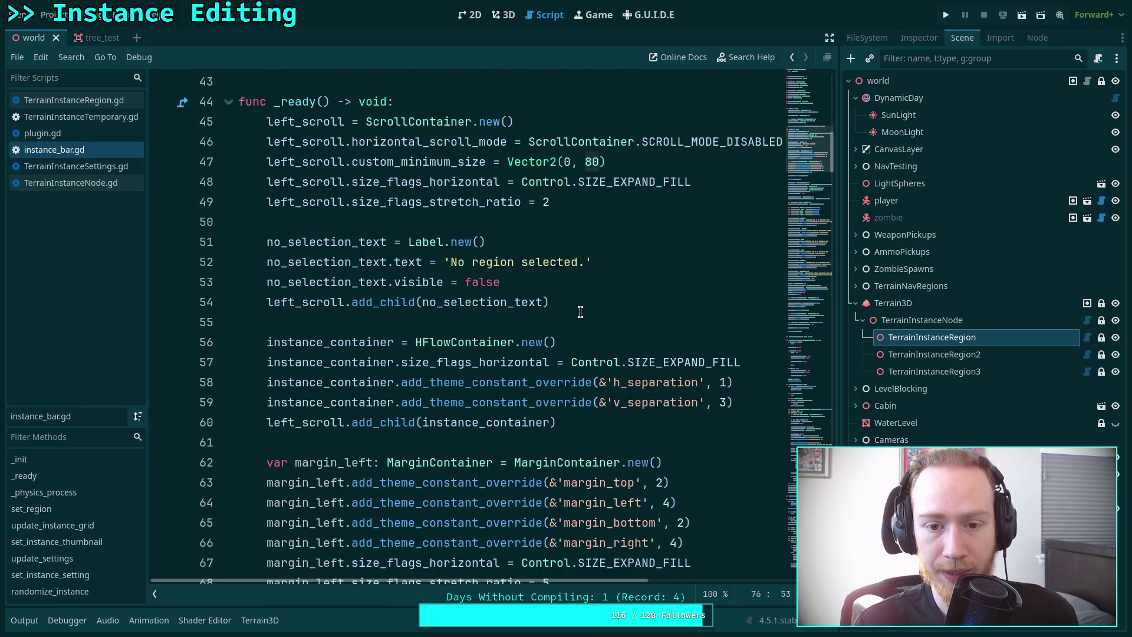
click(587, 283)
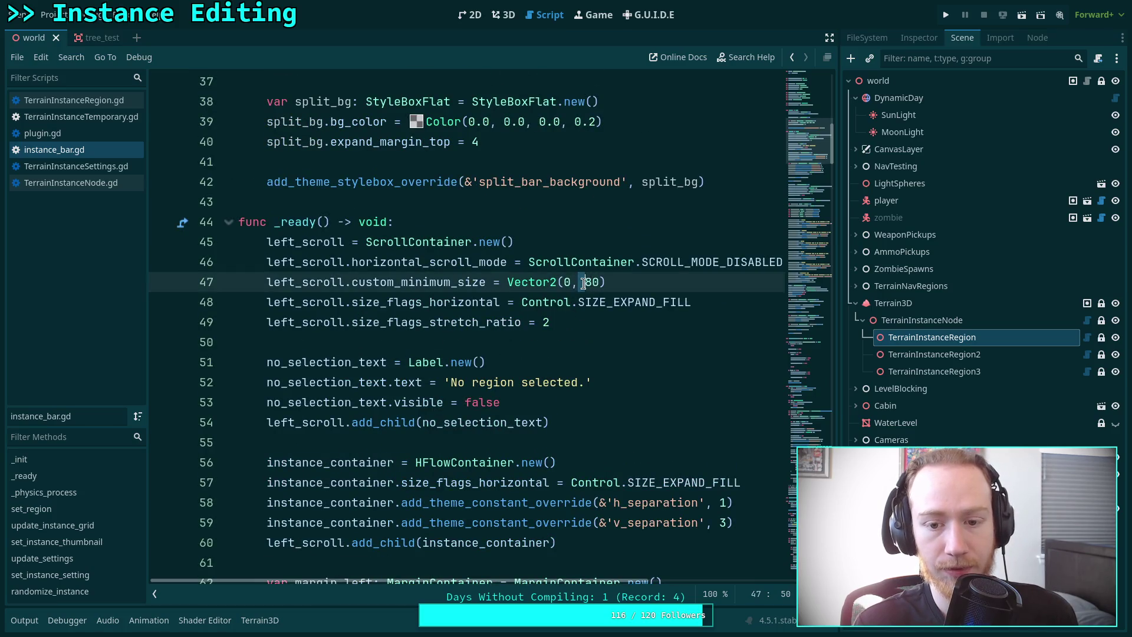
double_click(589, 283)
scroll(587, 303, down, 8)
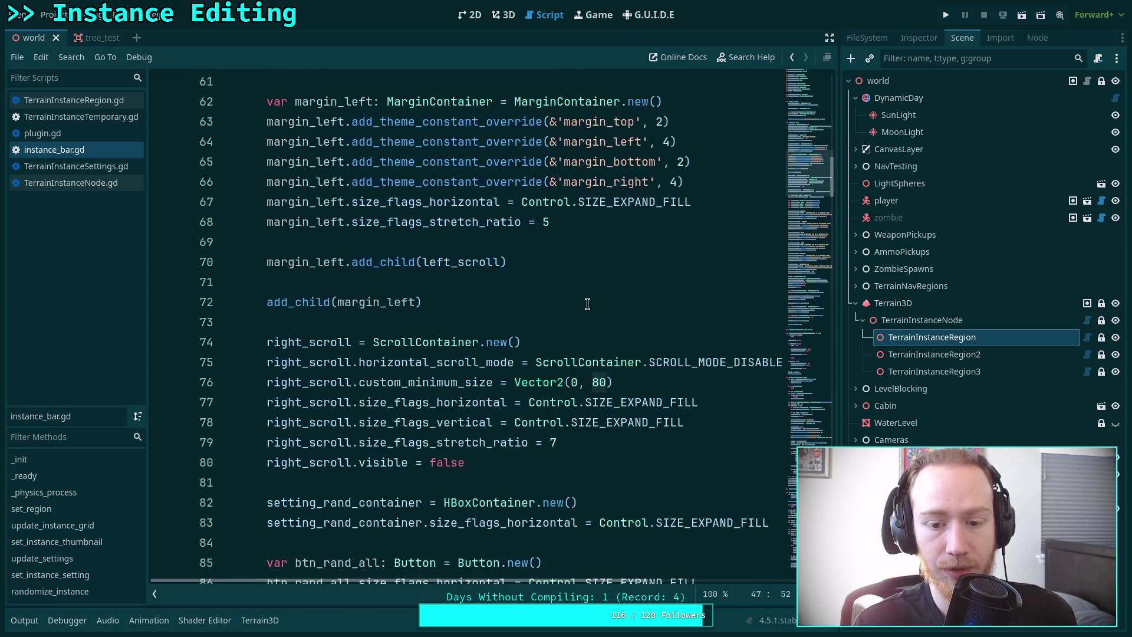
click(652, 389)
triple_click(652, 389)
key(BackSpace)
key(BackSpace)
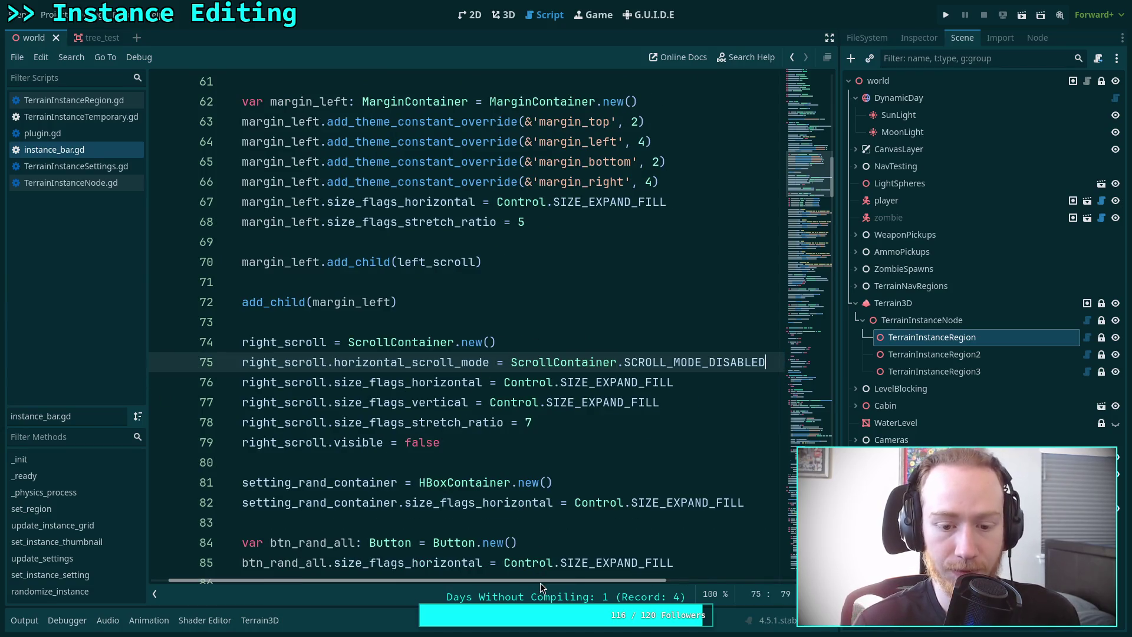
scroll(593, 315, up, 6)
scroll(592, 314, down, 7)
scroll(592, 314, up, 9)
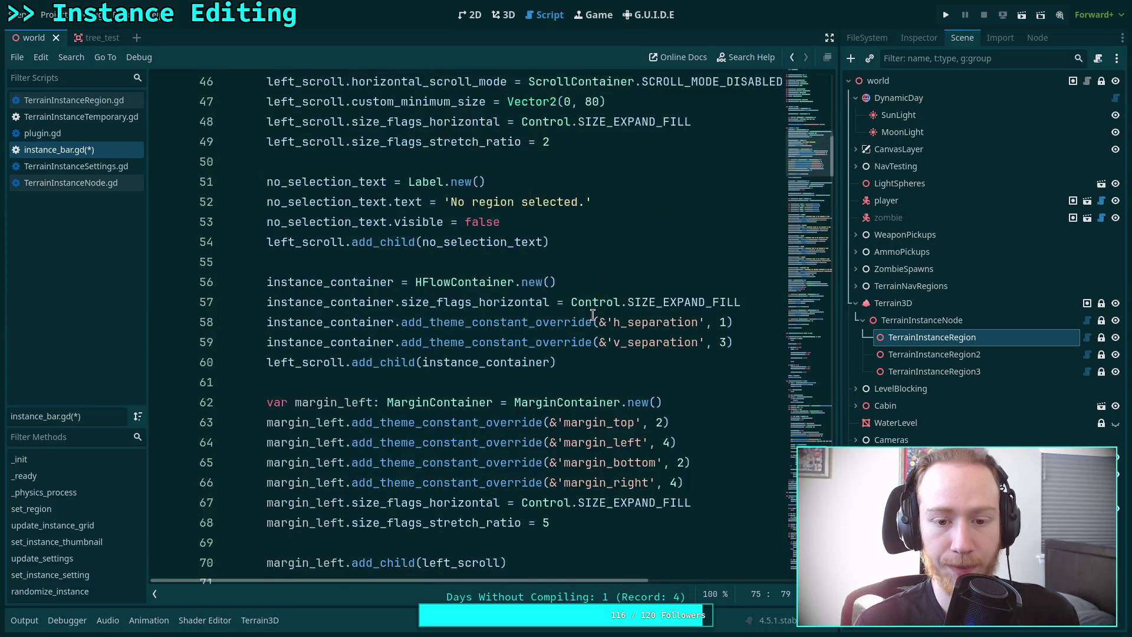
Change left_scroll's minimum height on line 47 from 80 to 184 and save the script.
click(587, 284)
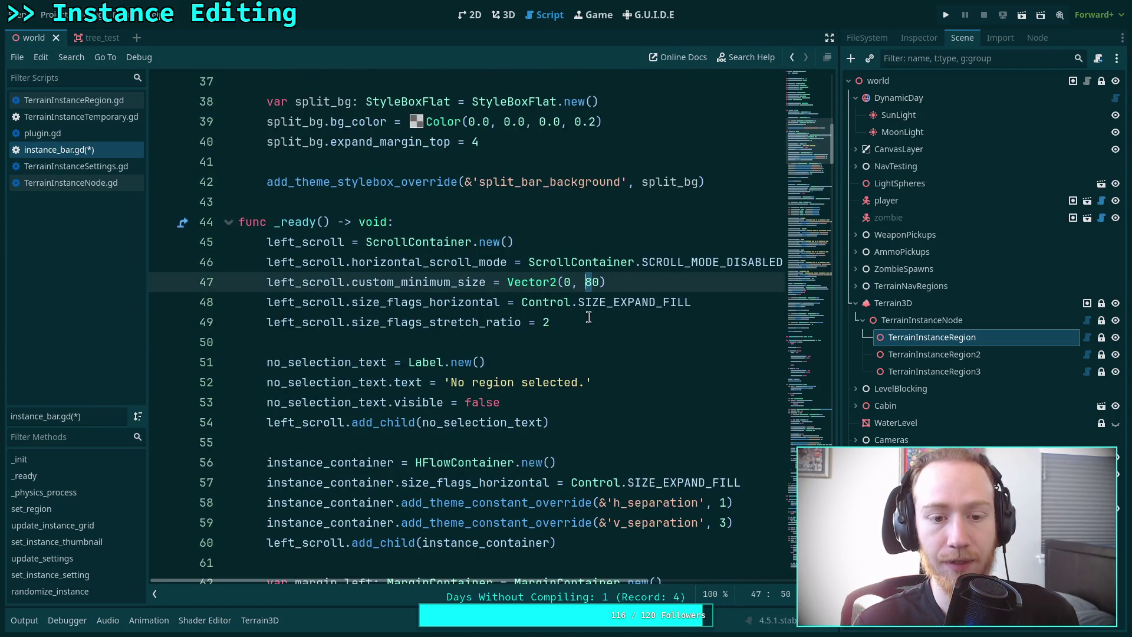
key(Delete)
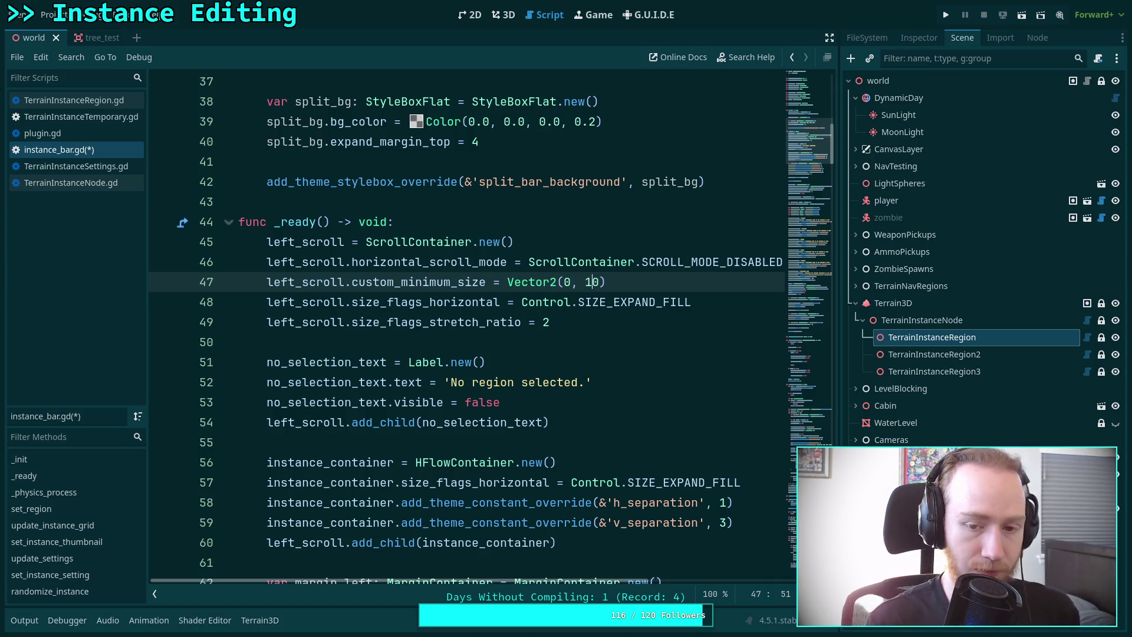
text(18)
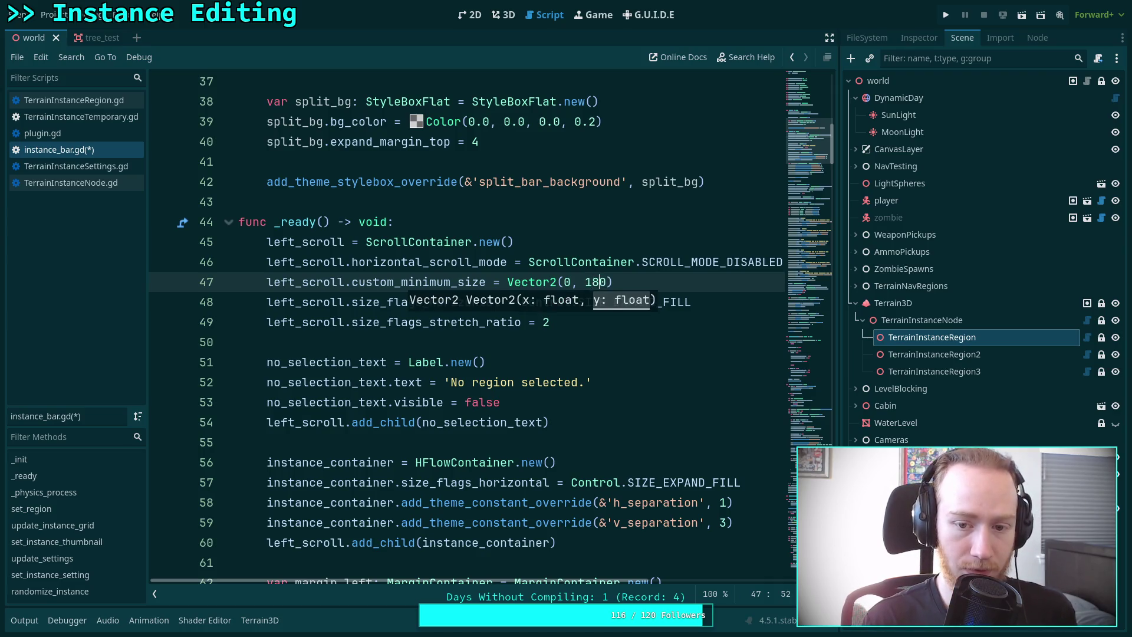
key(ctrl+s)
click(513, 242)
click(506, 16)
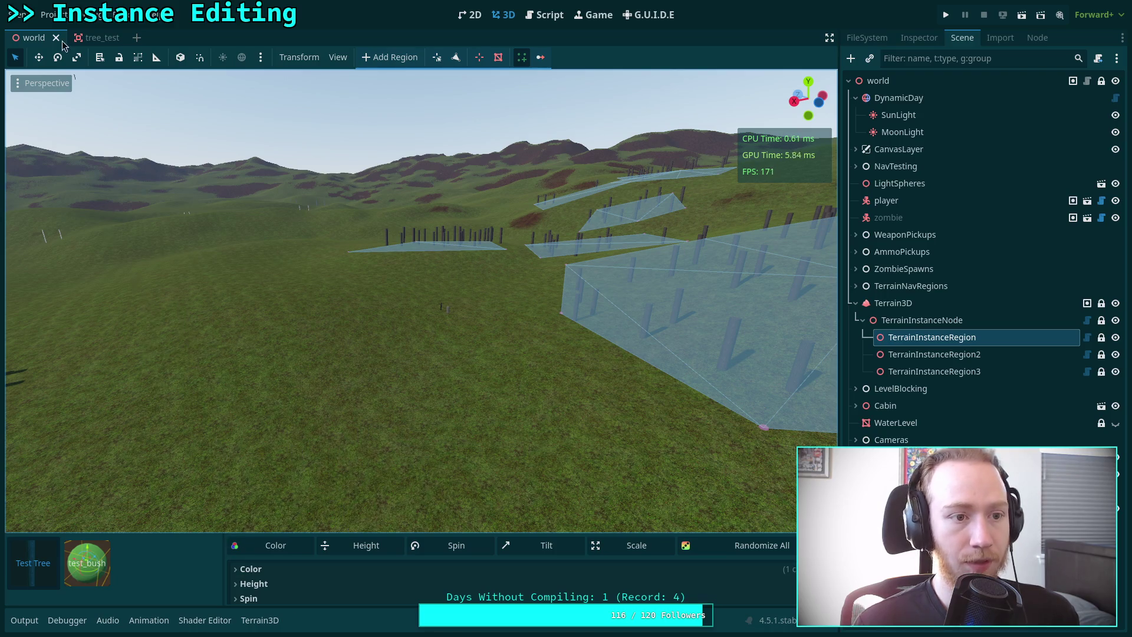
Reload the current project and reopen the Terrain3D instancer panel below the 3D view.
click(50, 14)
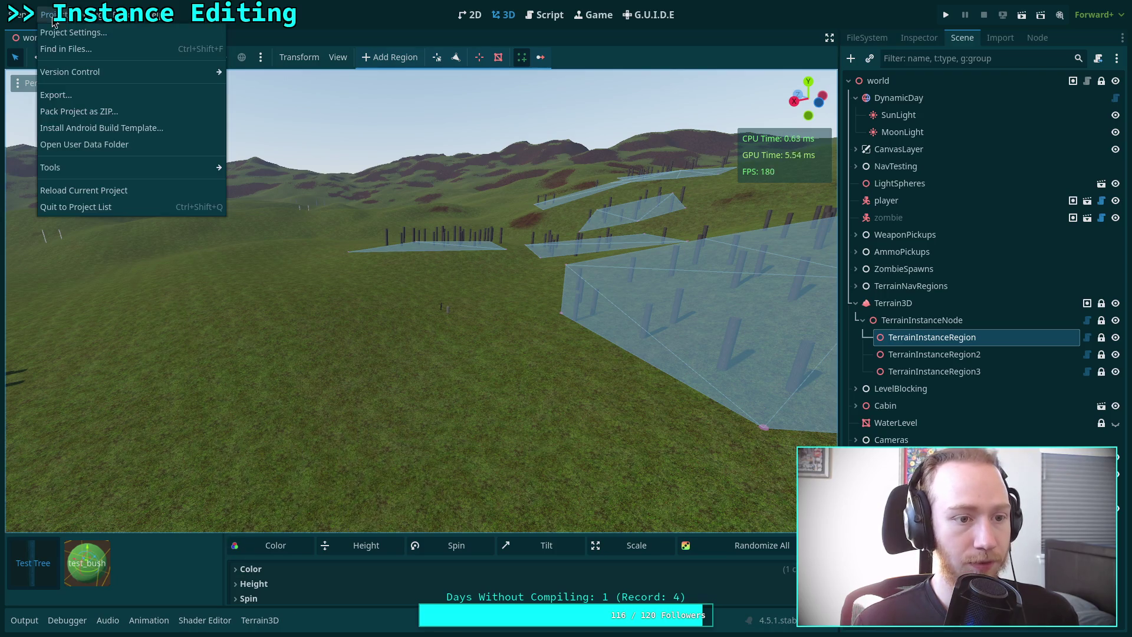
click(143, 190)
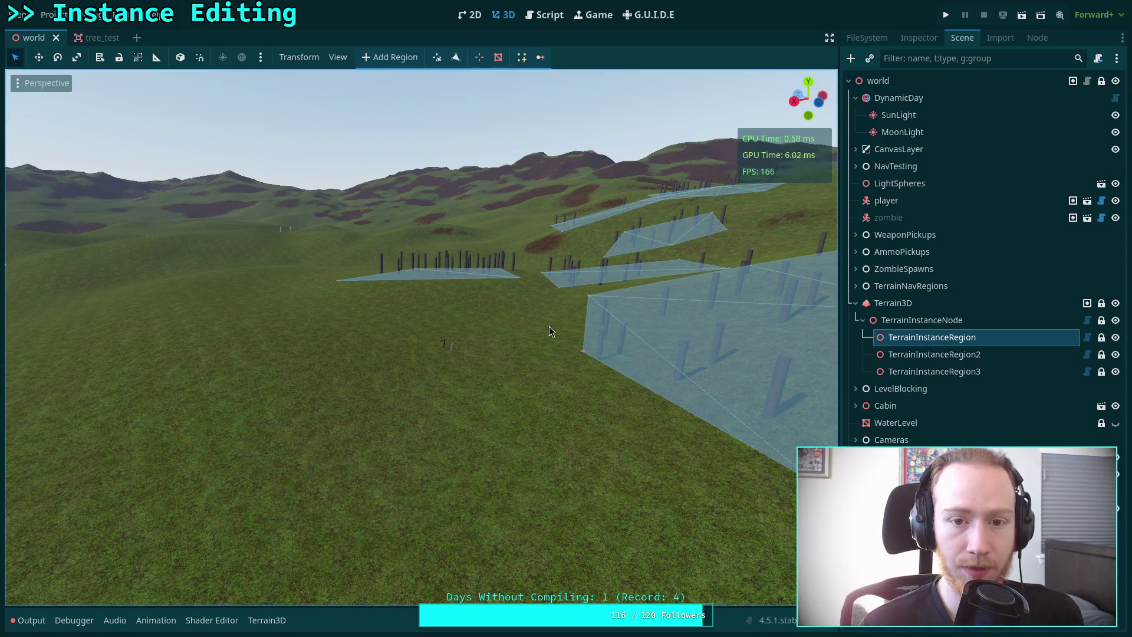
click(522, 57)
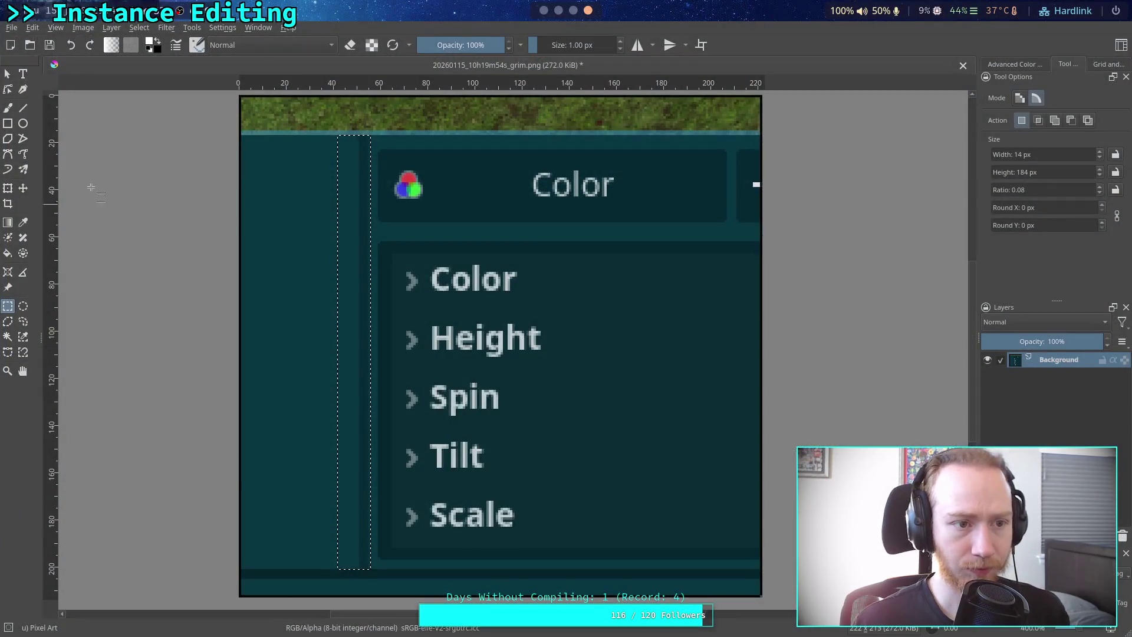
Open the newer screenshot in Krita and measure the panel's left column at 33 by 192 px.
key(ctrl+o)
key(Escape)
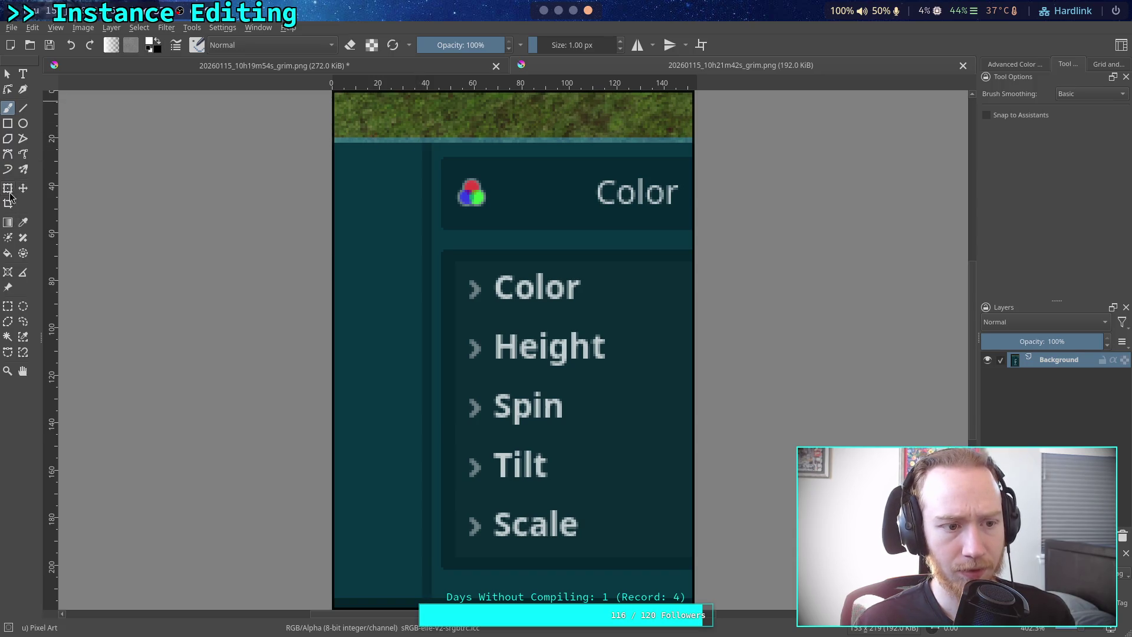
click(10, 309)
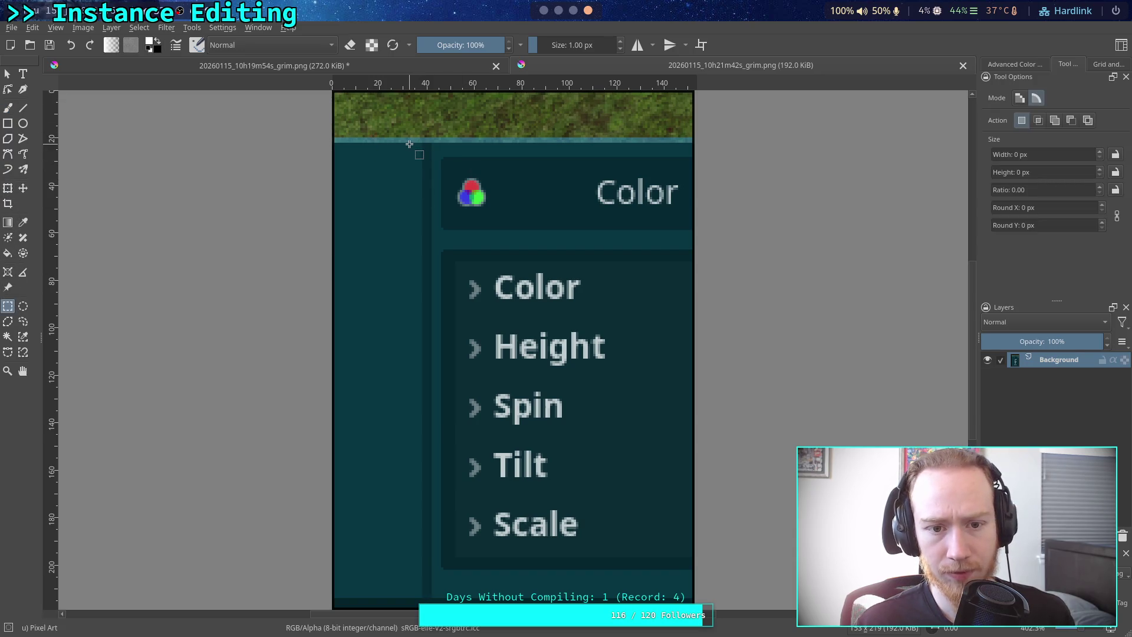
drag(410, 144, 540, 531)
click(517, 167)
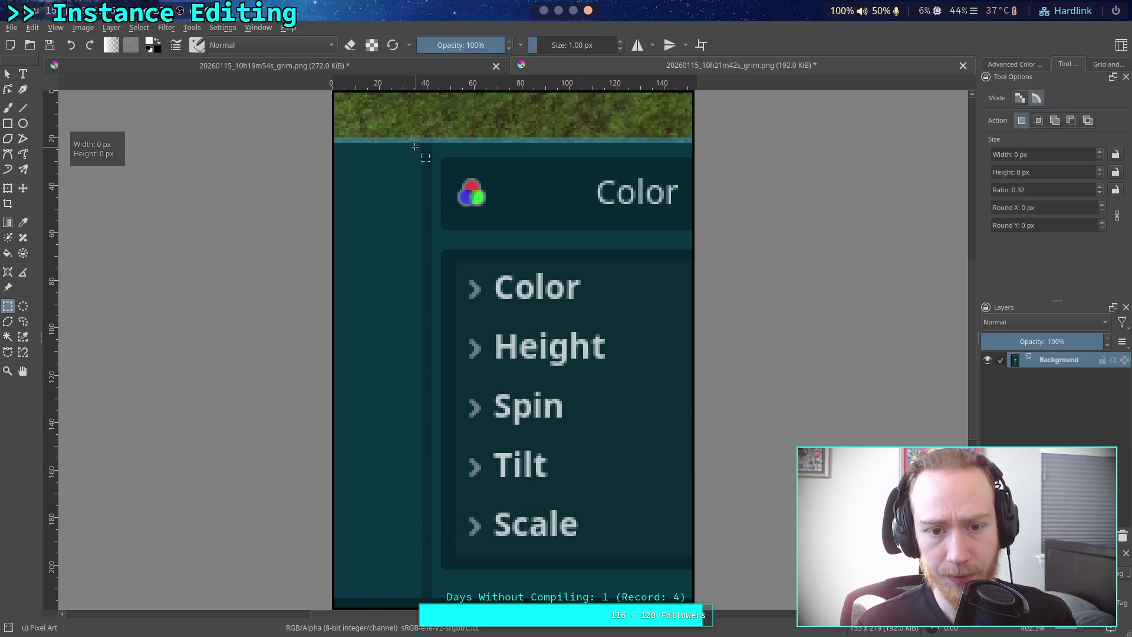
mouse_move(412, 143)
mouse_down()
mouse_move(468, 404)
mouse_move(490, 598)
mouse_up()
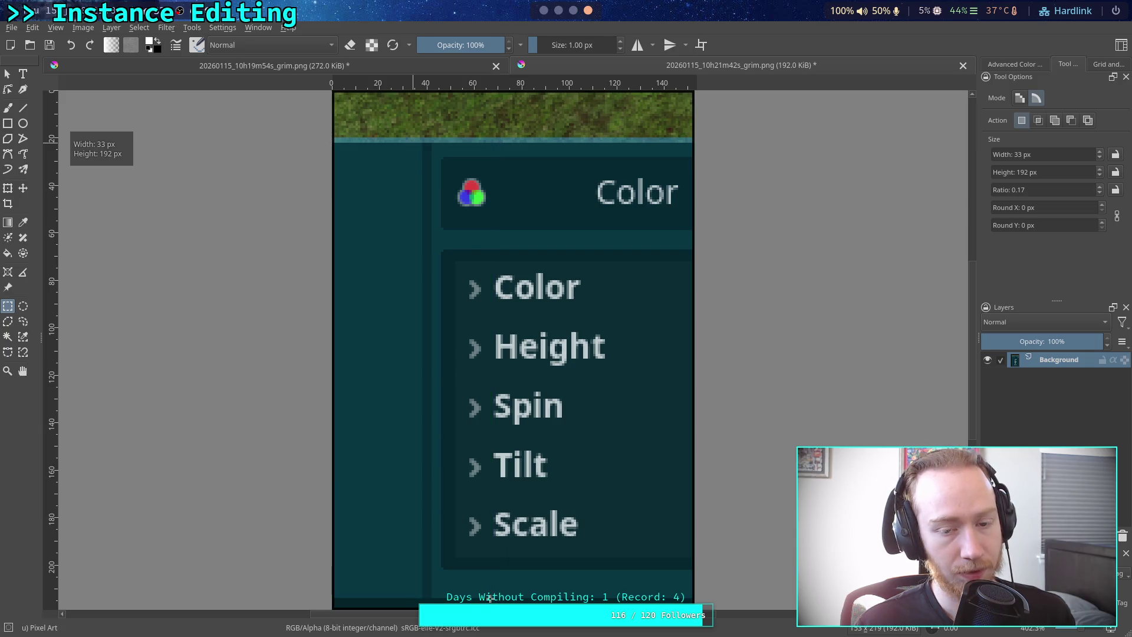
click(549, 511)
key(alt+Tab)
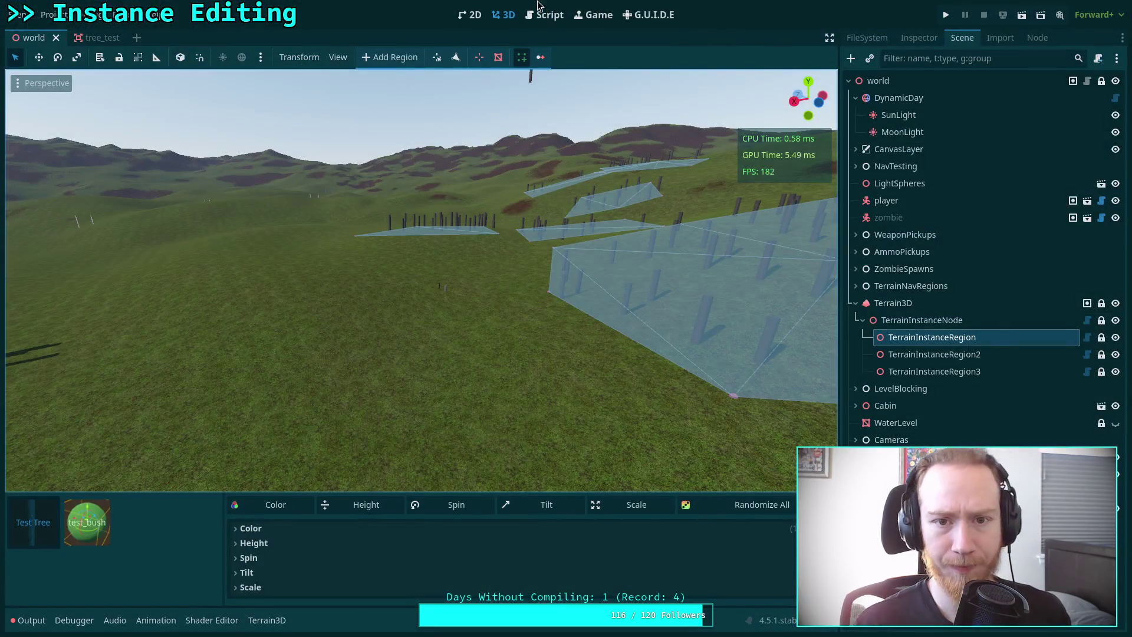
Change left_scroll's minimum height on line 47 to Vector2(0, 176) and save.
key(ctrl+F3)
drag(451, 580, 340, 572)
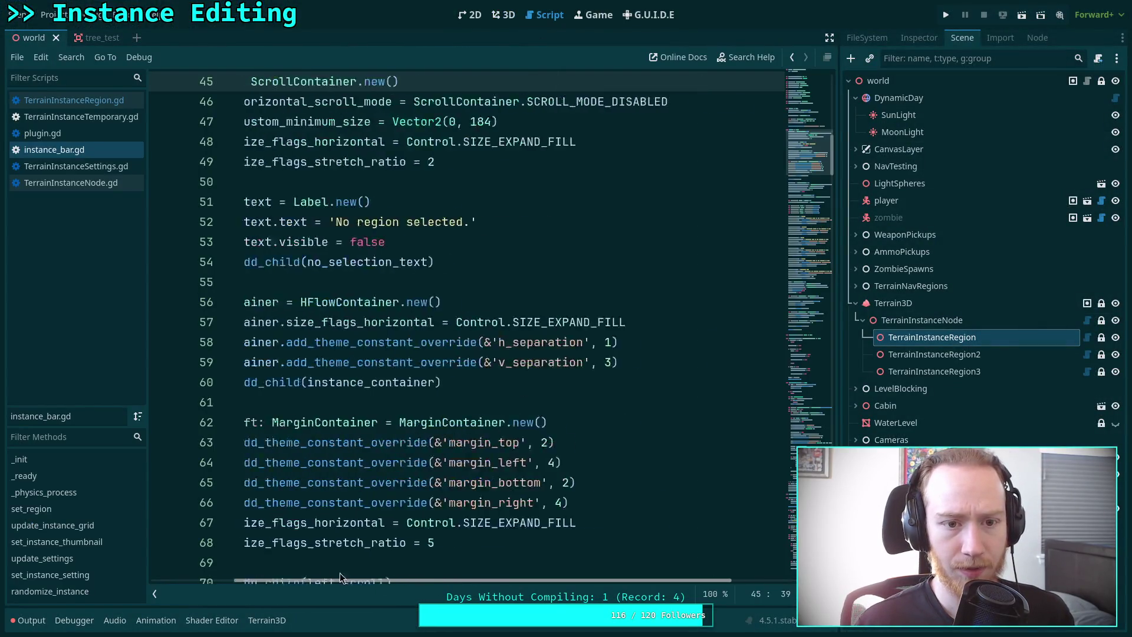
scroll(512, 354, up, 2)
drag(591, 244, 605, 243)
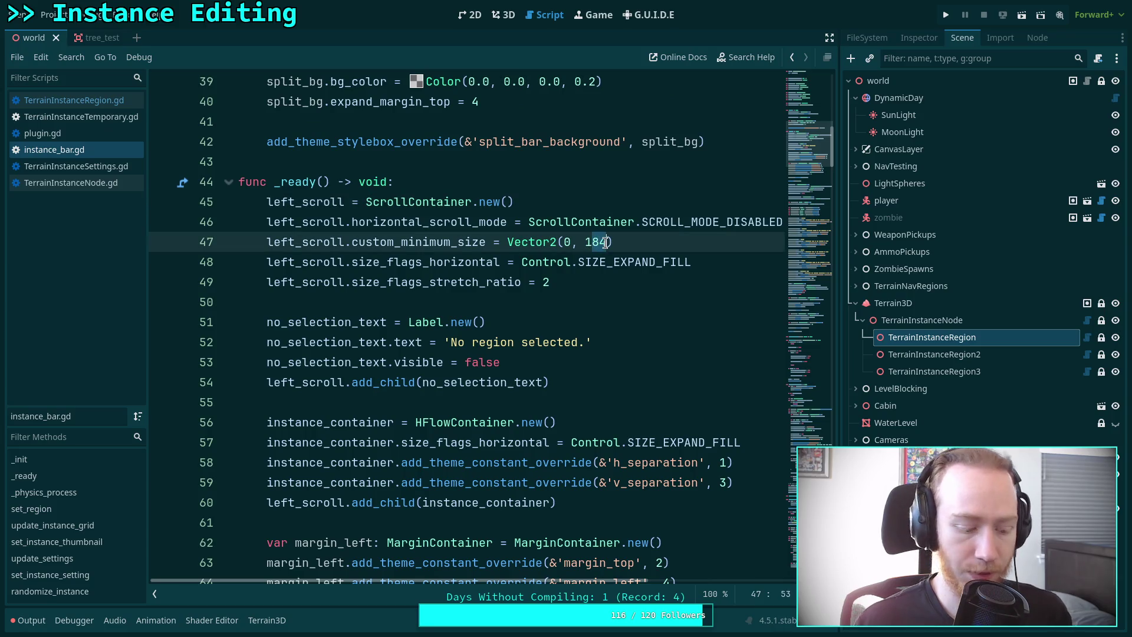
text(76)
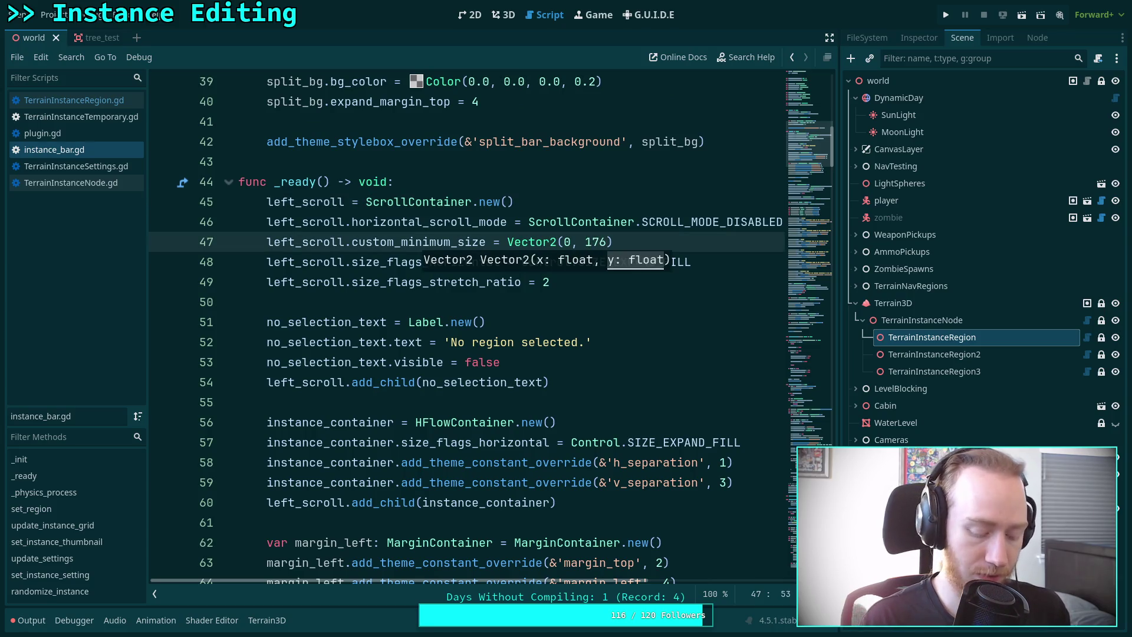
key(ctrl+s)
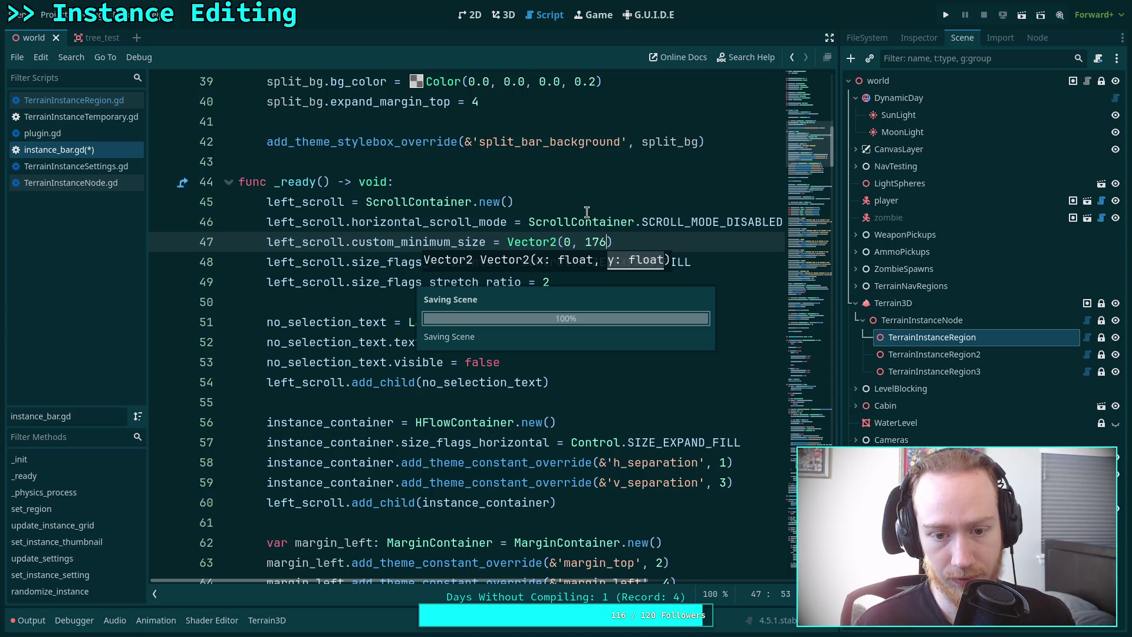
Place a test post, reload the project to check the instancer panel, and return to the script.
click(503, 15)
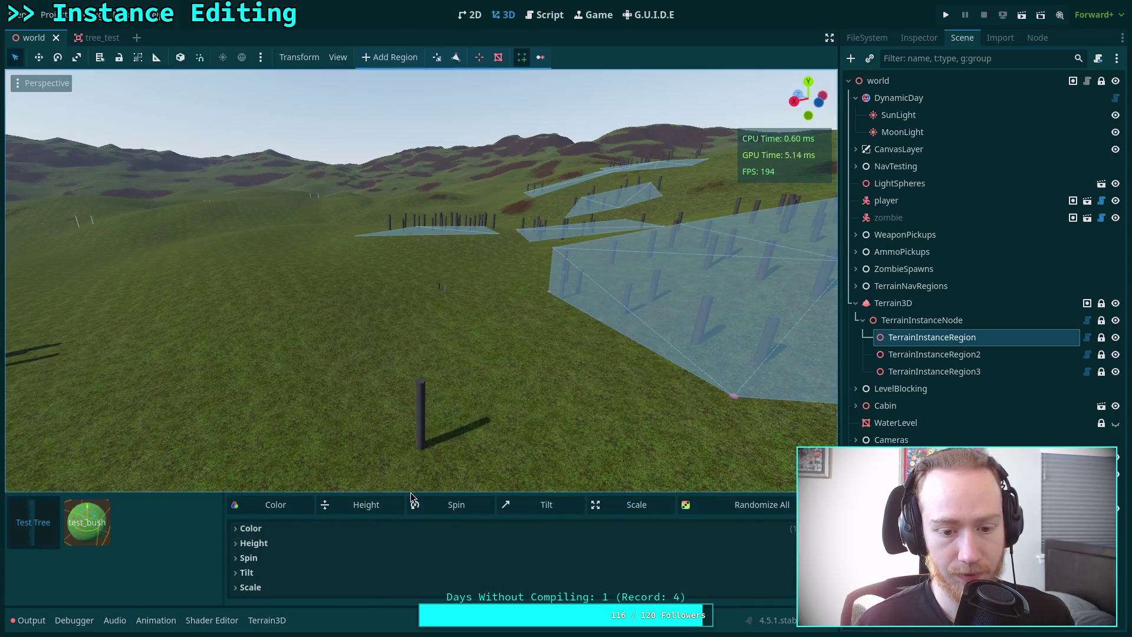
click(431, 420)
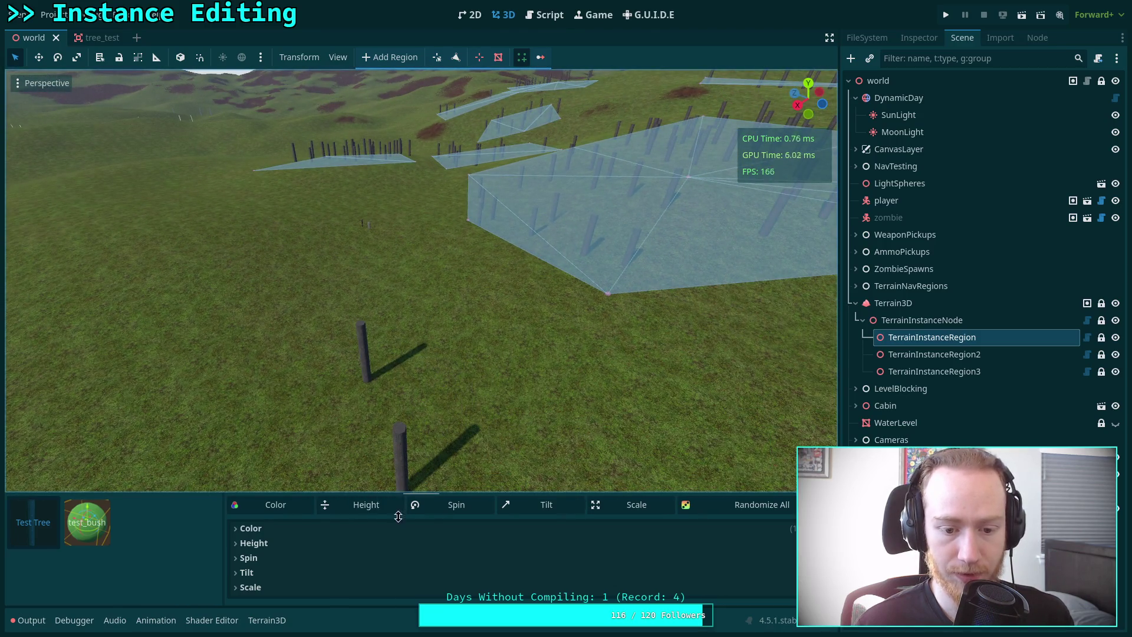
click(52, 15)
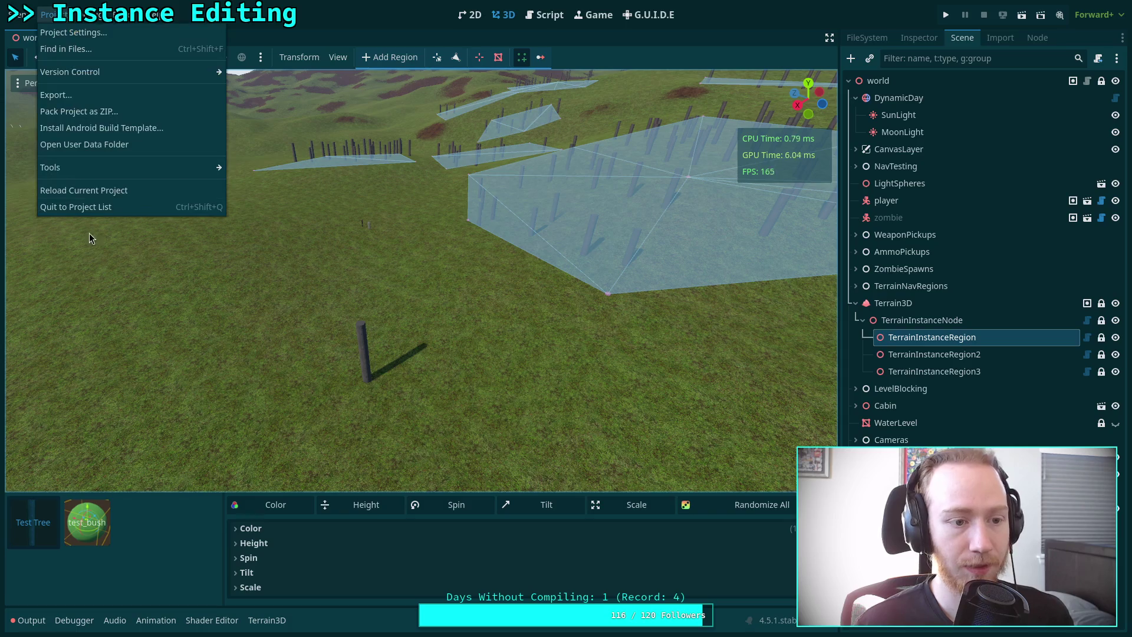
click(107, 191)
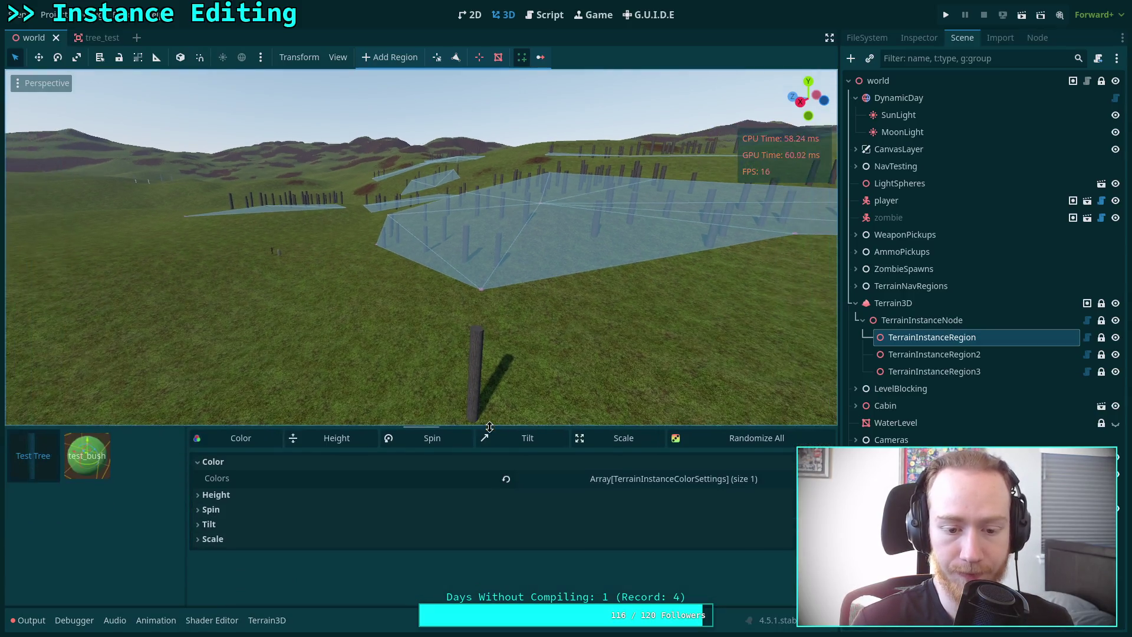
click(373, 534)
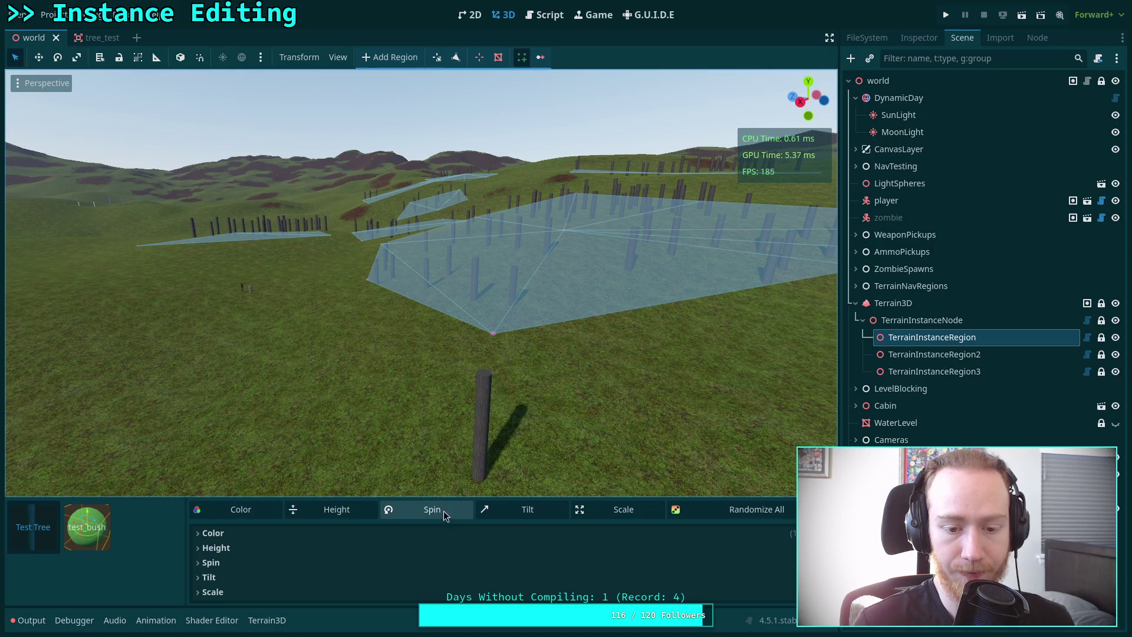
click(543, 17)
click(494, 248)
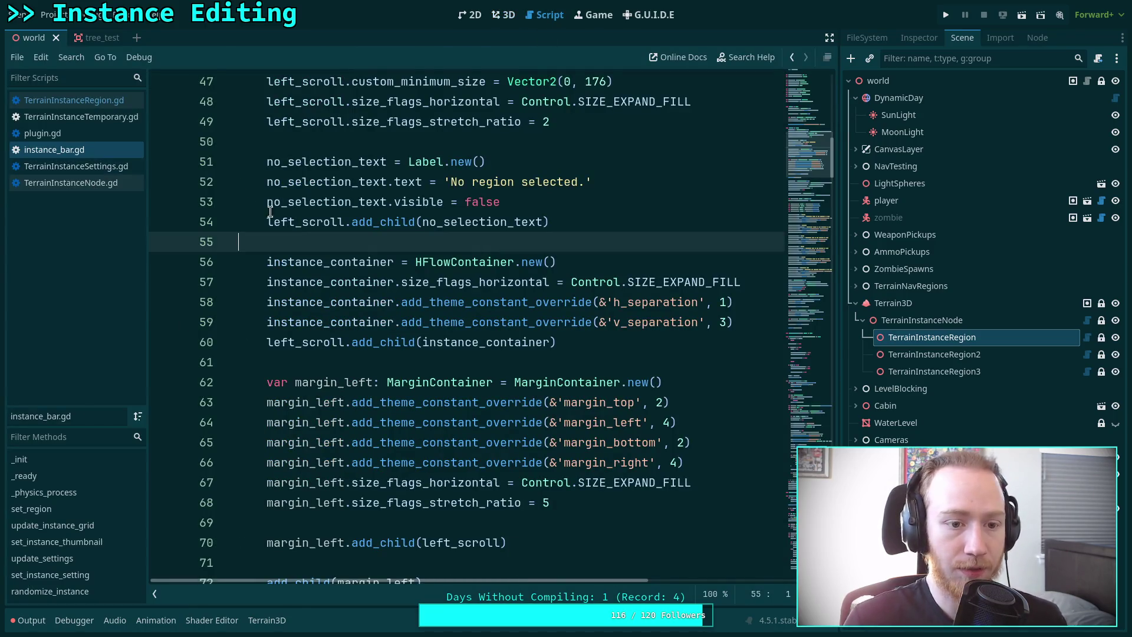
Fold _ready, _init, set_region, update_instance_grid and update_settings, and remove the blank line above set_instance_setting.
scroll(413, 295, up, 8)
scroll(382, 272, down, 6)
scroll(382, 273, down, 20)
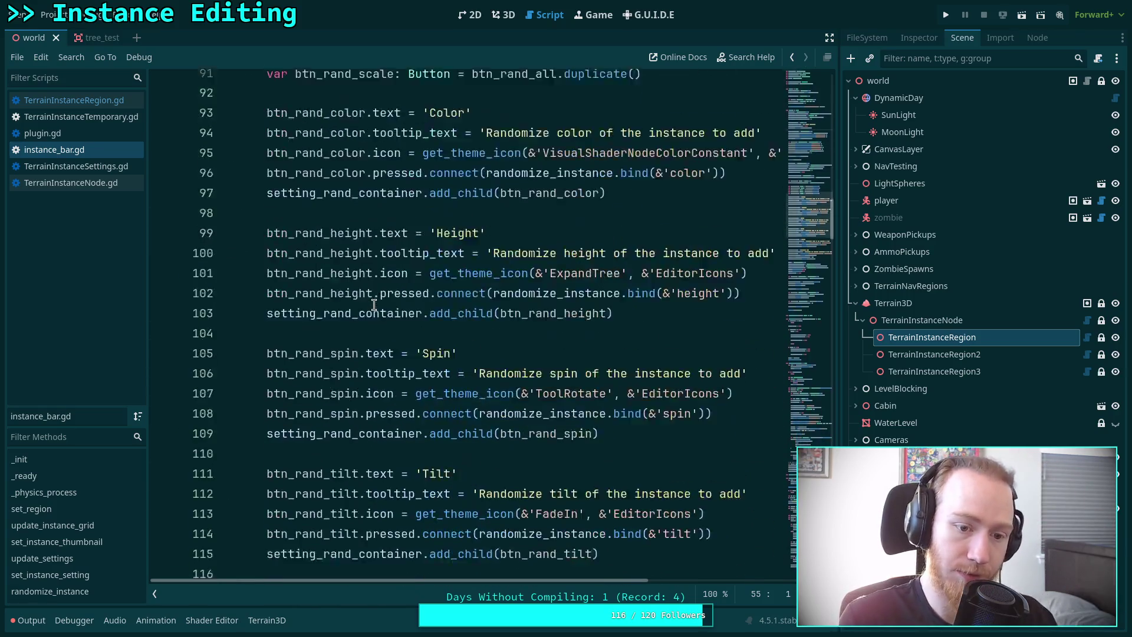
scroll(353, 325, down, 3)
click(450, 181)
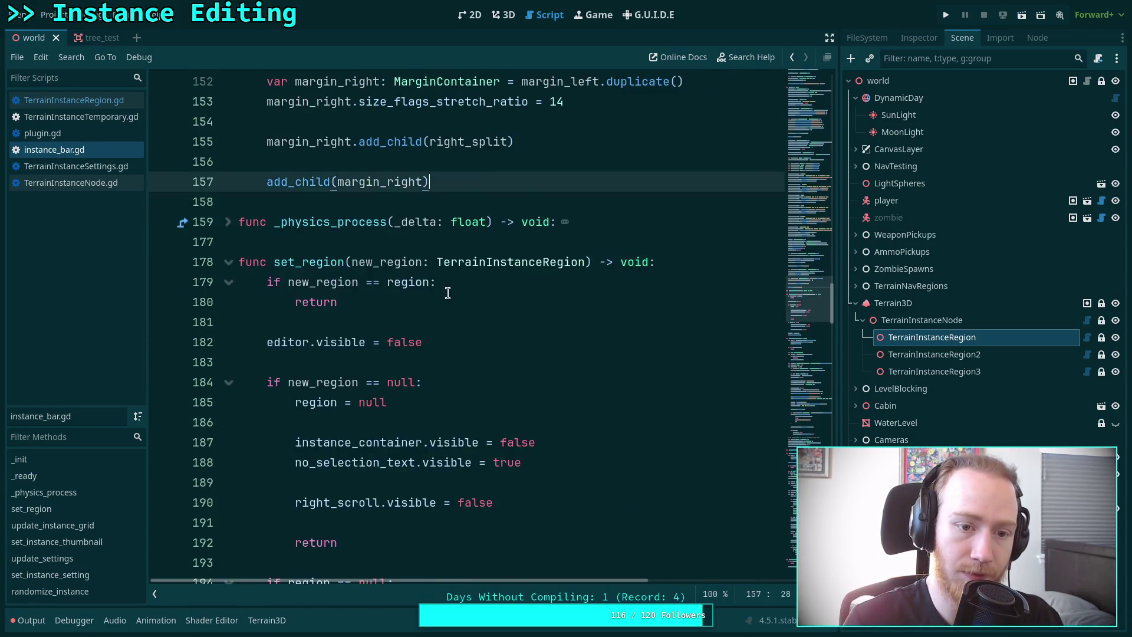
scroll(451, 292, up, 20)
scroll(453, 295, up, 18)
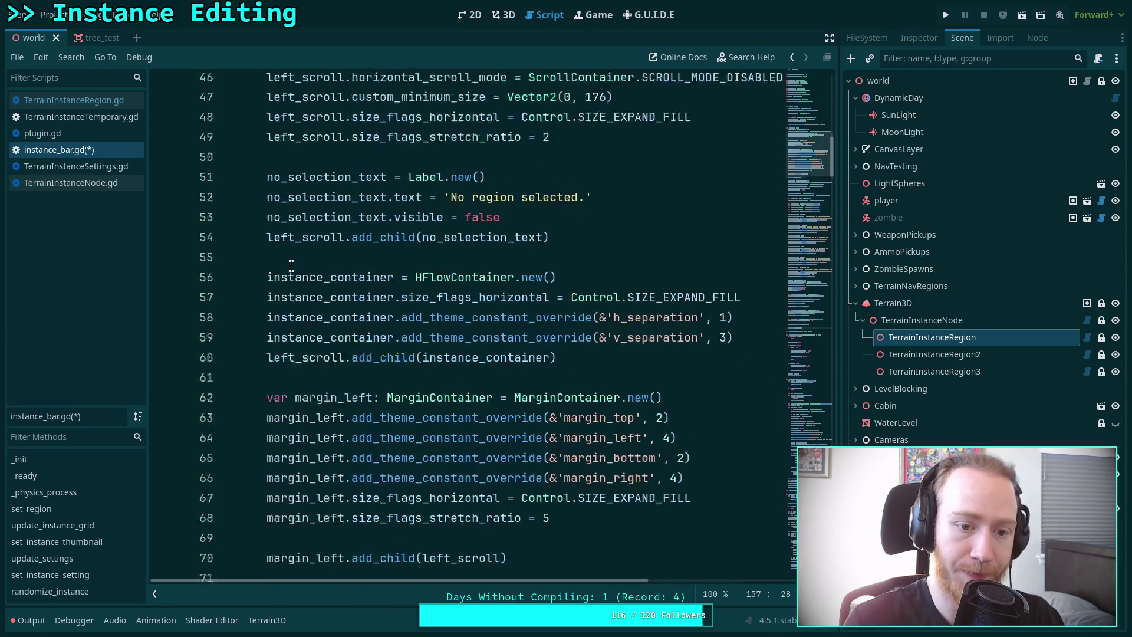
click(229, 322)
scroll(252, 239, up, 2)
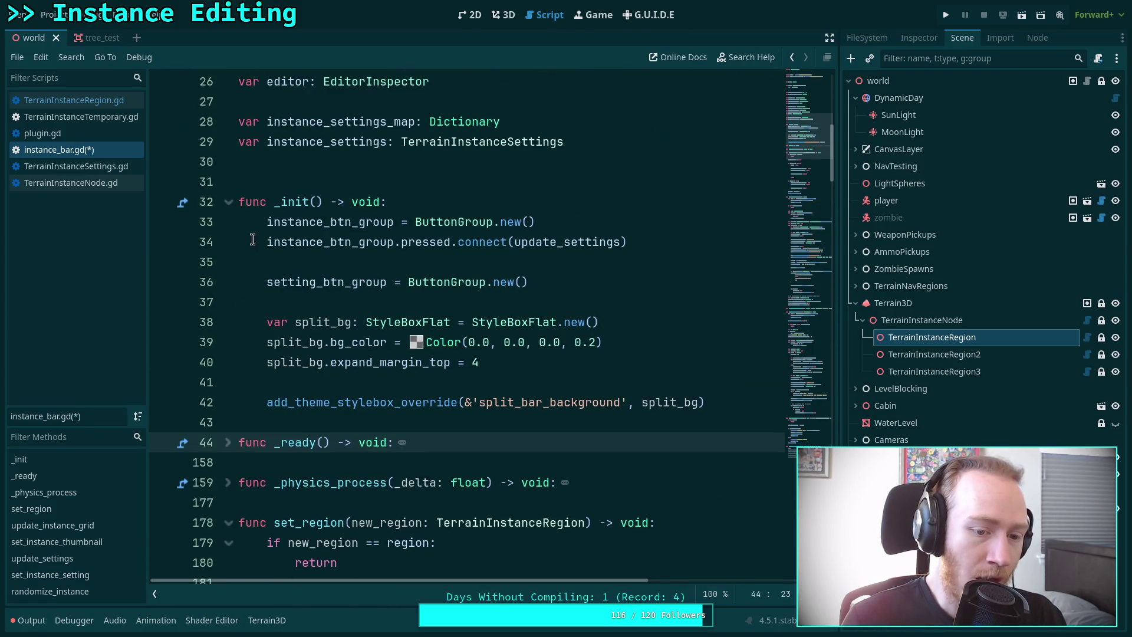
click(229, 203)
click(229, 322)
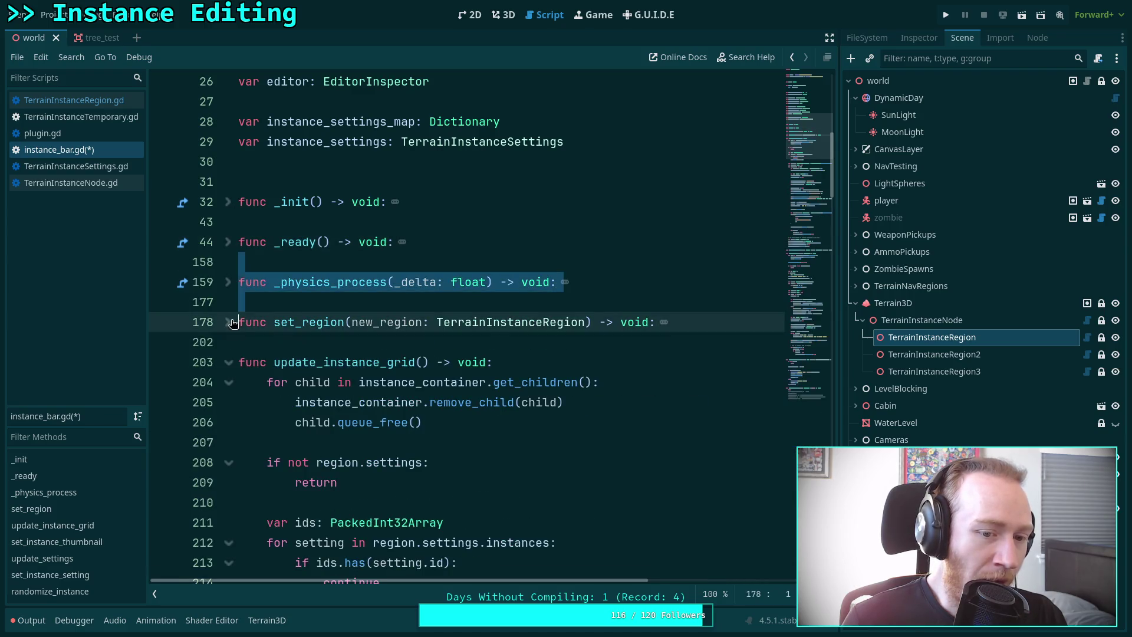
scroll(234, 322, down, 1)
click(229, 300)
scroll(243, 322, down, 1)
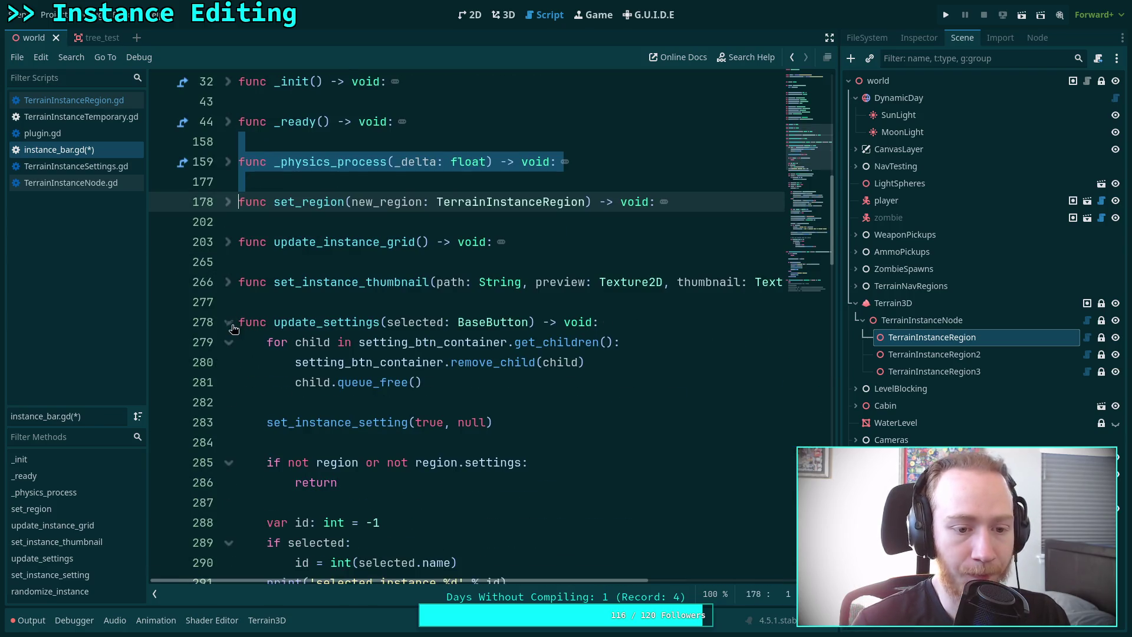
click(228, 322)
scroll(233, 325, down, 1)
click(233, 307)
key(BackSpace)
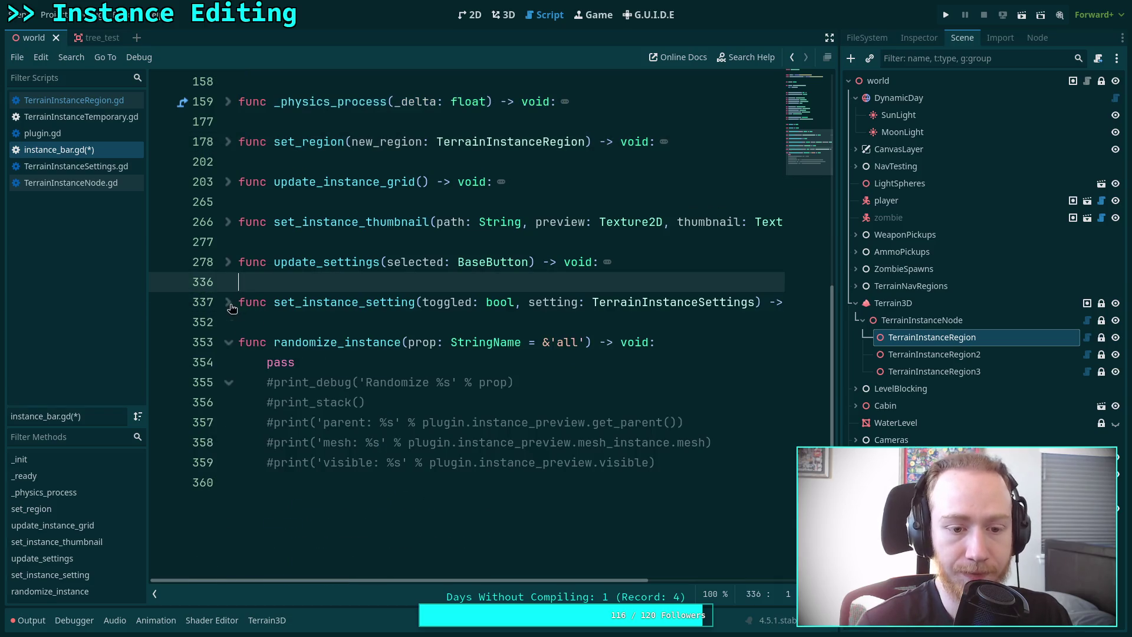
Uncomment the print_debug line in randomize_instance and delete the pass placeholder.
click(298, 370)
mouse_move(686, 461)
mouse_down()
mouse_move(266, 383)
mouse_move(267, 365)
mouse_up()
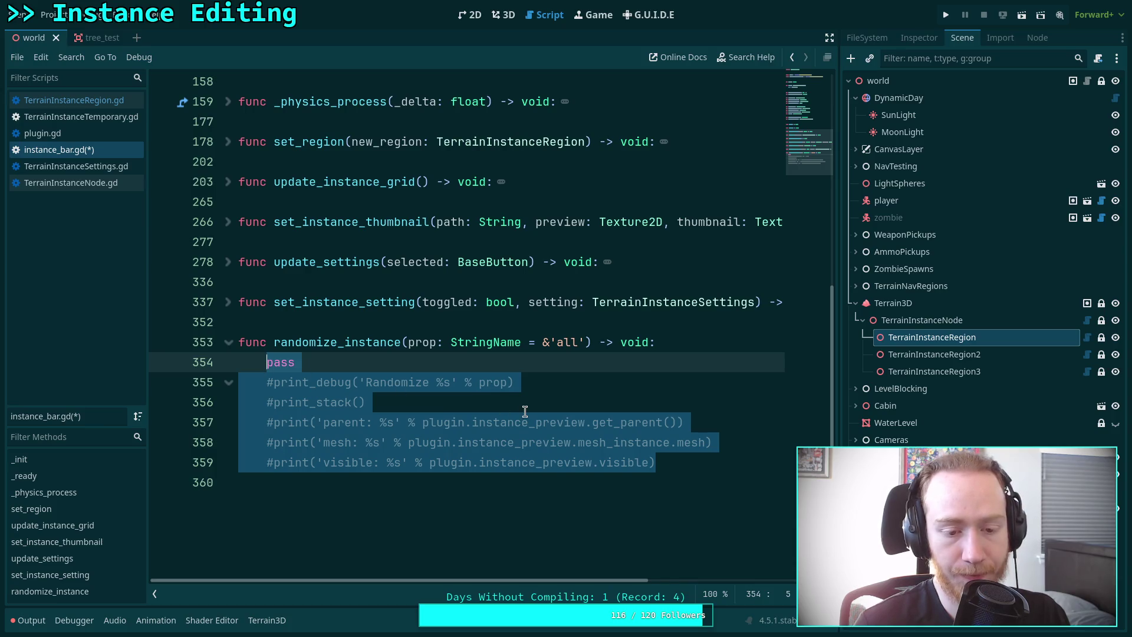
click(297, 364)
key(shift+Home)
click(291, 378)
drag(697, 466, 269, 363)
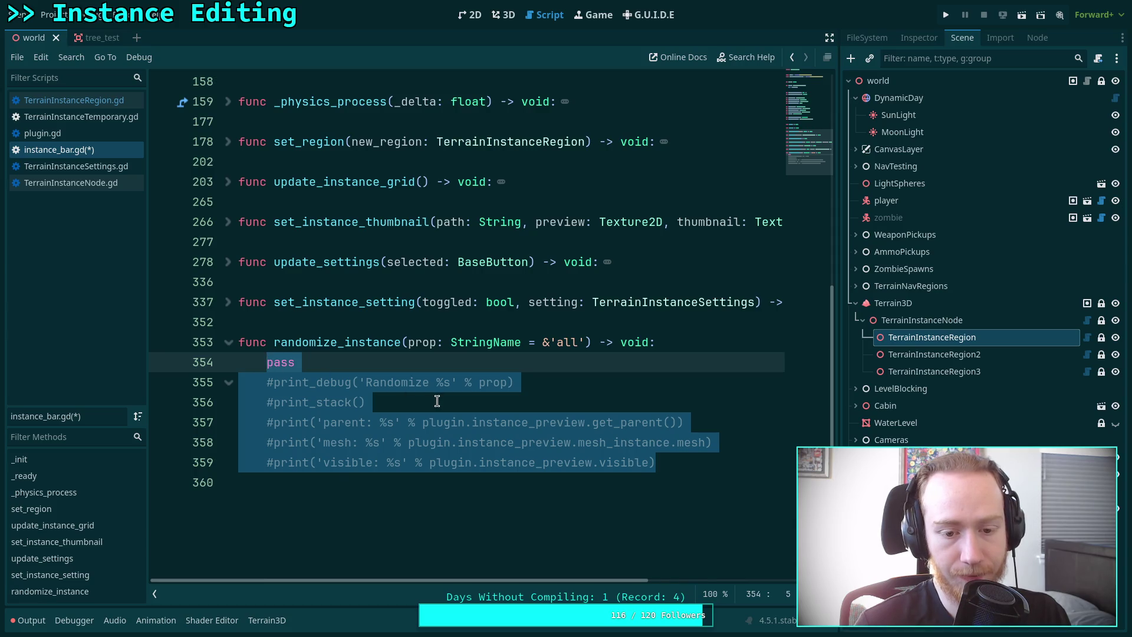
click(437, 401)
click(276, 384)
key(ctrl+k)
double_click(290, 362)
key(ctrl+shift+k)
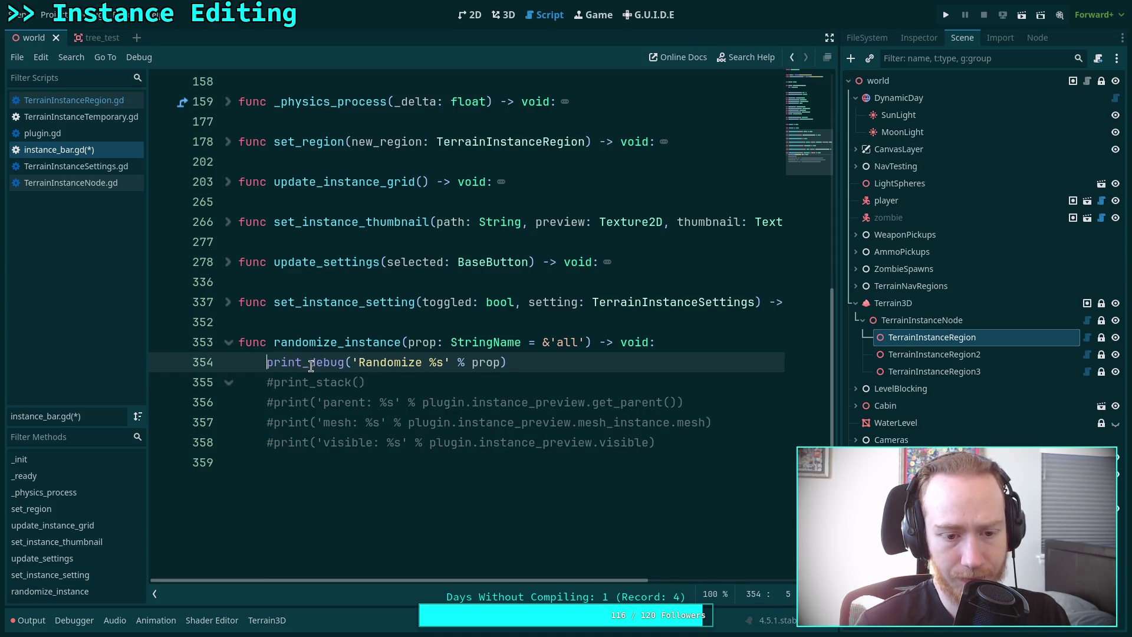
Turn print_debug into plain print and delete the remaining commented debug lines.
drag(310, 366, 348, 366)
key(BackSpace)
key(BackSpace)
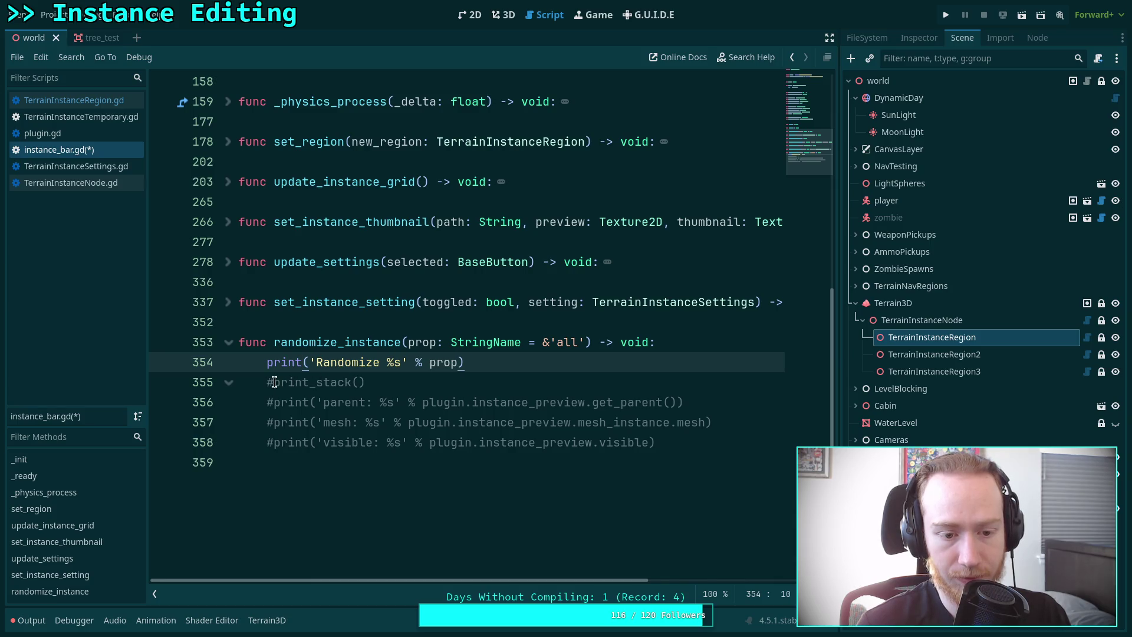
drag(707, 447, 242, 382)
key(BackSpace)
key(Tab)
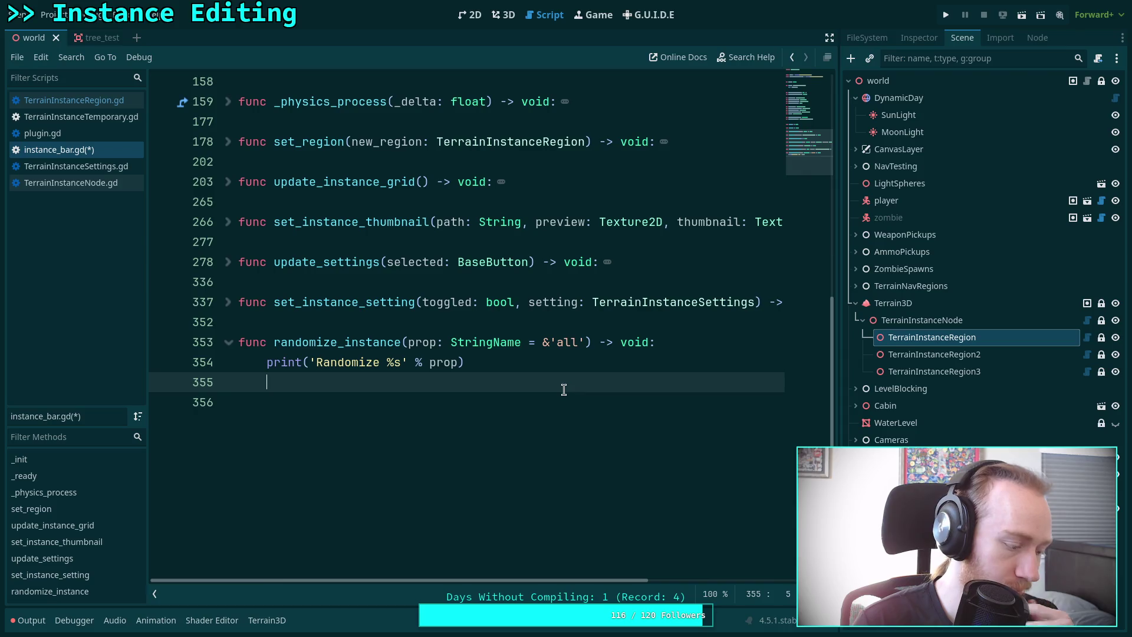
Begin a var declaration and show the TREE instance's variation settings in the Inspector.
text(vr)
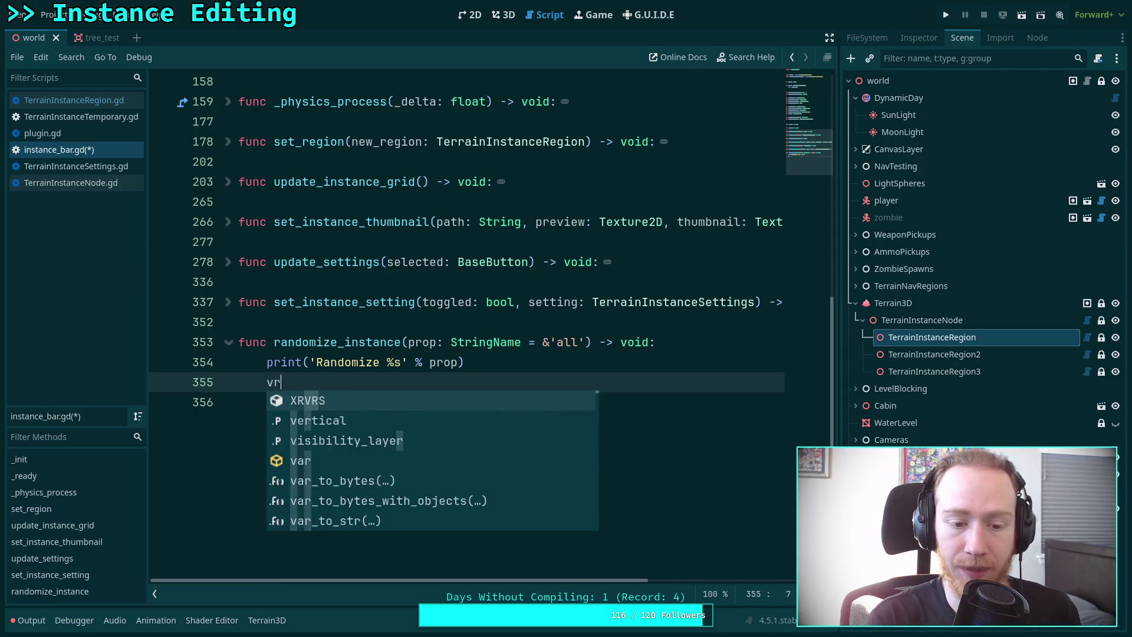
key(BackSpace)
key(BackSpace)
key(Return)
text(var)
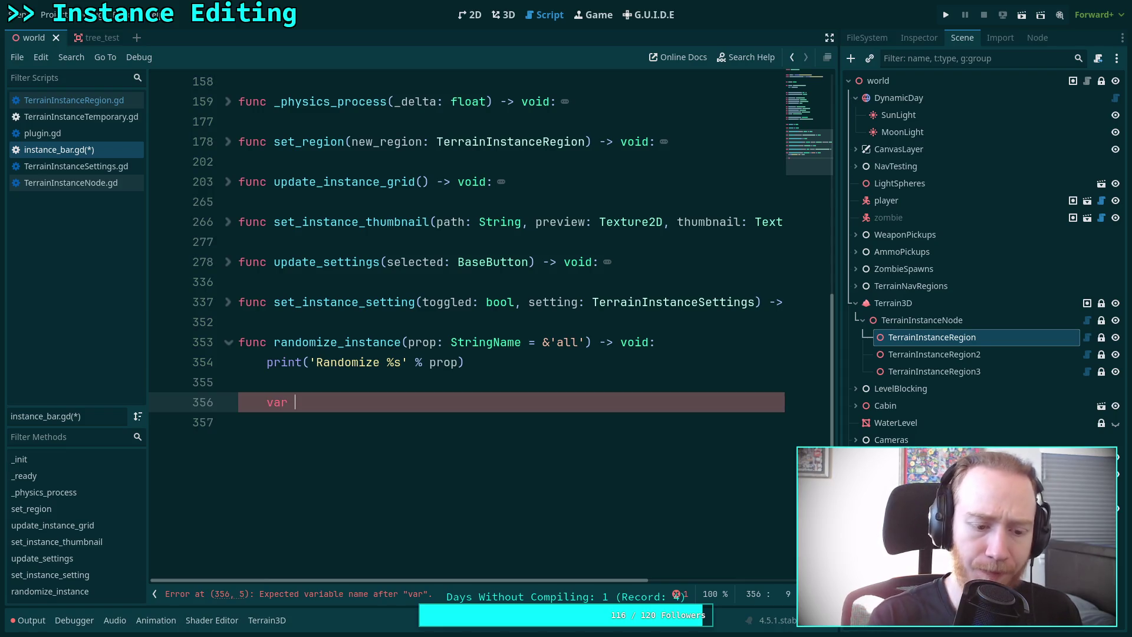
click(915, 39)
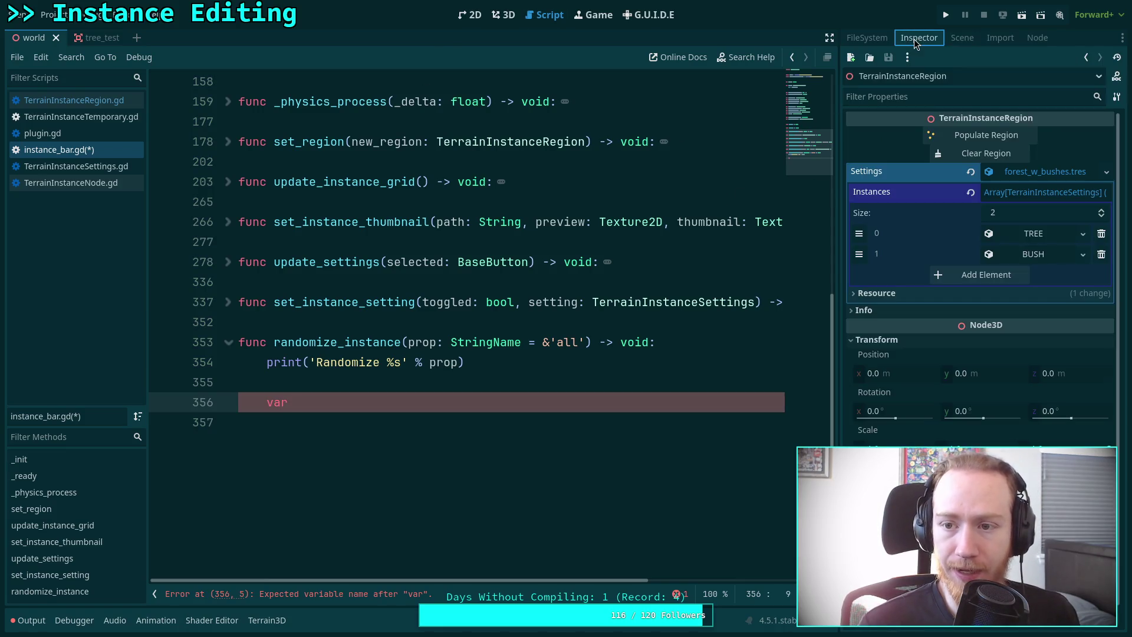
click(1053, 236)
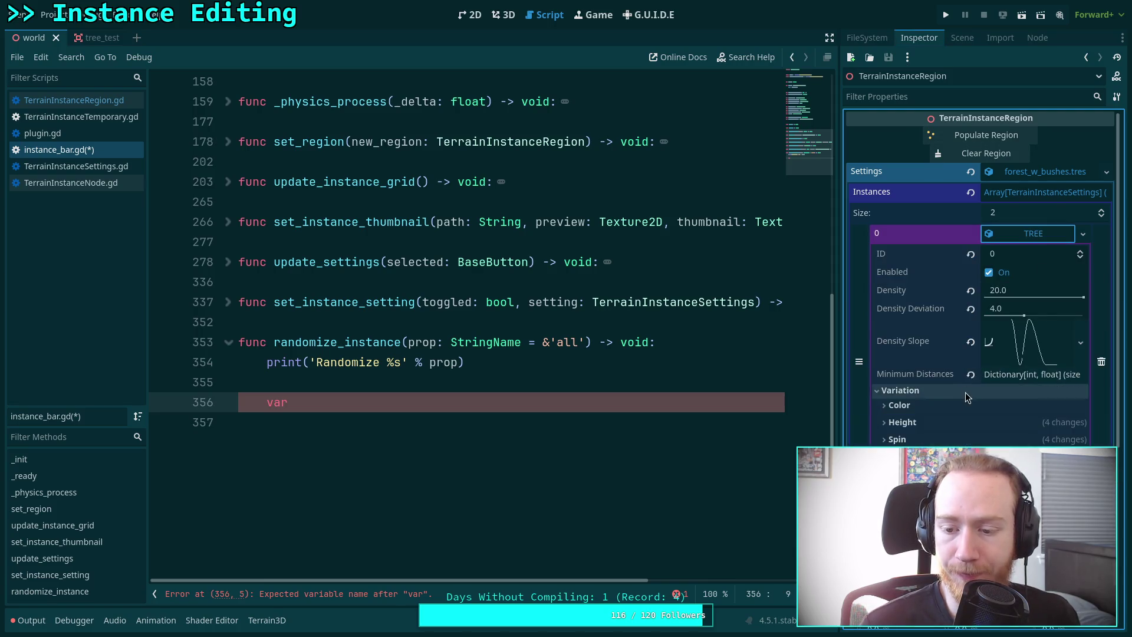
Declare 'var do_color: bool = false' and duplicate the line four times.
click(434, 406)
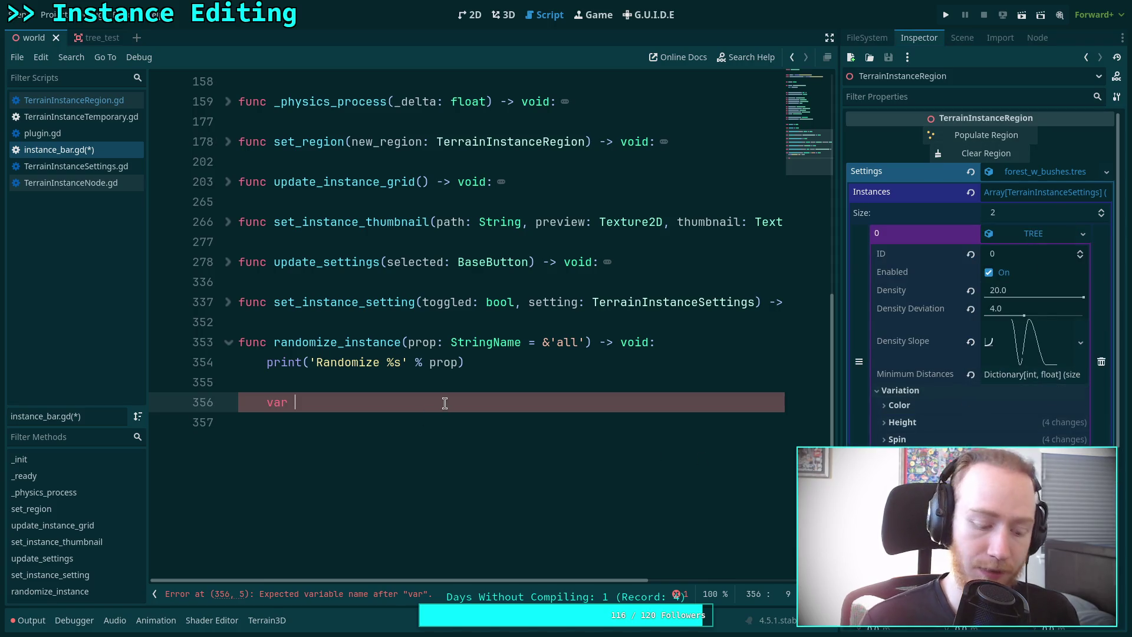
text(do_color: )
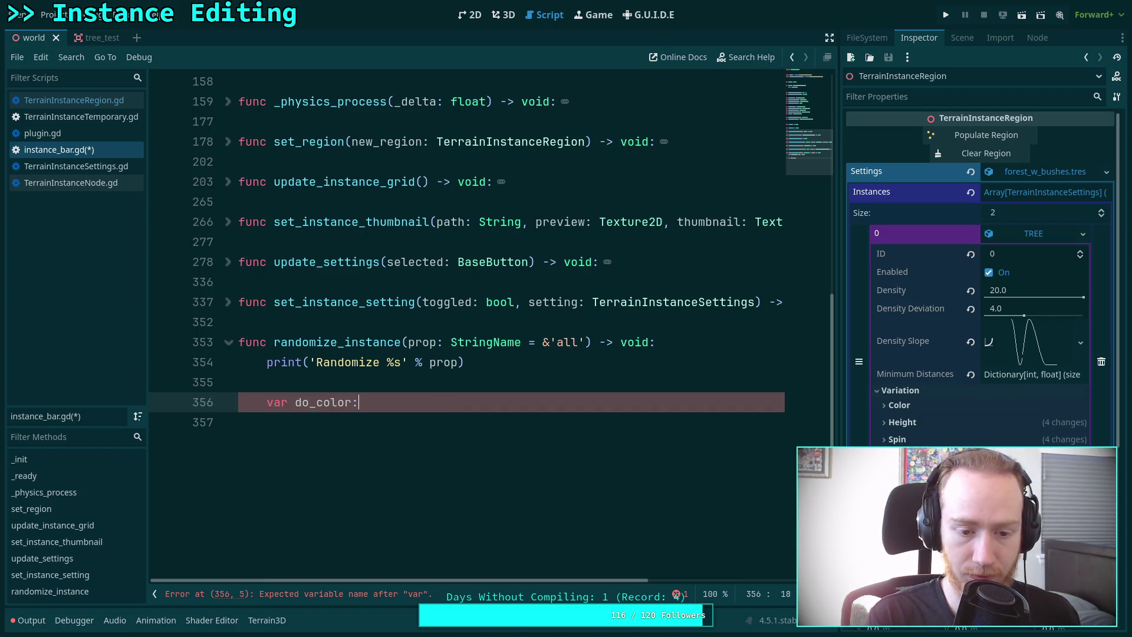
text(bool = false)
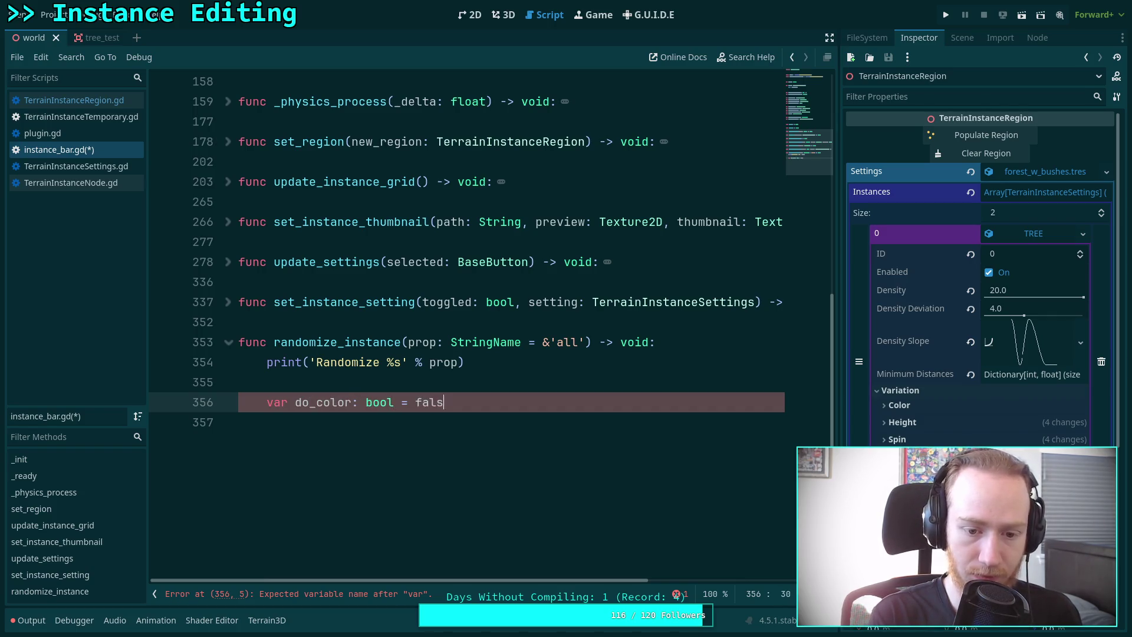
key(ctrl+shift+d)
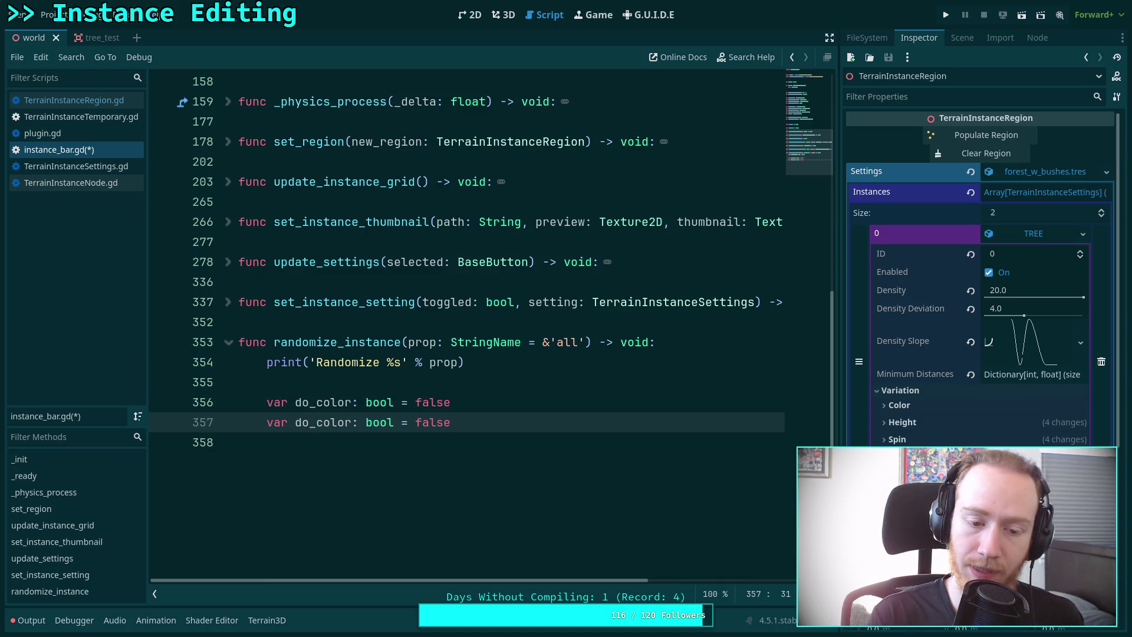
key(ctrl+shift+d)
key(ctrl+shift+d)
key(ctrl+shift+d)
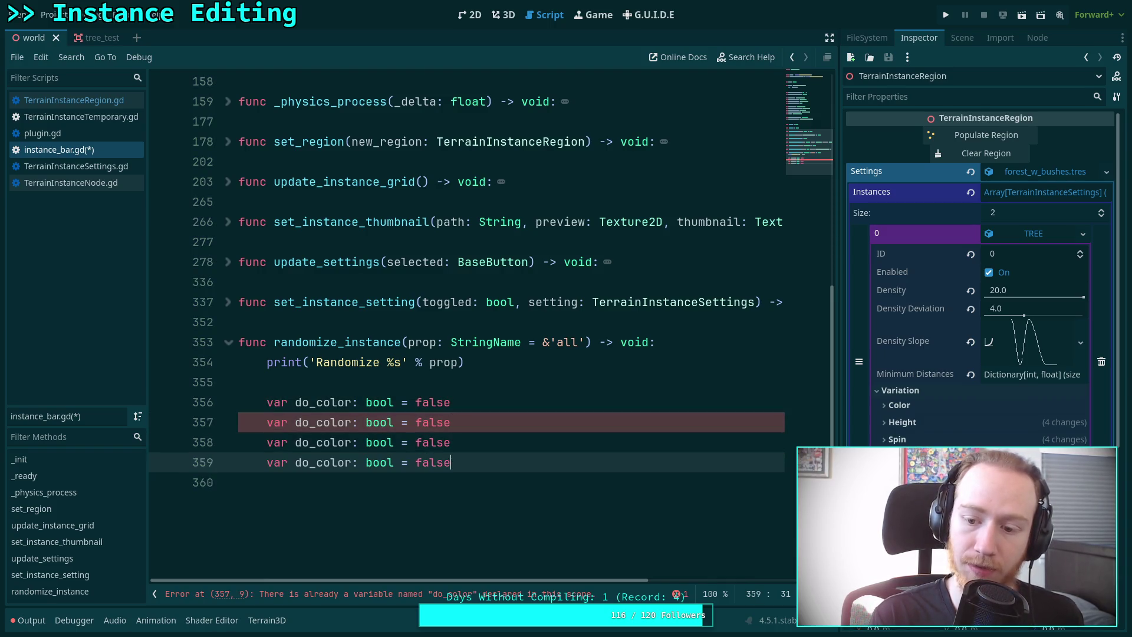
Rename the copies to do_height, do_spin, do_tilt and do_scale, then start a new line below.
double_click(334, 422)
text(height)
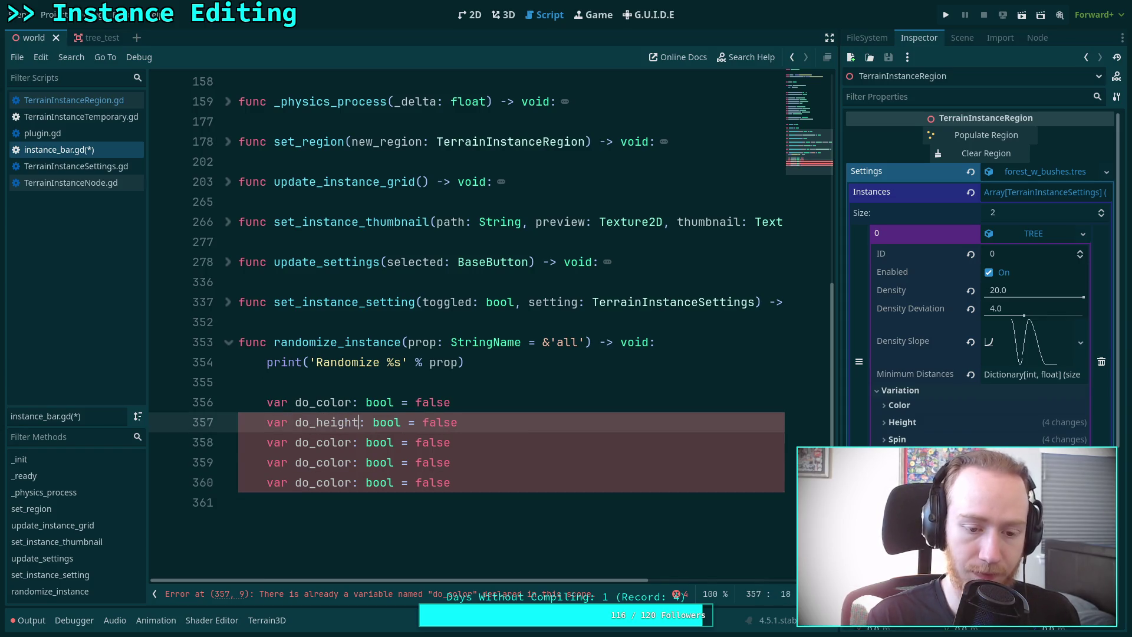
click(352, 443)
key(BackSpace)
key(BackSpace)
key(BackSpace)
text(spin)
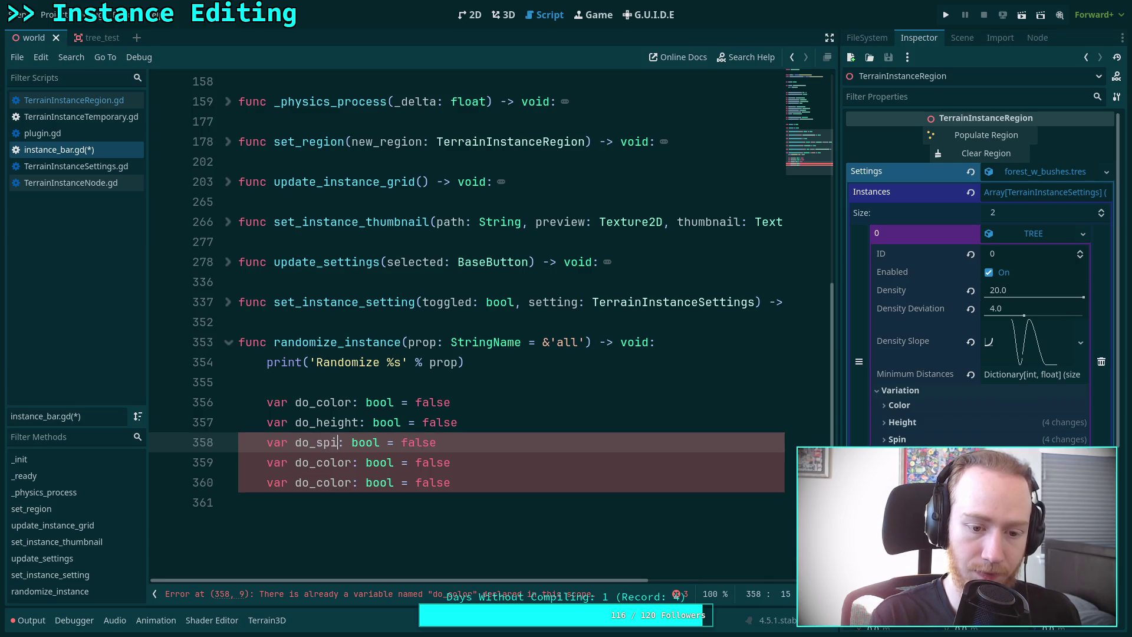
click(352, 463)
key(BackSpace)
key(BackSpace)
key(BackSpace)
text(tilt)
click(352, 483)
key(BackSpace)
key(BackSpace)
key(BackSpace)
text(scale)
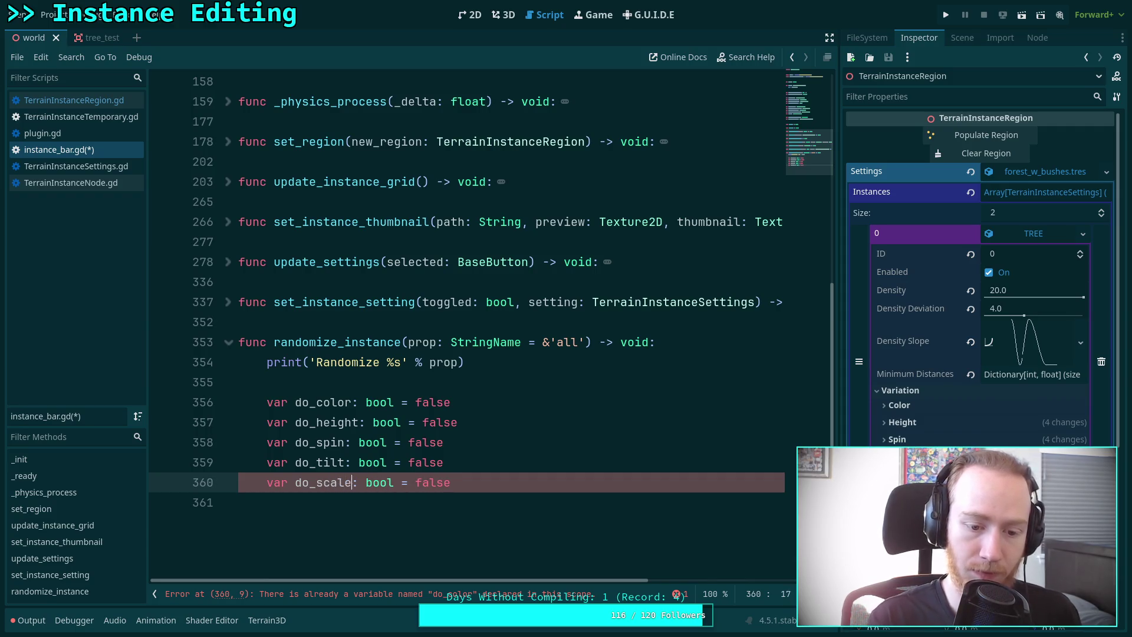
scroll(462, 444, down, 1)
click(462, 445)
key(Return)
text(if prop == ")
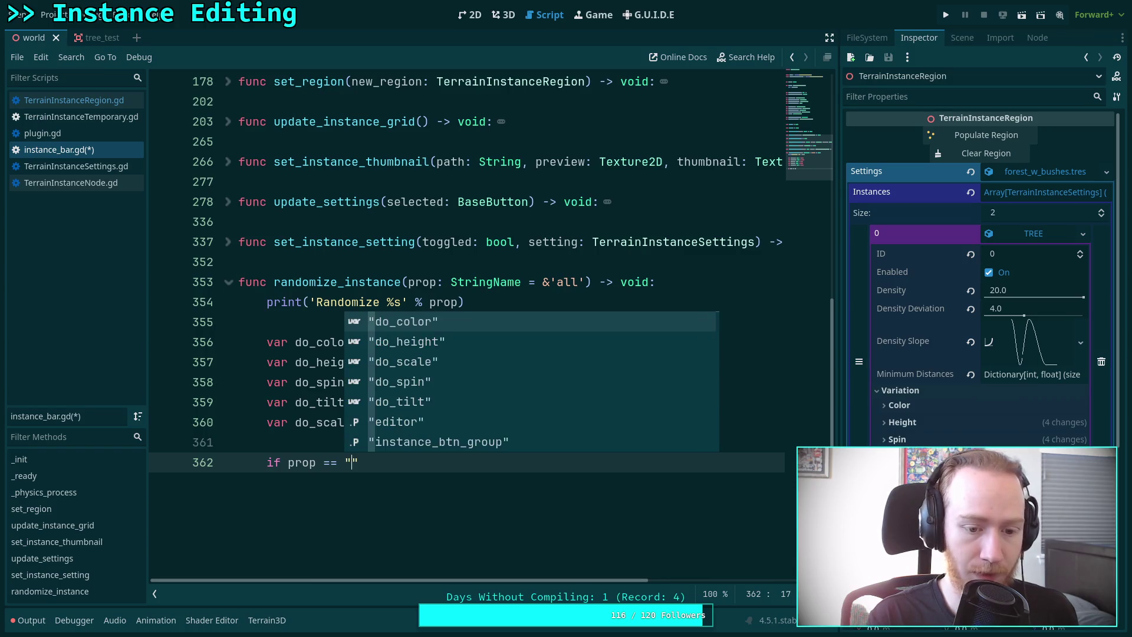
Begin the all branch body with do_color = true, duplicated into four more lines.
text(%)
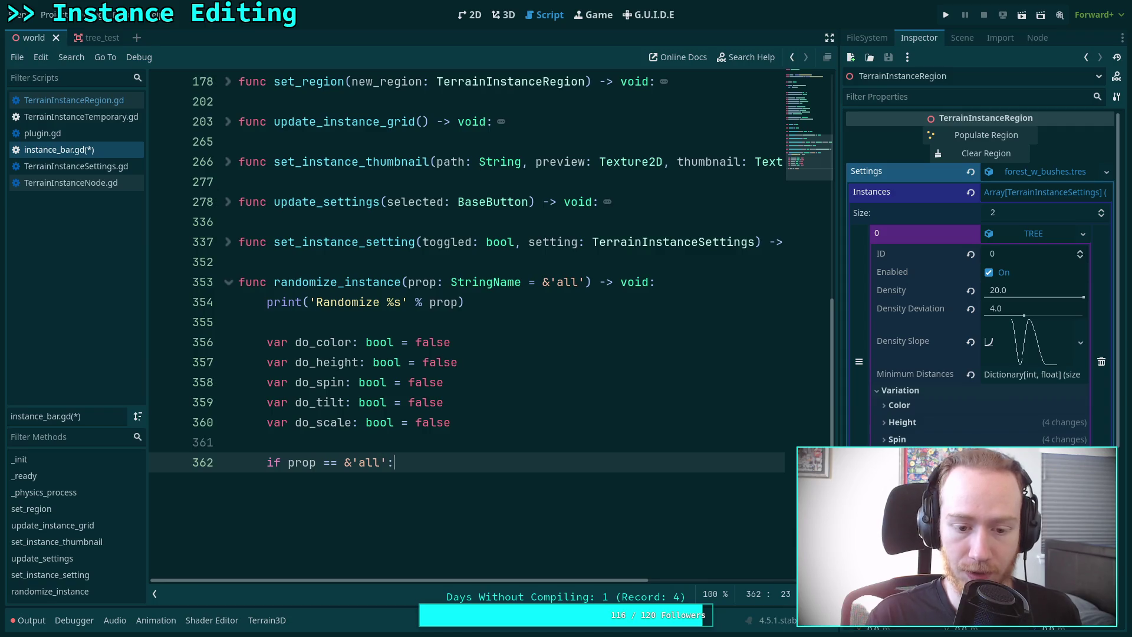
key(Return)
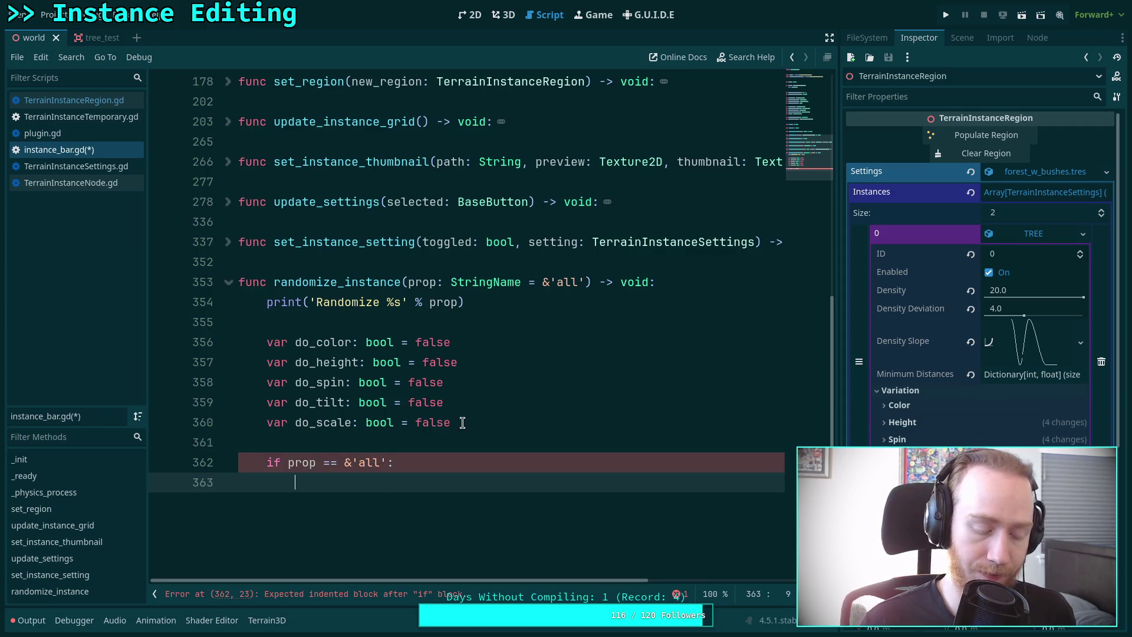
text(do_c)
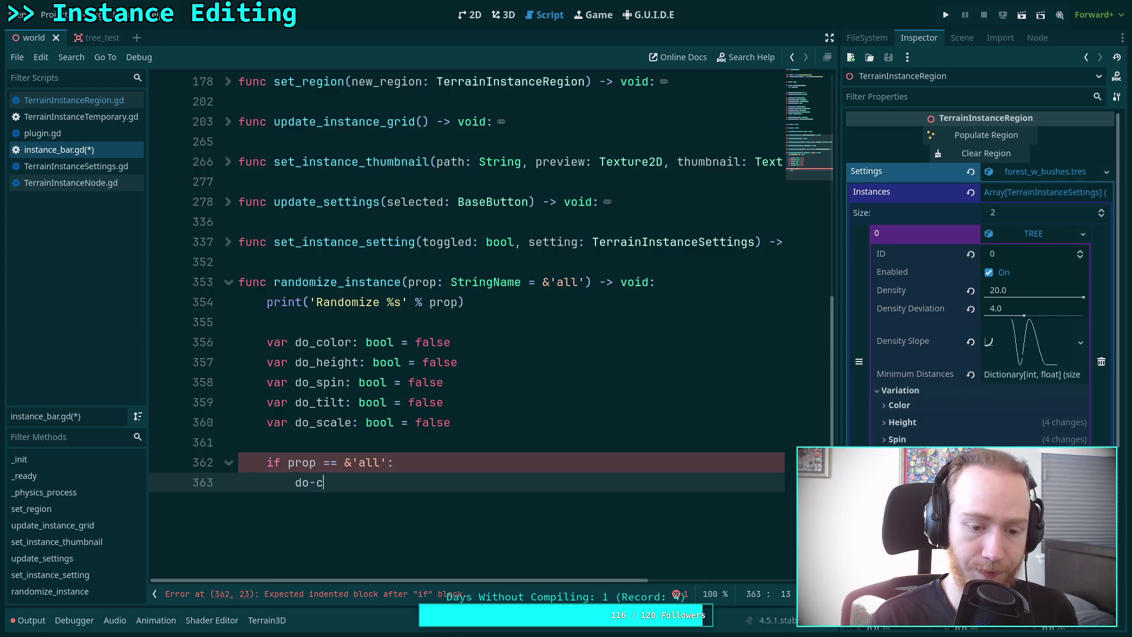
text(o)
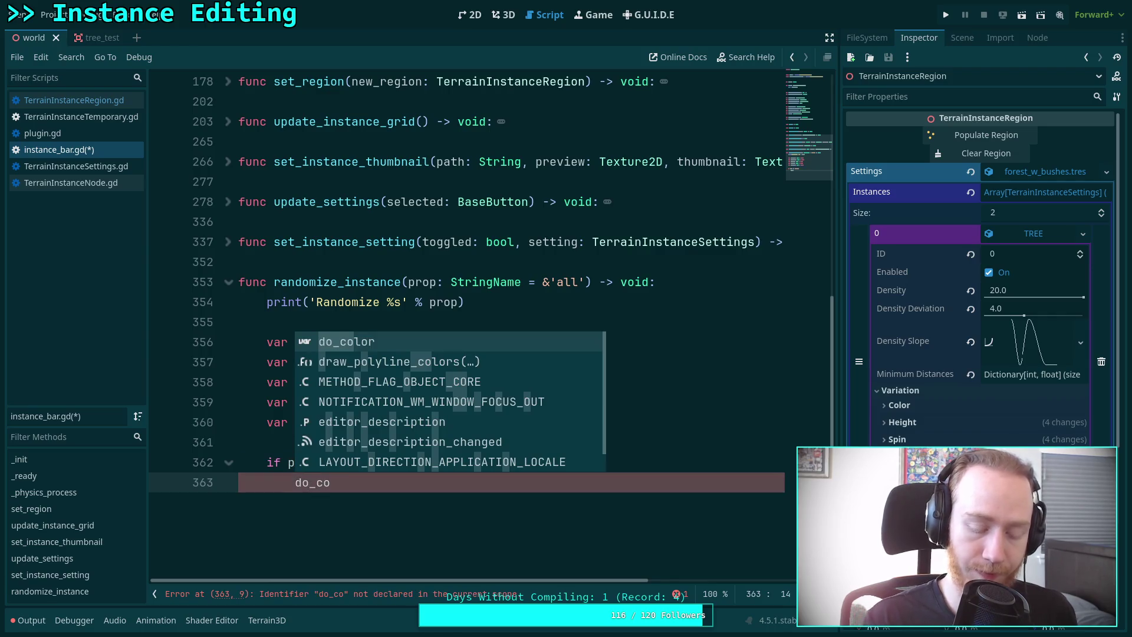
text(lor = true)
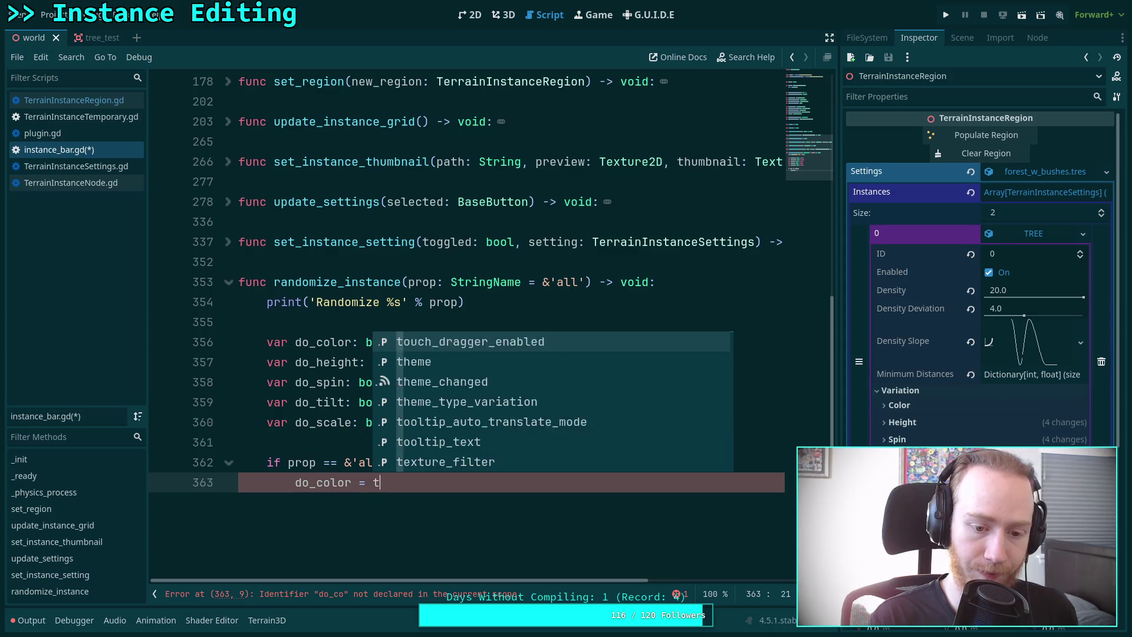
key(ctrl+shift+d)
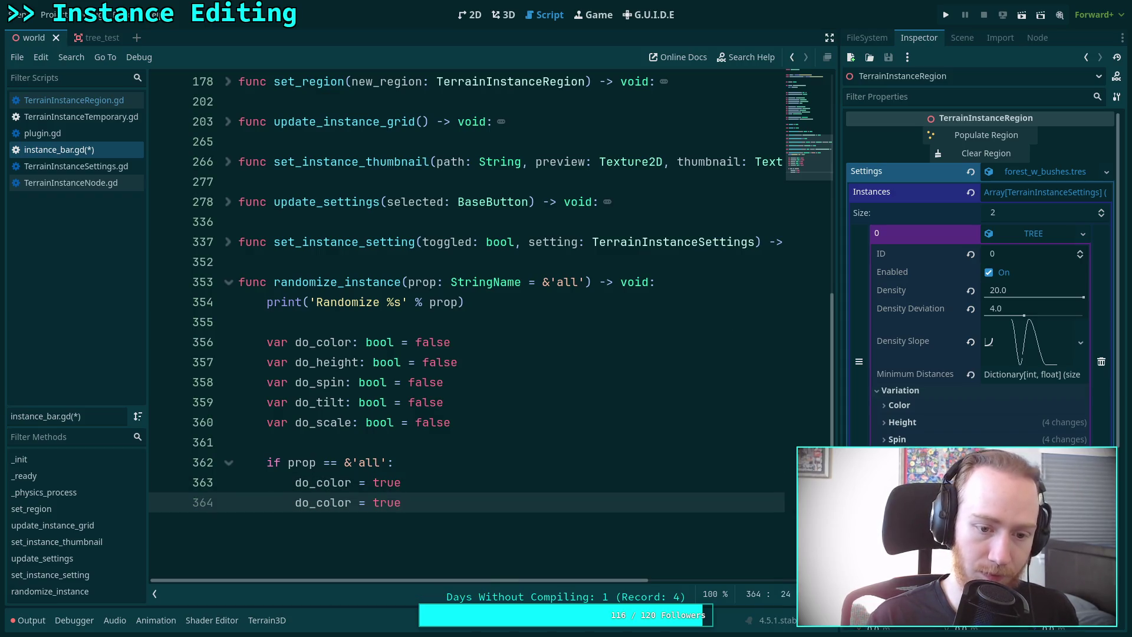
key(ctrl+shift+d)
key(ctrl+shift+d)
key(ctrl+shift+d)
Rename the second and third copies to do_height = true and do_spin = true.
drag(323, 503, 353, 502)
drag(316, 362, 358, 362)
key(ctrl+c)
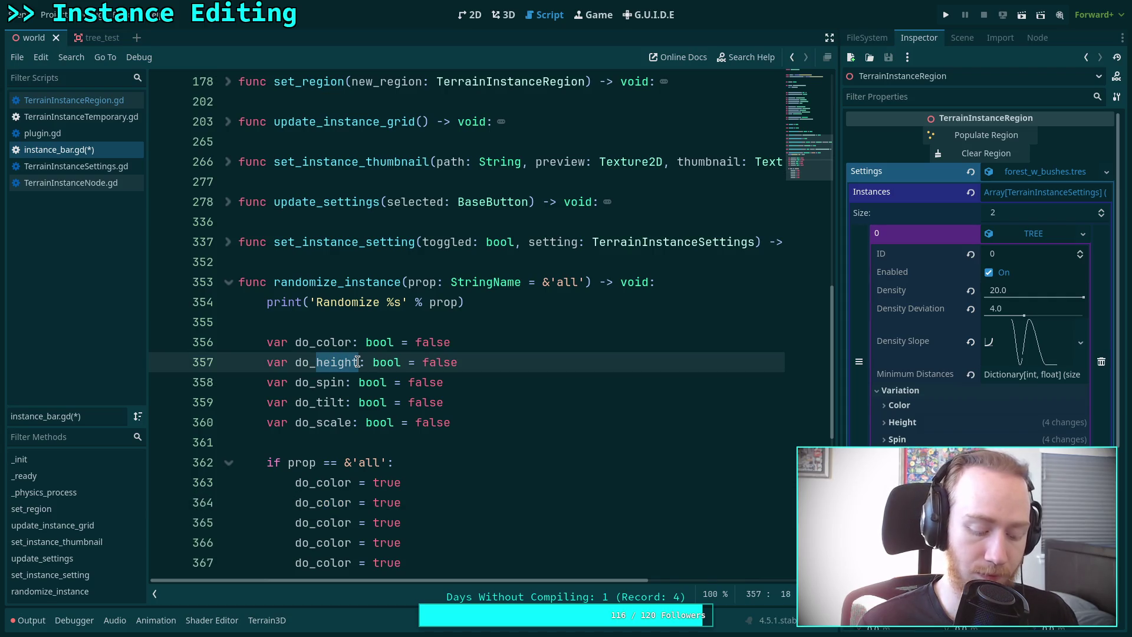
key(ctrl+r)
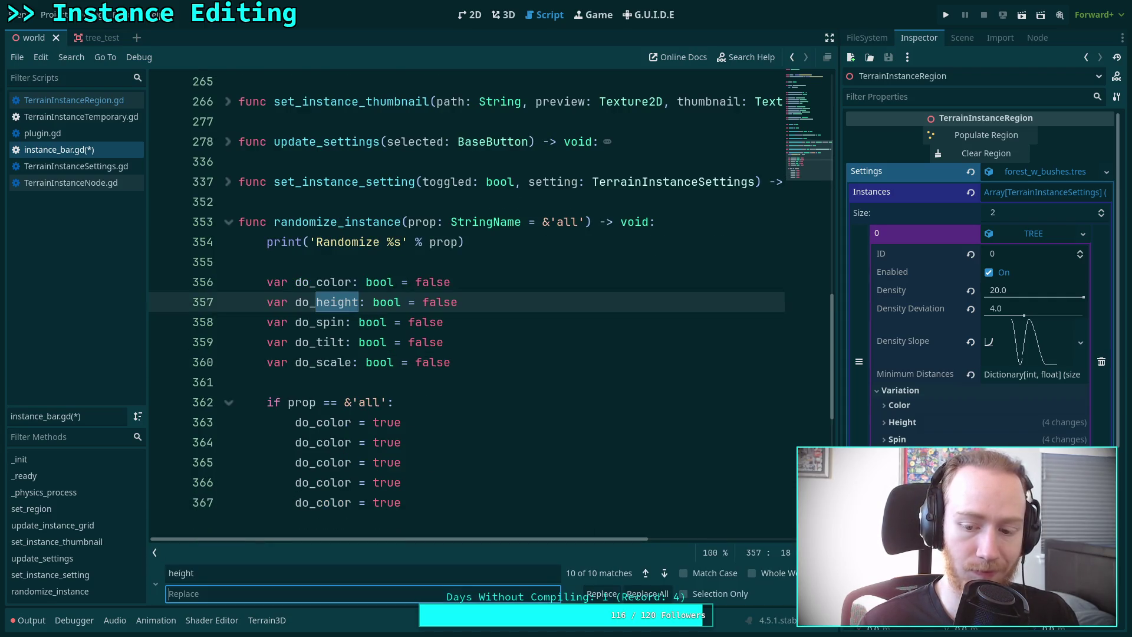
key(Escape)
mouse_move(317, 446)
mouse_down()
mouse_move(354, 446)
mouse_move(344, 446)
mouse_up()
key(ctrl+v)
key(Delete)
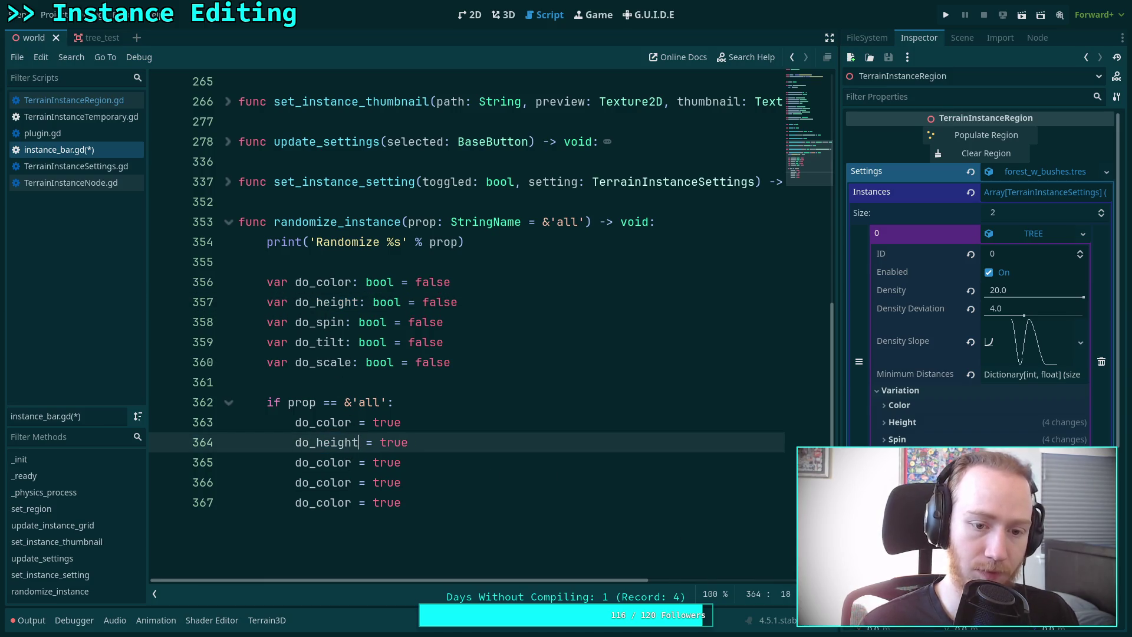
drag(317, 463, 346, 463)
text(s)
key(Delete)
text(pd)
key(BackSpace)
text(in)
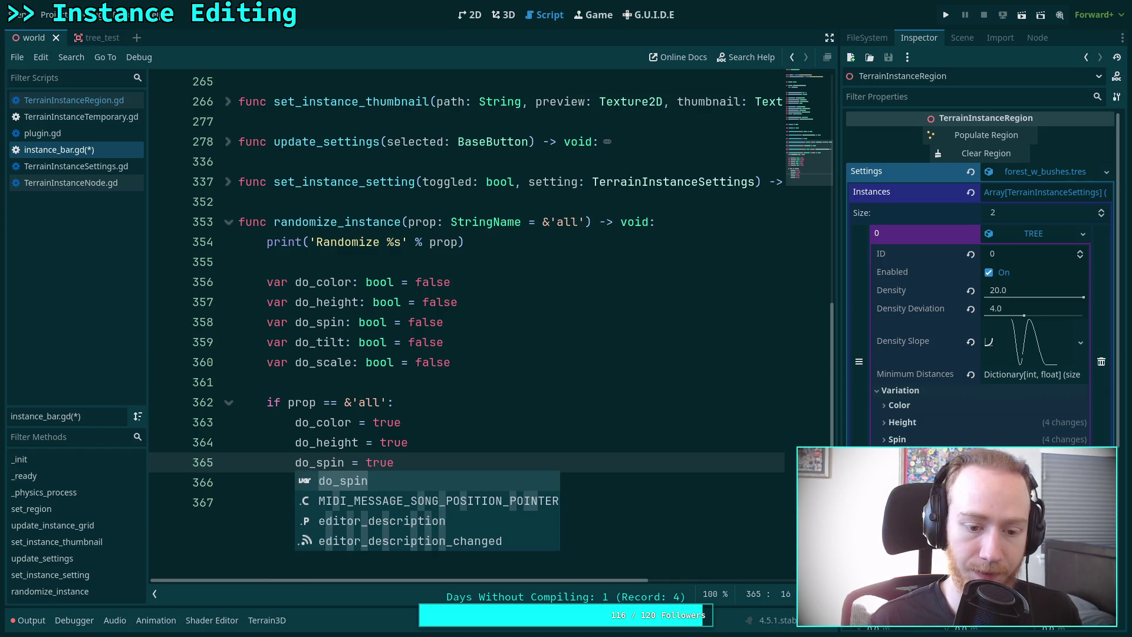
Rename the last two copies to do_tilt and do_scale, save, and start an outdented line after the branch.
click(351, 482)
key(BackSpace)
key(BackSpace)
key(BackSpace)
text(tilt)
click(352, 503)
key(shift+Left)
key(shift+Left)
key(shift+Left)
text(scale)
key(ctrl+s)
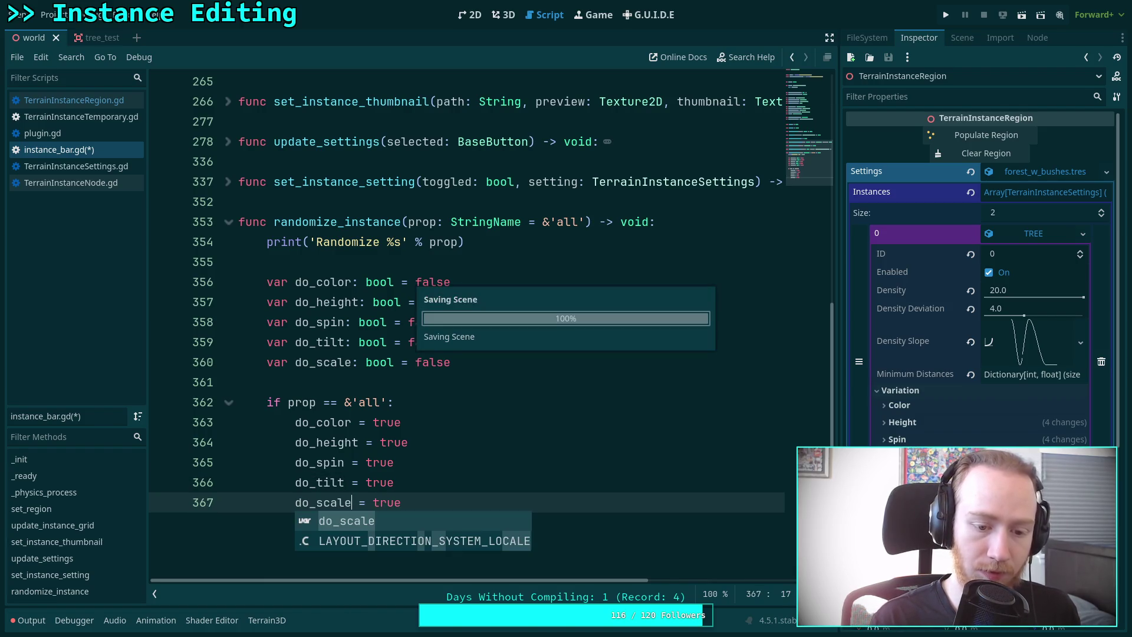
scroll(457, 496, down, 1)
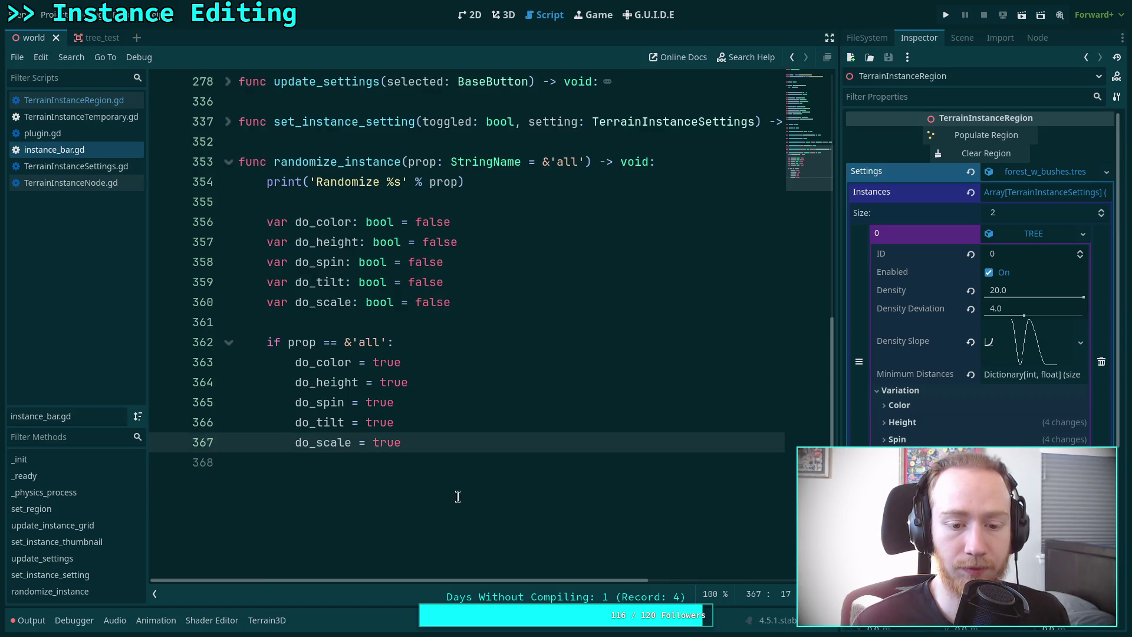
key(Return)
key(BackSpace)
text(elif prop == &')
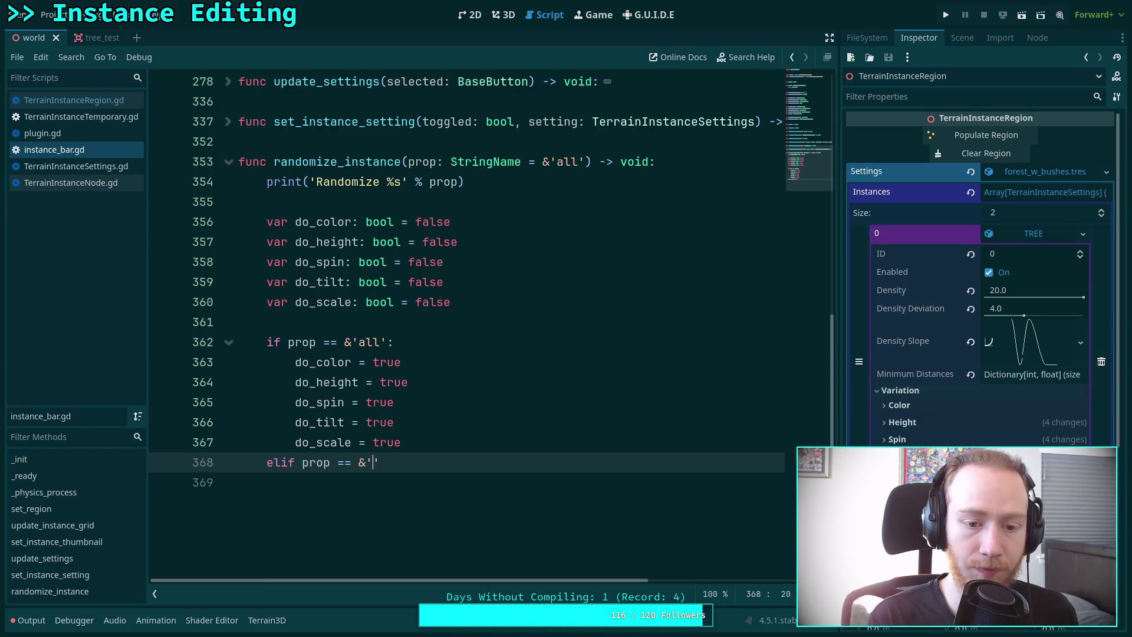
Write do_color = true under the color elif, then delete that color-only elif branch.
text(color)
key(Return)
text(do)
key(BackSpace)
text(_color = true)
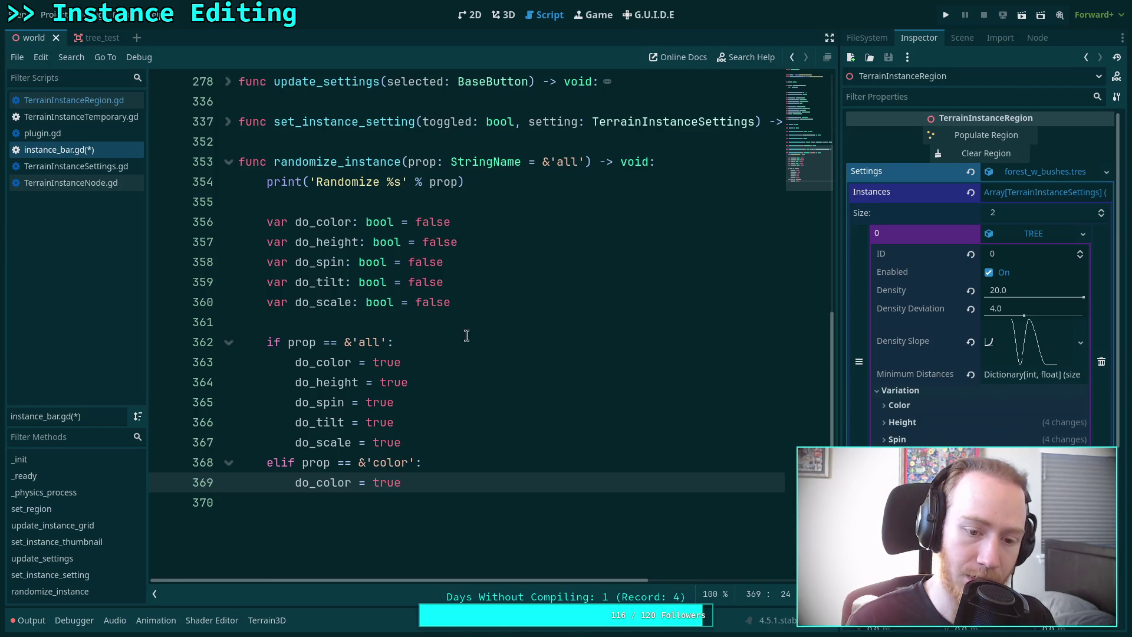
drag(462, 222, 414, 222)
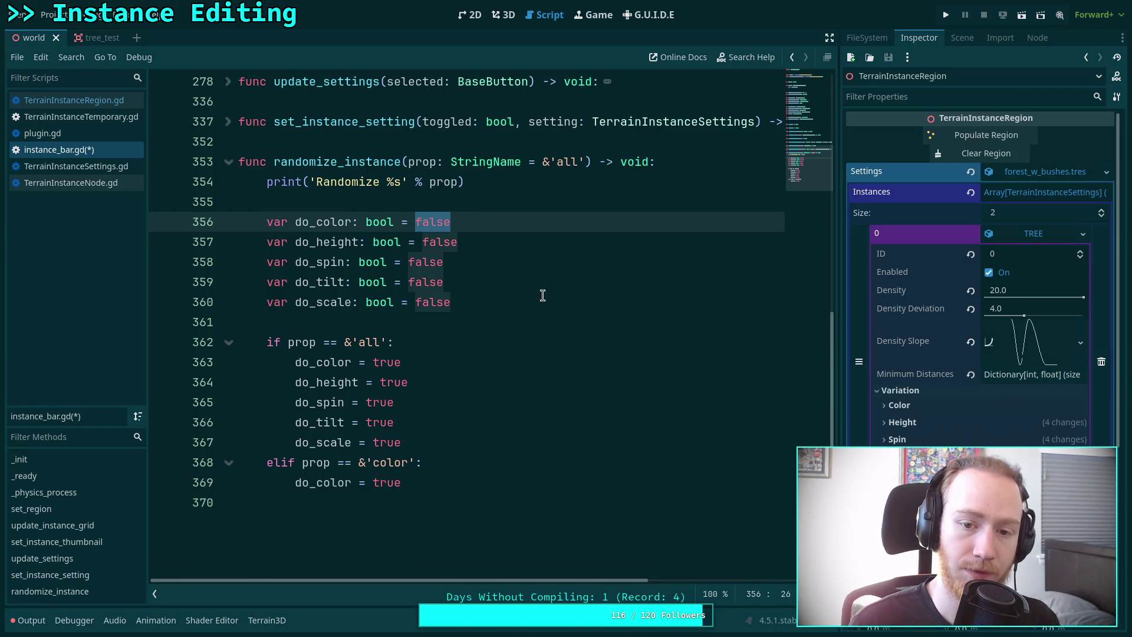
drag(444, 482, 440, 442)
key(BackSpace)
Initialize do_color, do_height and do_spin from prop == &'color', &'height' and &'spin'.
drag(463, 222, 417, 222)
text(pr)
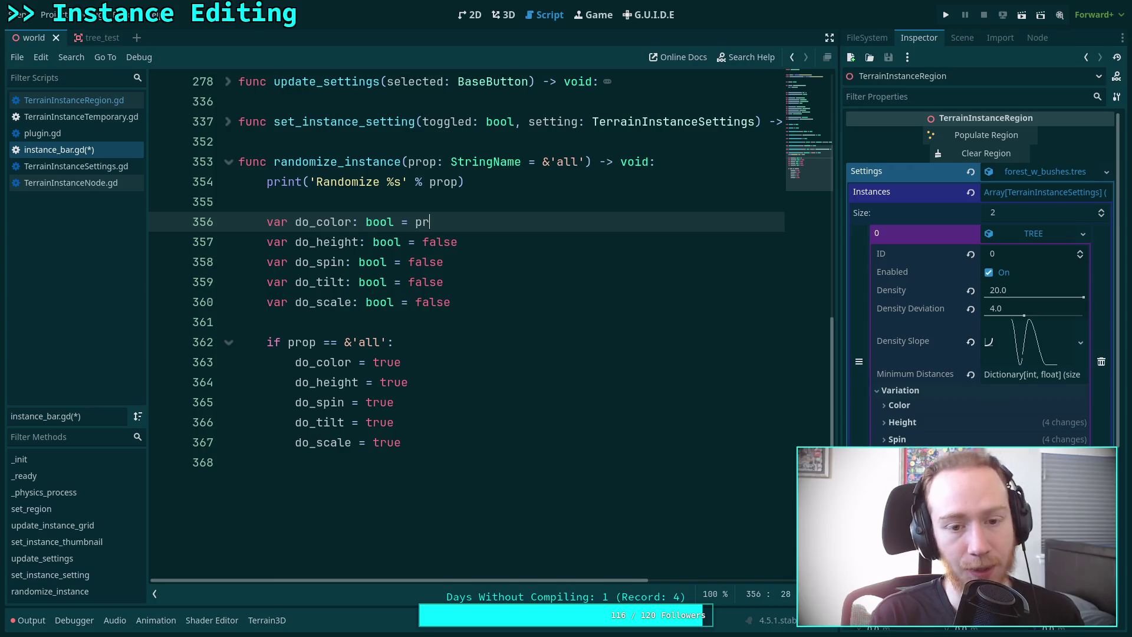
text(op == &)
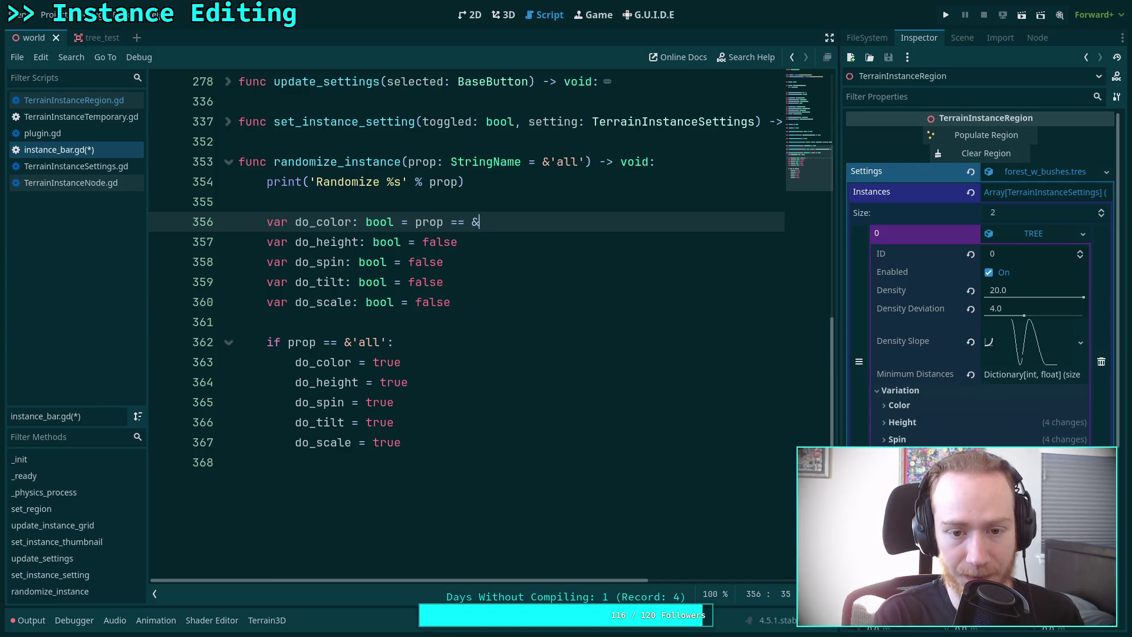
text('color)
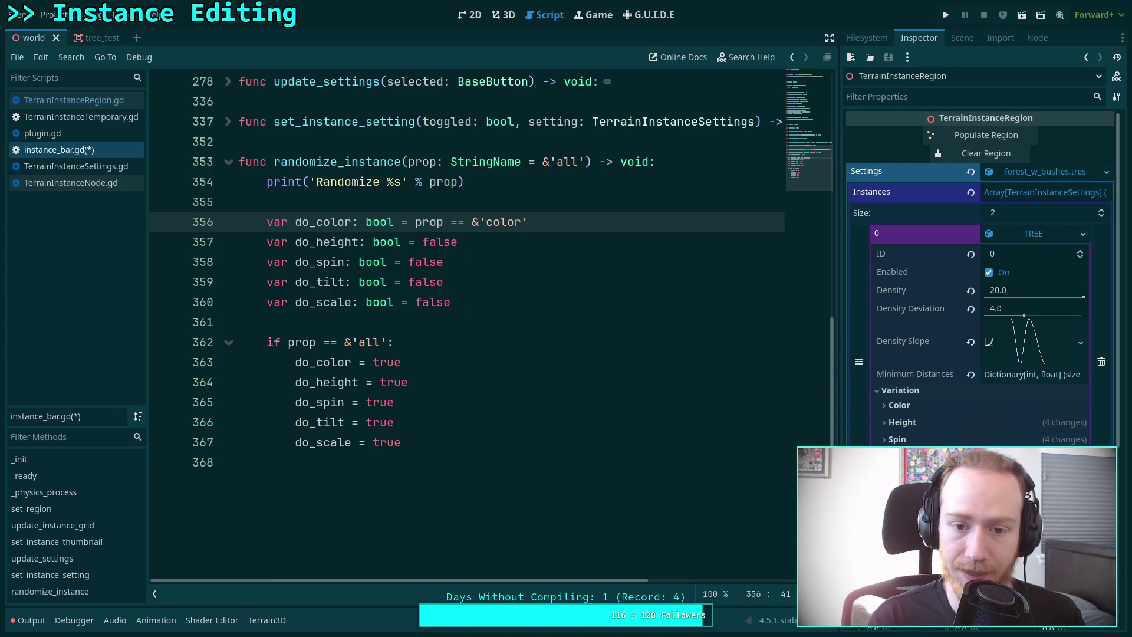
click(458, 242)
key(BackSpace)
key(BackSpace)
key(BackSpace)
text(prop == &'height)
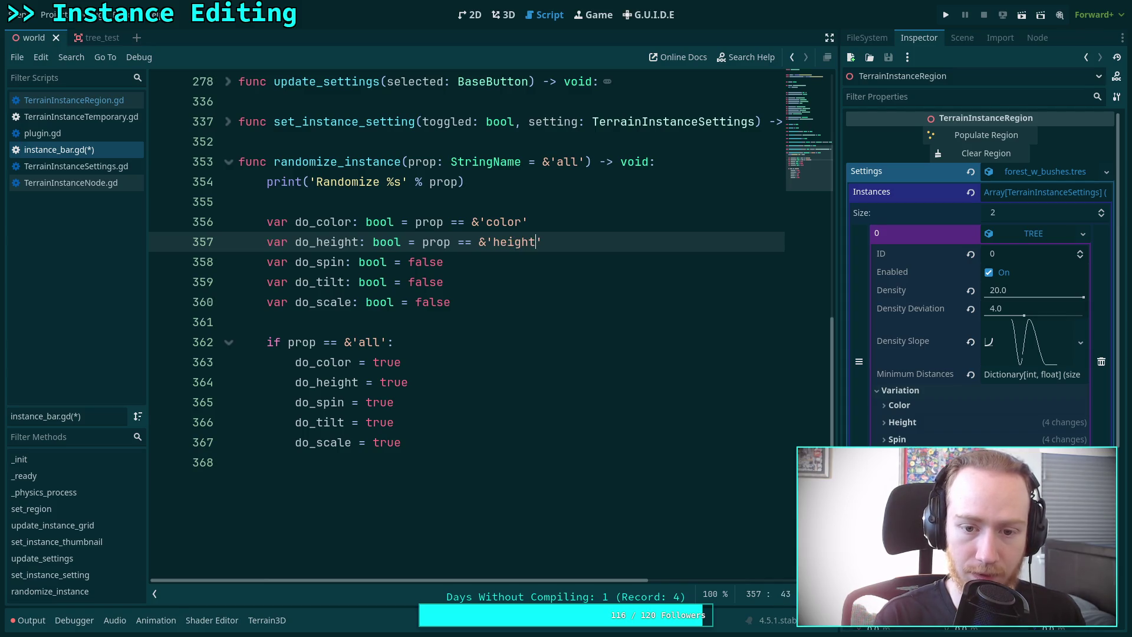
click(444, 262)
key(BackSpace)
key(BackSpace)
key(BackSpace)
text(prop == &'spin)
Initialize do_tilt and do_scale from prop == &'tilt' and &'scale', and save instance_bar.gd.
drag(443, 281, 408, 282)
text(prop =)
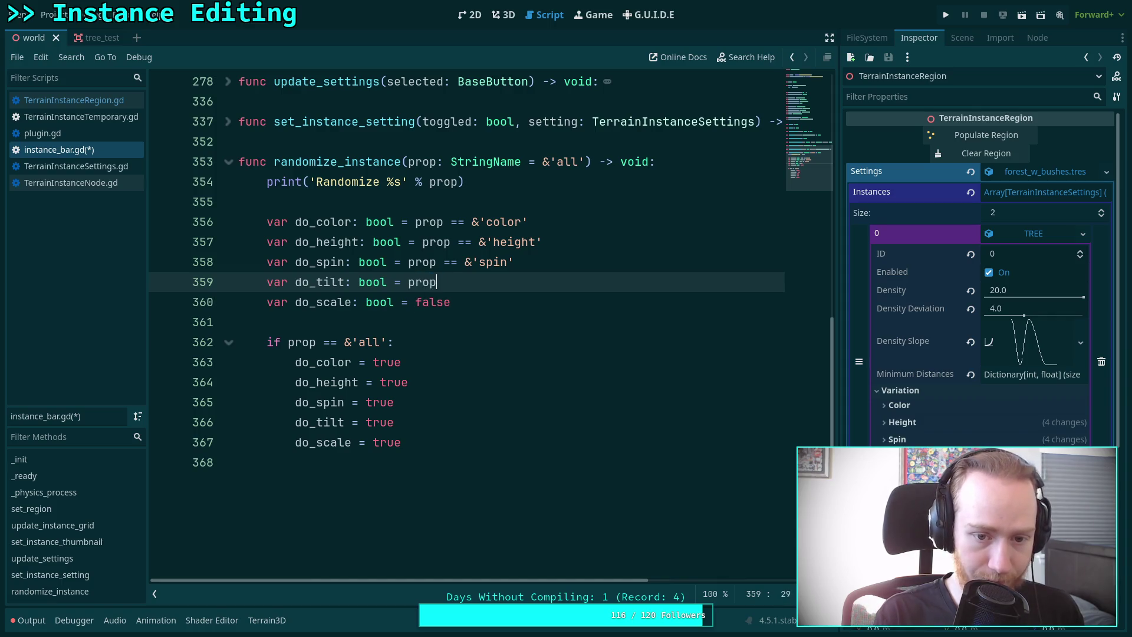
text(= *)
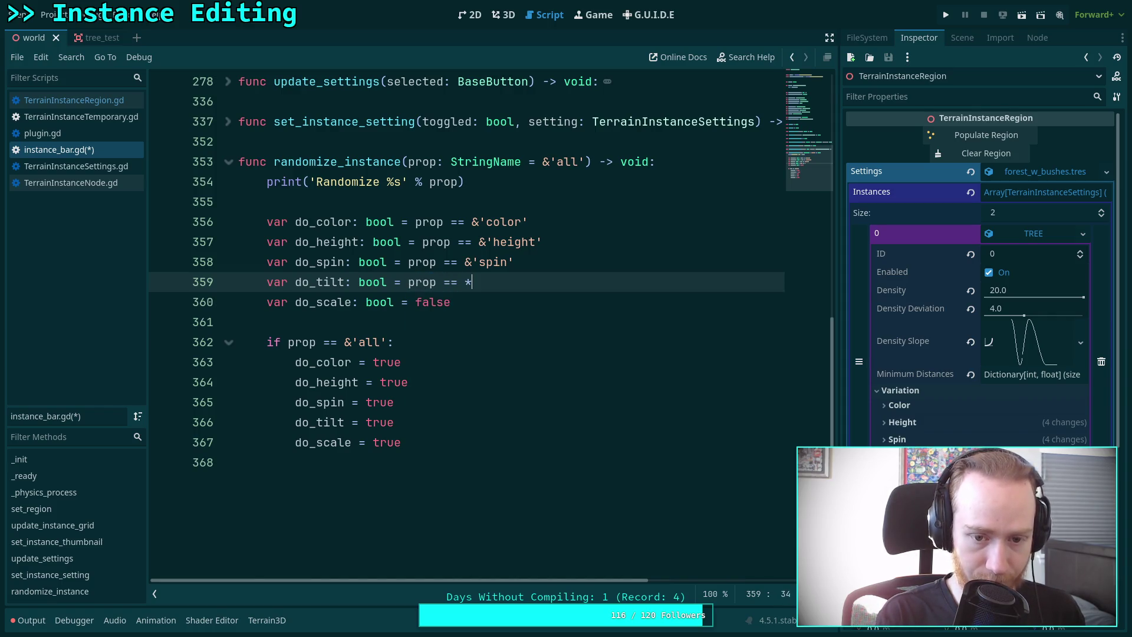
key(BackSpace)
text(&'tilt')
click(443, 302)
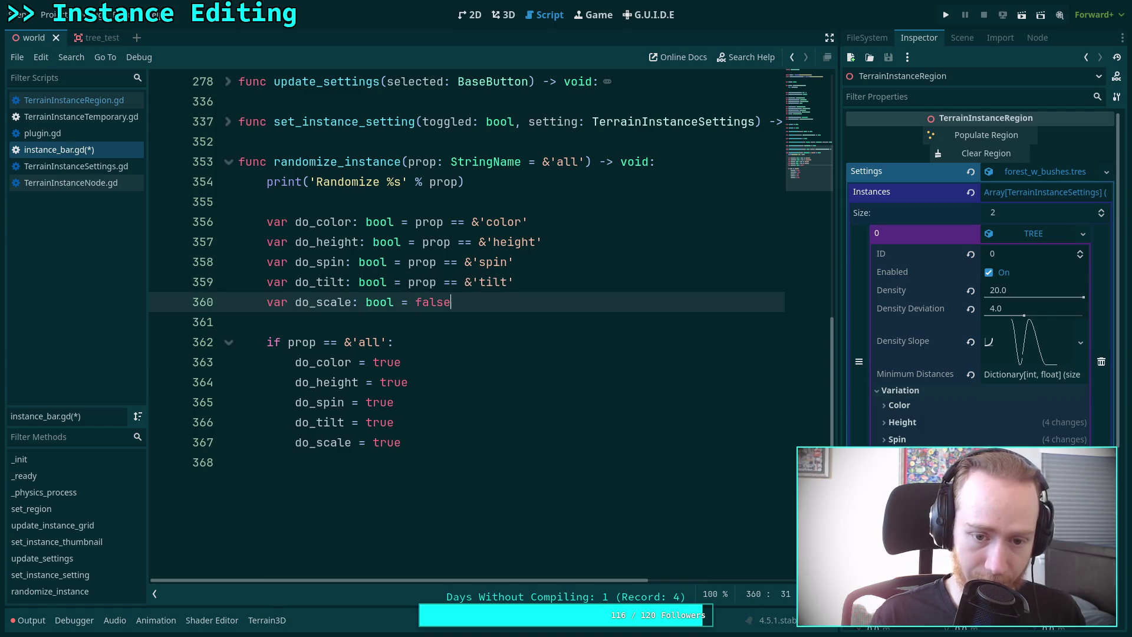
drag(443, 302, 415, 302)
text(prop == &)
key(BackSpace)
text(&'scale)
key(ctrl+s)
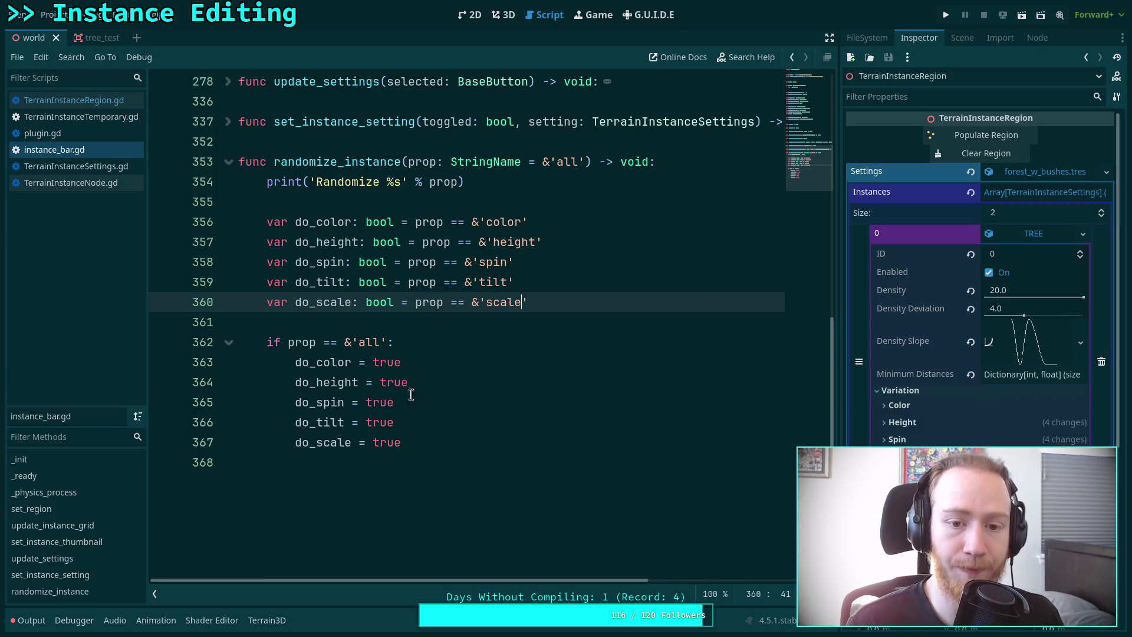
Add an indented if do_color: block after the all branch.
click(437, 471)
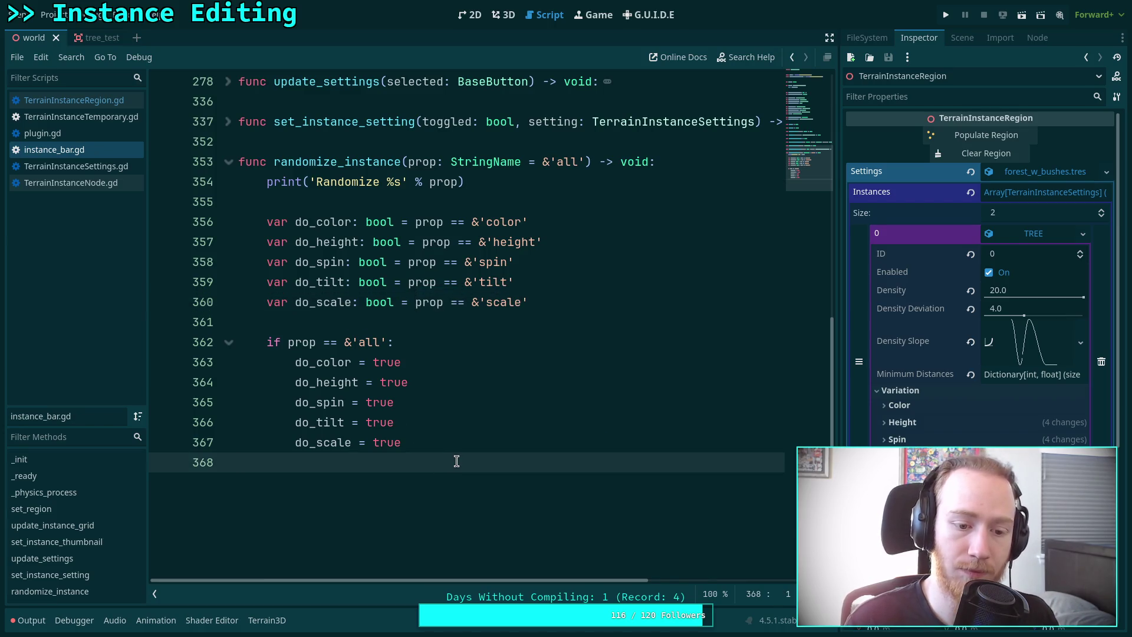
key(Return)
key(Return)
key(Up)
key(Tab)
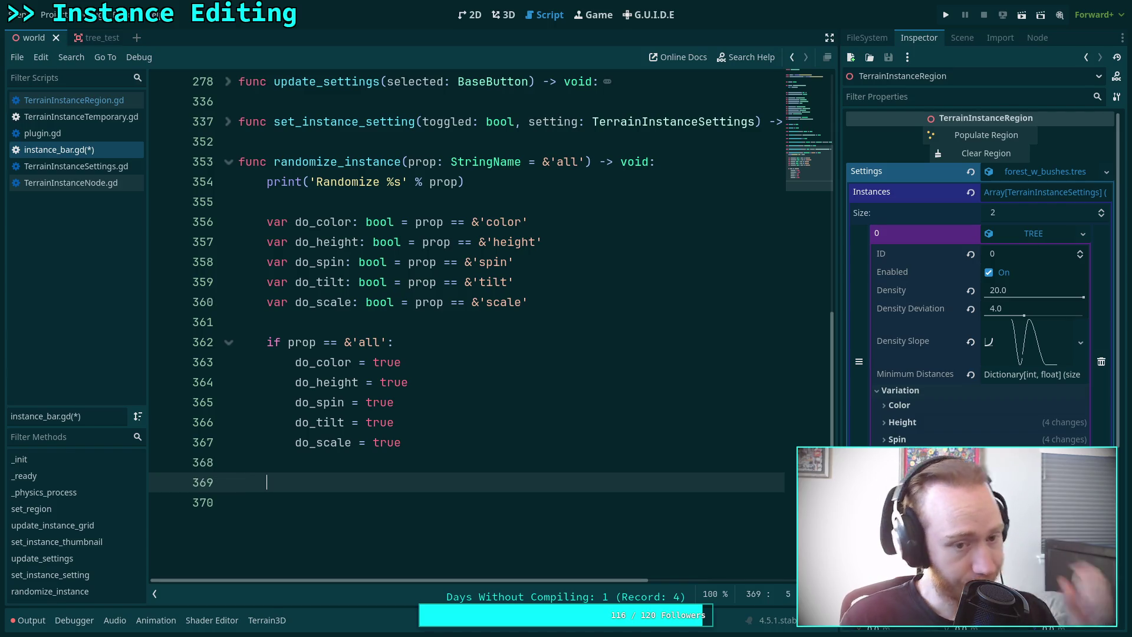
text(if do_c)
key(Return)
text(:)
key(Return)
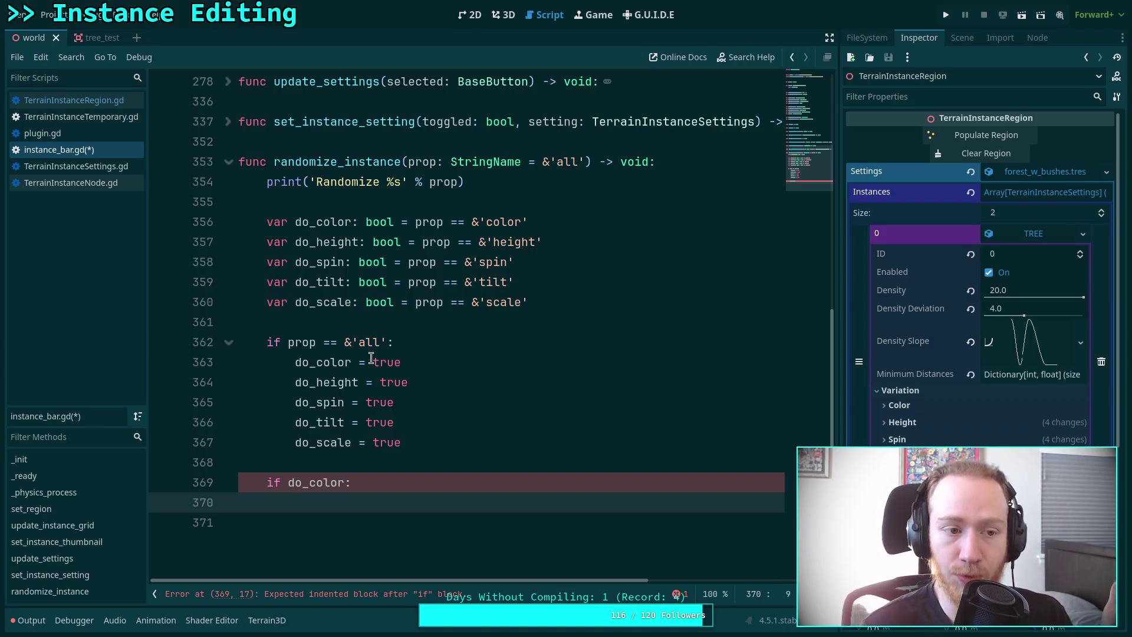
click(114, 108)
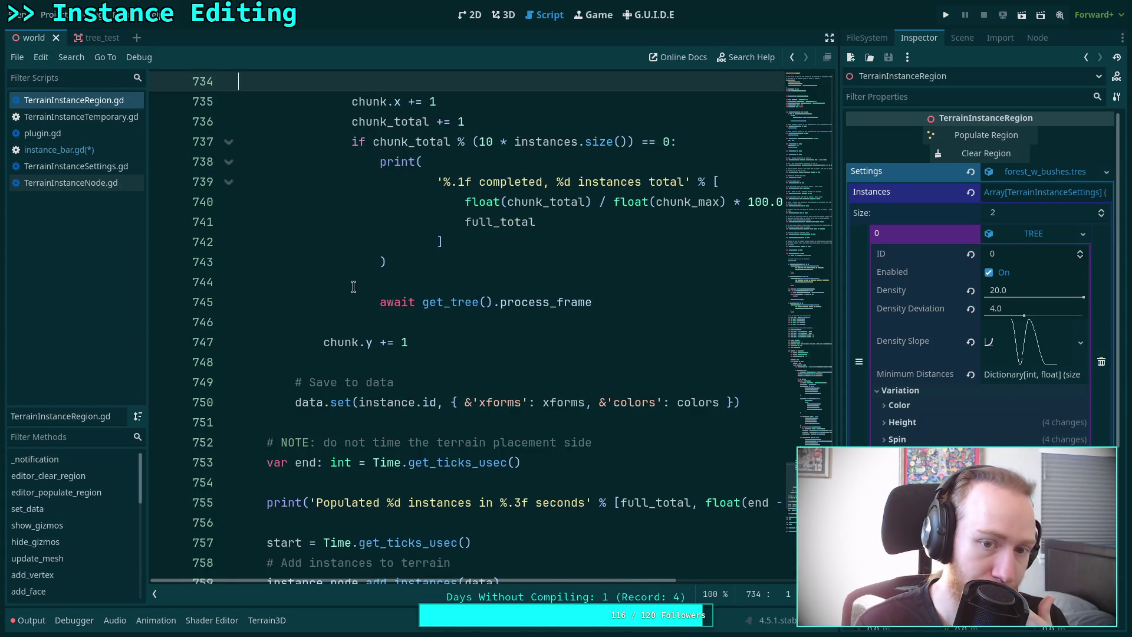
scroll(336, 294, down, 8)
click(228, 362)
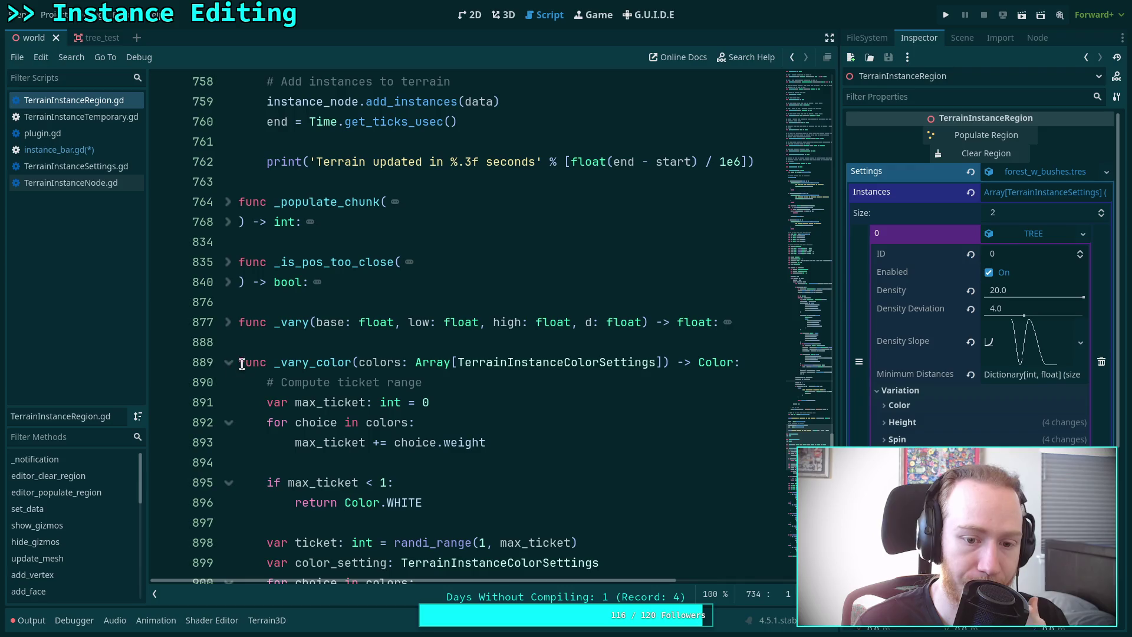
scroll(457, 376, down, 4)
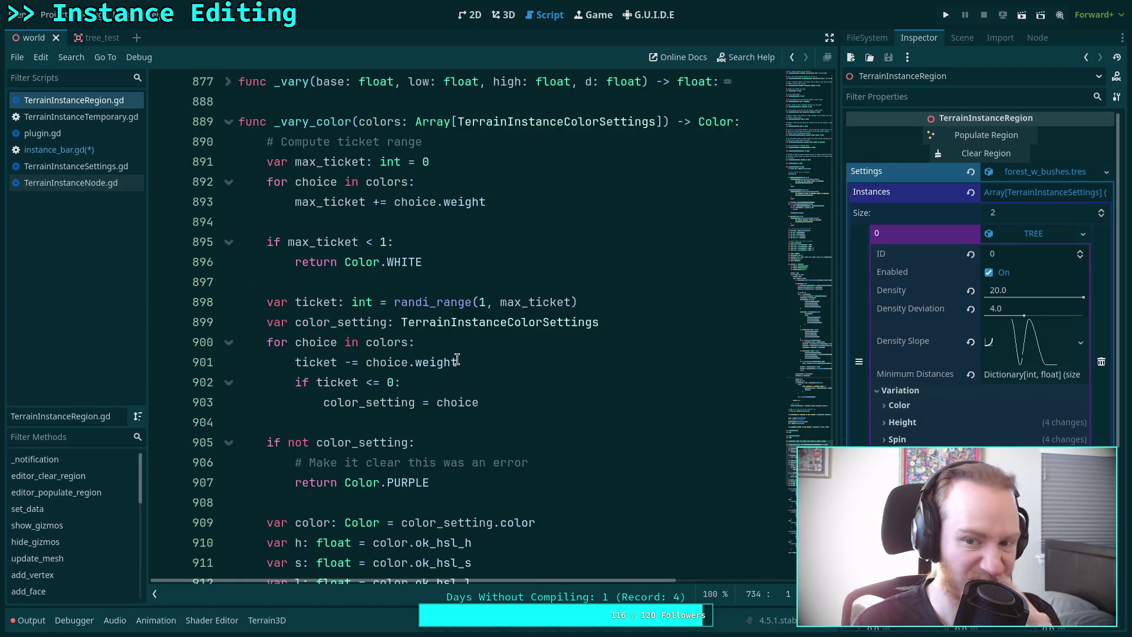
scroll(455, 361, down, 7)
scroll(391, 346, down, 5)
scroll(392, 345, up, 16)
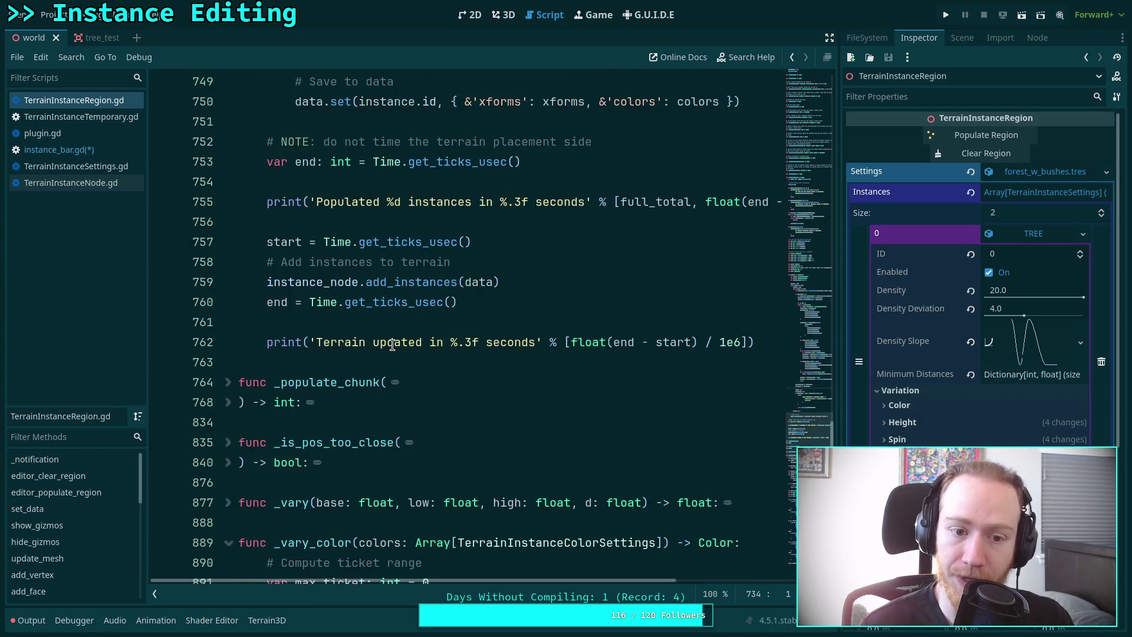
click(899, 405)
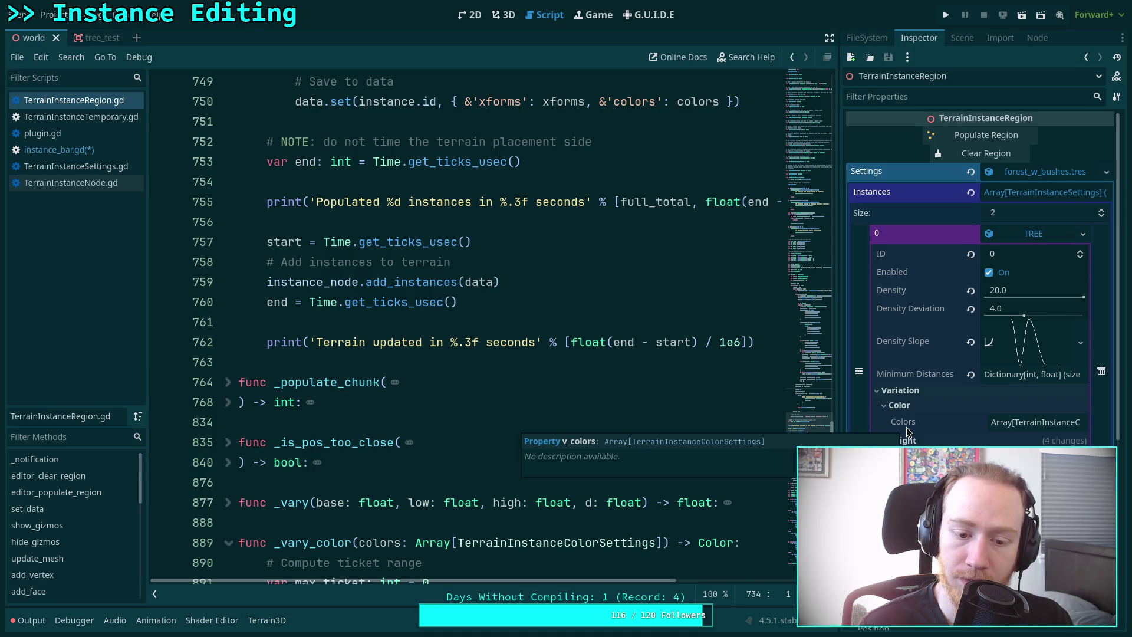
click(59, 150)
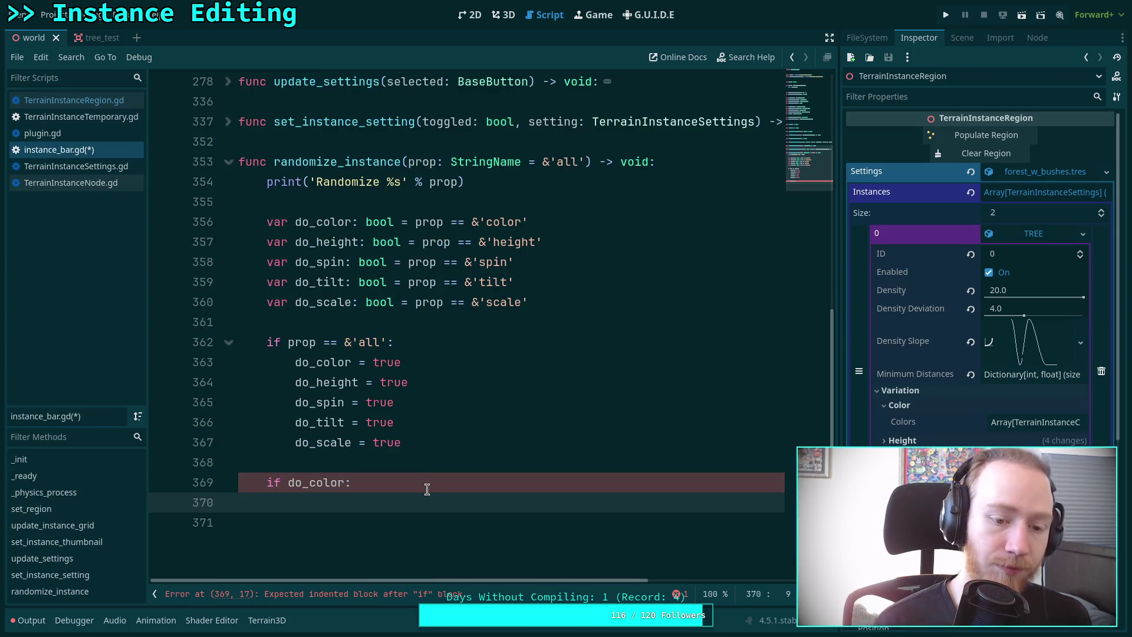
Under if do_color:, write plugin.instance_preview.instance_color = region._vary_color() via autocomplete.
text(plugin)
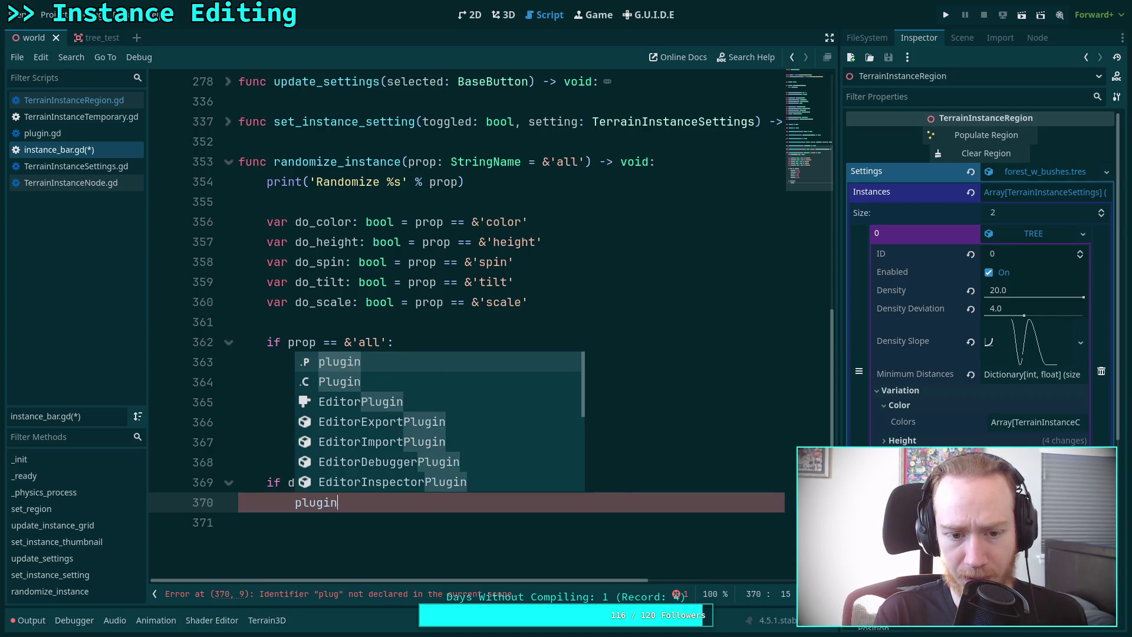
text(.prev)
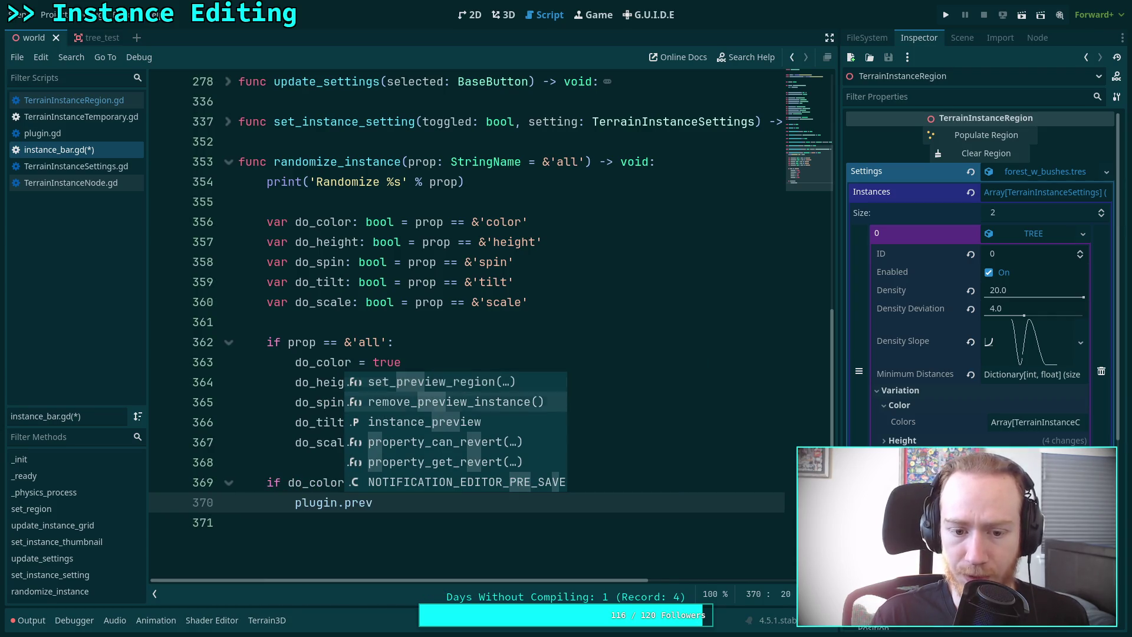
key(Down)
key(Return)
text(.)
key(Return)
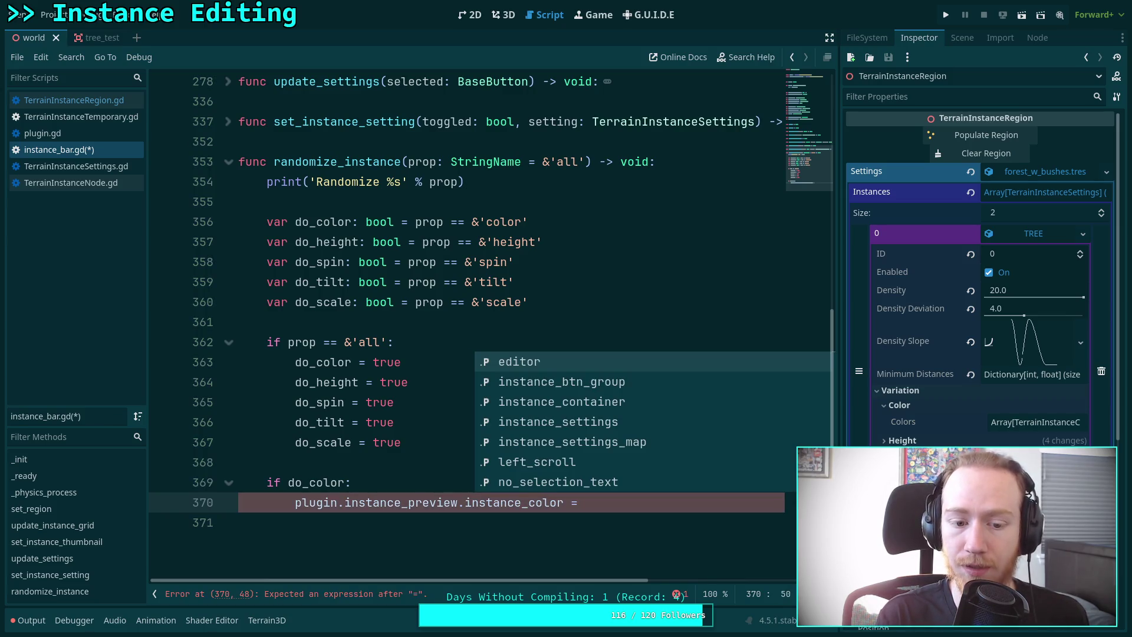
text(region.)
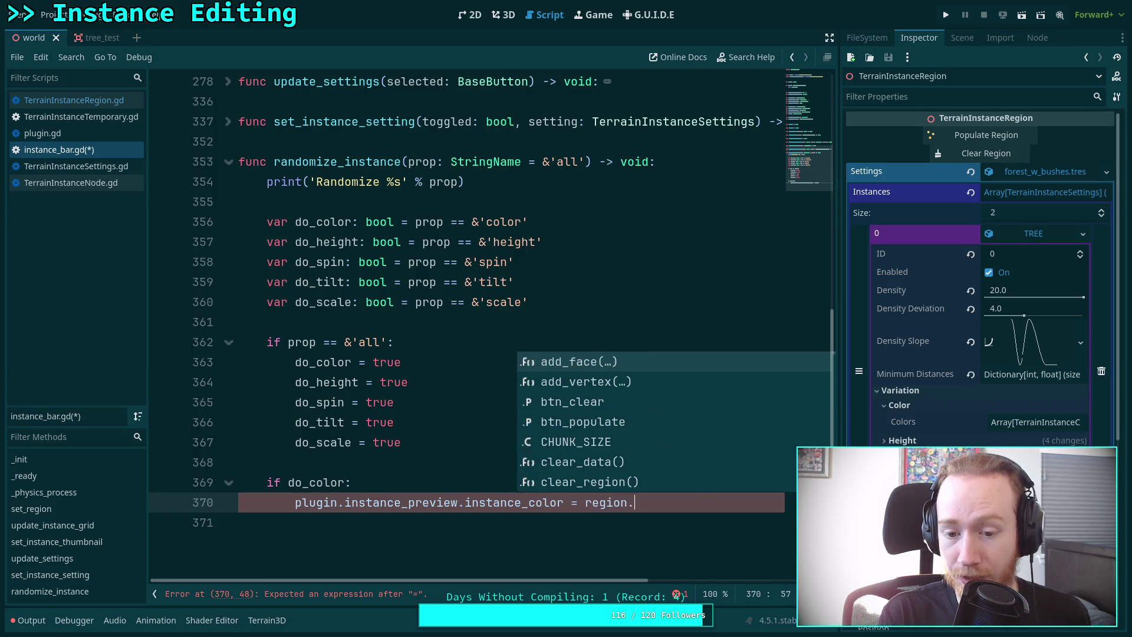
text(_var)
key(Down)
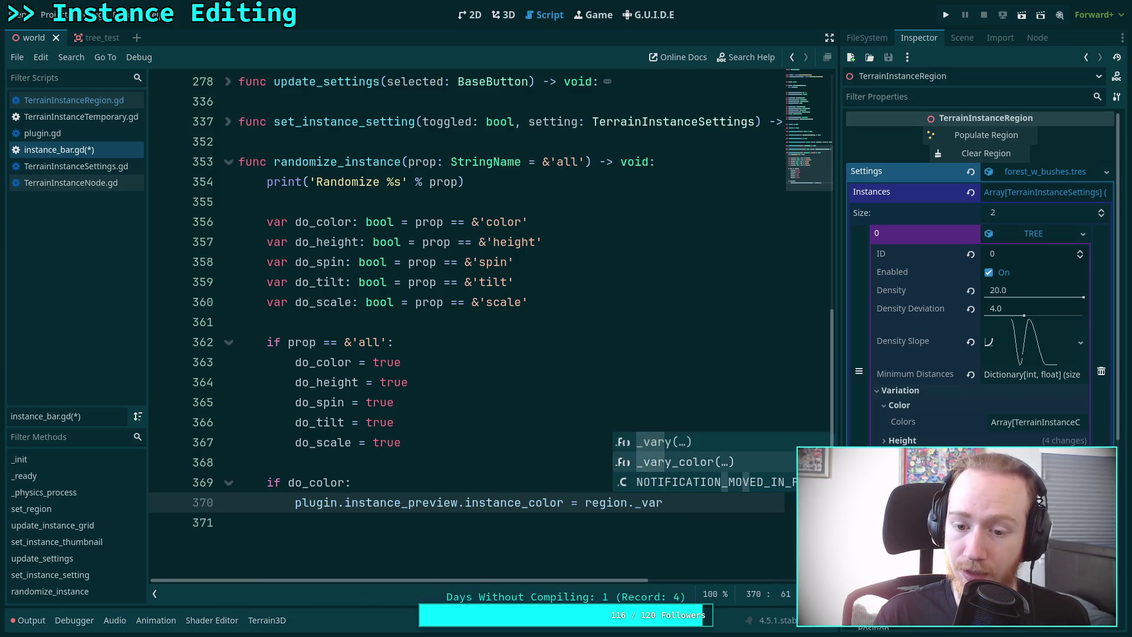
key(Return)
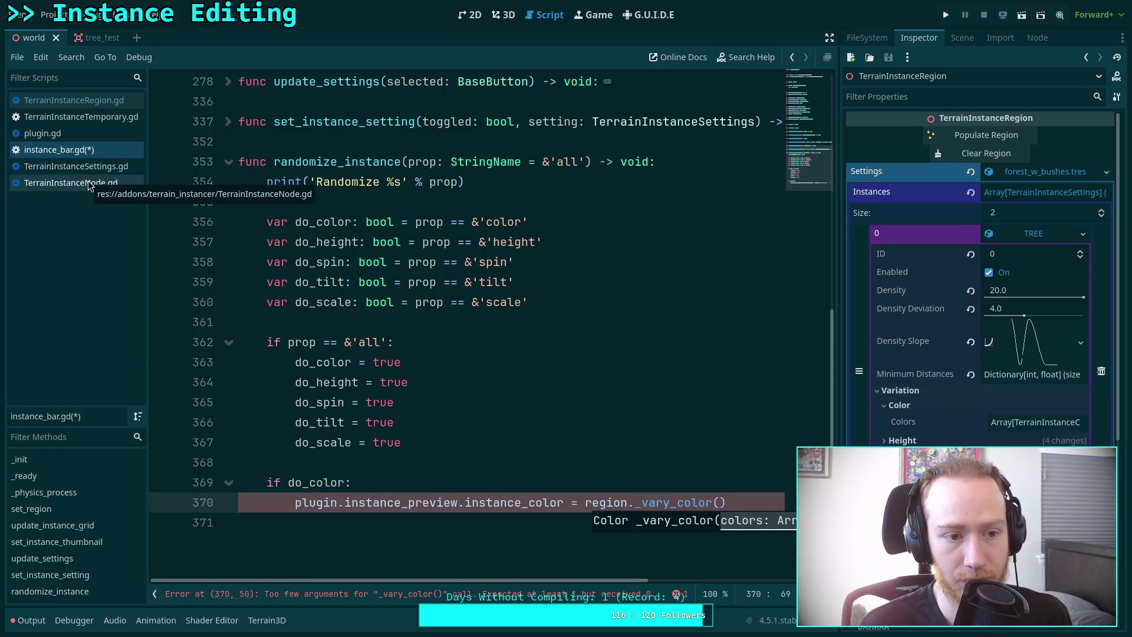
In TerrainInstanceRegion.gd, find _vary_color and declare it static.
click(118, 104)
scroll(364, 359, down, 2)
scroll(364, 359, down, 2)
scroll(349, 361, down, 3)
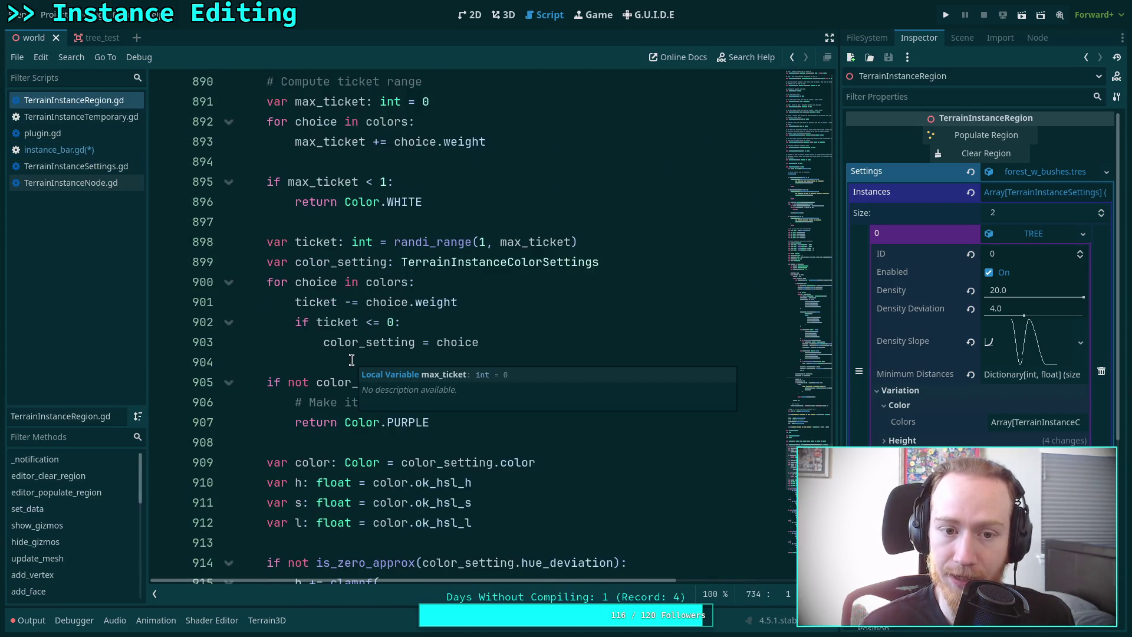
scroll(326, 359, up, 3)
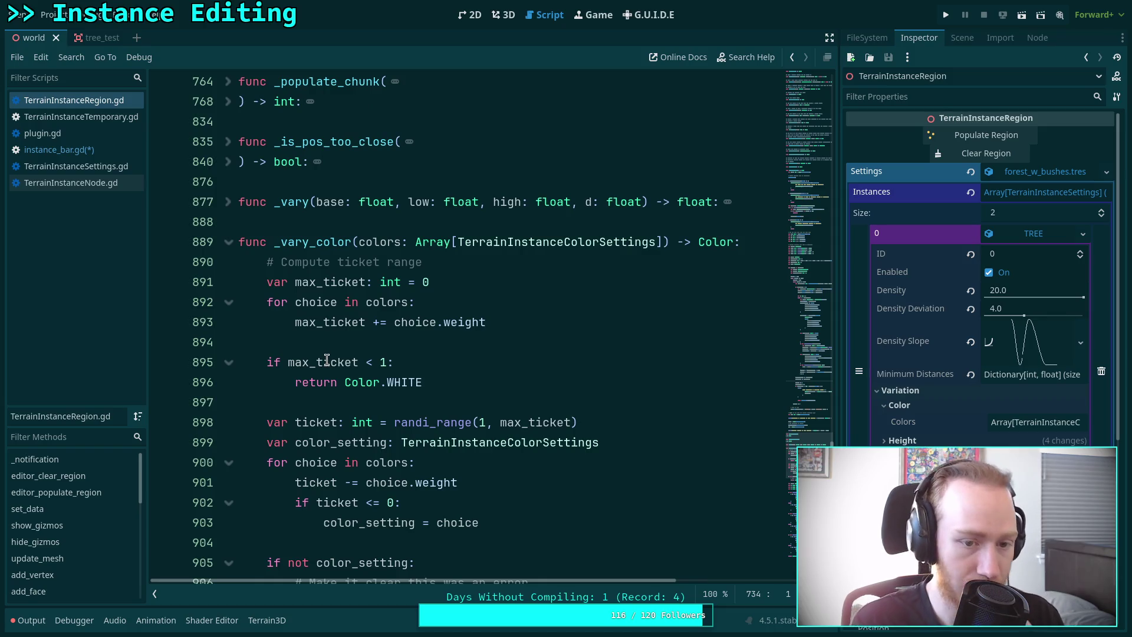
scroll(328, 359, down, 2)
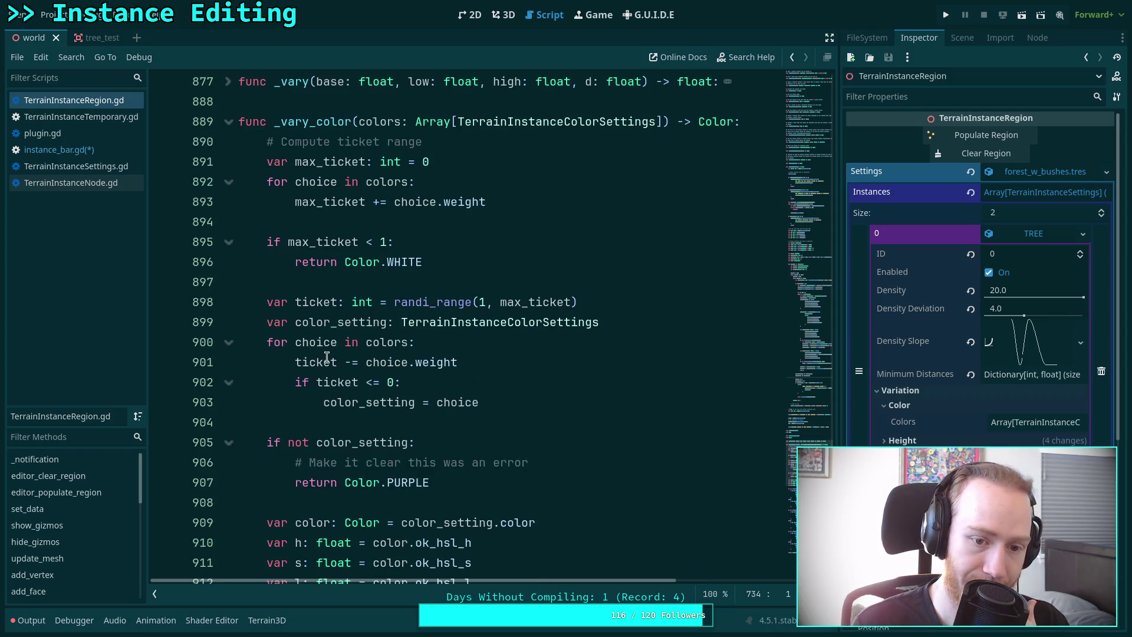
scroll(327, 358, down, 2)
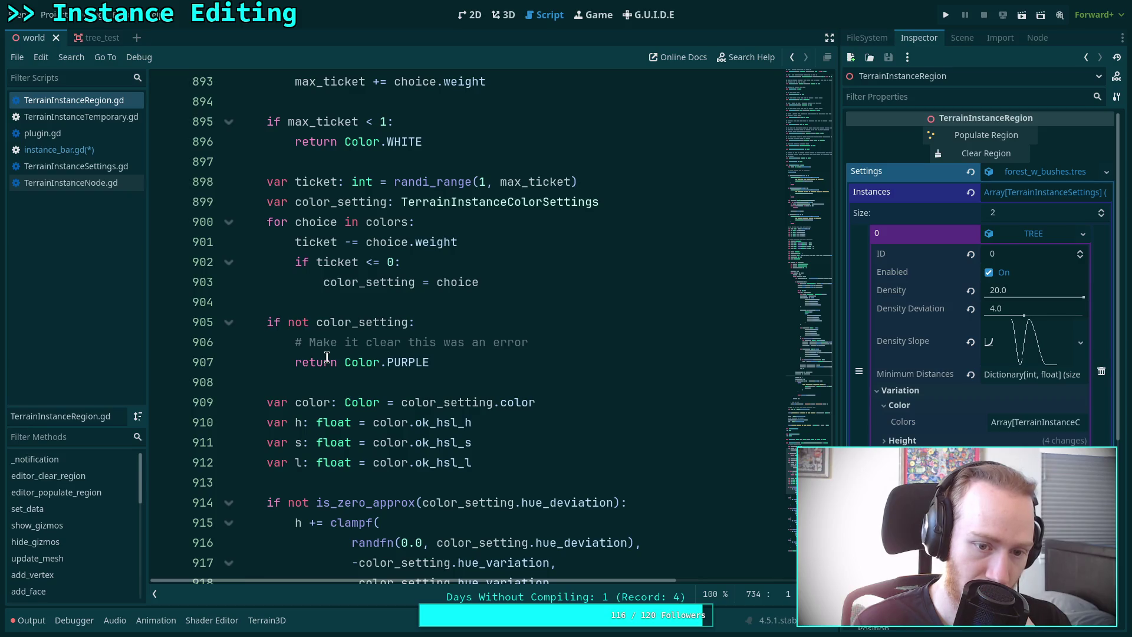
scroll(328, 358, down, 9)
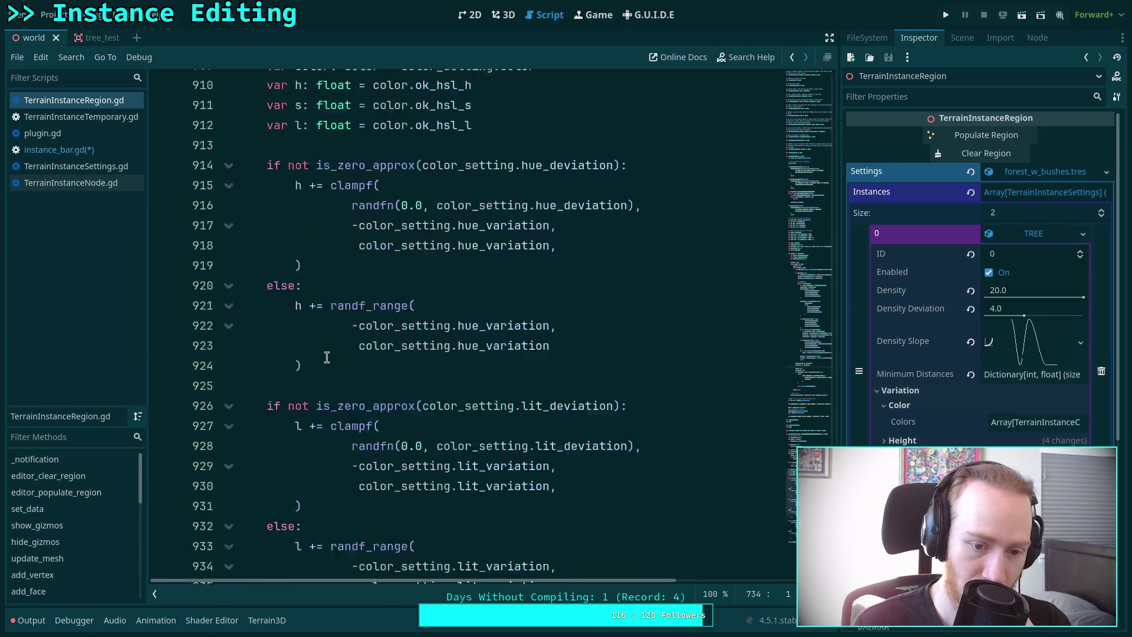
scroll(328, 358, down, 4)
scroll(324, 354, up, 17)
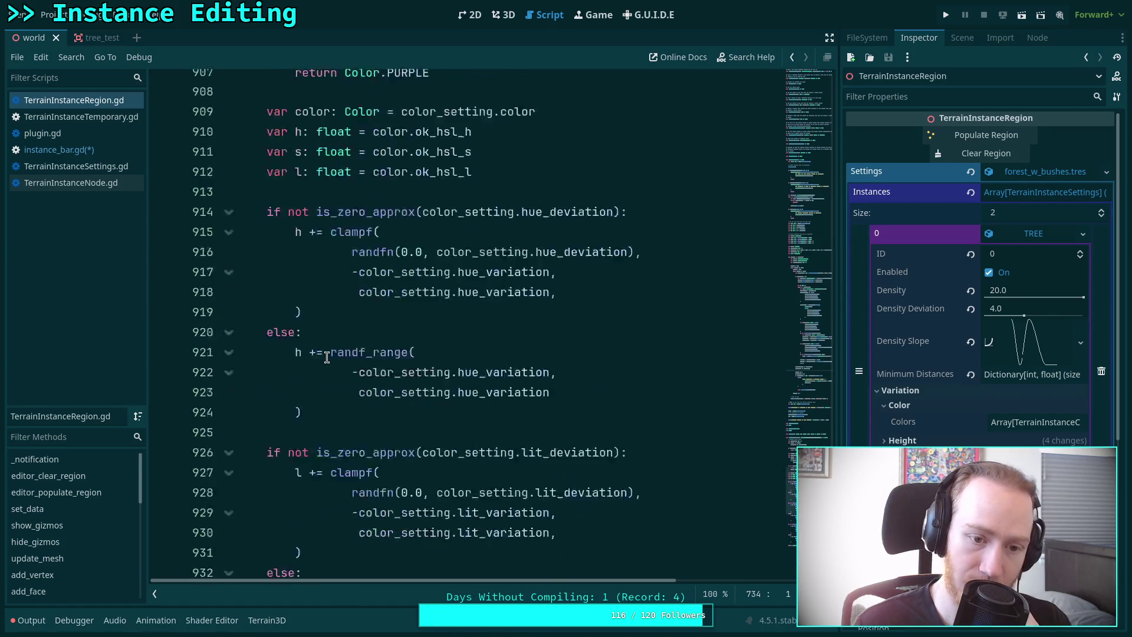
scroll(322, 347, up, 2)
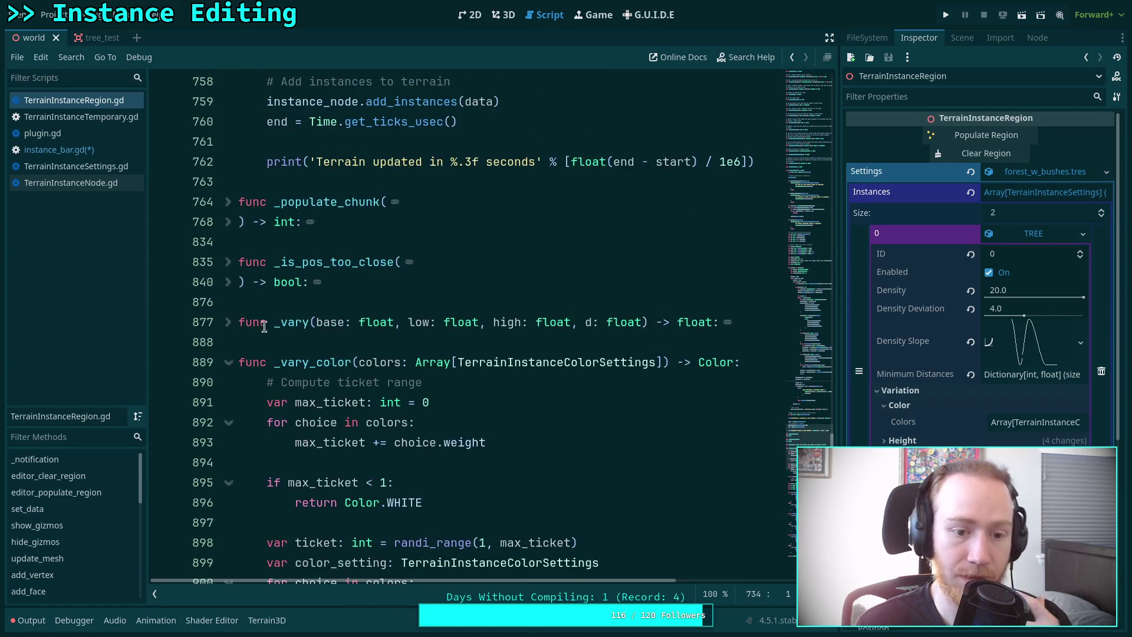
click(240, 362)
text(static)
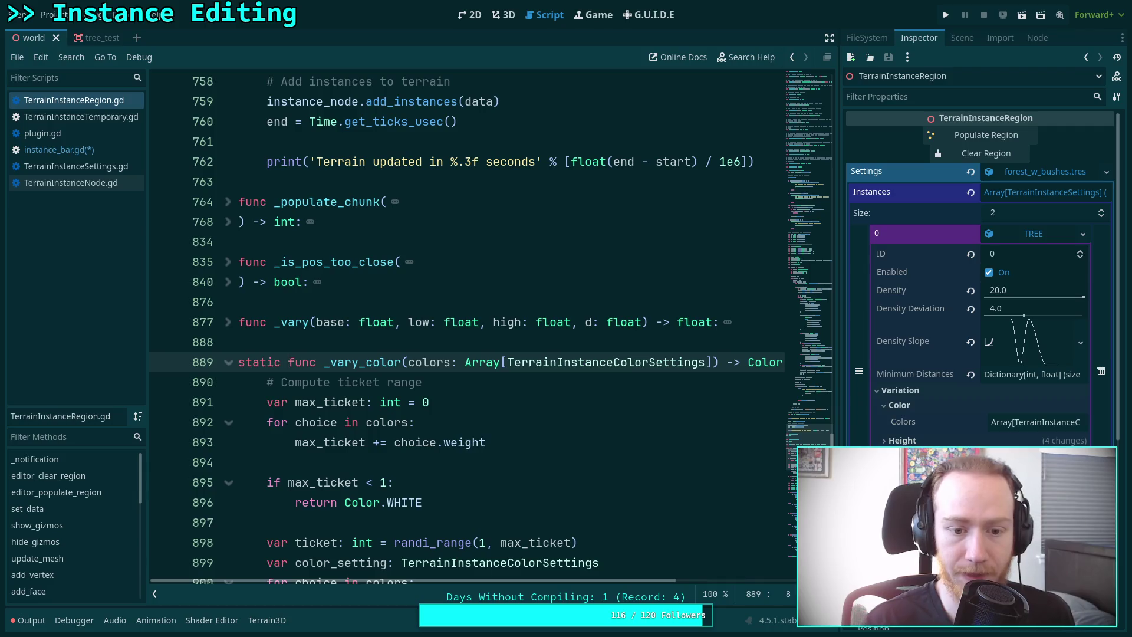
Unfold the _vary function and declare it static too.
click(228, 322)
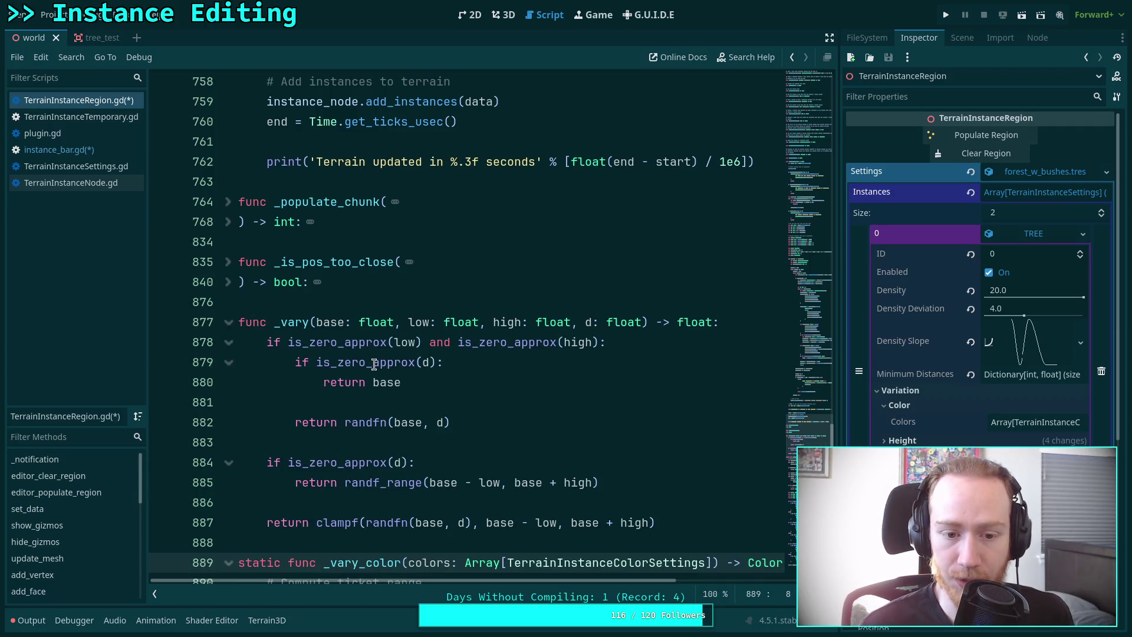
mouse_move(374, 364)
click(240, 322)
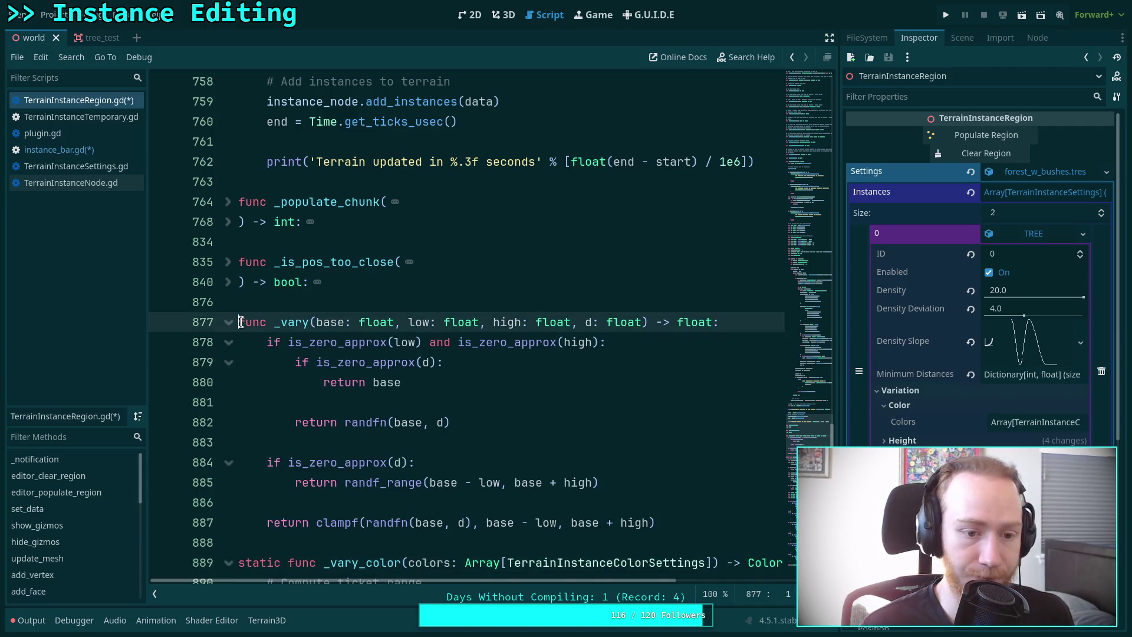
text(static)
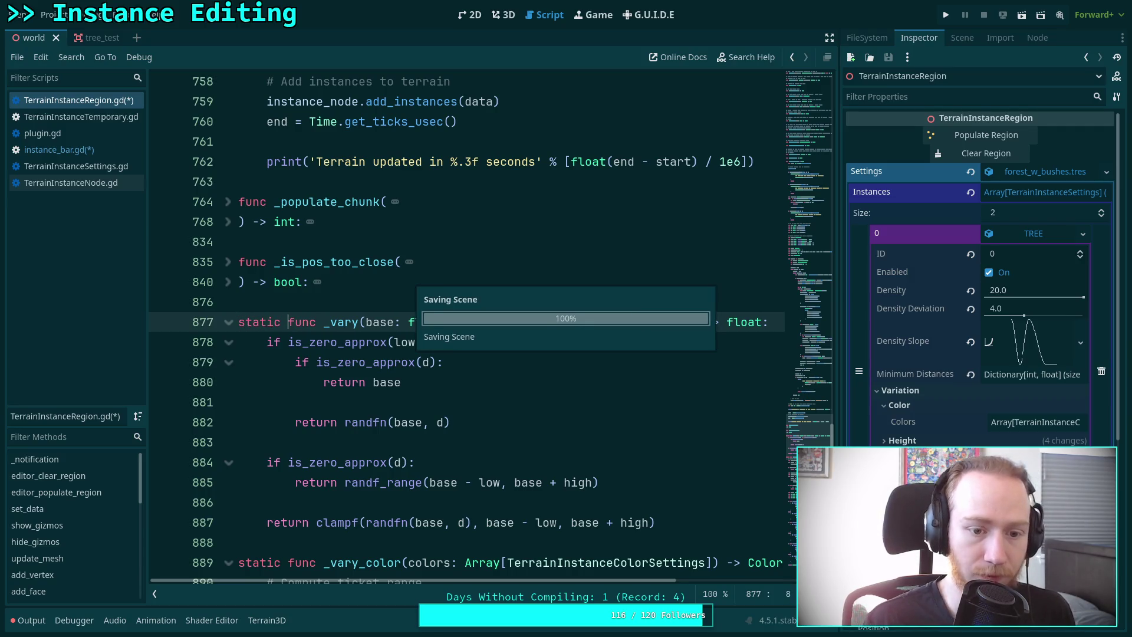
scroll(289, 363, down, 2)
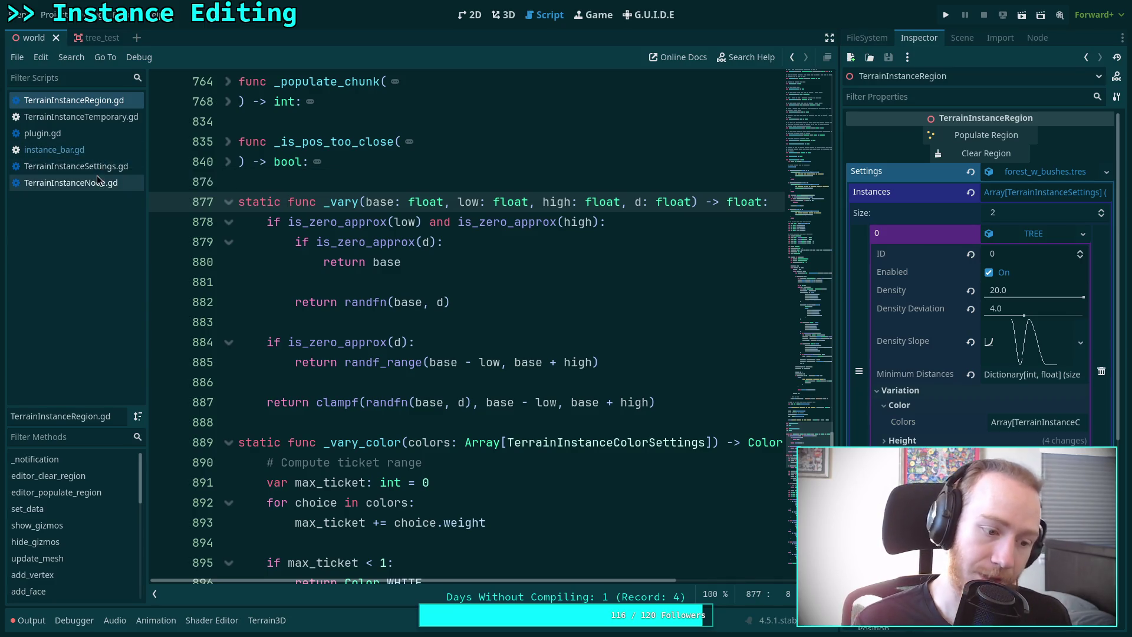
click(75, 150)
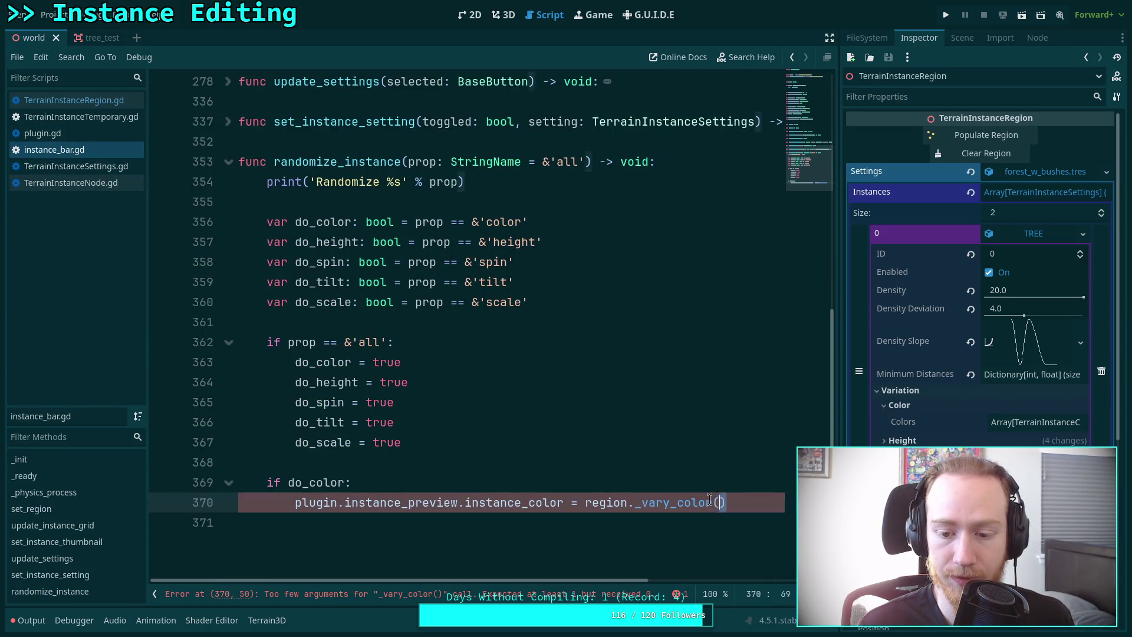
Replace region._vary_color() on line 370 with a TerrainInstanceRegion._vary_color() call.
drag(727, 503, 585, 503)
text(TerrainRe)
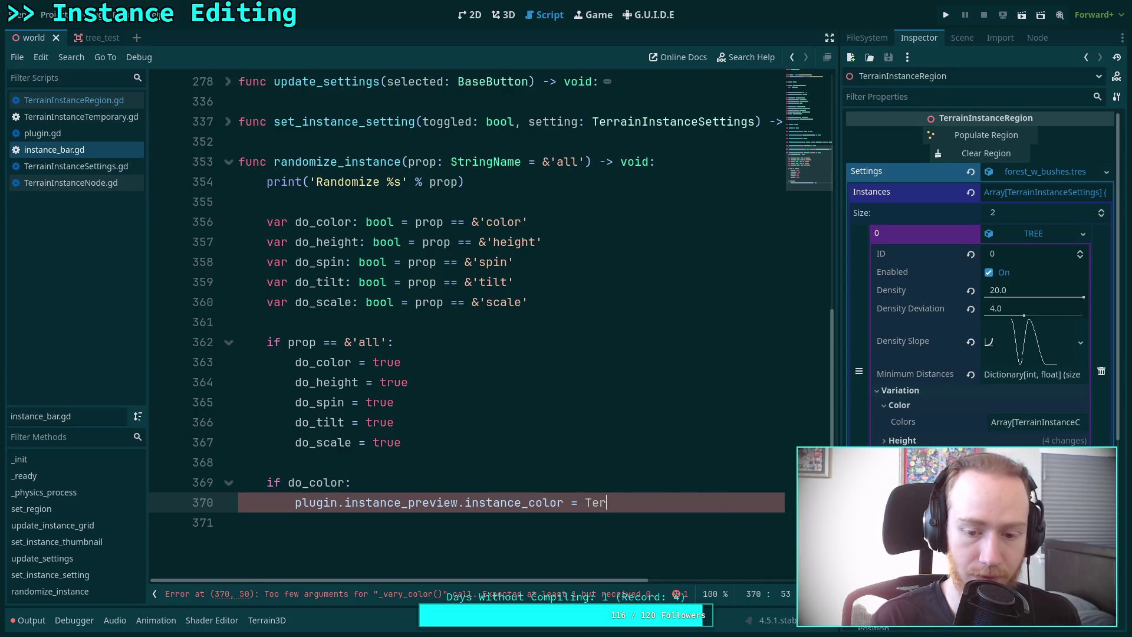
key(Return)
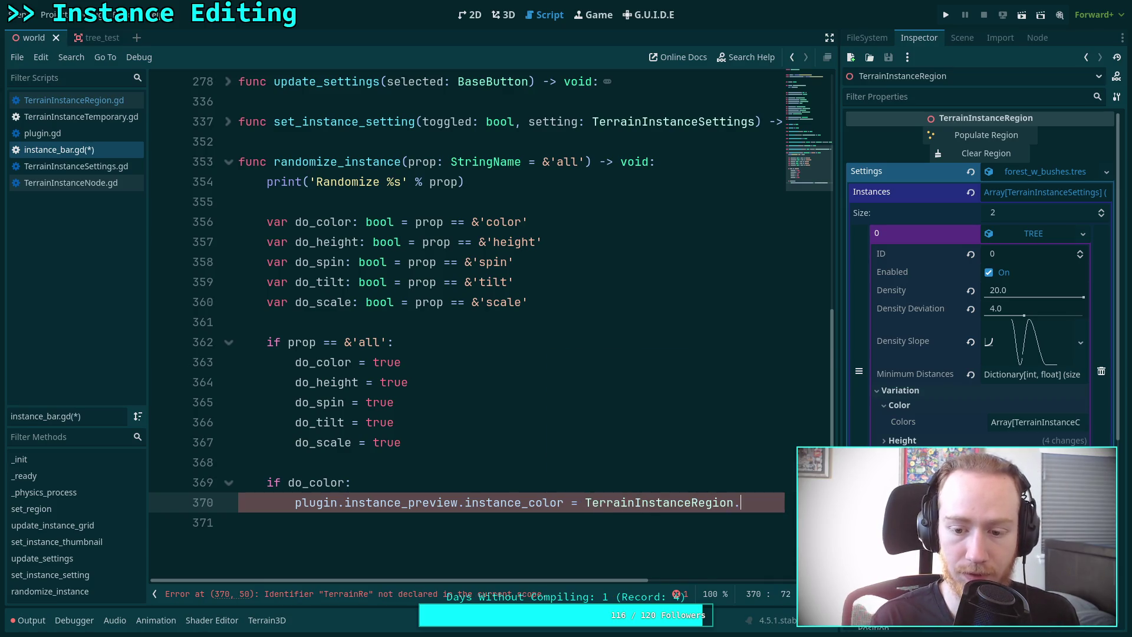
text(._v)
key(Down)
key(Return)
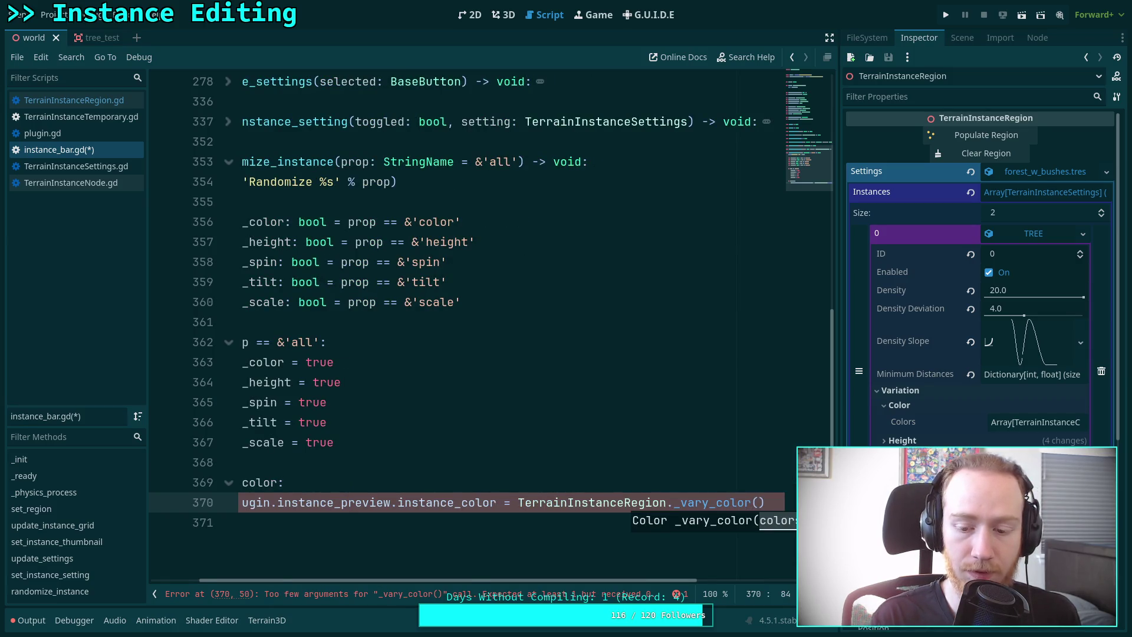
text(region)
key(BackSpace)
key(BackSpace)
key(BackSpace)
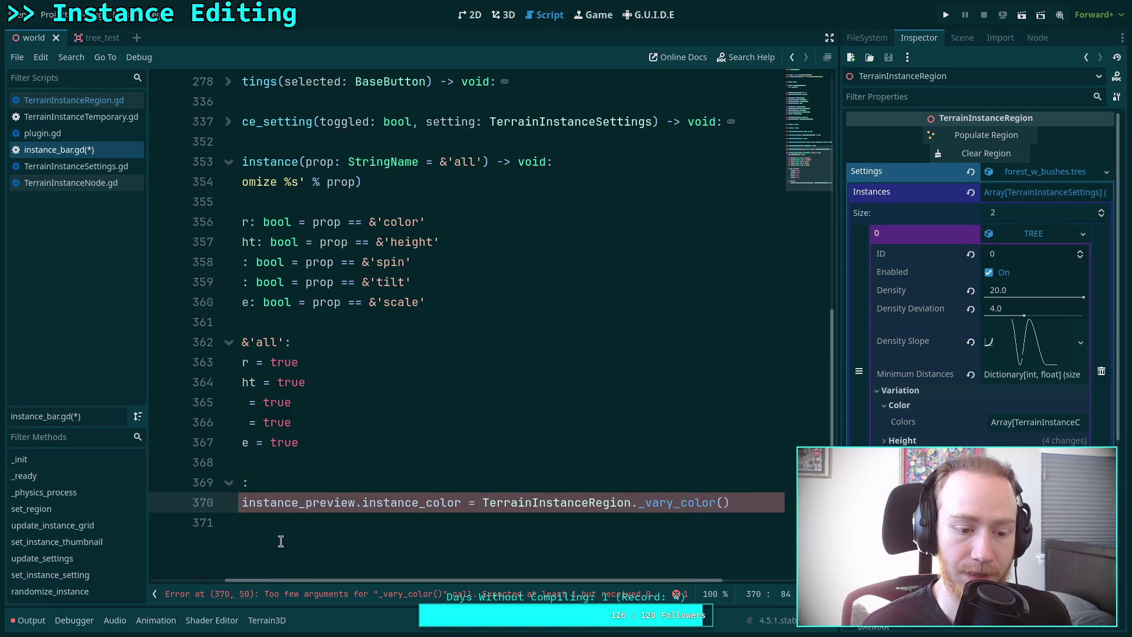
Inspect set_instance_setting to see where instance_settings is assigned.
click(155, 594)
click(88, 124)
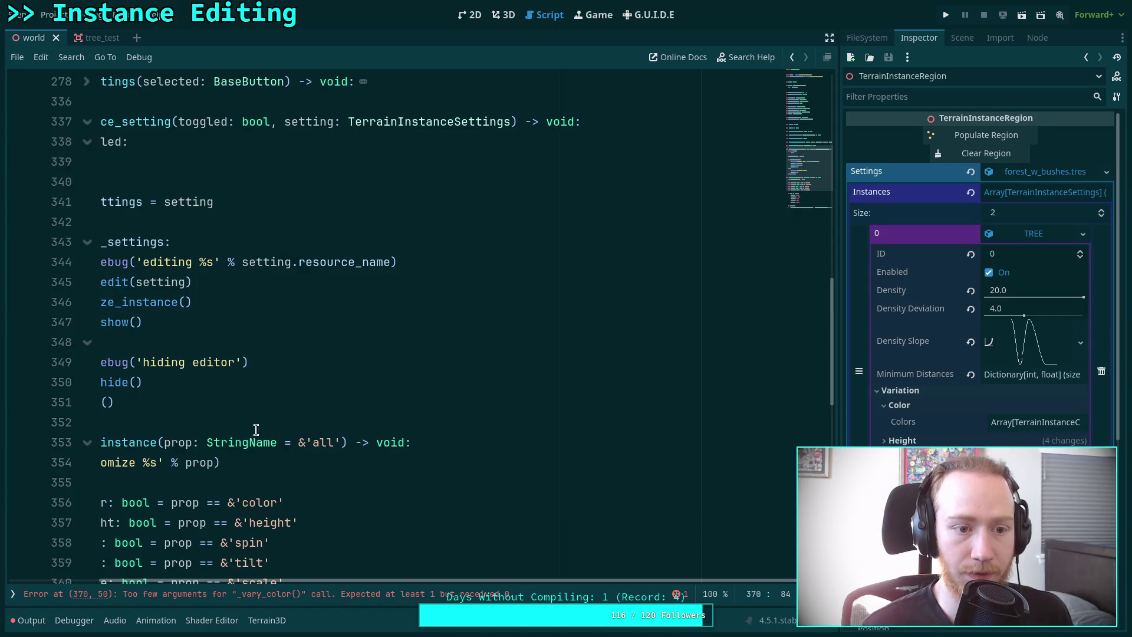
drag(326, 581, 236, 581)
click(172, 190)
click(165, 199)
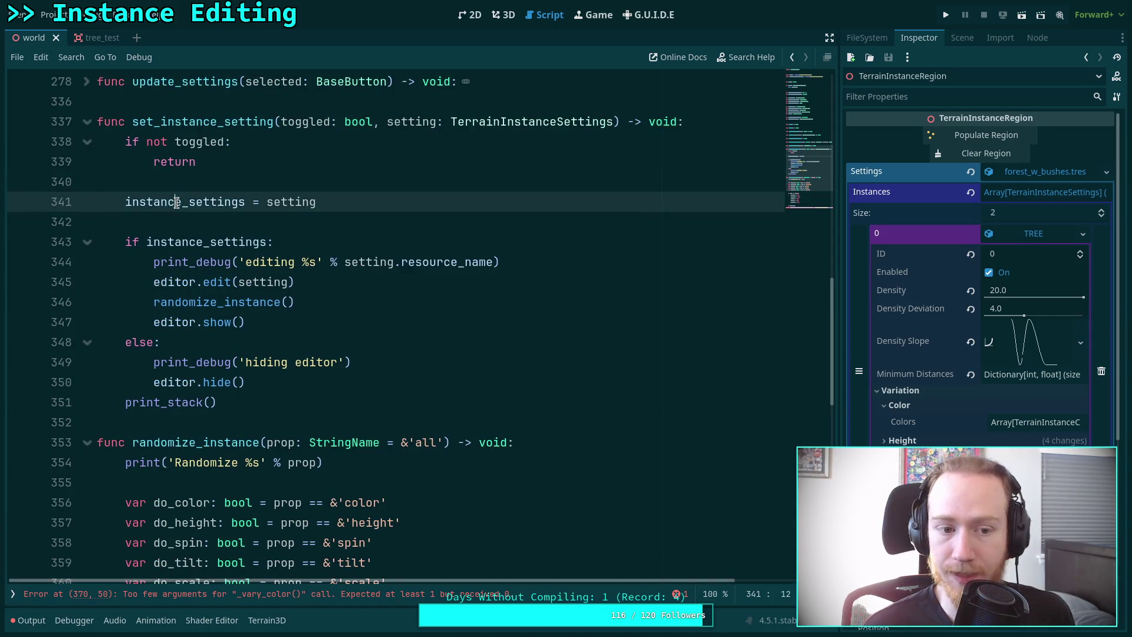
scroll(379, 362, down, 6)
Pass instance_settings.v_colors as the _vary_color argument, then begin an if do_height line.
click(688, 422)
click(685, 422)
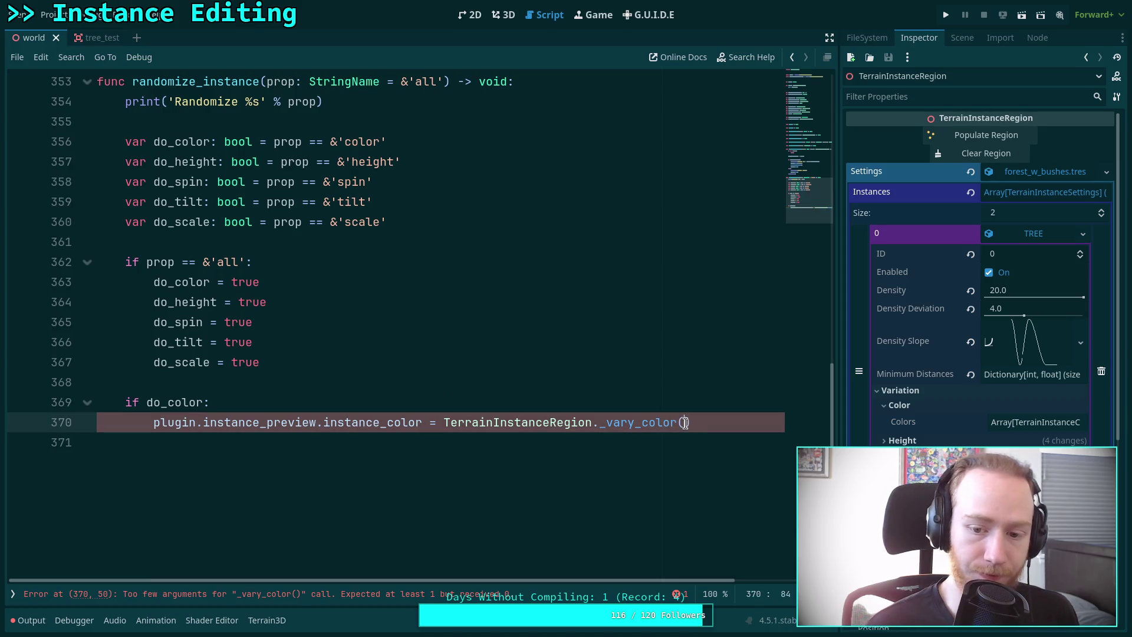
text(instance_)
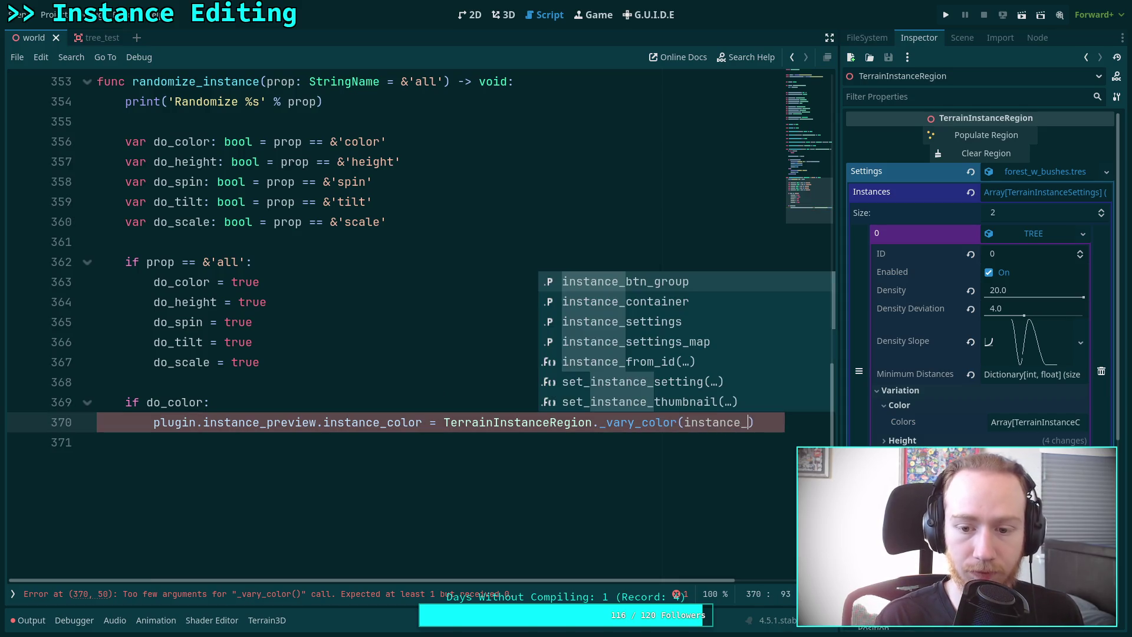
key(Down)
key(Down)
key(Return)
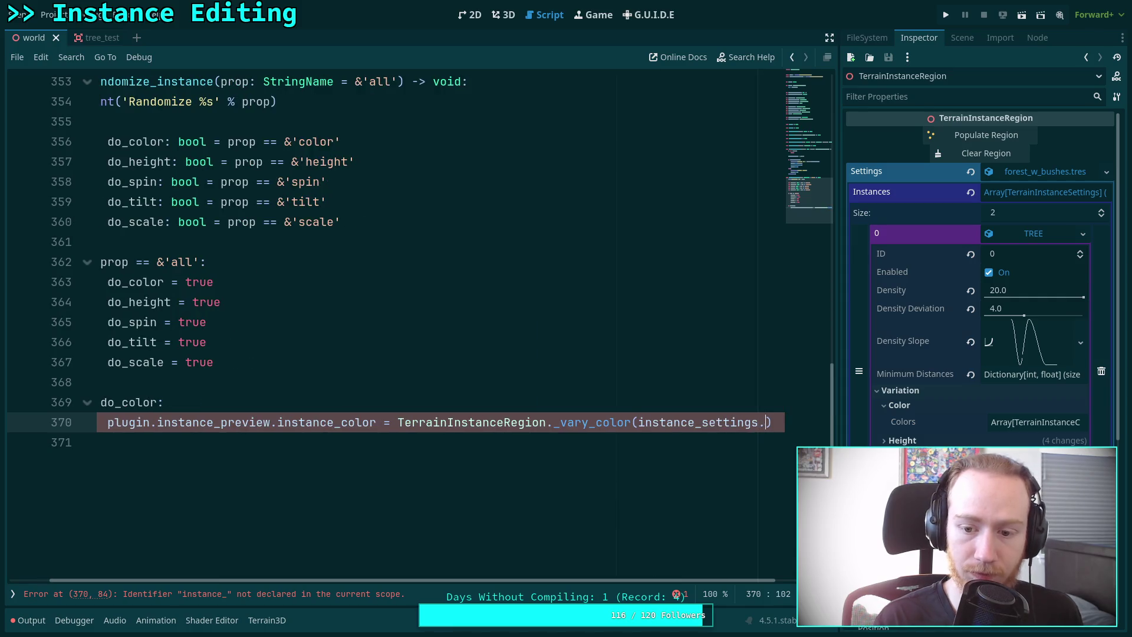
text(.v)
key(Return)
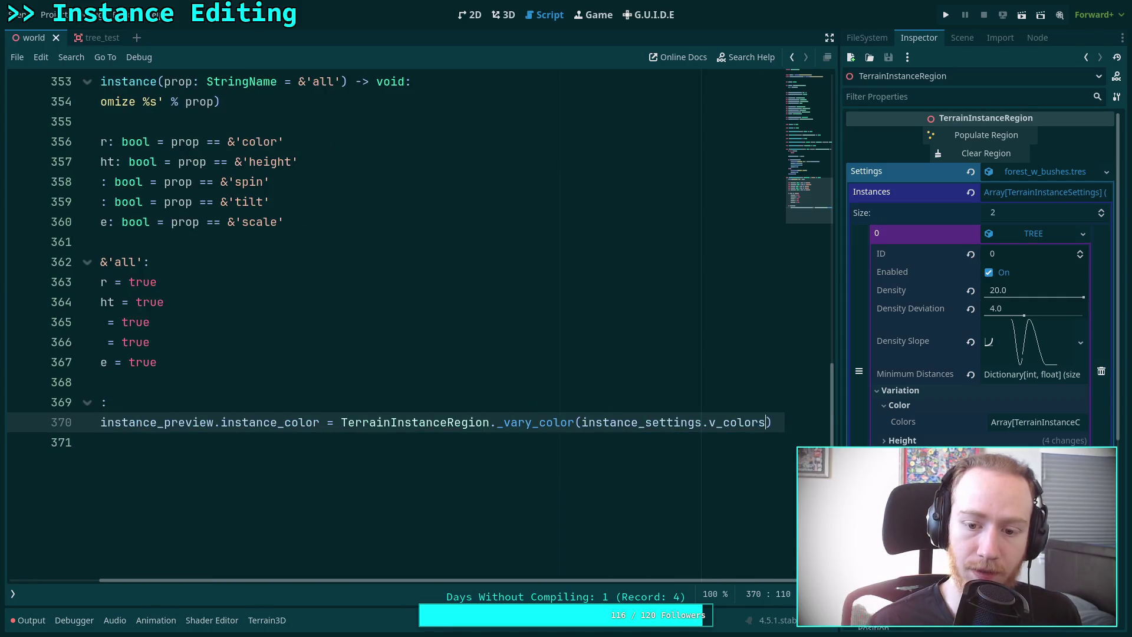
drag(725, 586, 635, 579)
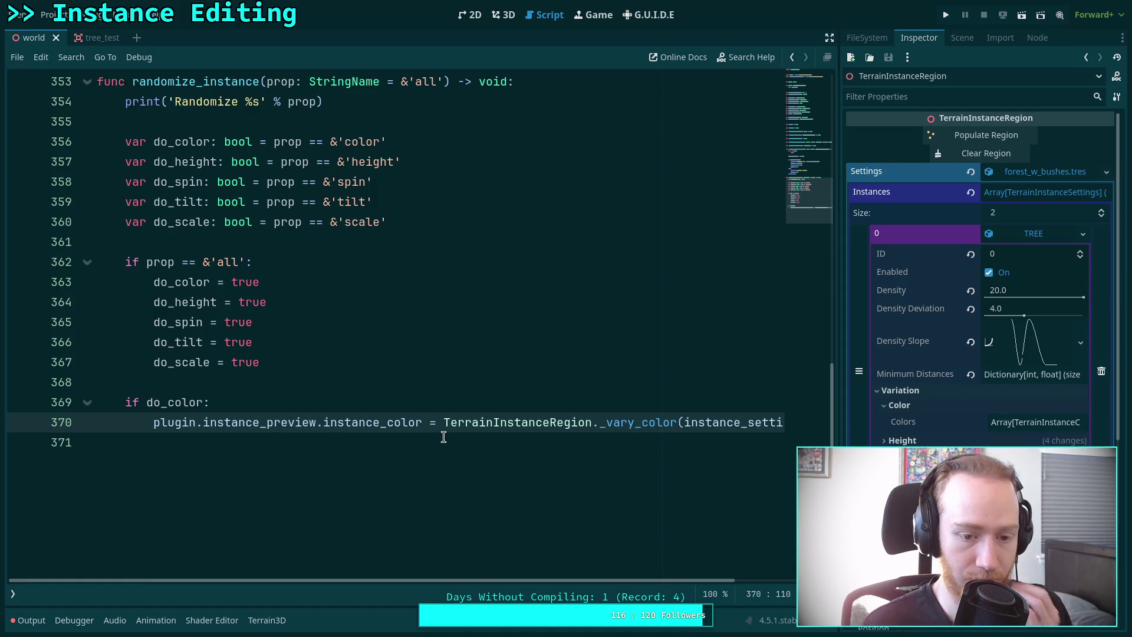
click(441, 438)
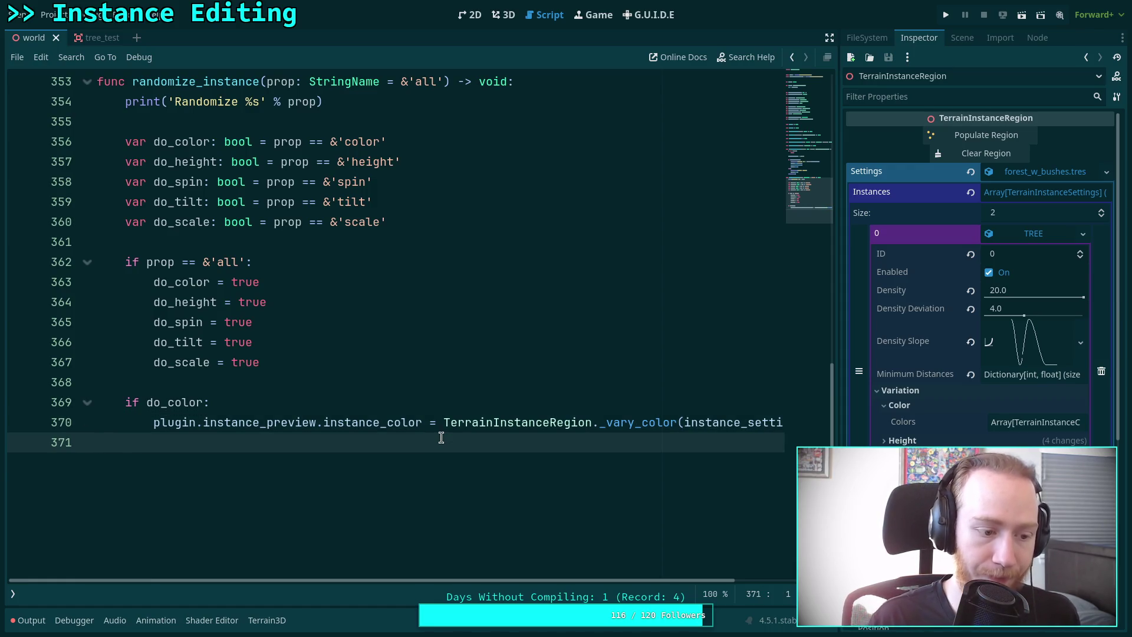
text(if do-)
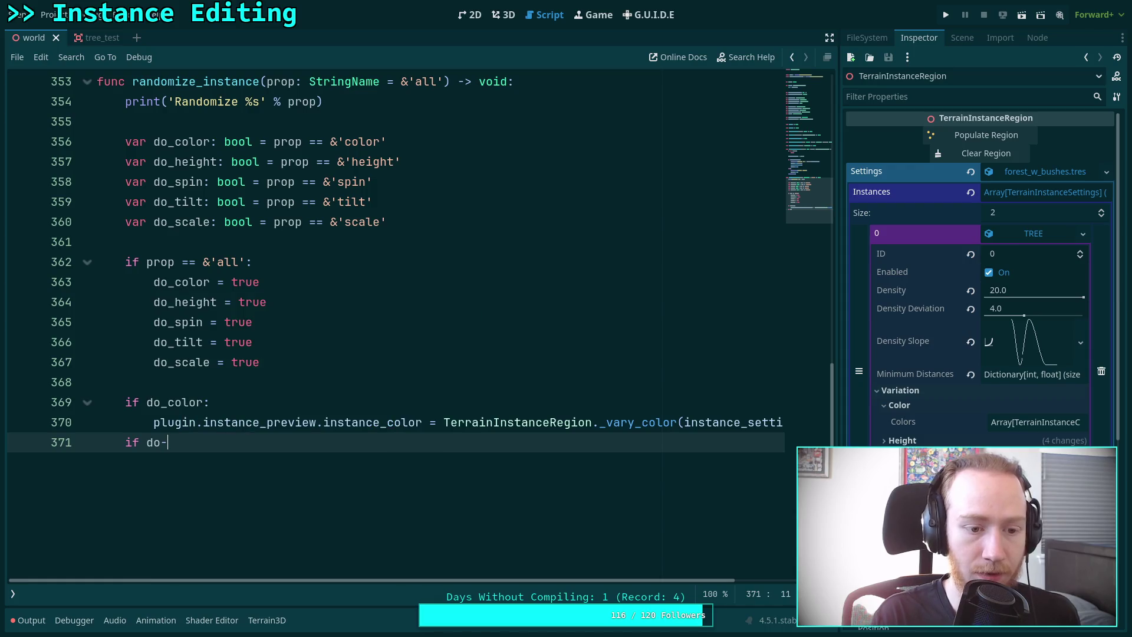
key(BackSpace)
text(_h)
Complete the if do_height: condition on line 371.
key(Return)
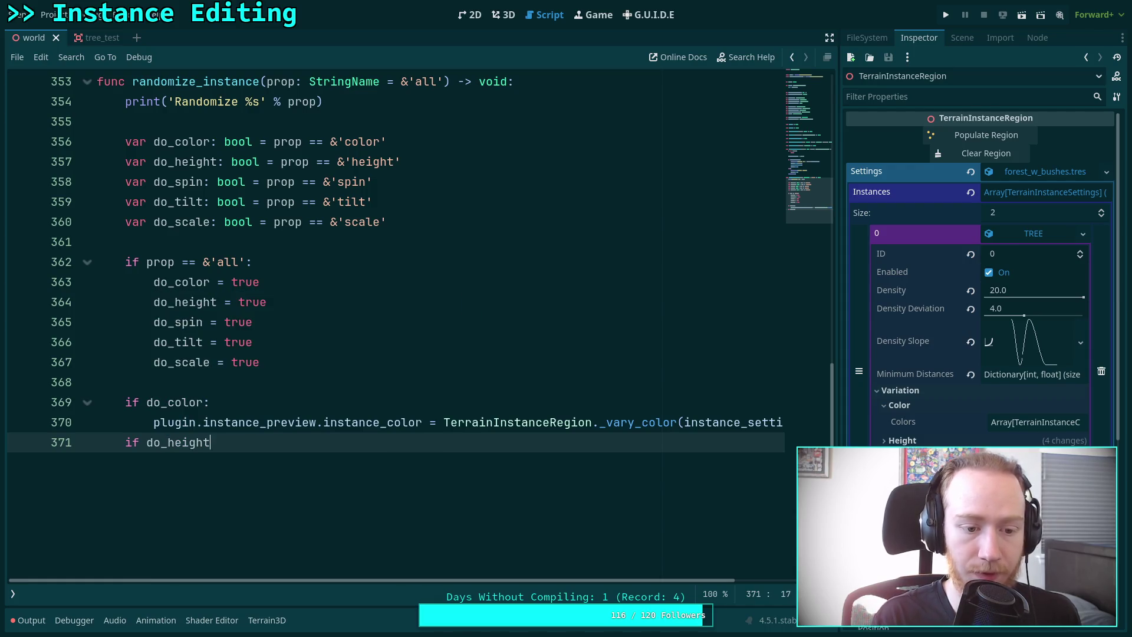
text(:)
key(Return)
Below it, write plugin.instance_preview.instance_height = TerrainInstanceRegion using autocomplete.
text(pli)
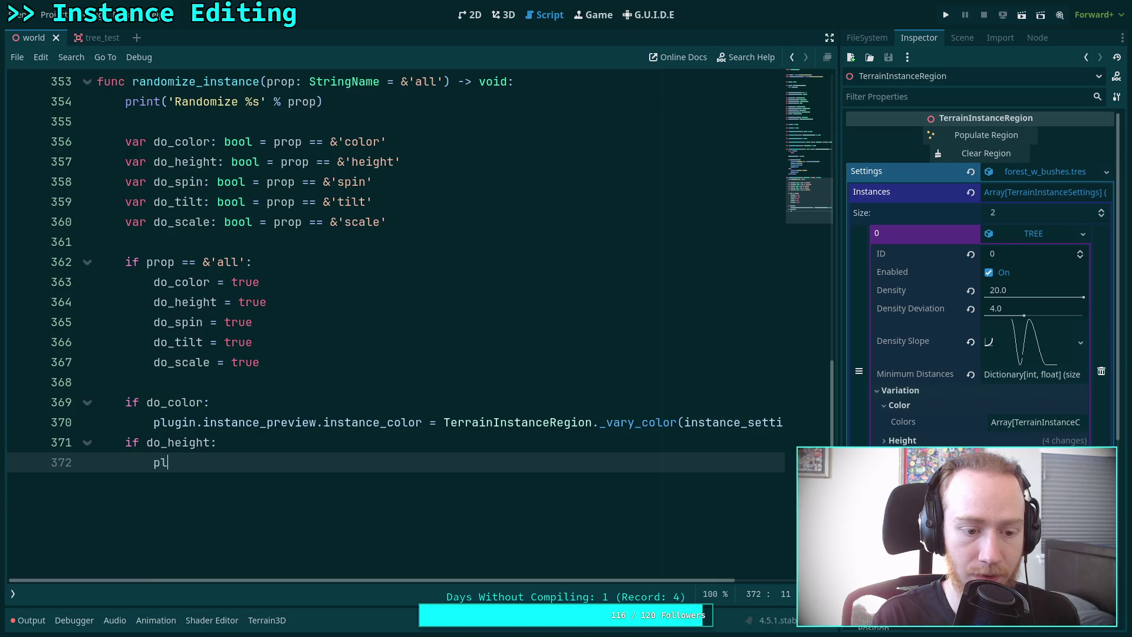
key(BackSpace)
text(ugin.in)
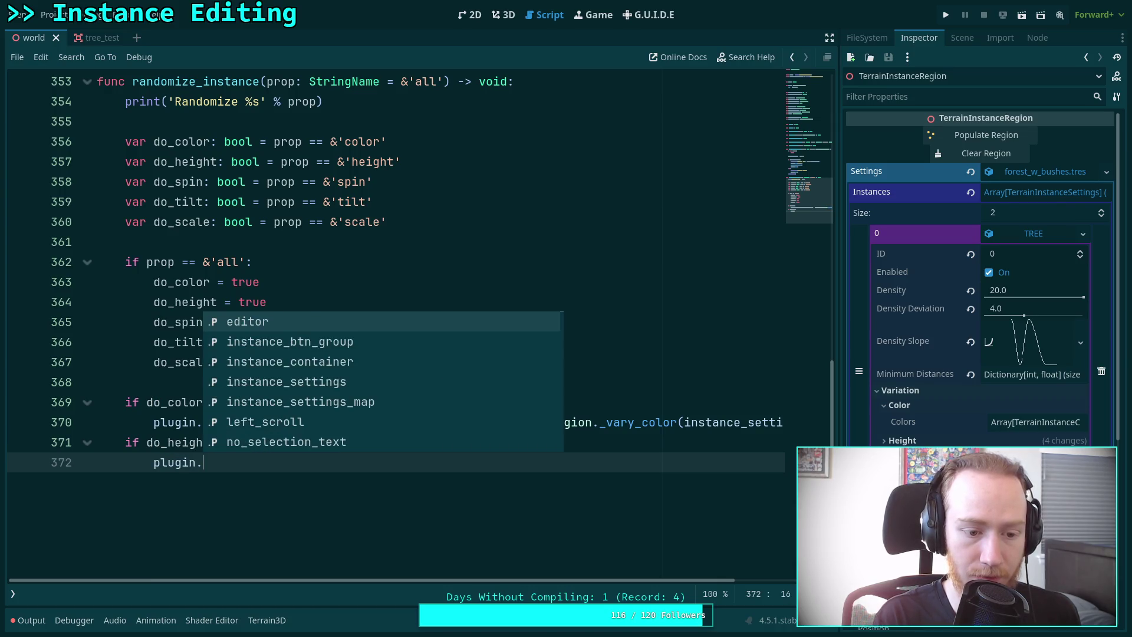
key(Down)
key(Return)
text(.)
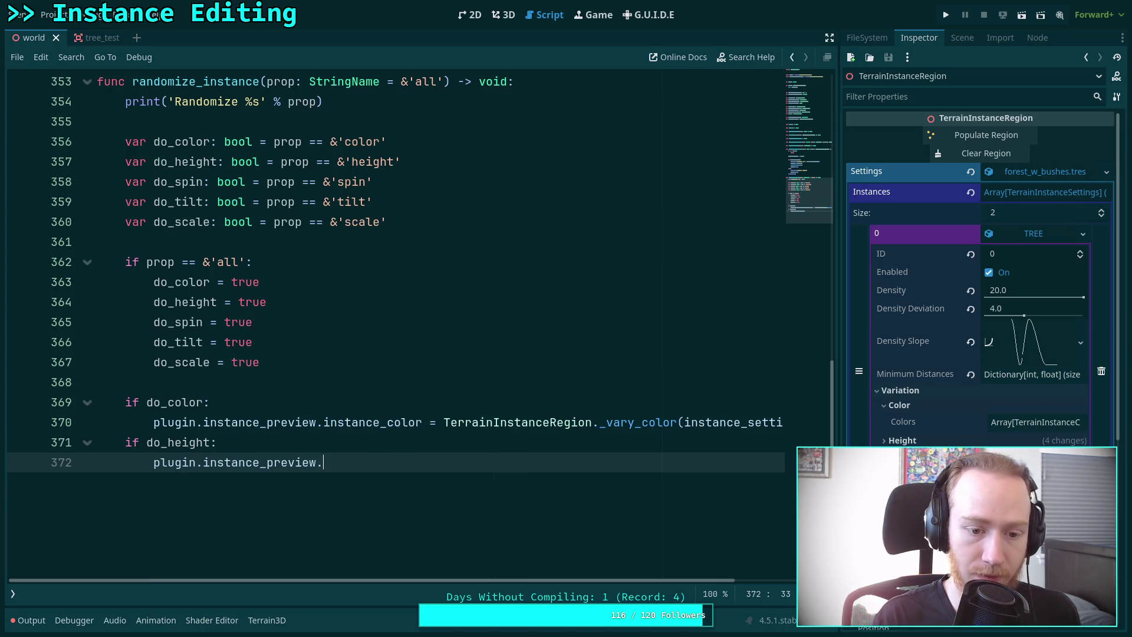
key(Down)
key(Return)
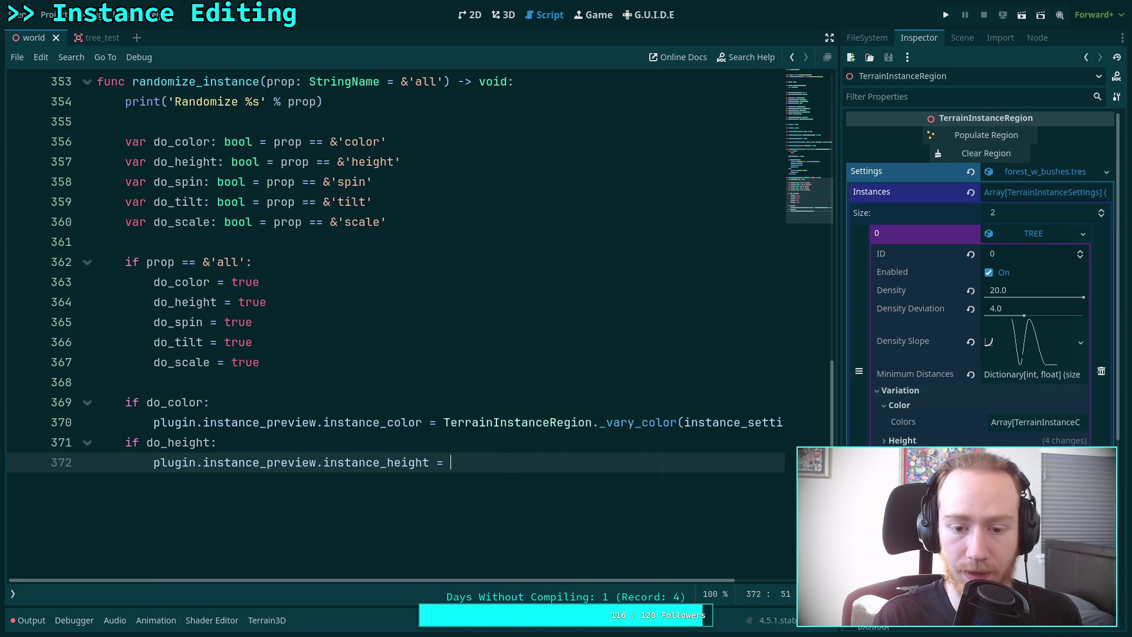
text(Terr)
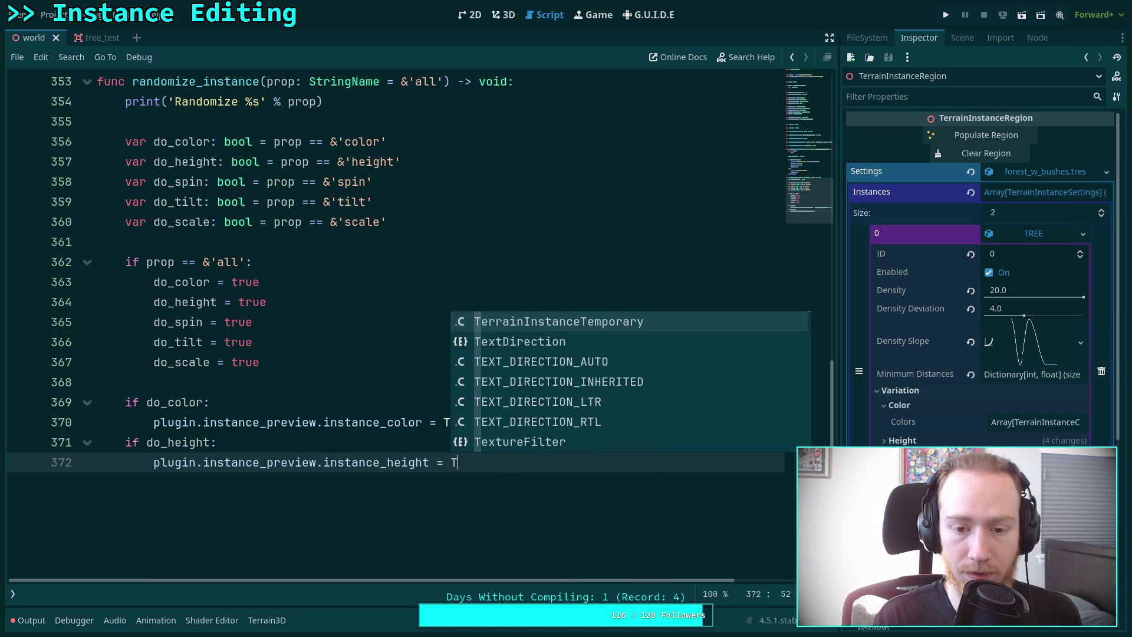
key(Down)
key(Down)
key(Down)
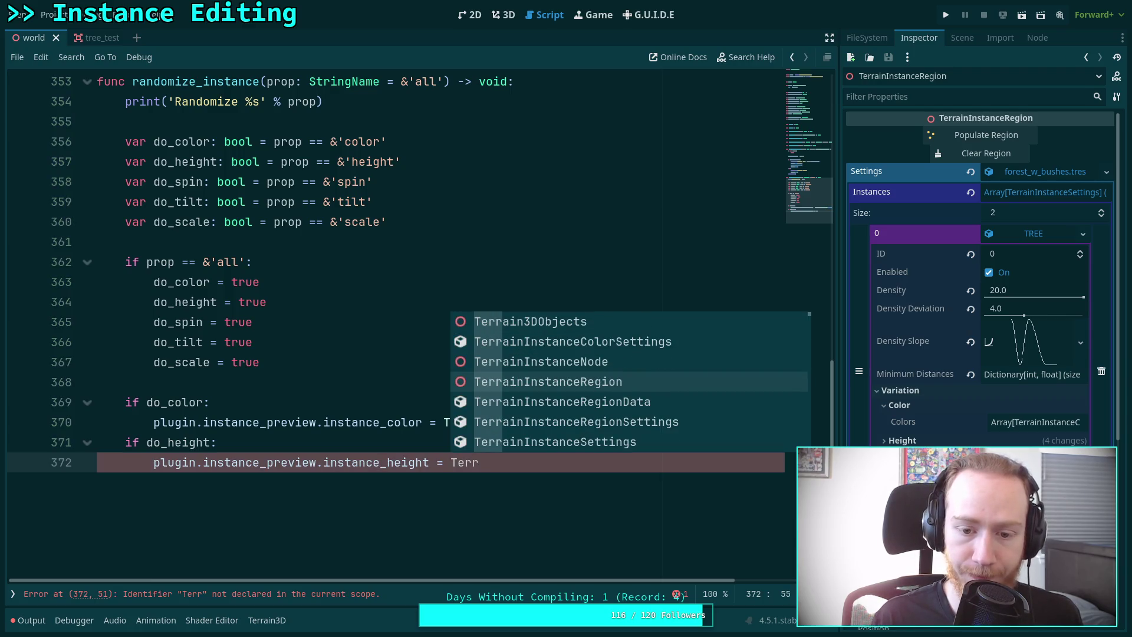
key(Return)
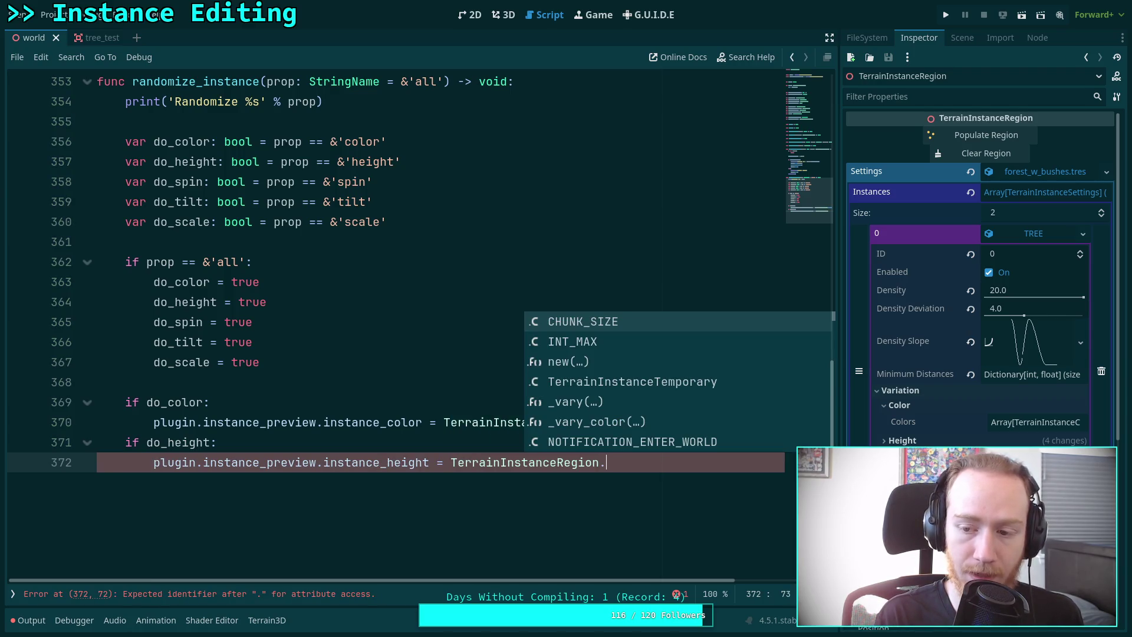
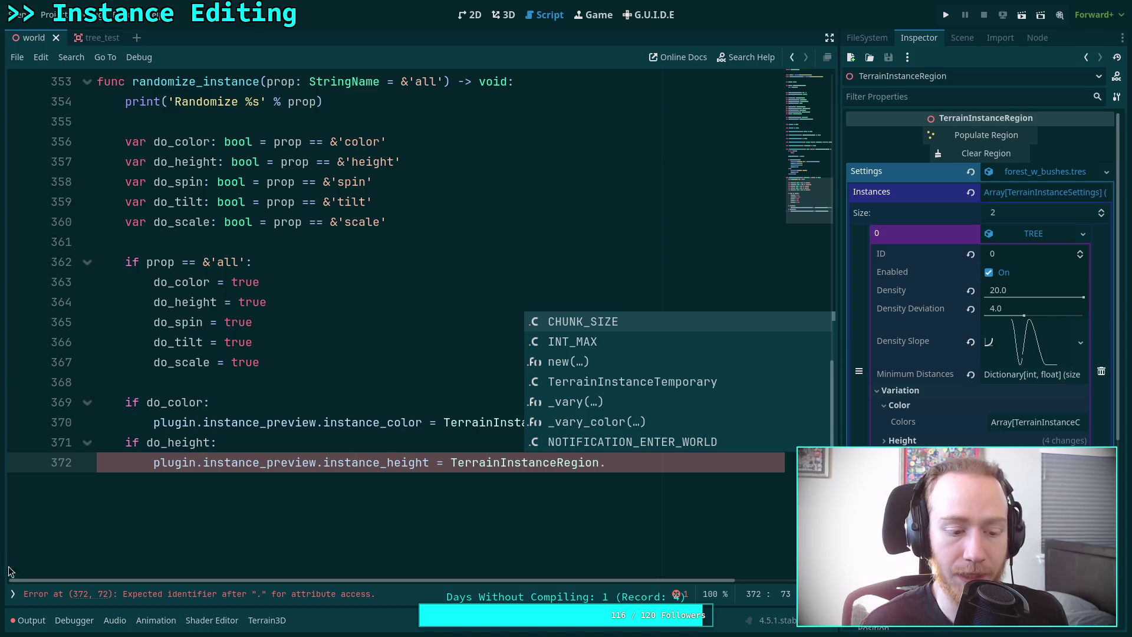
Show the script list and open TerrainInstanceRegion.gd.
click(12, 594)
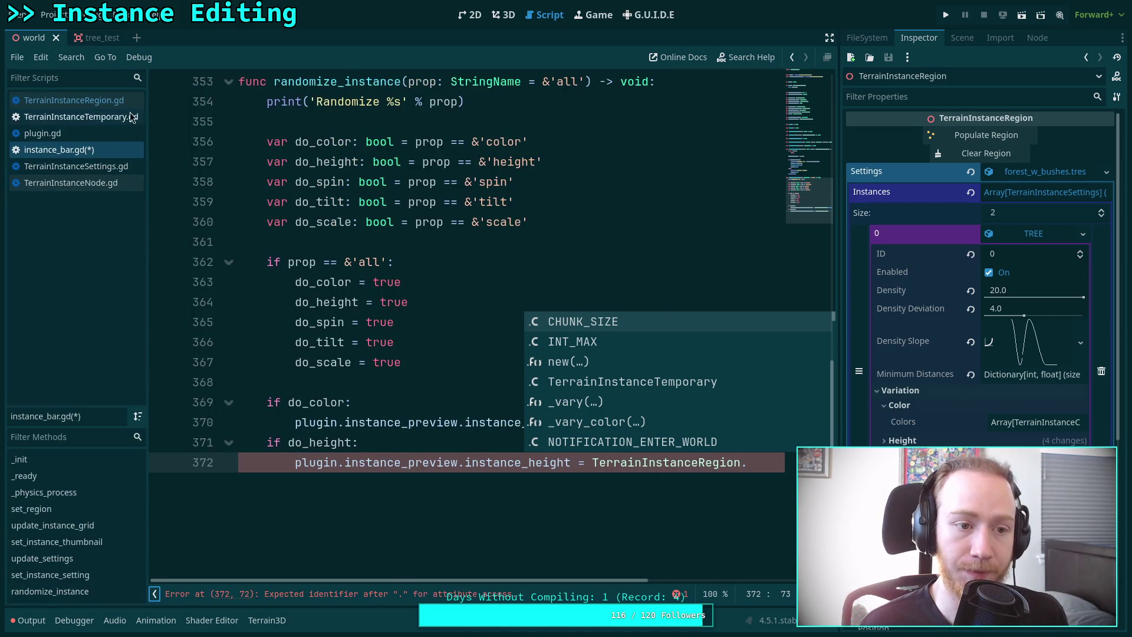
click(109, 105)
scroll(305, 259, down, 2)
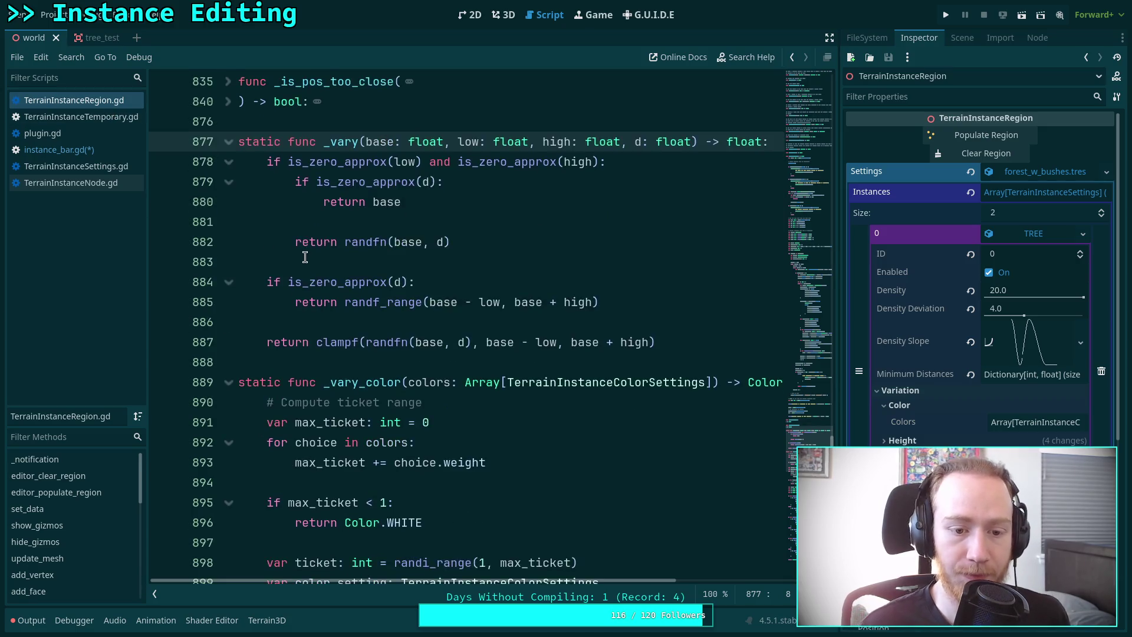
scroll(283, 178, up, 1)
scroll(283, 178, up, 1)
Cut lines 877–951 containing _vary and _vary_color, and remove the leftover empty line.
mouse_move(239, 202)
mouse_down()
mouse_move(324, 321)
mouse_move(344, 324)
mouse_move(364, 286)
mouse_move(486, 354)
mouse_move(485, 369)
mouse_move(533, 300)
mouse_up()
scroll(344, 323, down, 15)
scroll(485, 362, down, 7)
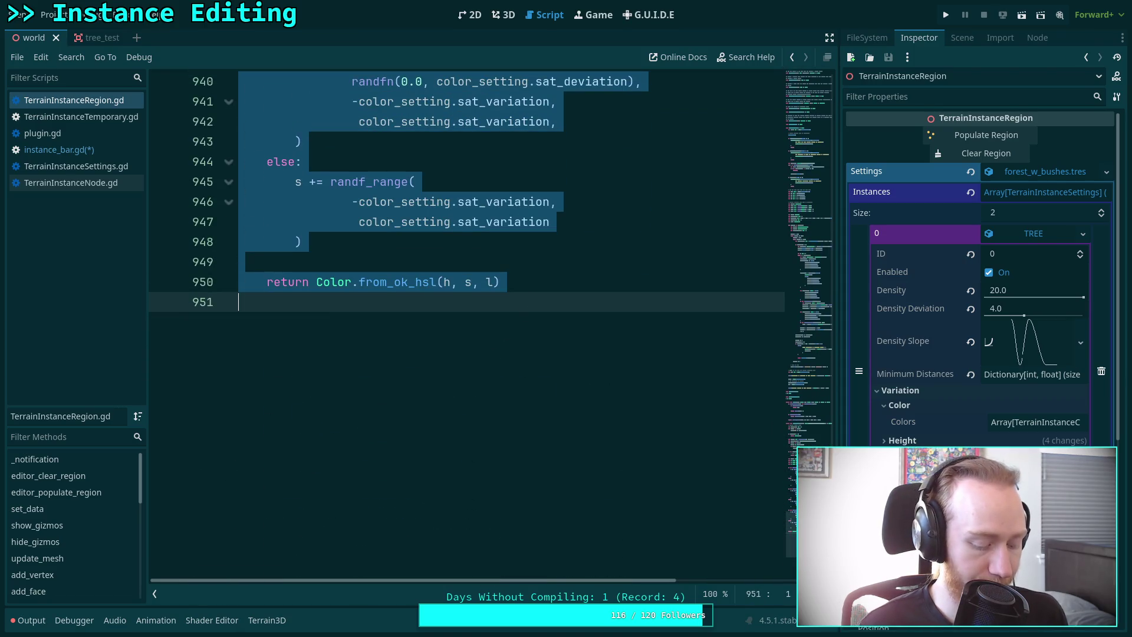
key(ctrl+x)
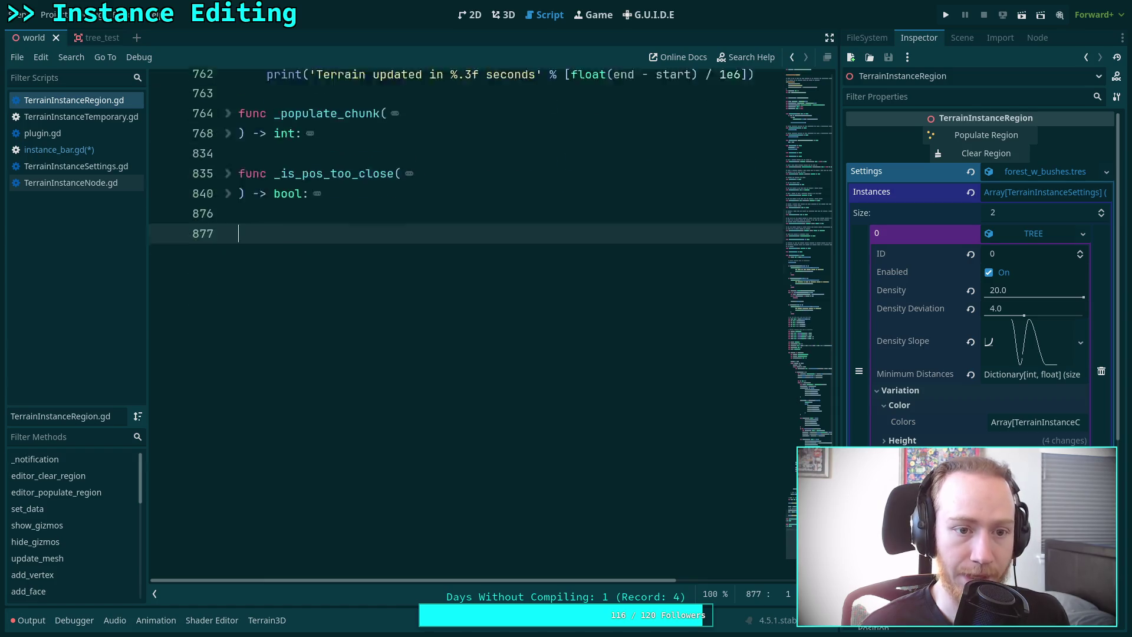
key(BackSpace)
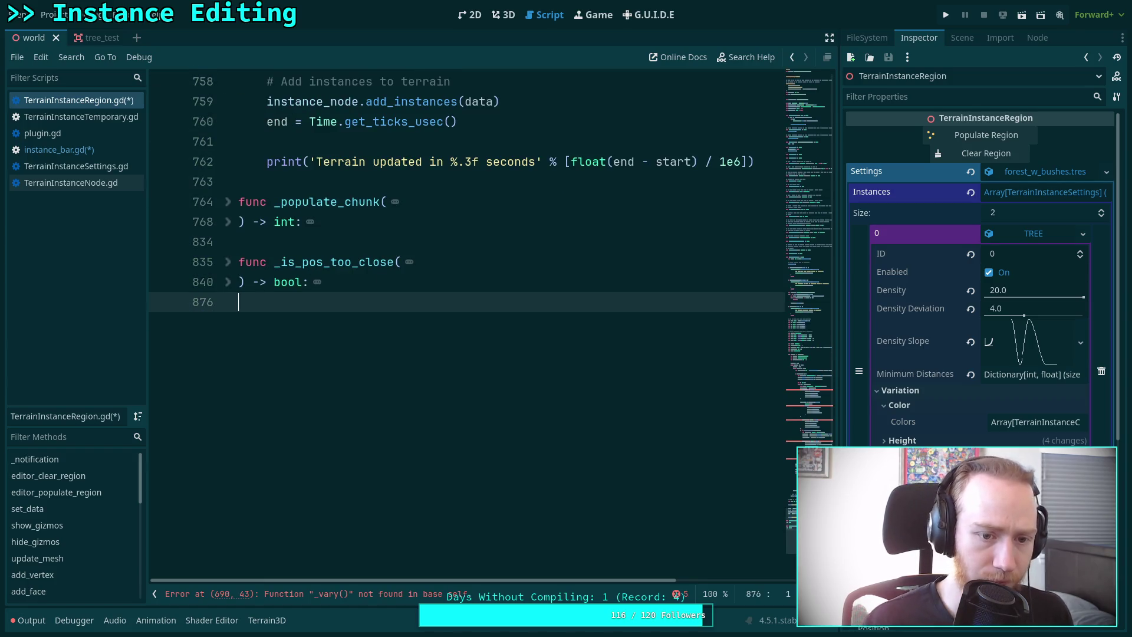
Switch to TerrainInstanceSettings.gd and find the end of _property_get_revert.
click(103, 166)
scroll(578, 328, down, 10)
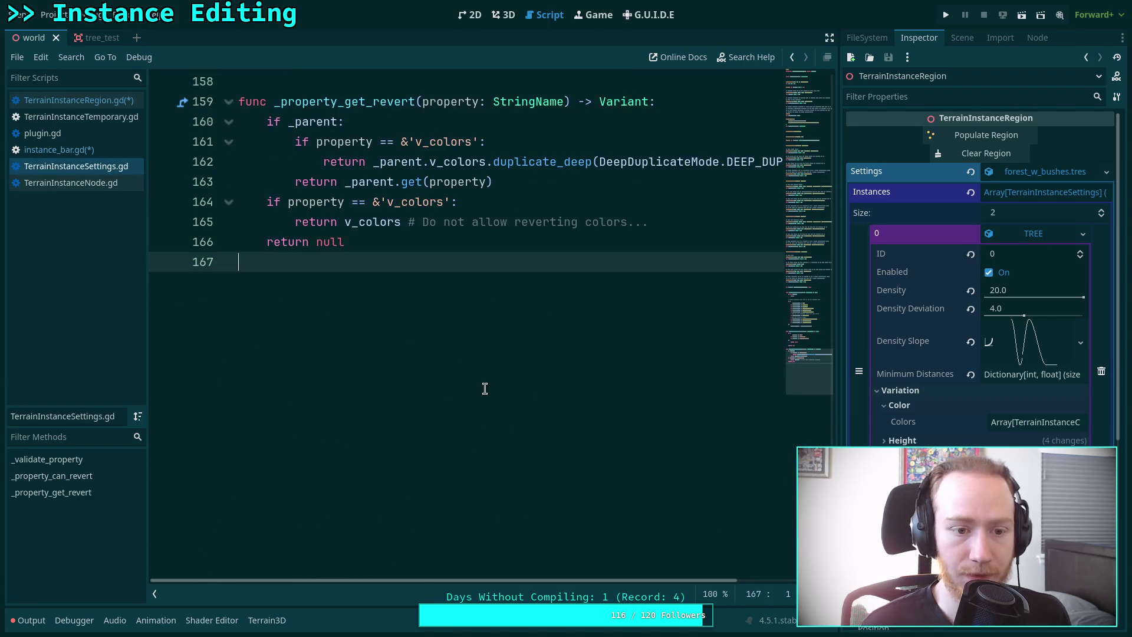
scroll(483, 389, up, 10)
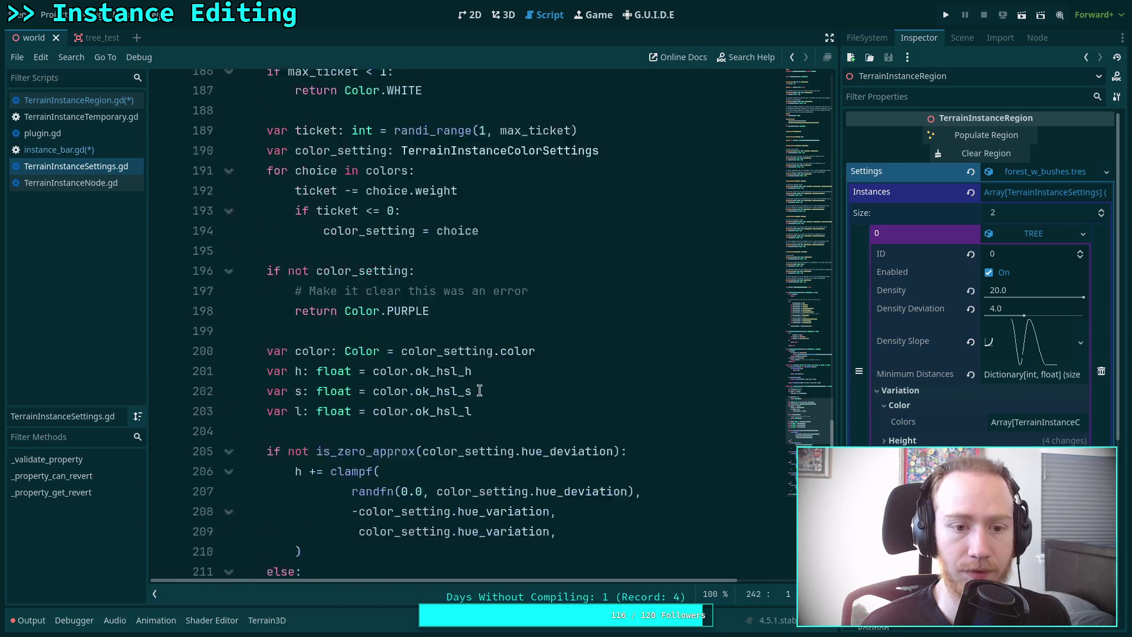
scroll(466, 392, up, 10)
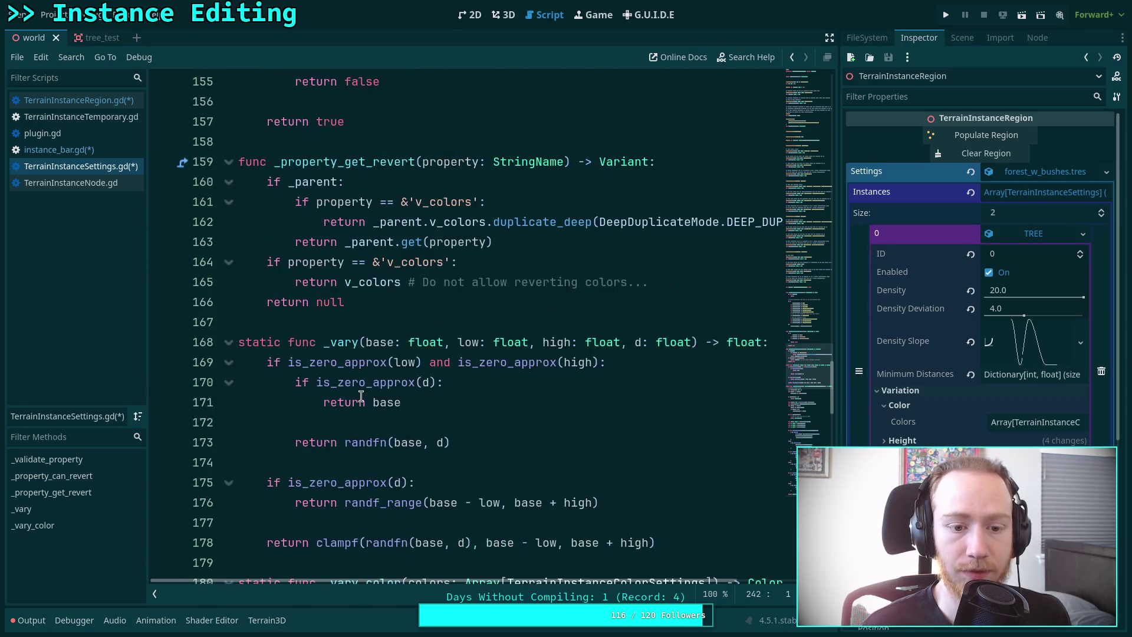
scroll(397, 393, down, 5)
scroll(415, 382, up, 4)
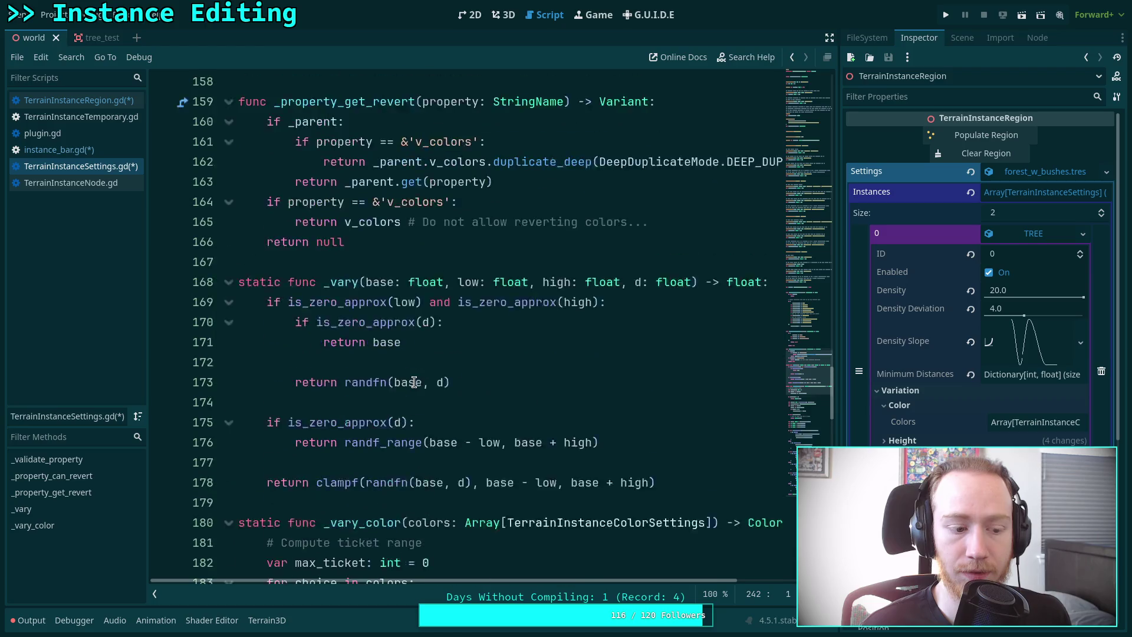
scroll(415, 382, up, 1)
Place the helpers at blank line 167, with blank lines added above _vary.
click(417, 324)
scroll(524, 361, up, 12)
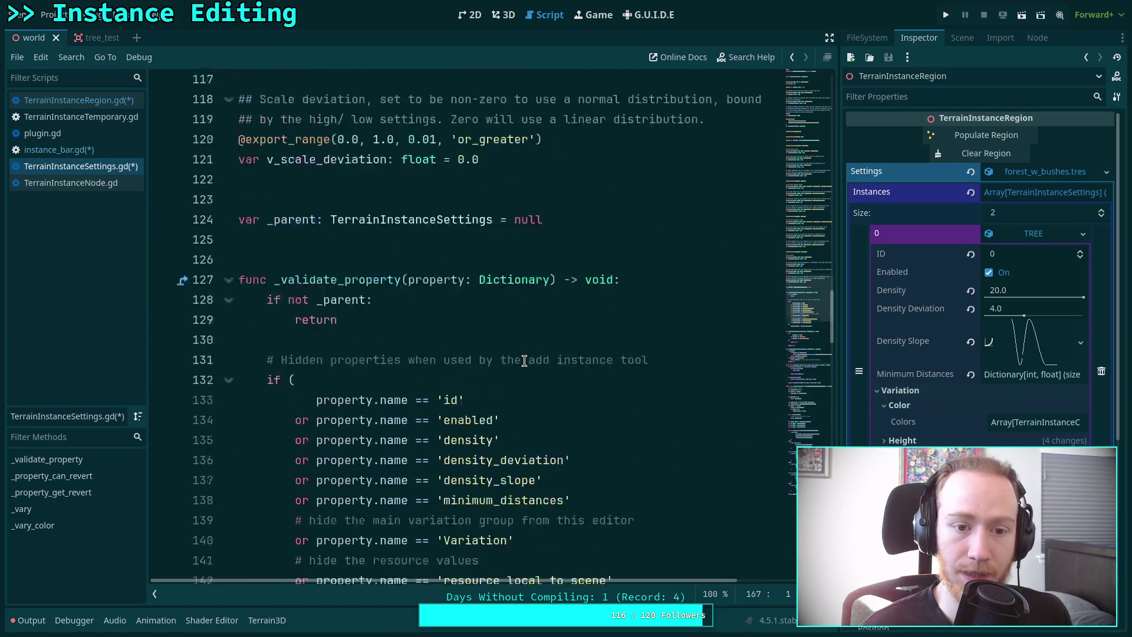
scroll(524, 360, up, 15)
scroll(524, 361, down, 13)
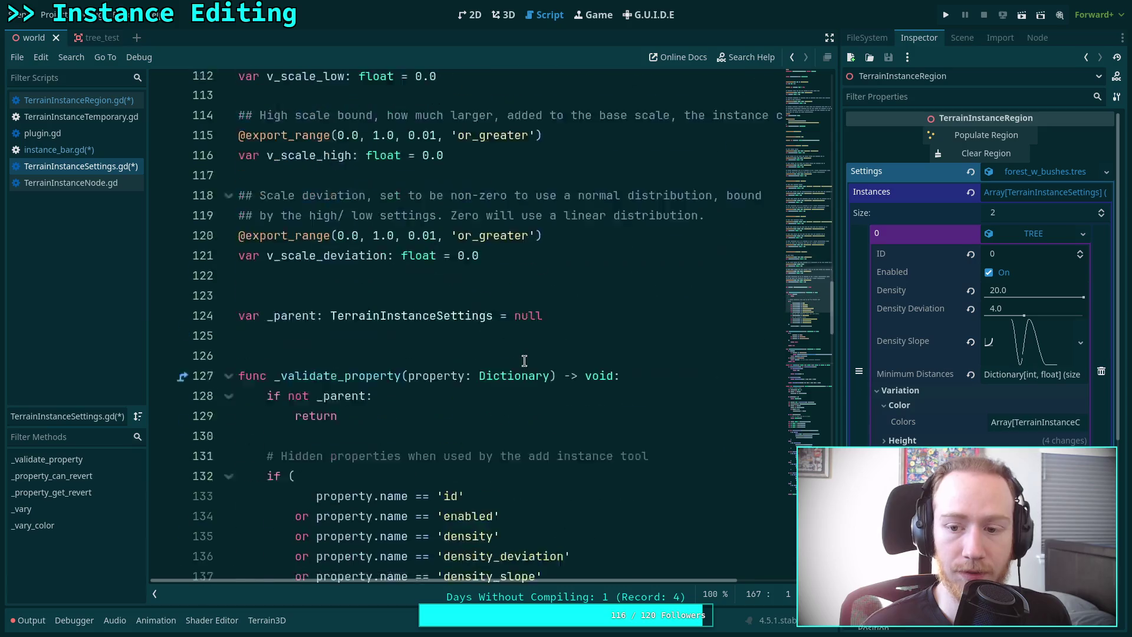
scroll(524, 361, down, 14)
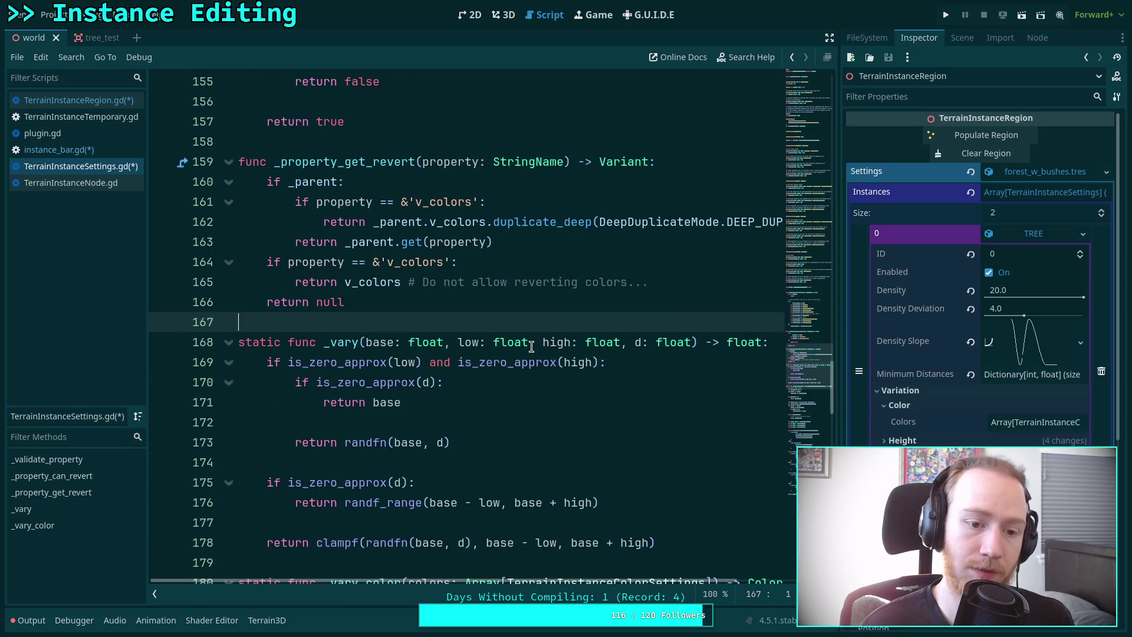
key(Return)
key(Return)
Write rand_color() so it returns _vary_color(v_colors).
key(BackSpace)
key(BackSpace)
text(func r)
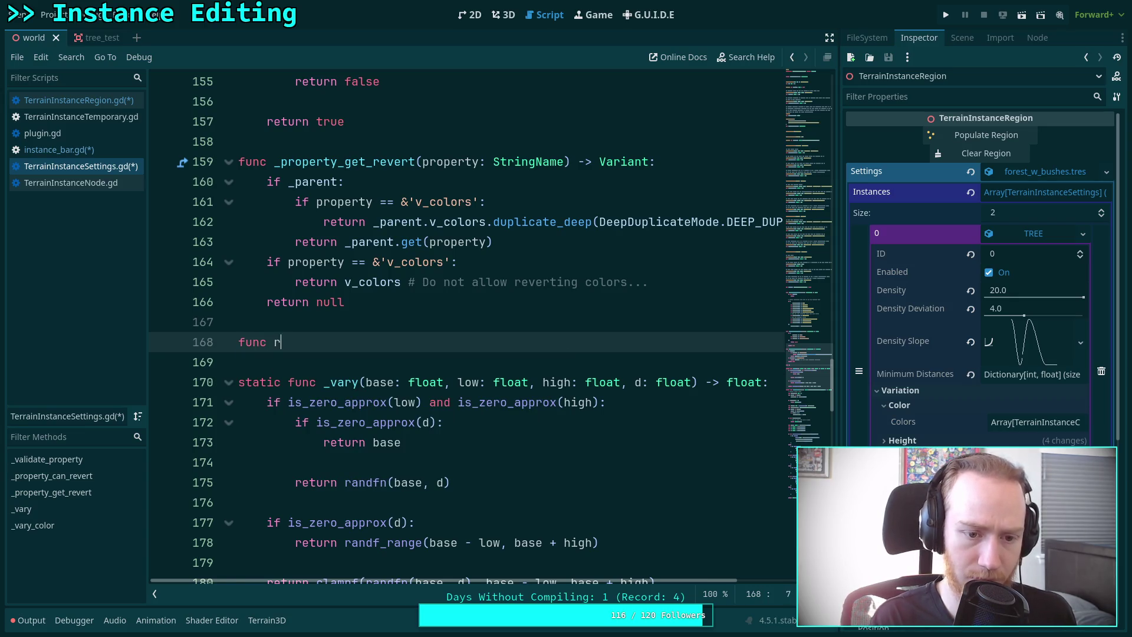
text(and_co)
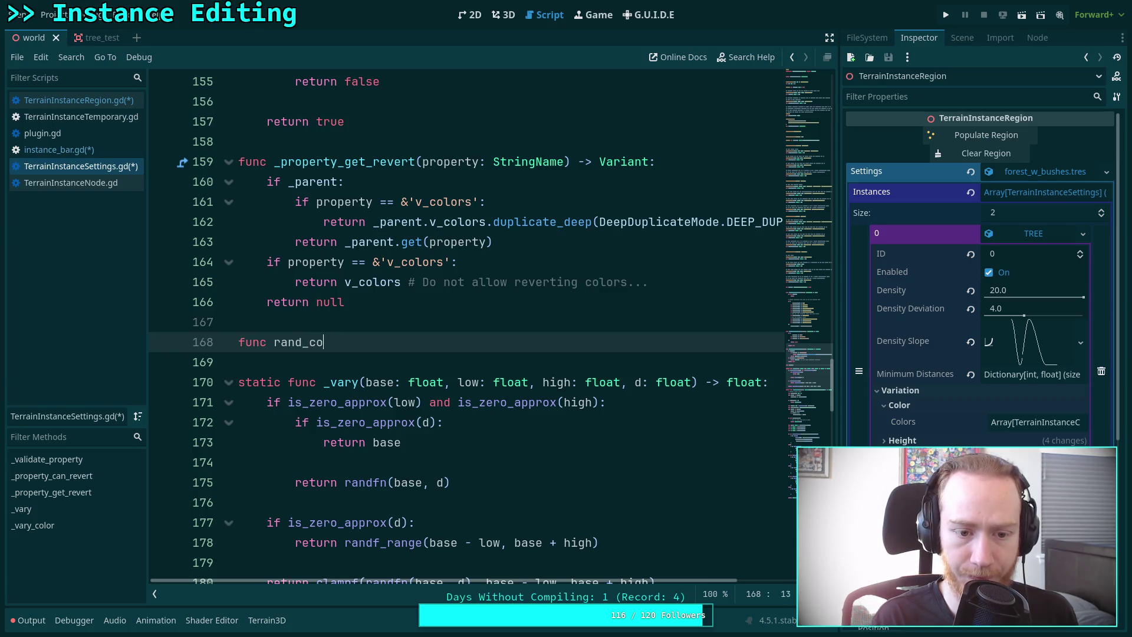
text(lor() ->)
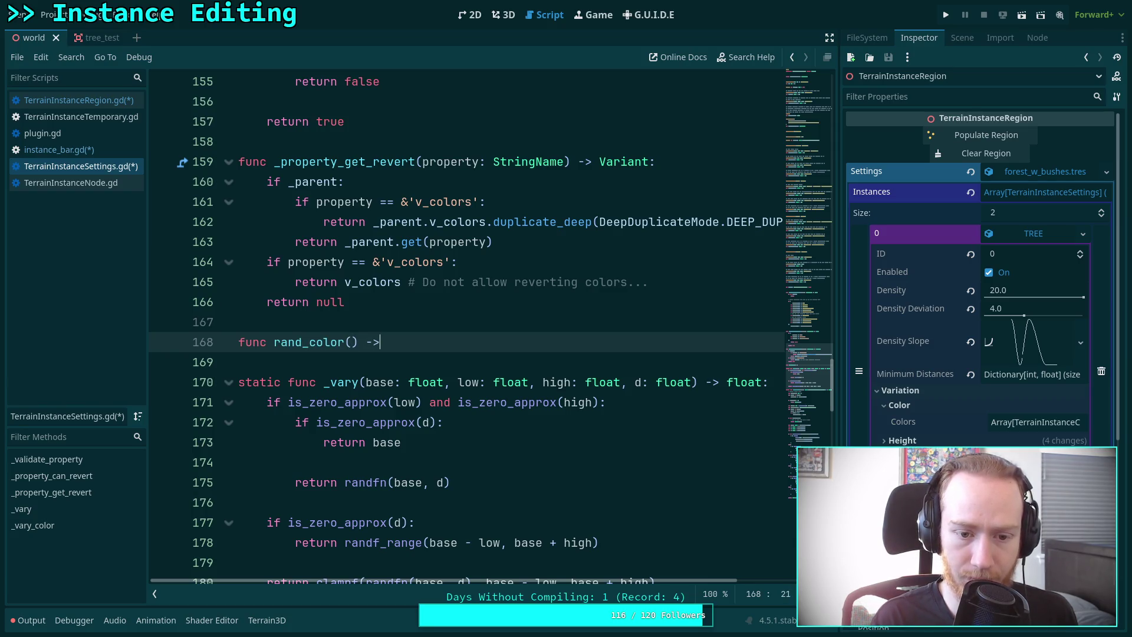
text( Color:)
key(Return)
text(retur)
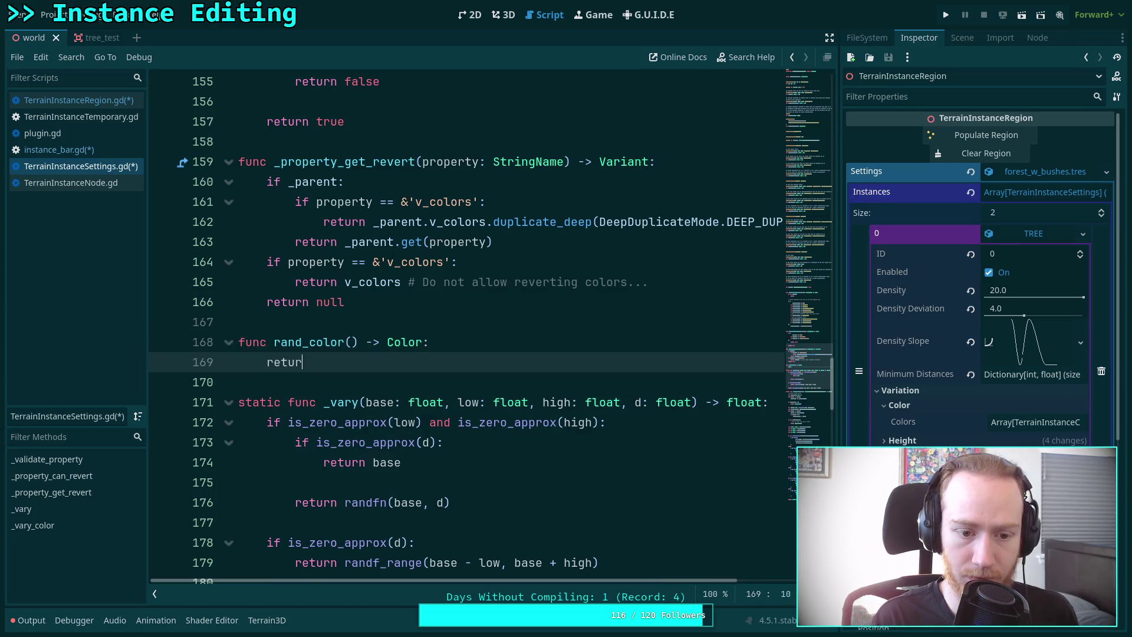
text(n _var)
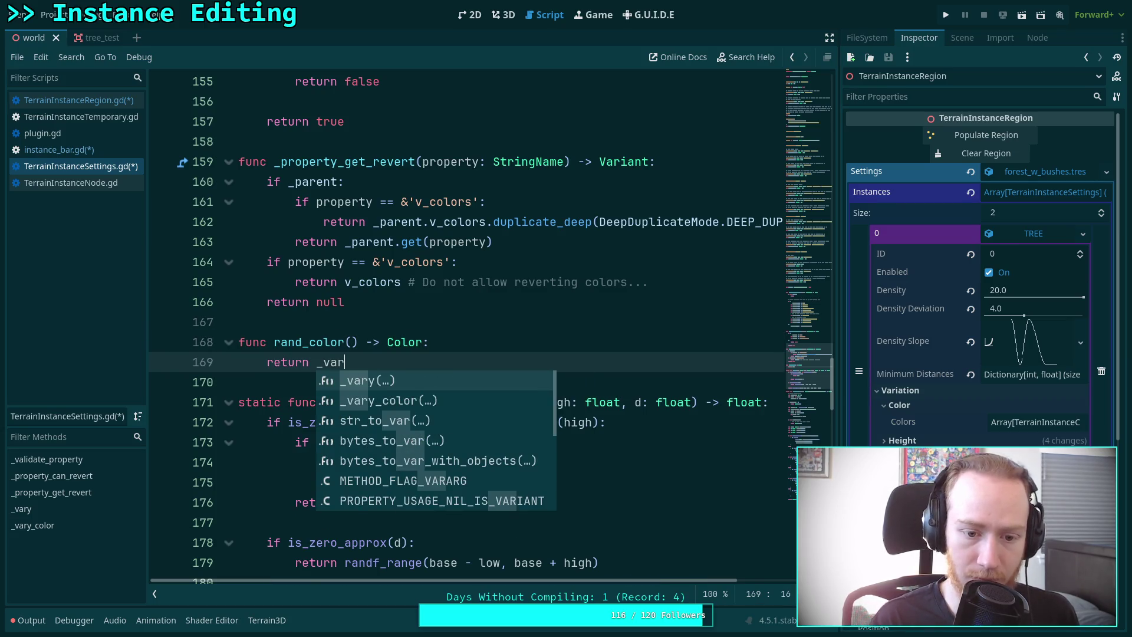
key(Down)
key(Return)
text(v_)
key(Return)
key(Return)
key(Return)
Fix the mistyped characters on line 171 and declare func rand_height() -> float.
text(ifg)
key(BackSpace)
key(BackSpace)
key(BackSpace)
text(g)
key(BackSpace)
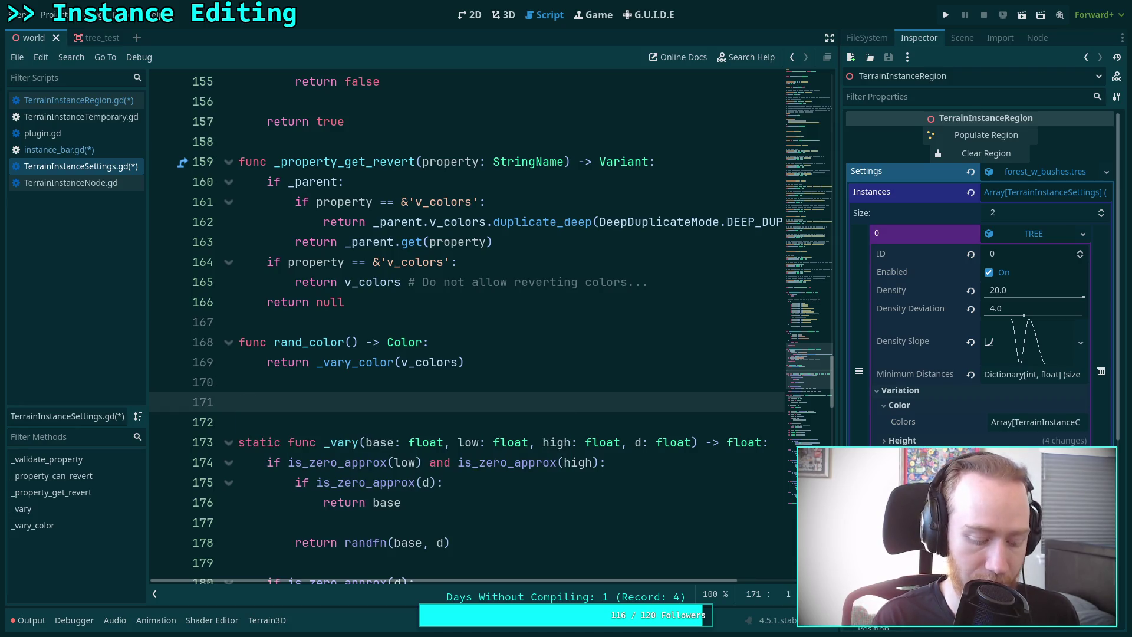
text(g)
key(BackSpace)
text(fg)
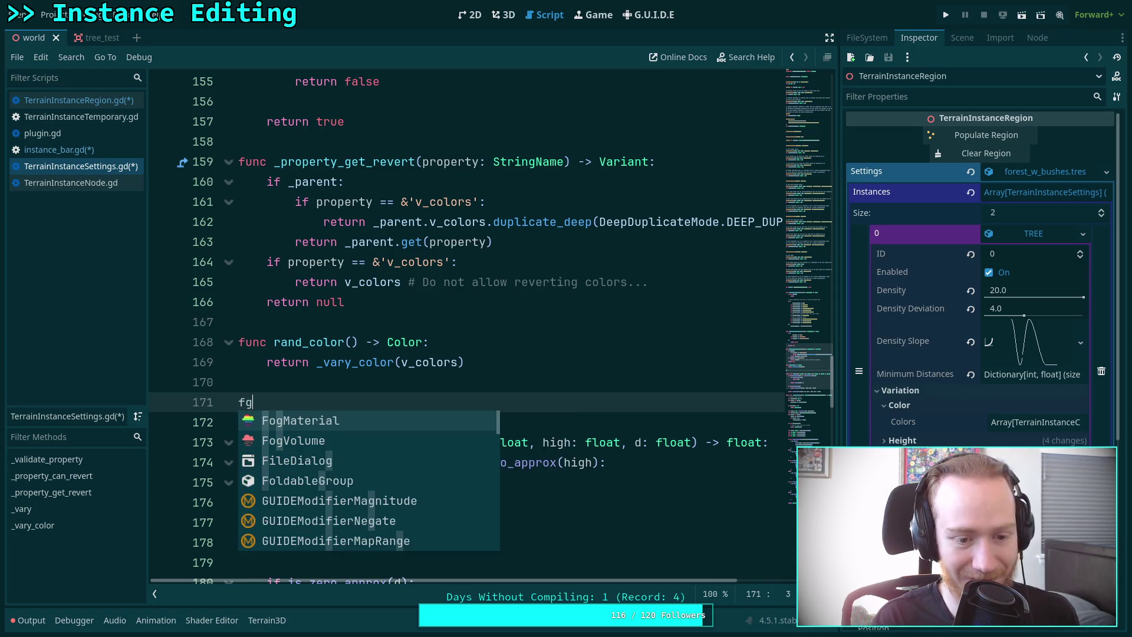
key(BackSpace)
key(BackSpace)
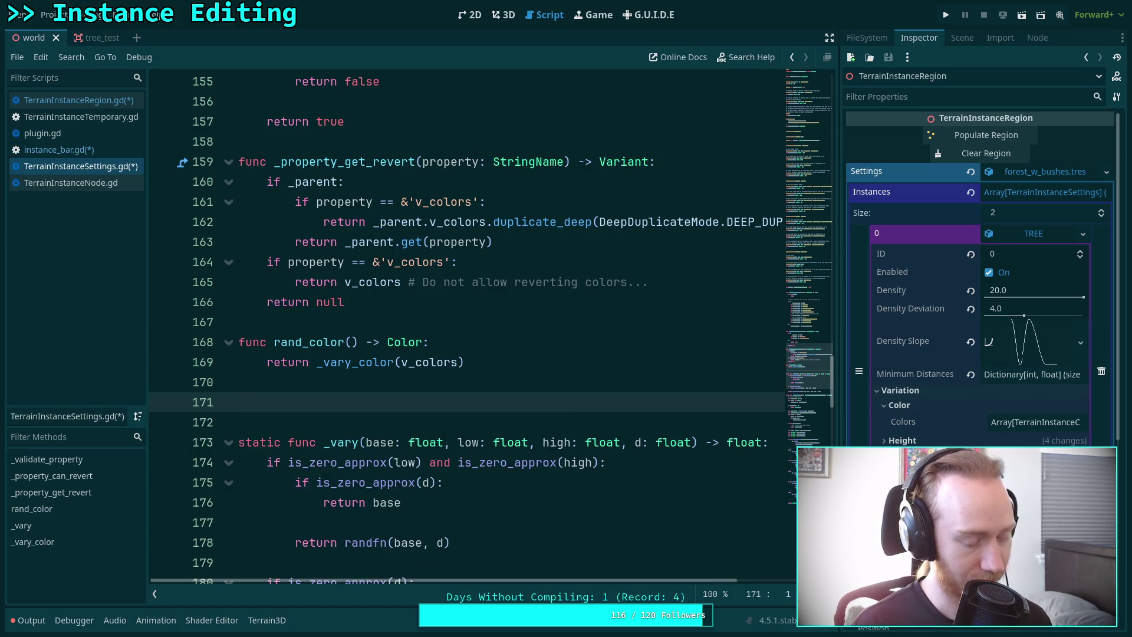
text(func rand_h)
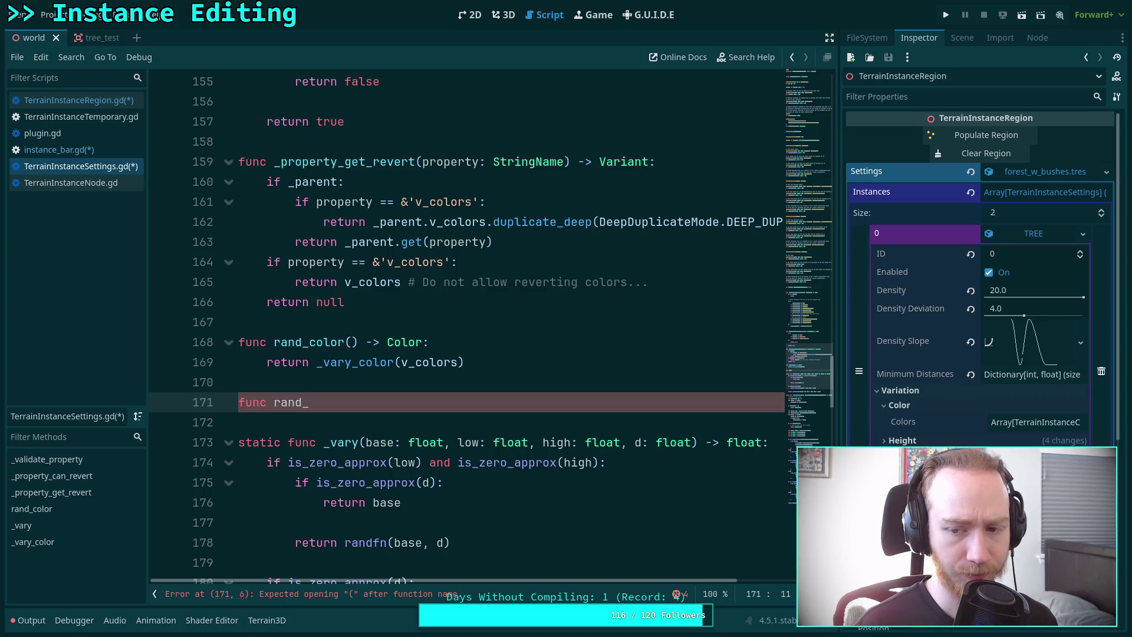
text(eight)
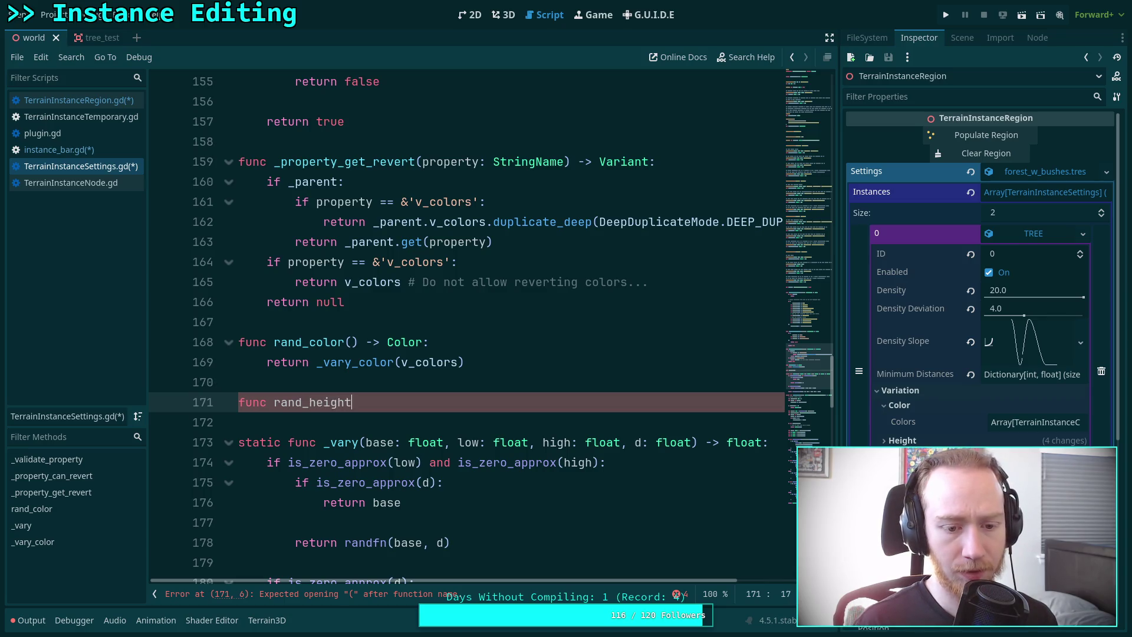
text(() -> float:)
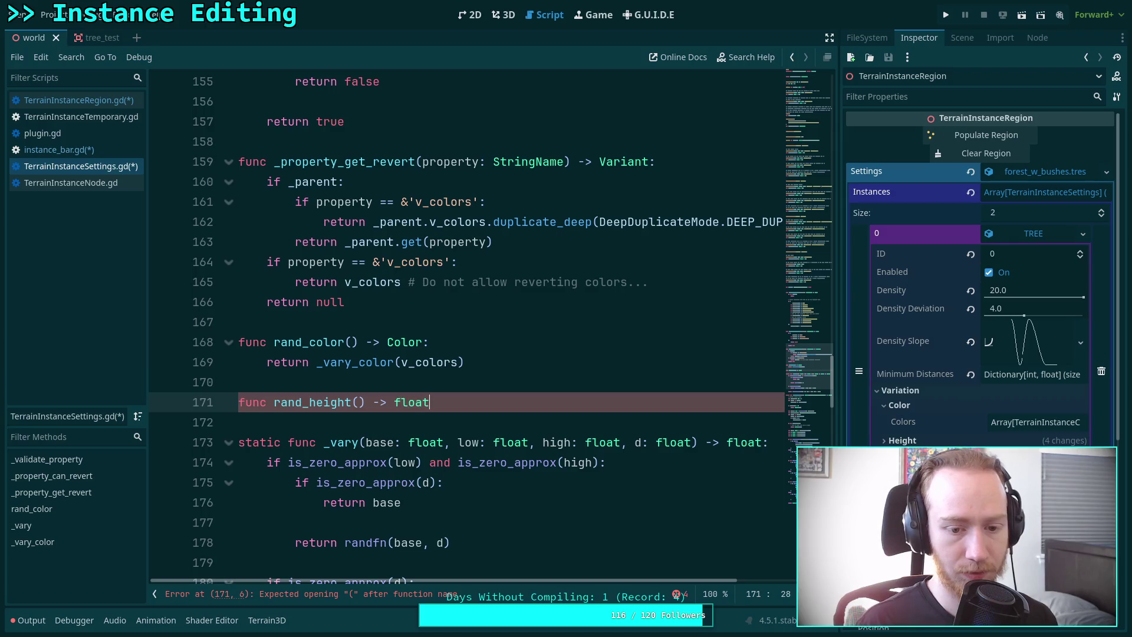
key(Return)
Start rand_height's return _vary call with v_height_offset and v_height_low.
text(return _)
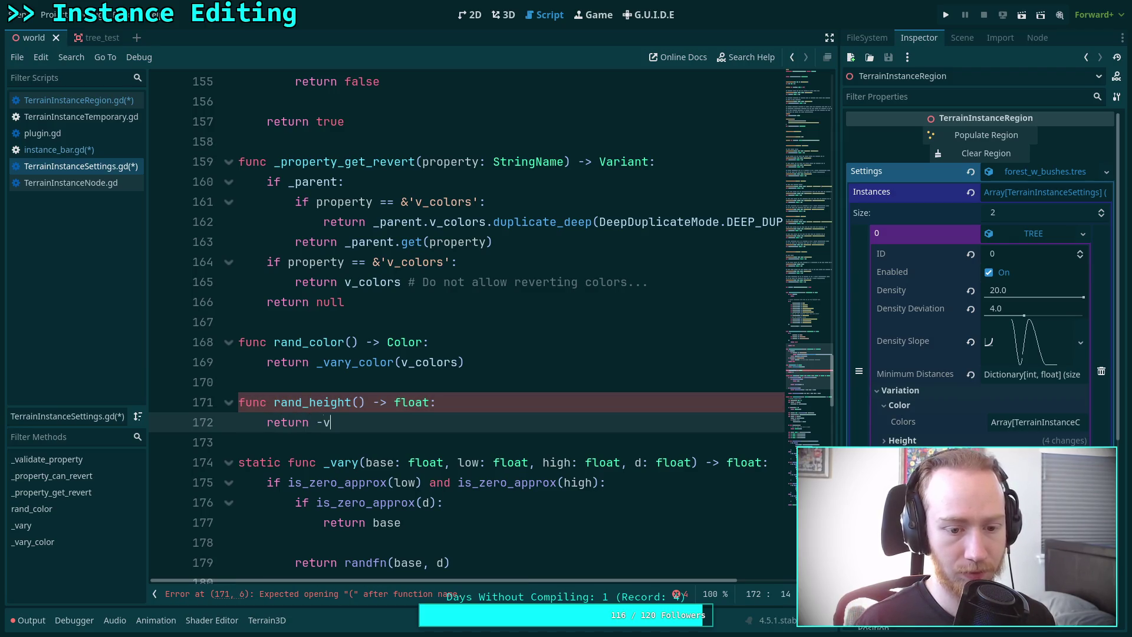
text(vary)
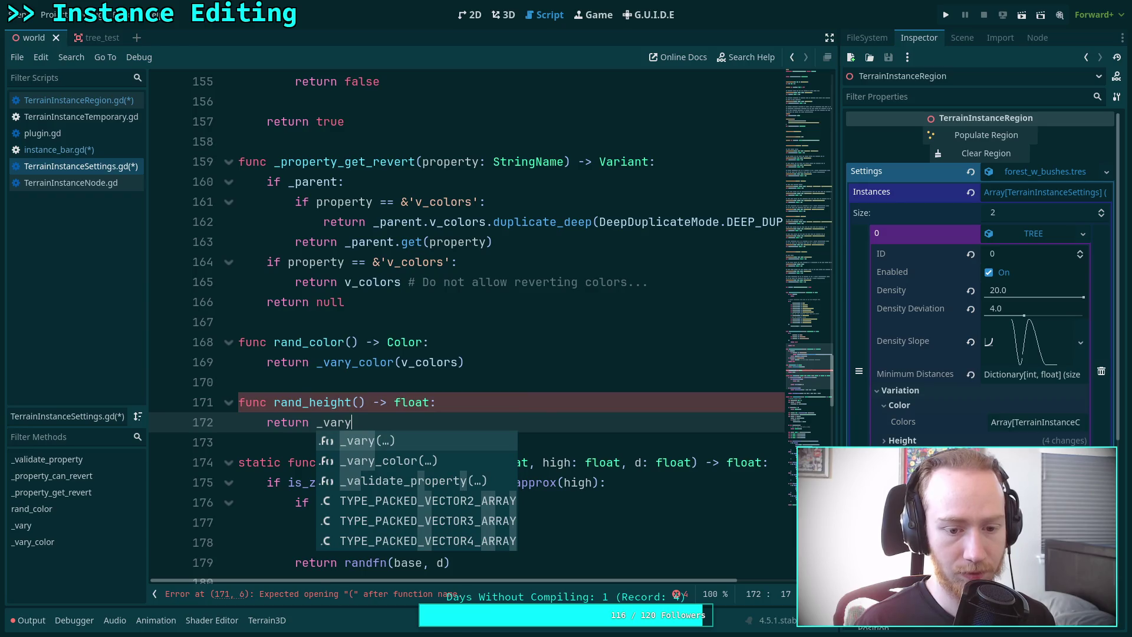
key(Return)
text(v_)
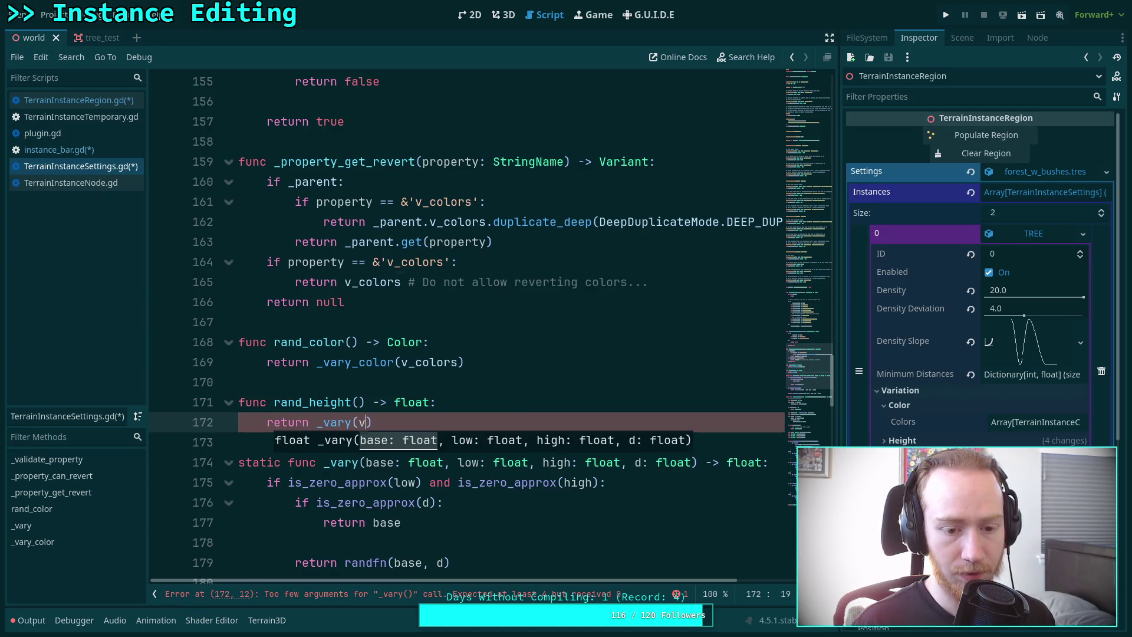
key(Down)
key(Down)
key(Down)
key(Down)
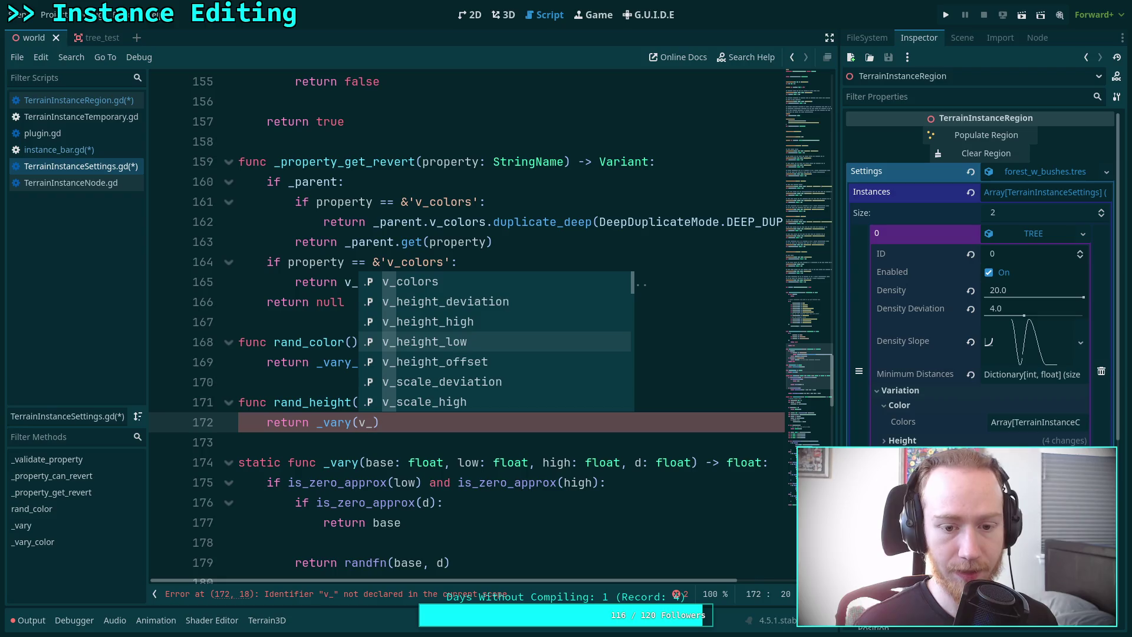
key(Return)
text(, v)
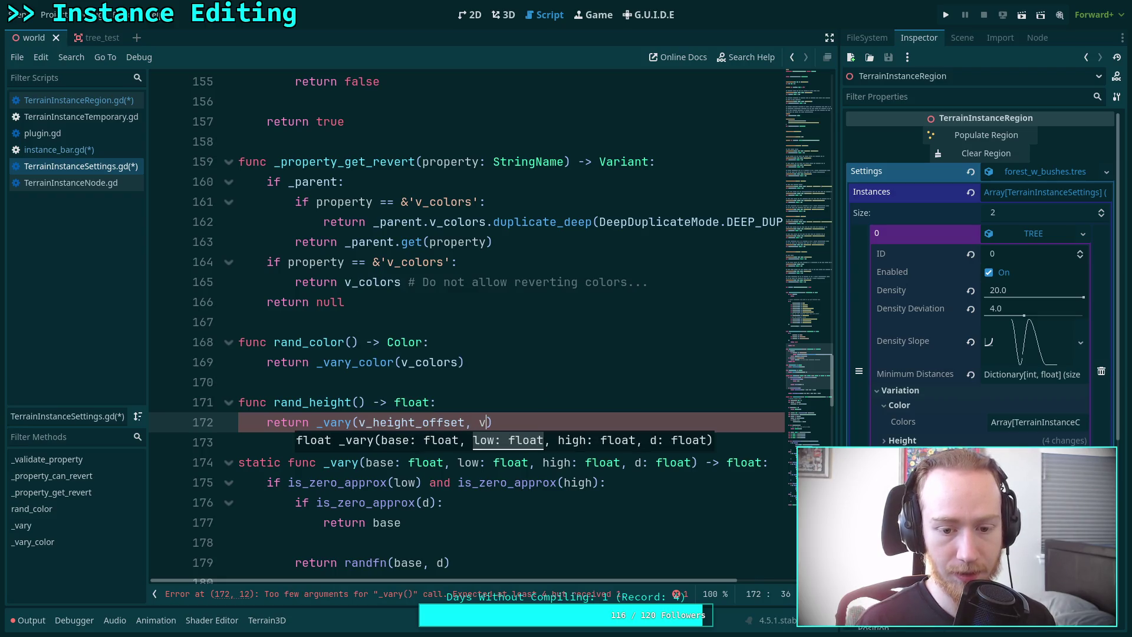
key(Down)
key(Return)
Add v_height_high and v_height_deviation as the remaining arguments, then save the scripts.
text(, v)
key(Up)
key(Return)
text(, v_height_high,)
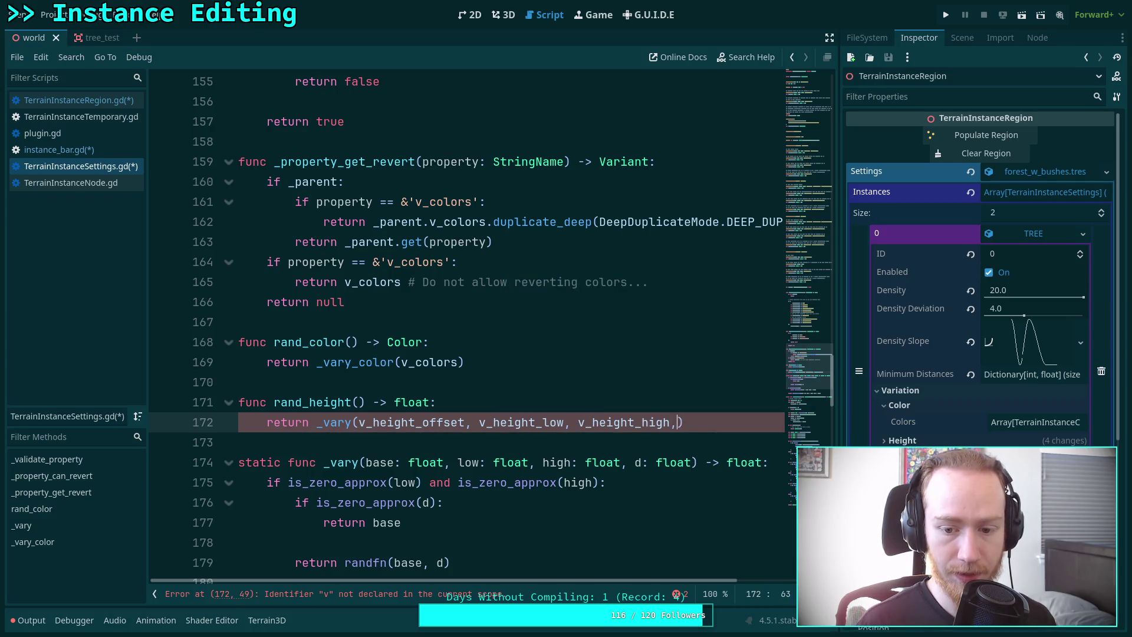
text( v)
key(Up)
key(Return)
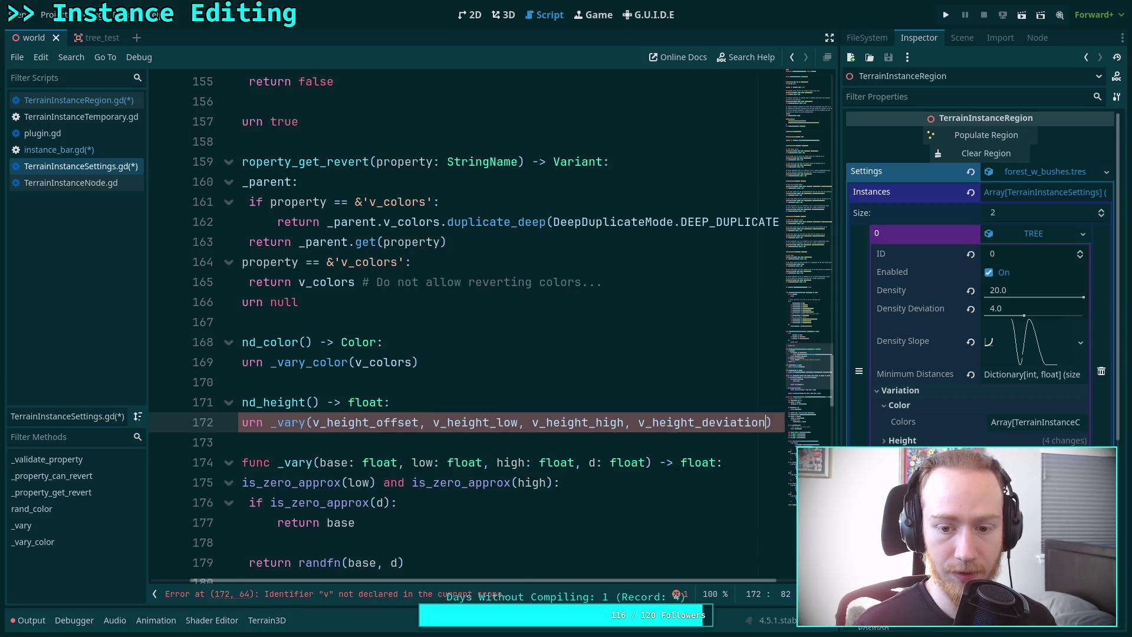
key(Down)
key(ctrl+s)
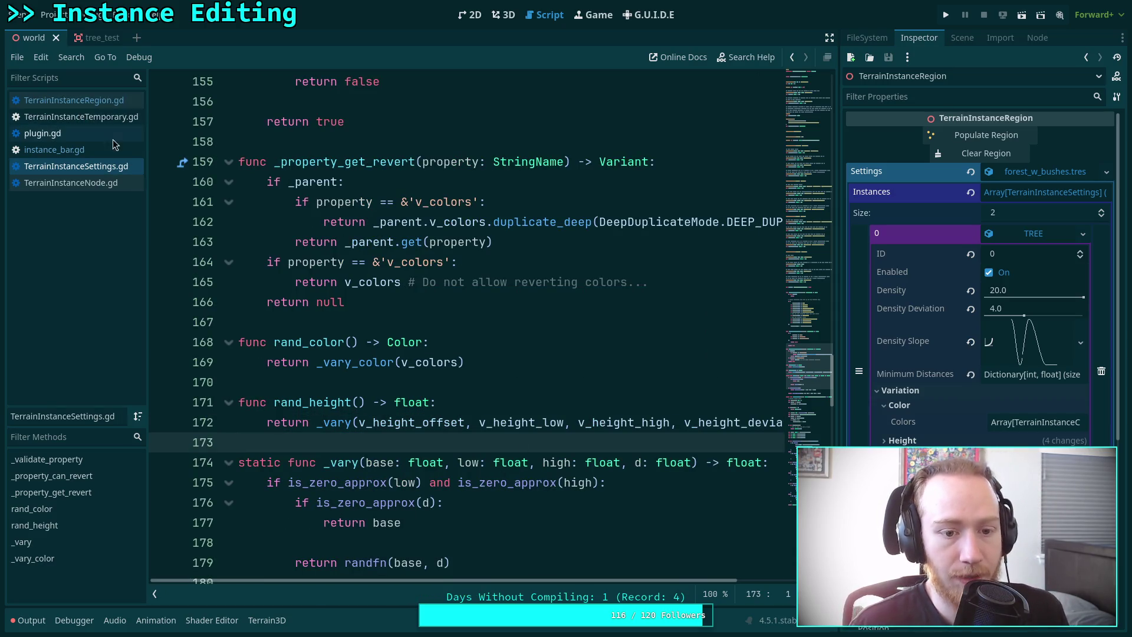
Open TerrainInstanceRegion.gd and hide the script list to widen the code view.
scroll(371, 322, down, 4)
click(114, 105)
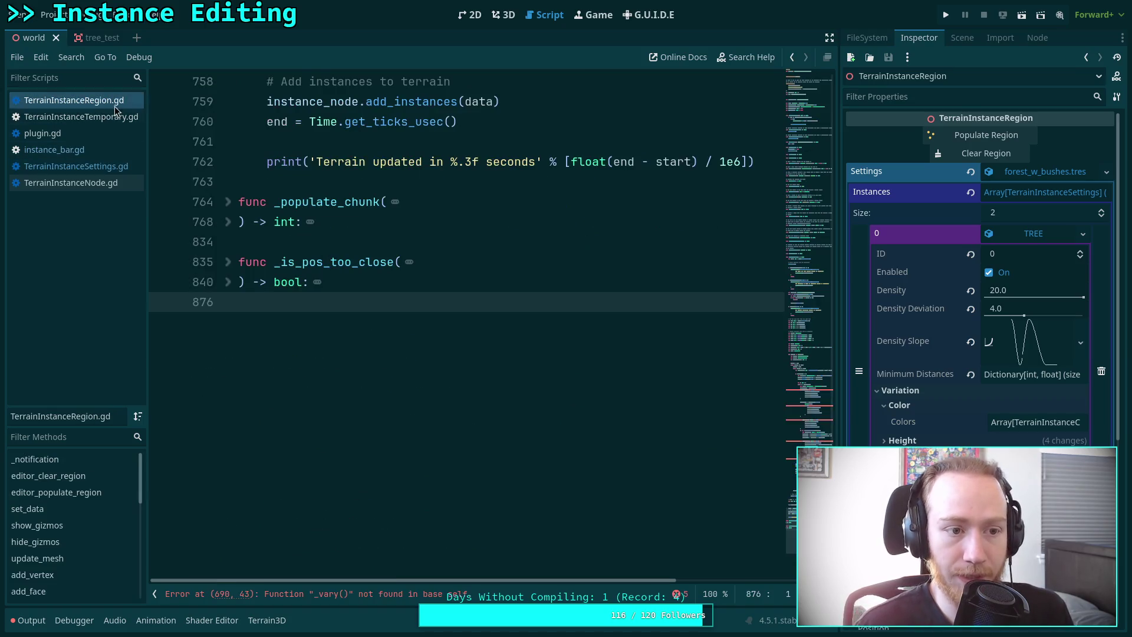
scroll(467, 322, up, 5)
scroll(469, 325, up, 20)
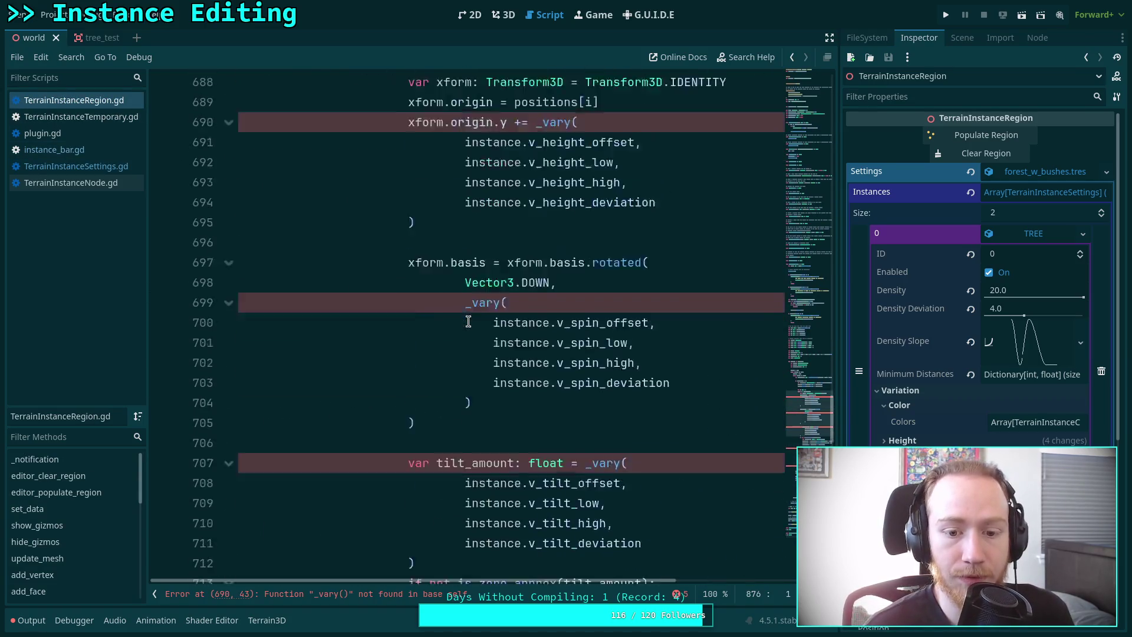
scroll(479, 350, down, 1)
scroll(479, 349, down, 1)
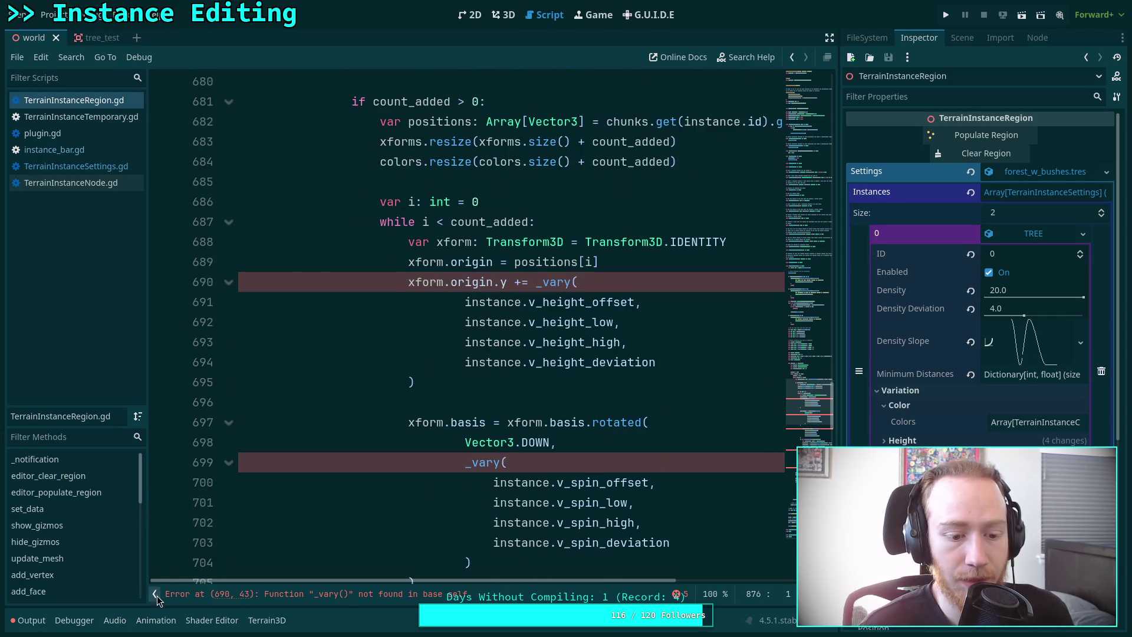
click(155, 594)
scroll(371, 458, down, 1)
scroll(370, 458, down, 7)
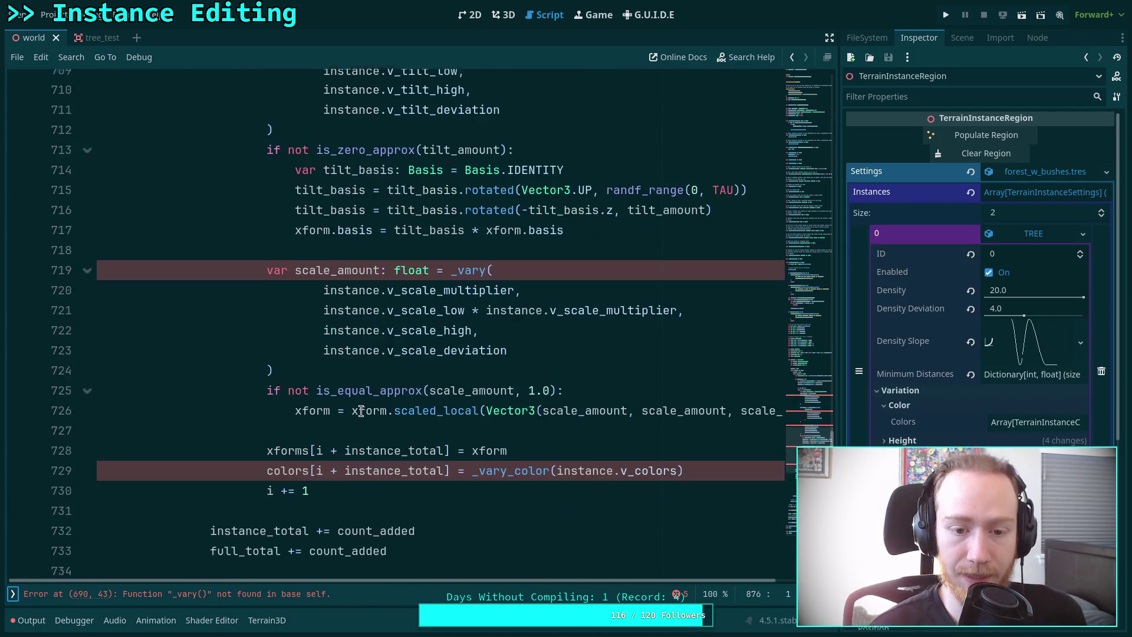
scroll(377, 405, up, 1)
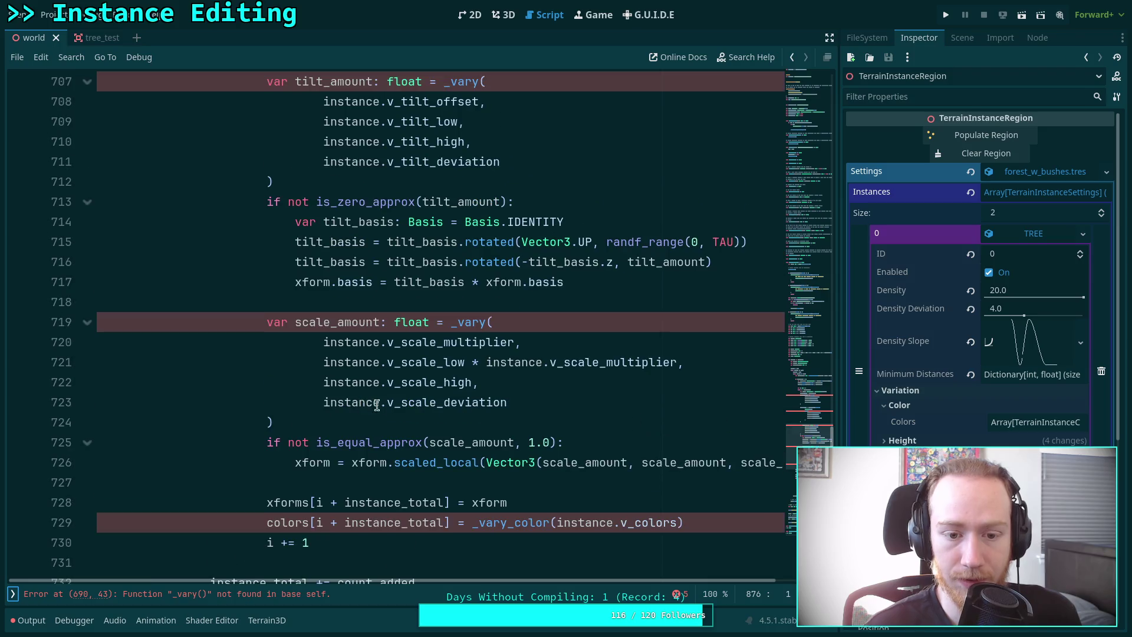
Select the four scale _vary arguments on lines 720–723.
click(417, 421)
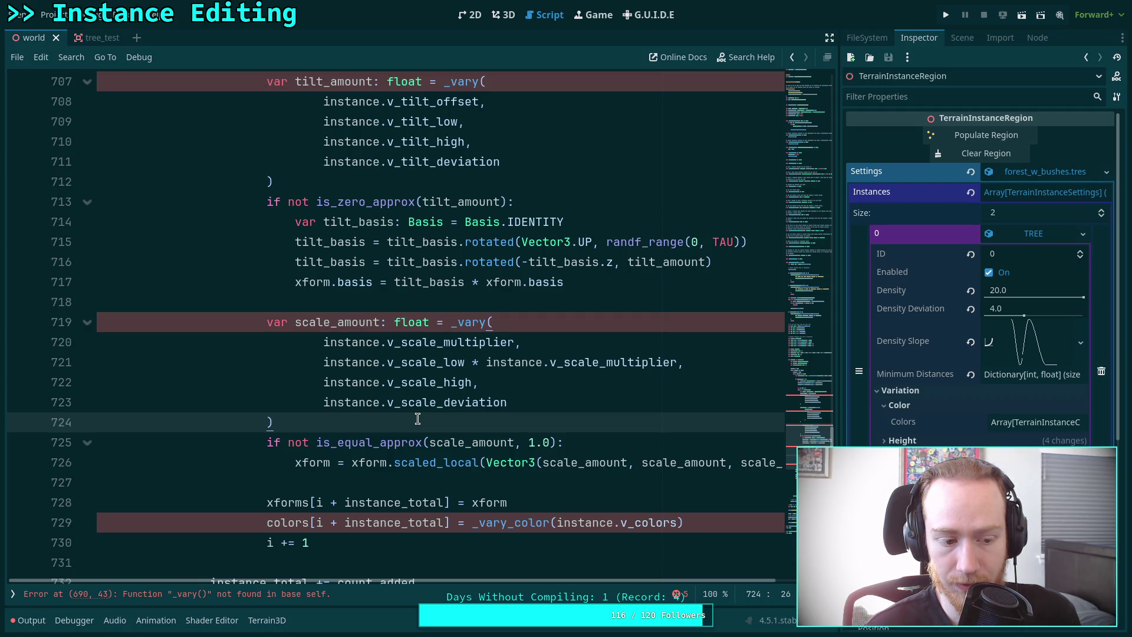
mouse_move(533, 402)
mouse_down()
mouse_move(442, 362)
mouse_move(323, 342)
mouse_up()
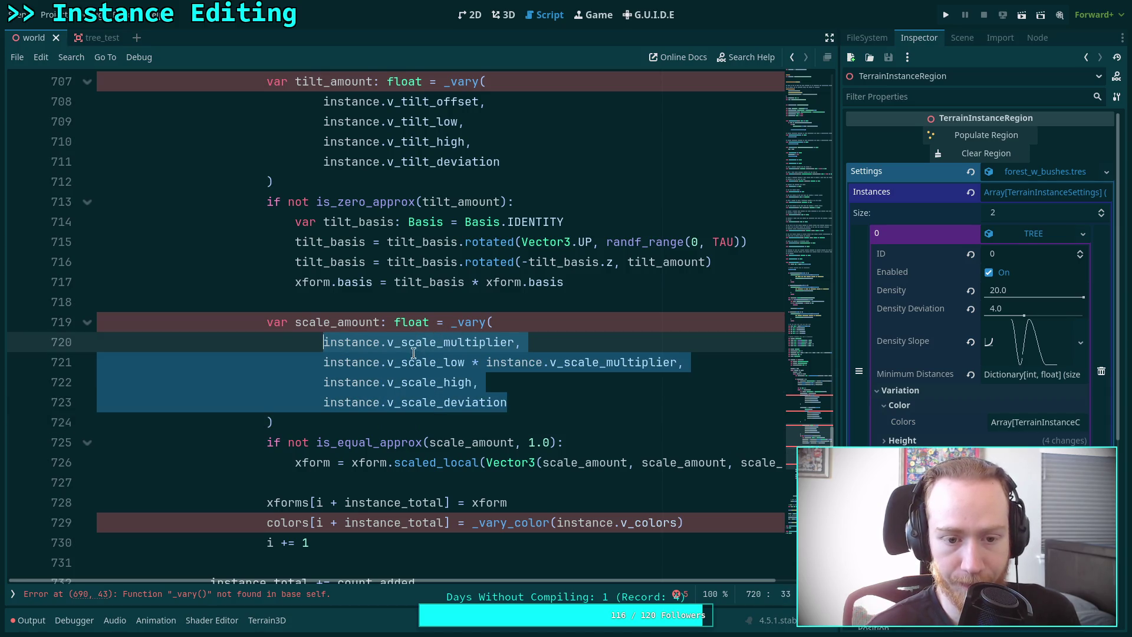
scroll(410, 354, up, 9)
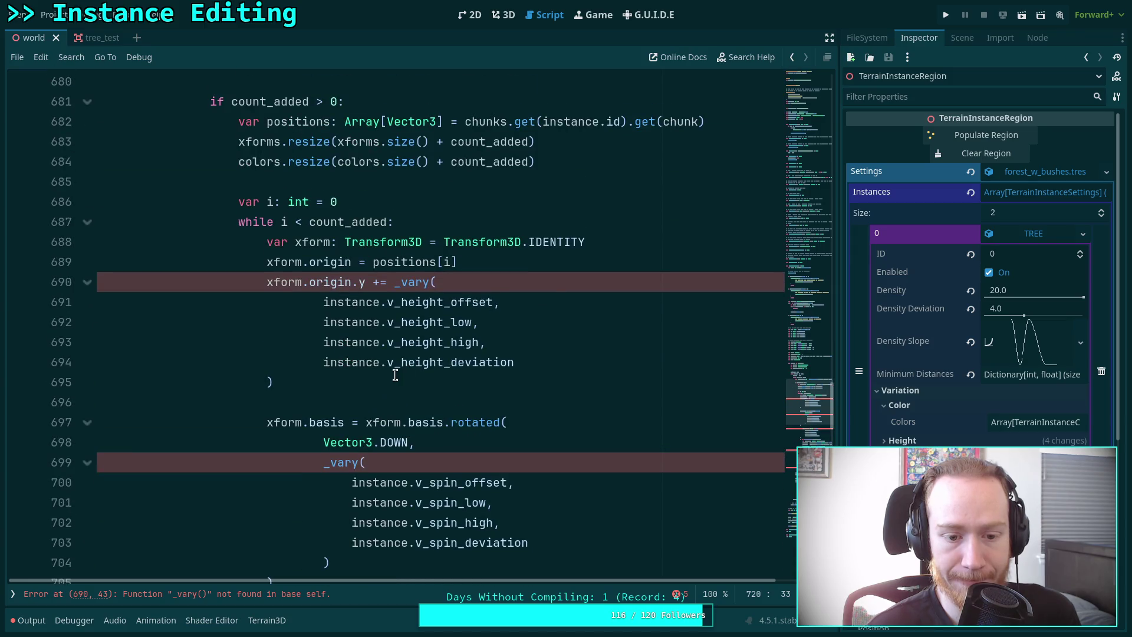
scroll(395, 376, down, 2)
scroll(444, 323, up, 1)
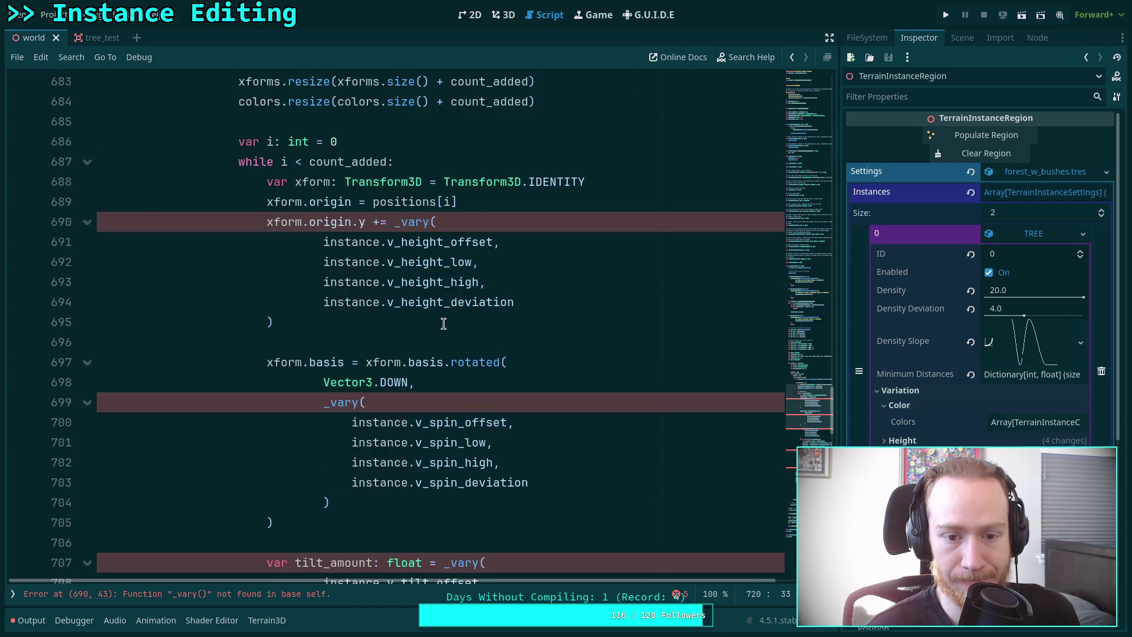
Put instance.rand_height() after += on line 690 and delete the old inline _vary height call.
click(392, 224)
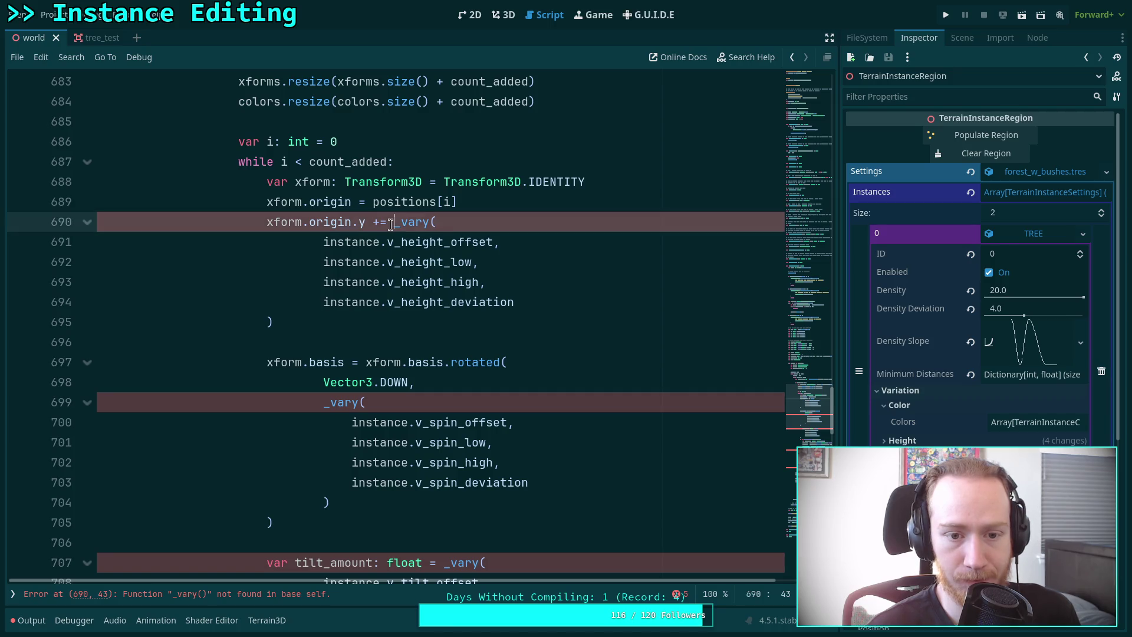
key(ctrl+space)
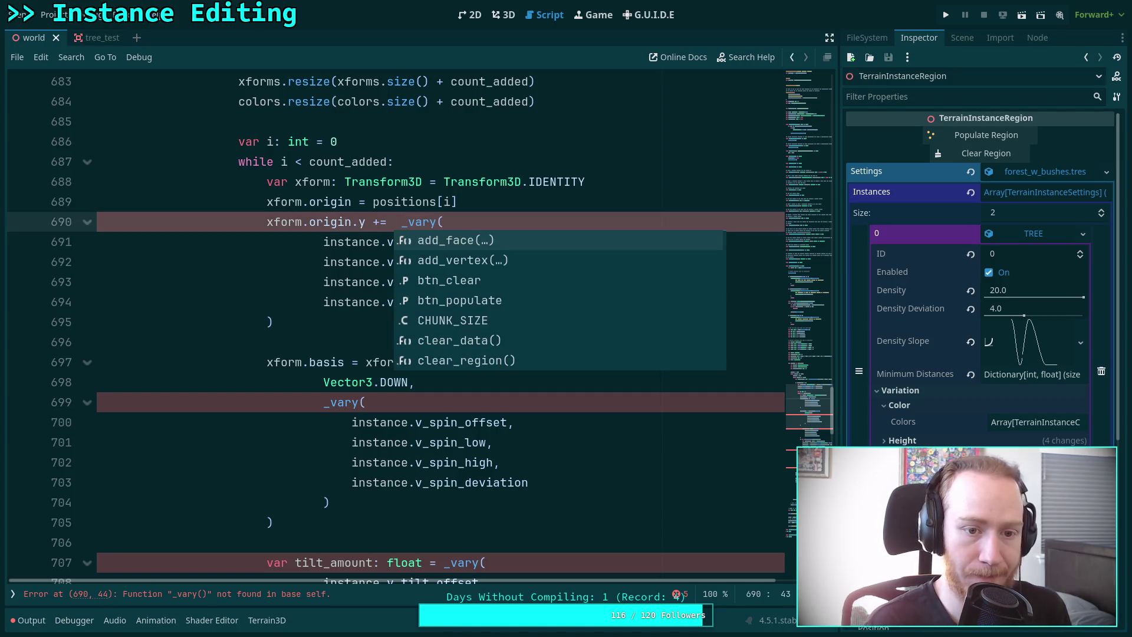
text(instance.)
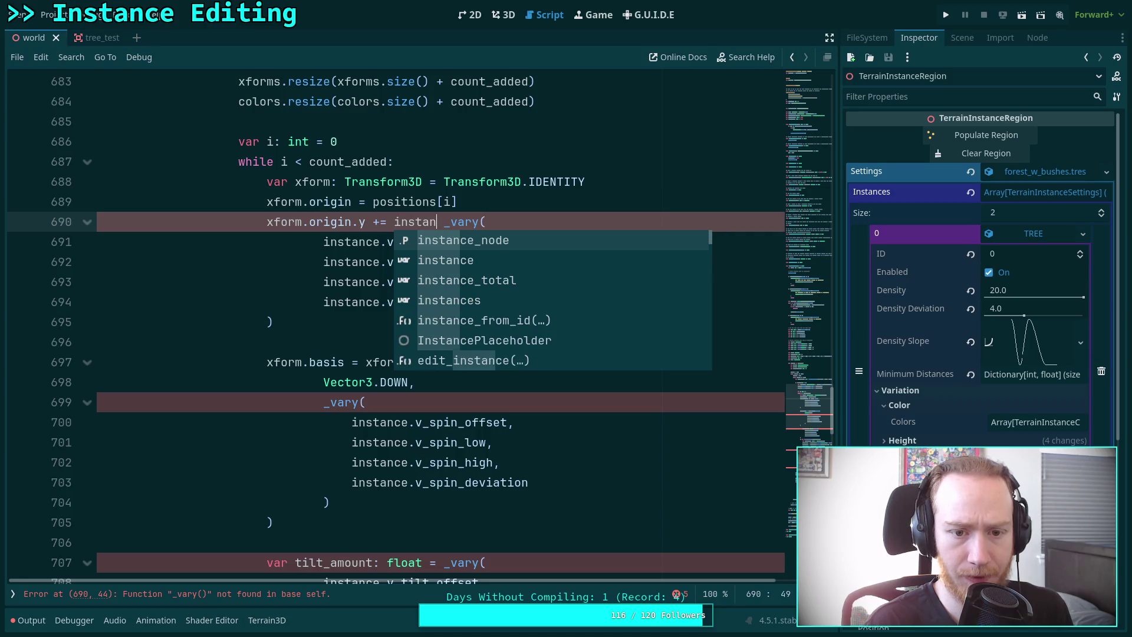
text(rand)
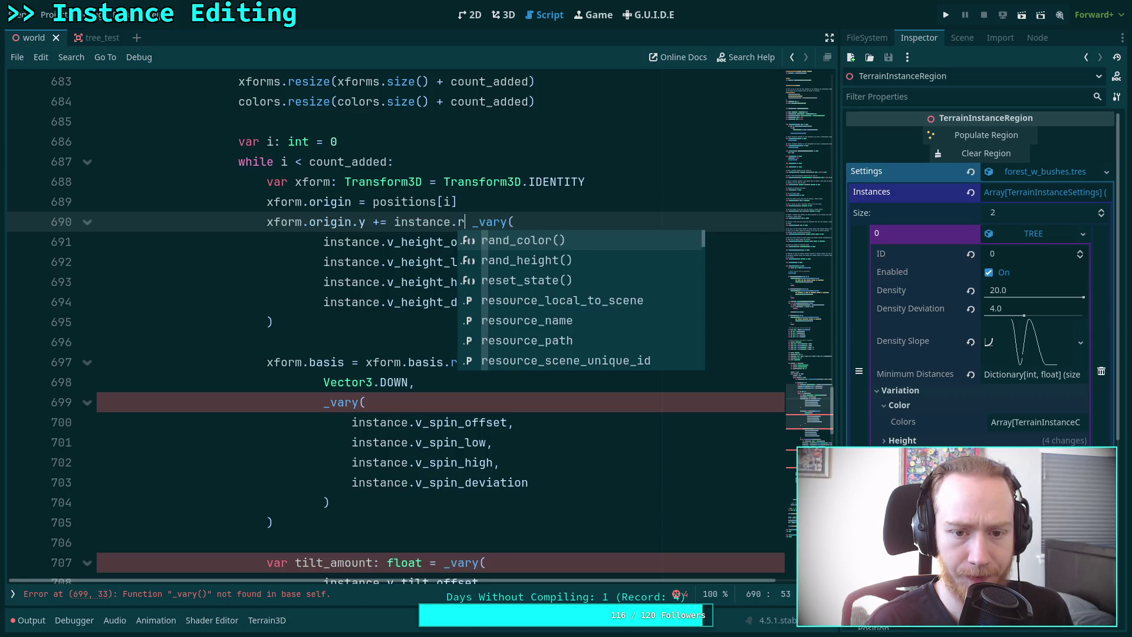
key(Down)
key(Return)
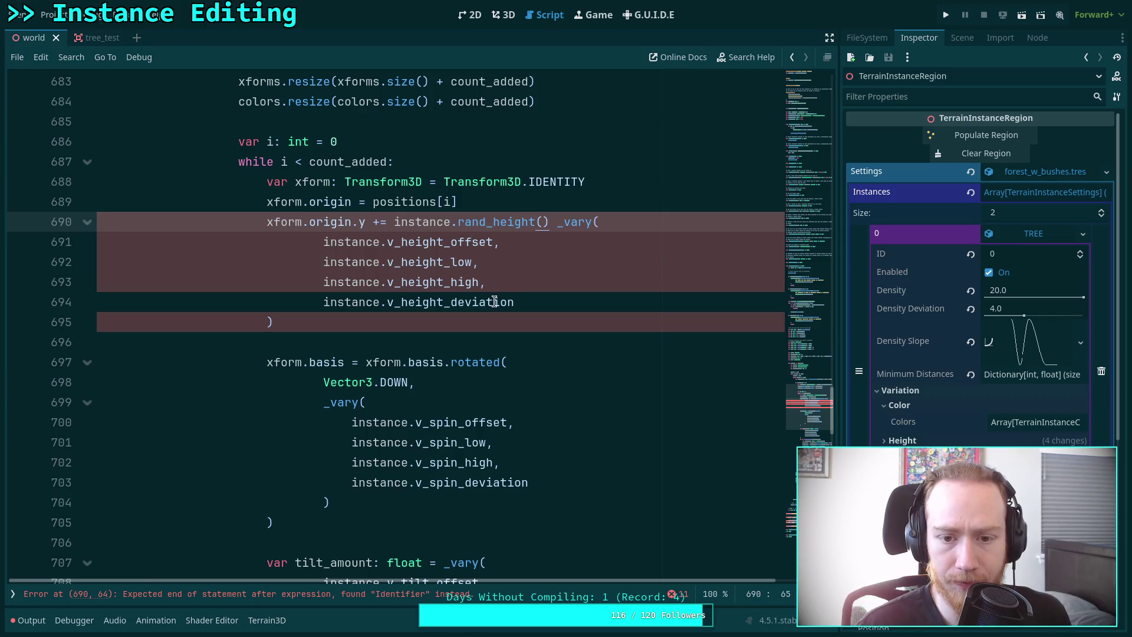
mouse_move(556, 223)
mouse_down()
mouse_move(448, 243)
mouse_move(283, 323)
mouse_up()
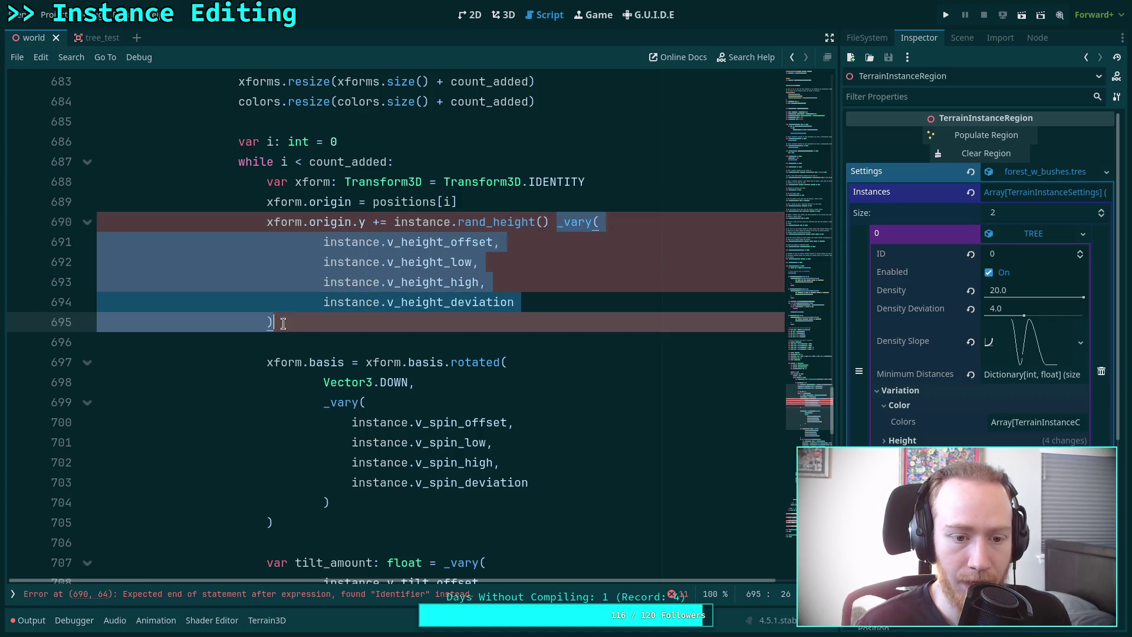
key(BackSpace)
key(BackSpace)
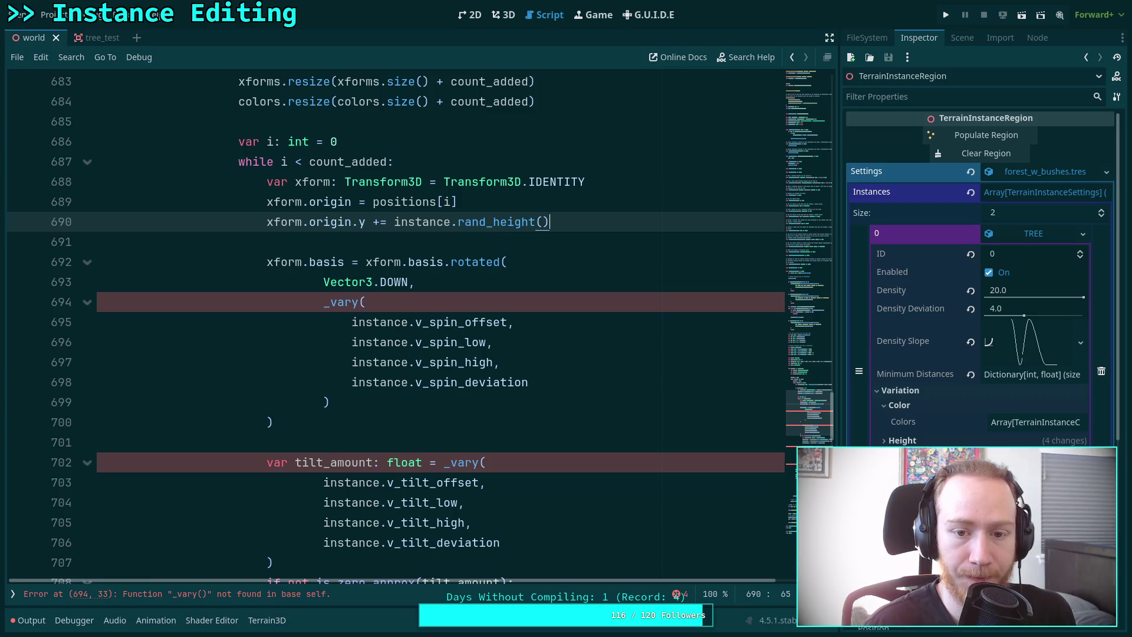
click(13, 594)
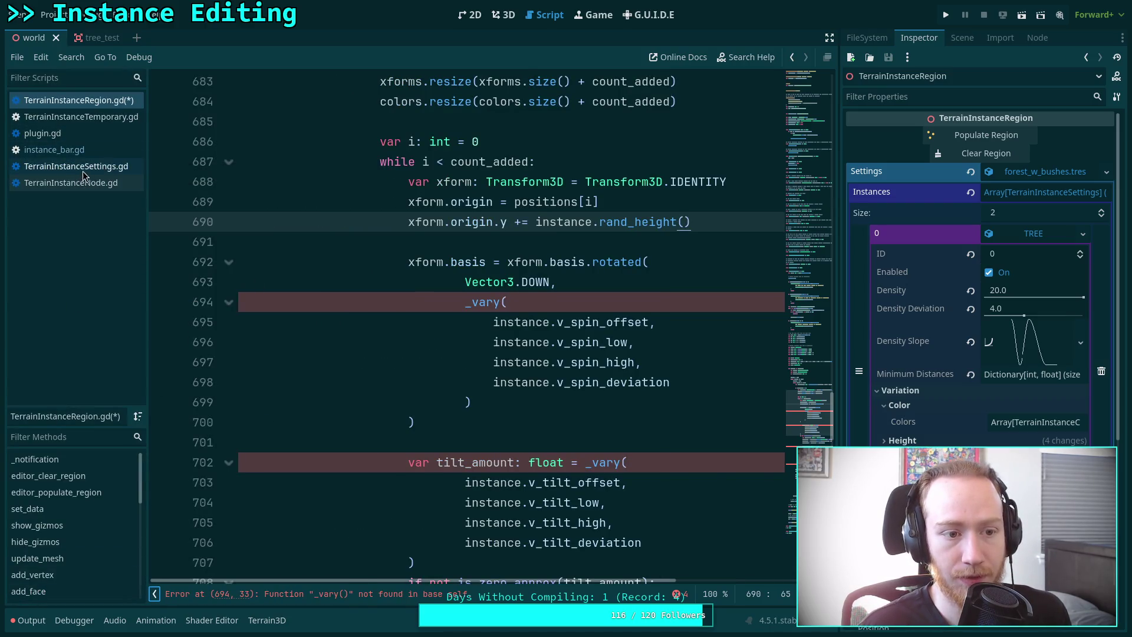
In TerrainInstanceSettings.gd, paste the multi-line height arguments into rand_height and align their indentation.
click(83, 168)
scroll(421, 278, up, 2)
drag(317, 302, 909, 308)
key(ctrl+v)
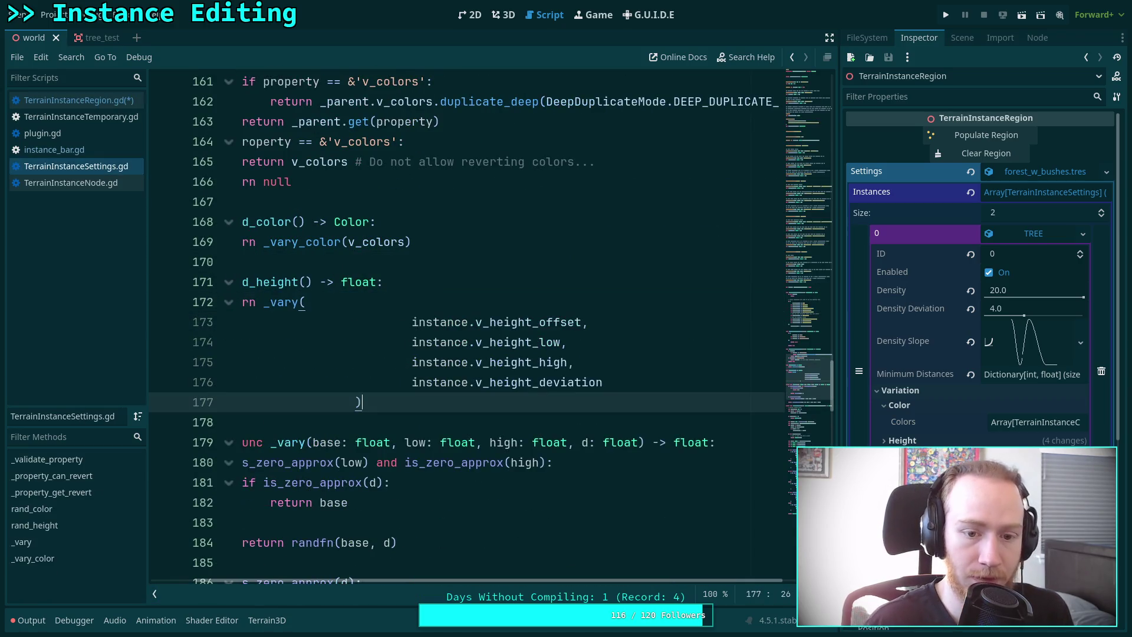
drag(420, 400, 426, 322)
key(Tab)
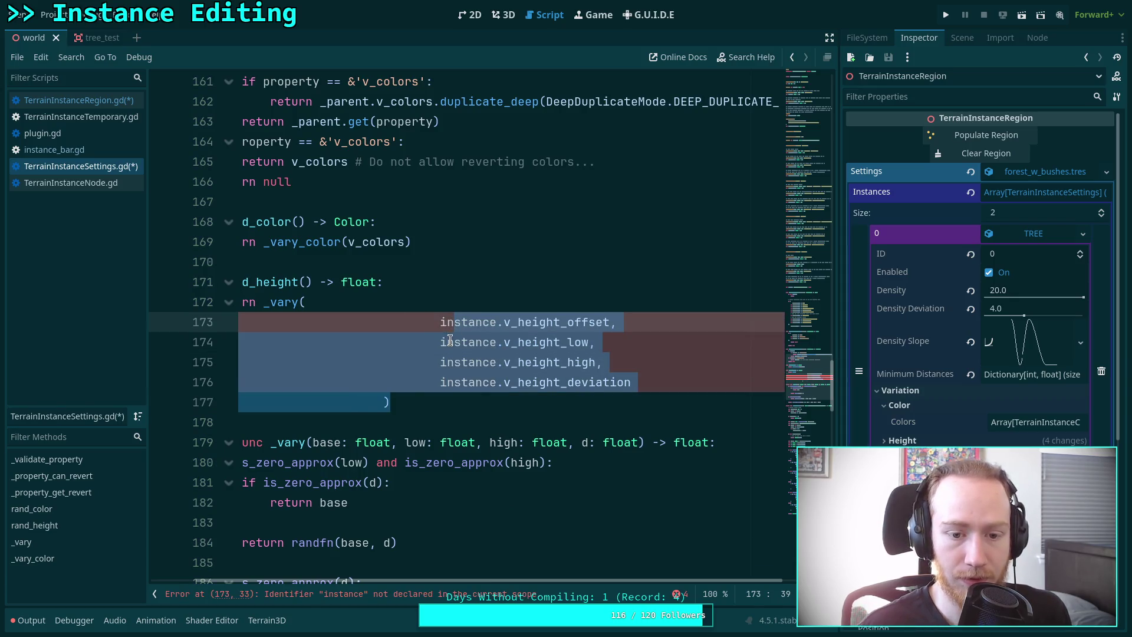
key(shift+Tab)
key(shift+Tab)
key(shift+Tab)
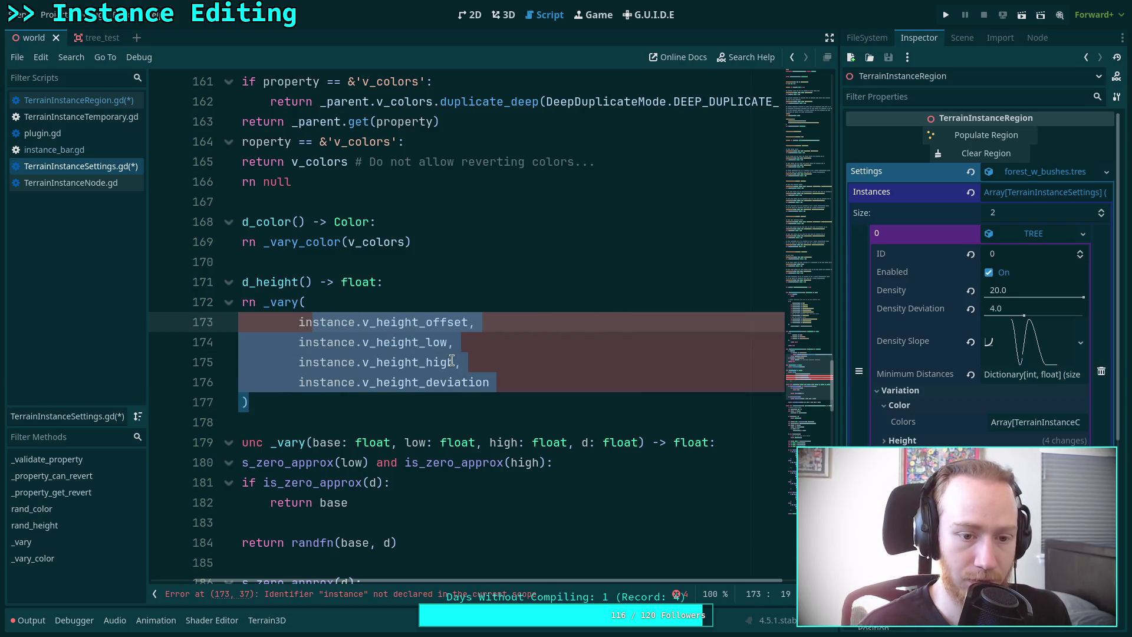
scroll(499, 583, left, 2)
key(Tab)
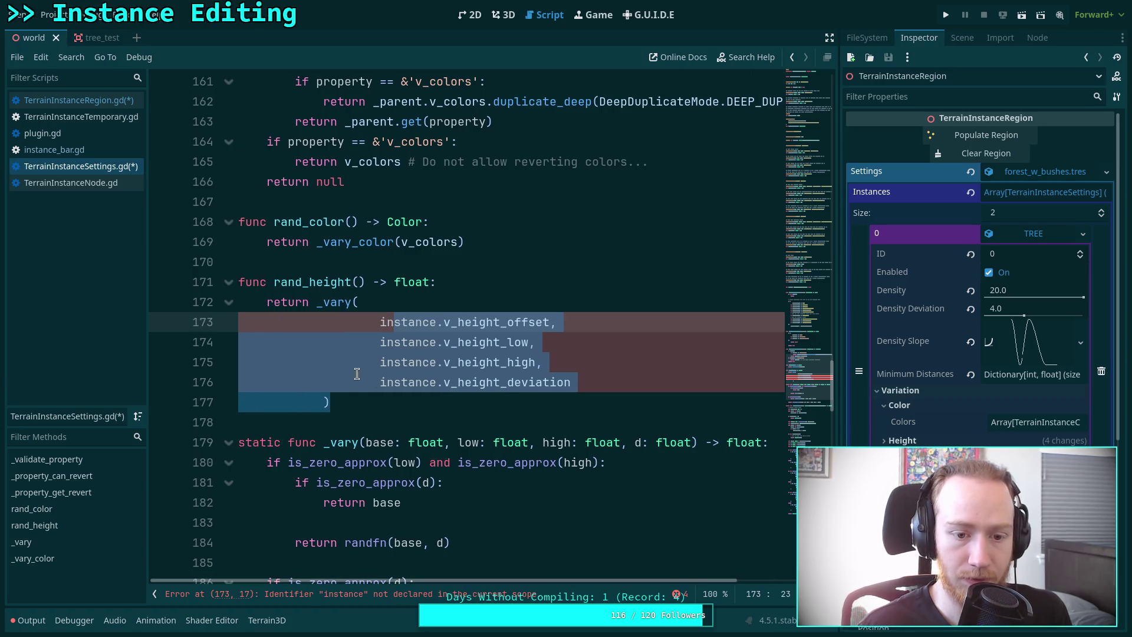
key(shift+Tab)
key(shift+Tab)
Strip the 'instance.' prefix from the arguments on lines 173–176.
click(351, 337)
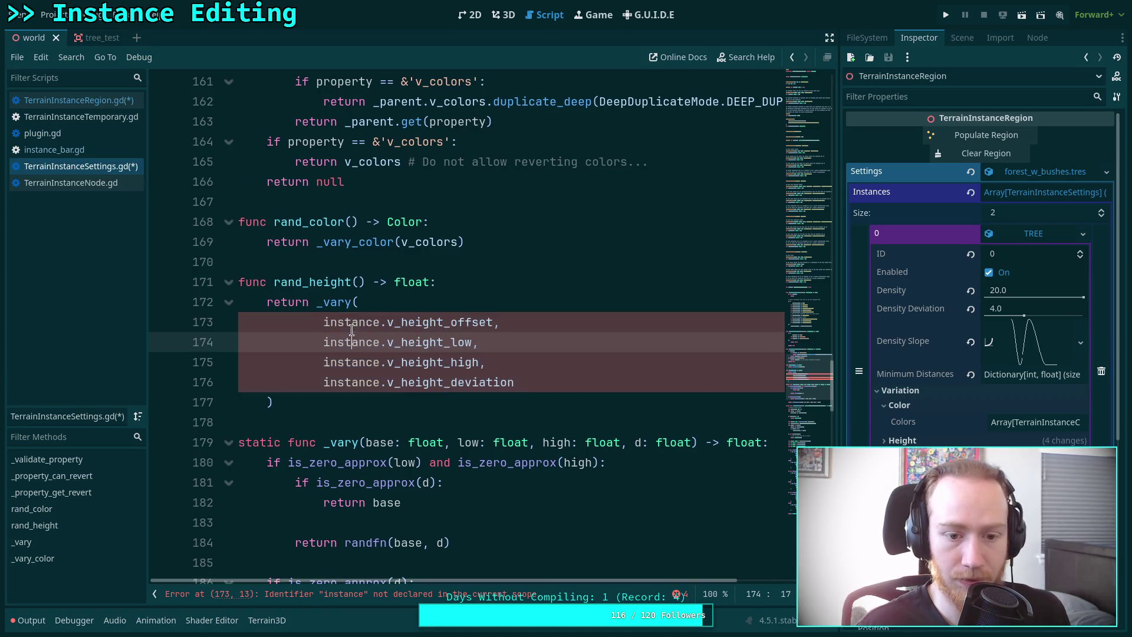
double_click(324, 322)
key(shift+Right)
key(Delete)
double_click(325, 342)
key(shift+Right)
key(Delete)
double_click(330, 362)
key(shift+Right)
key(Delete)
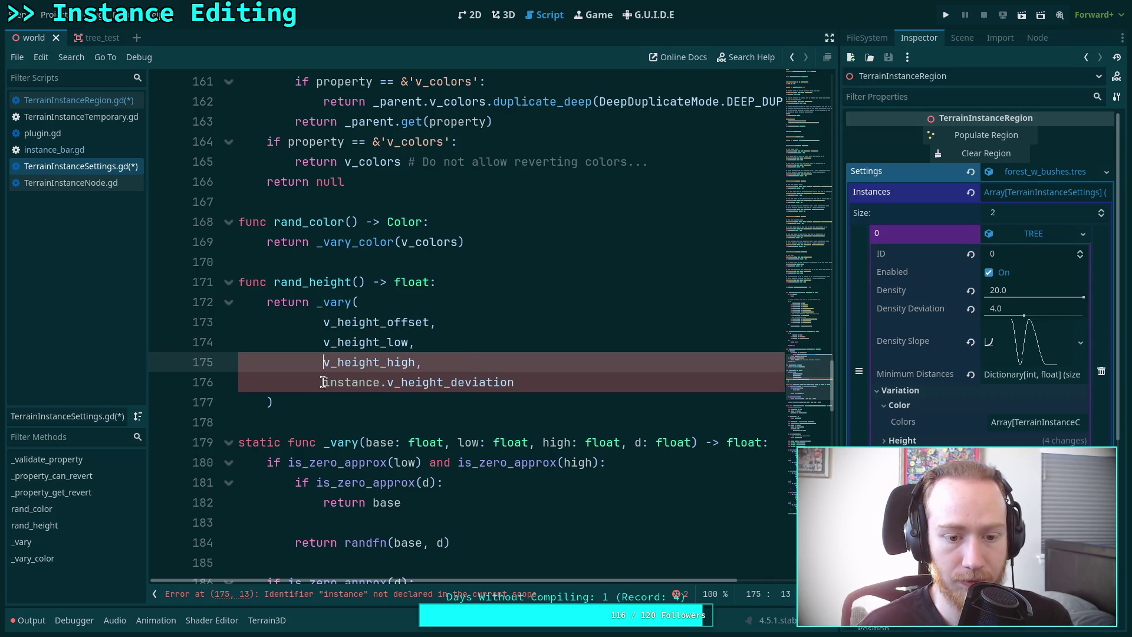
double_click(330, 382)
key(shift+Right)
key(Delete)
Declare func rand_spin() -> float below rand_height, then return to TerrainInstanceRegion.gd.
click(341, 402)
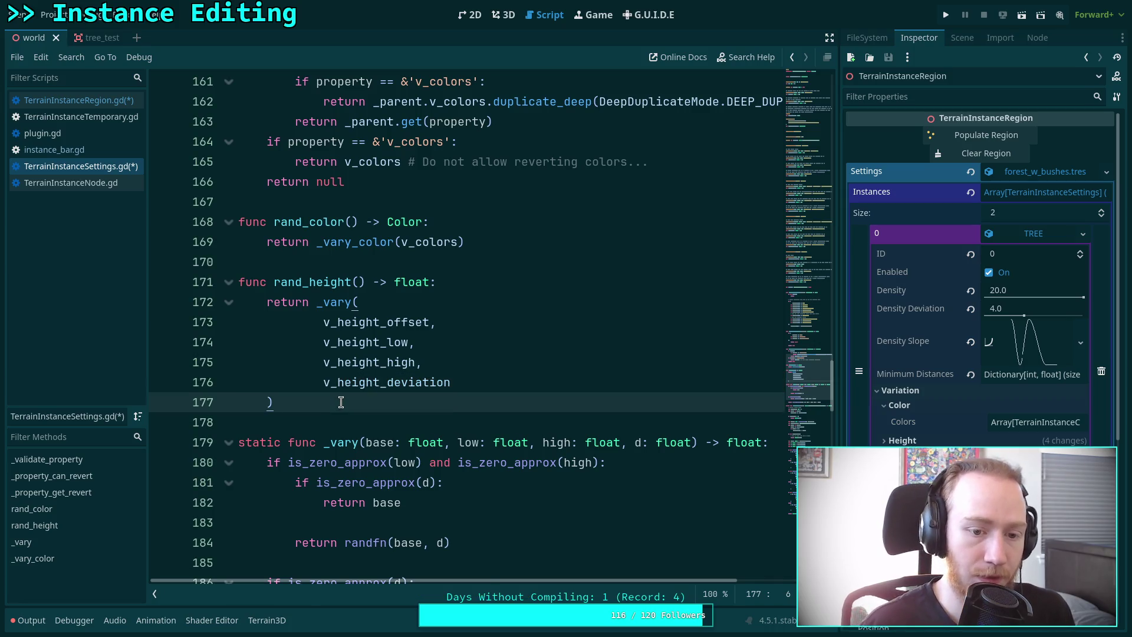
key(Return)
key(Return)
text(func rand_)
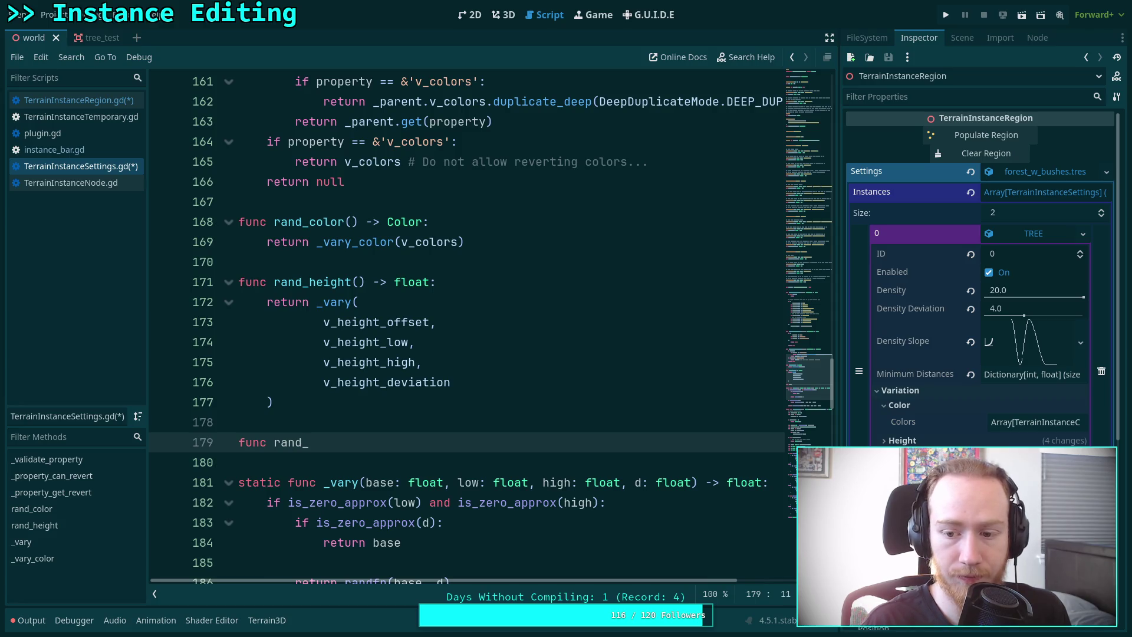
text(spin() -> fl)
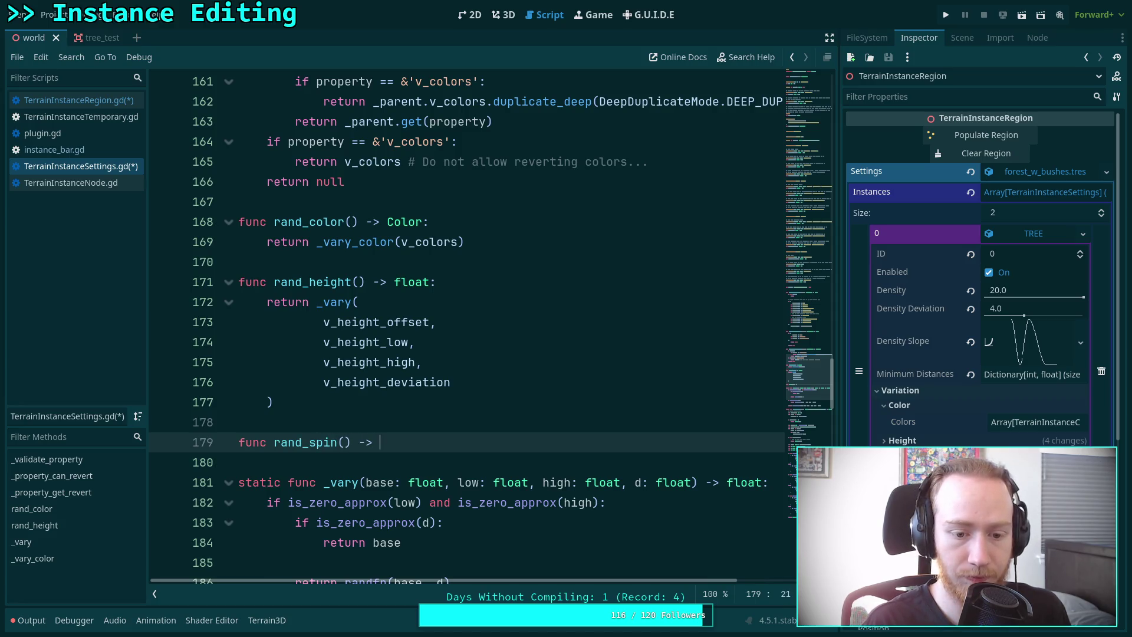
text(oat:)
key(Return)
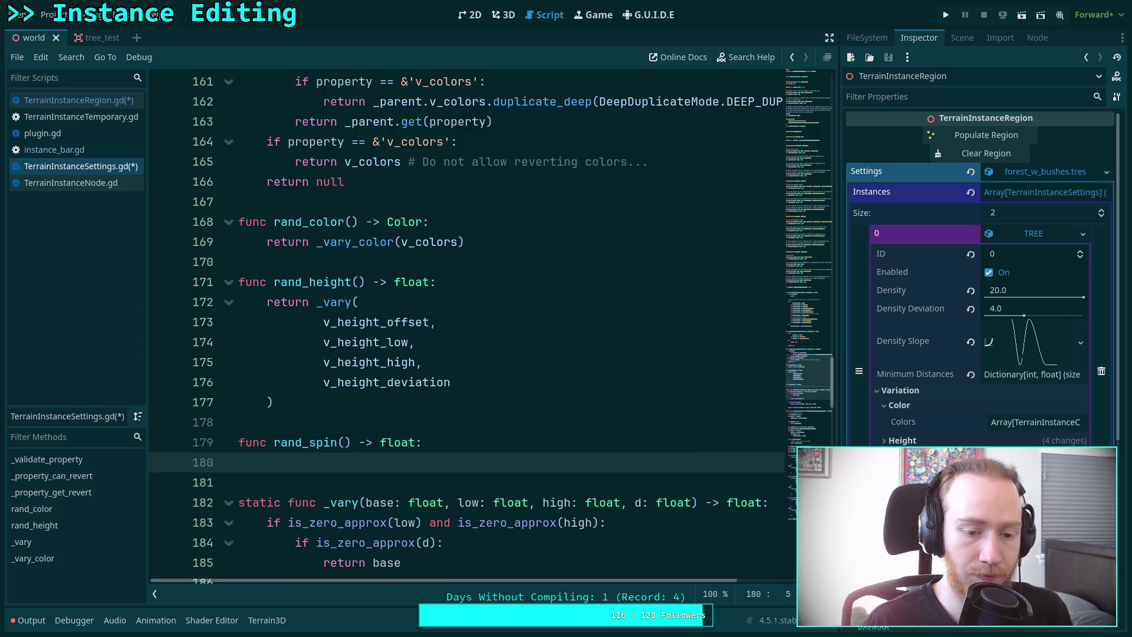
click(117, 103)
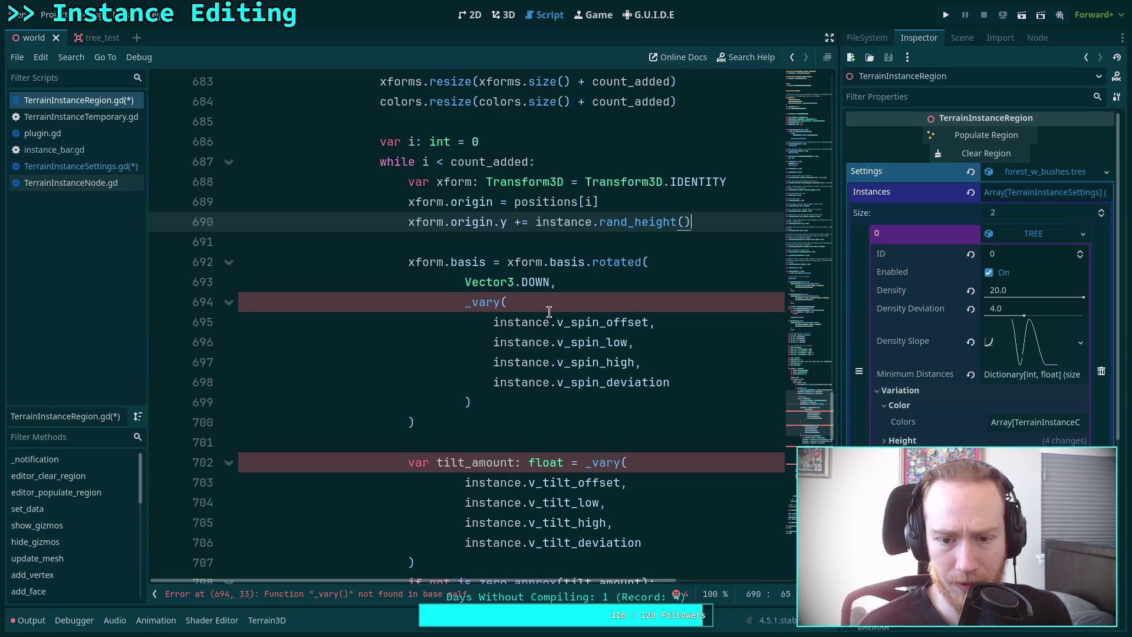
Replace the multi-line spin _vary call on line 694 with rand_spin() and save.
drag(478, 401, 465, 301)
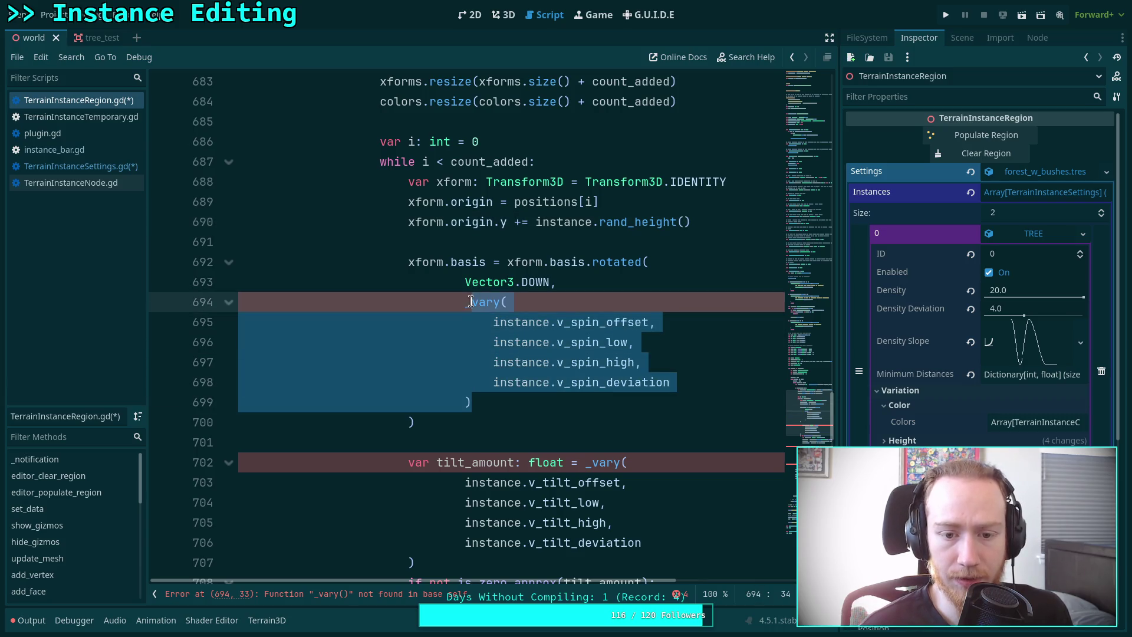
right_click(474, 306)
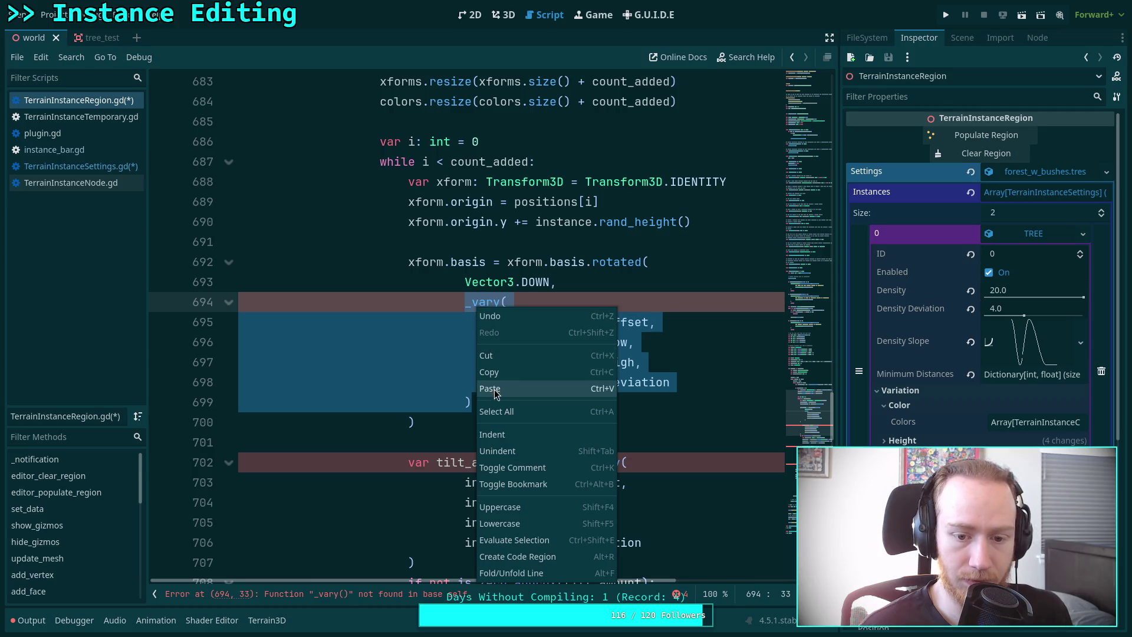
click(512, 359)
text(rand)
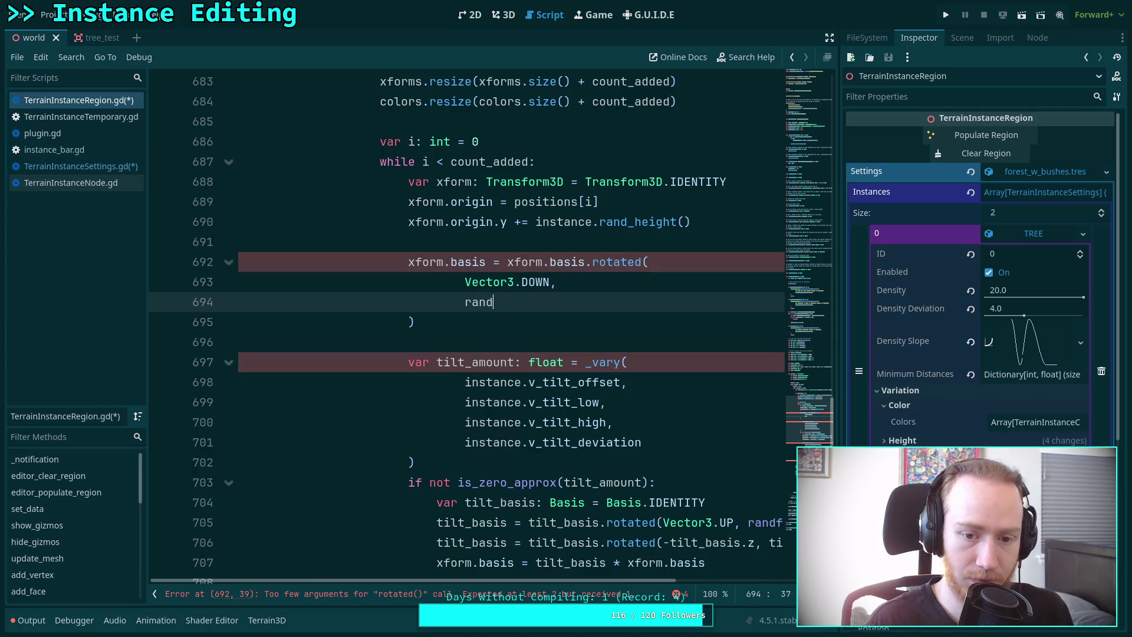
text(_spin())
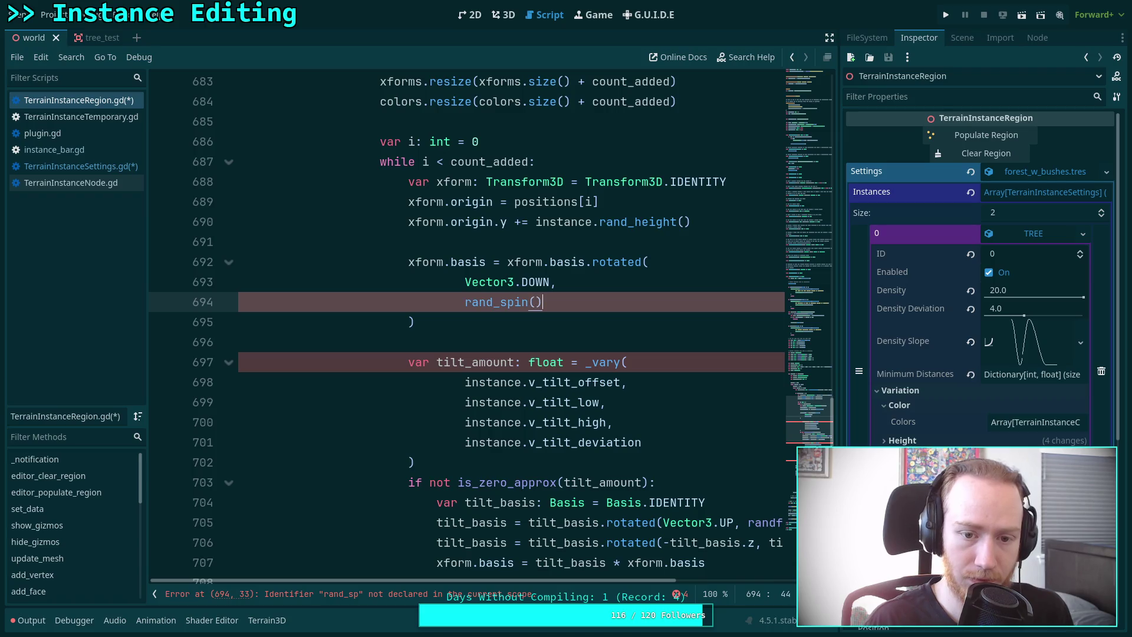
key(ctrl+s)
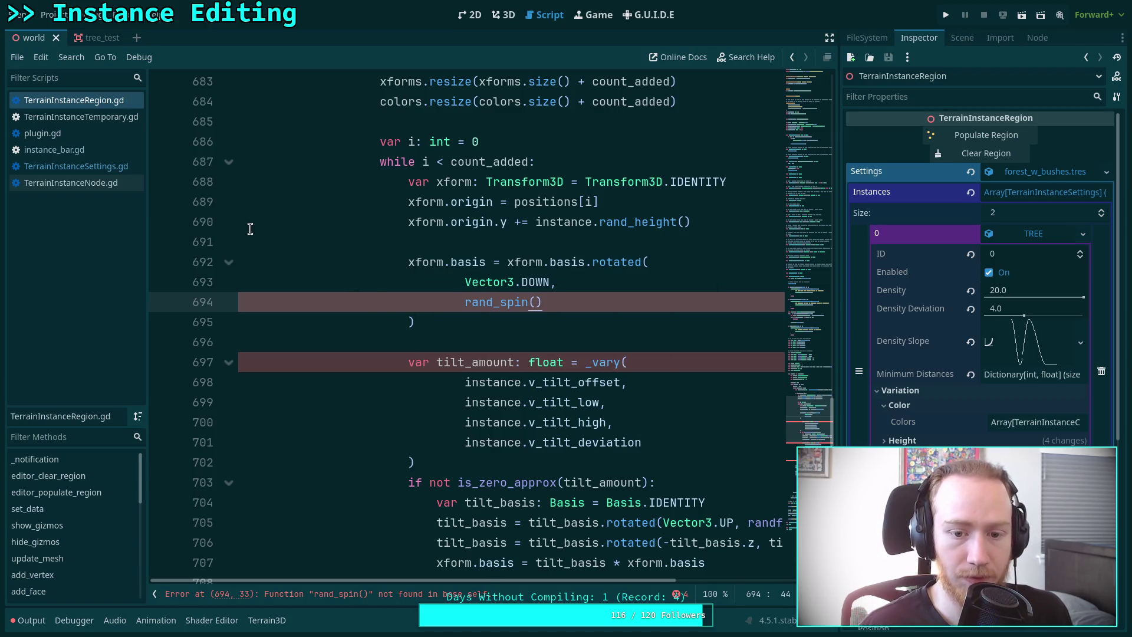
Open instance_bar.gd from the script list.
scroll(382, 322, down, 4)
scroll(382, 322, up, 5)
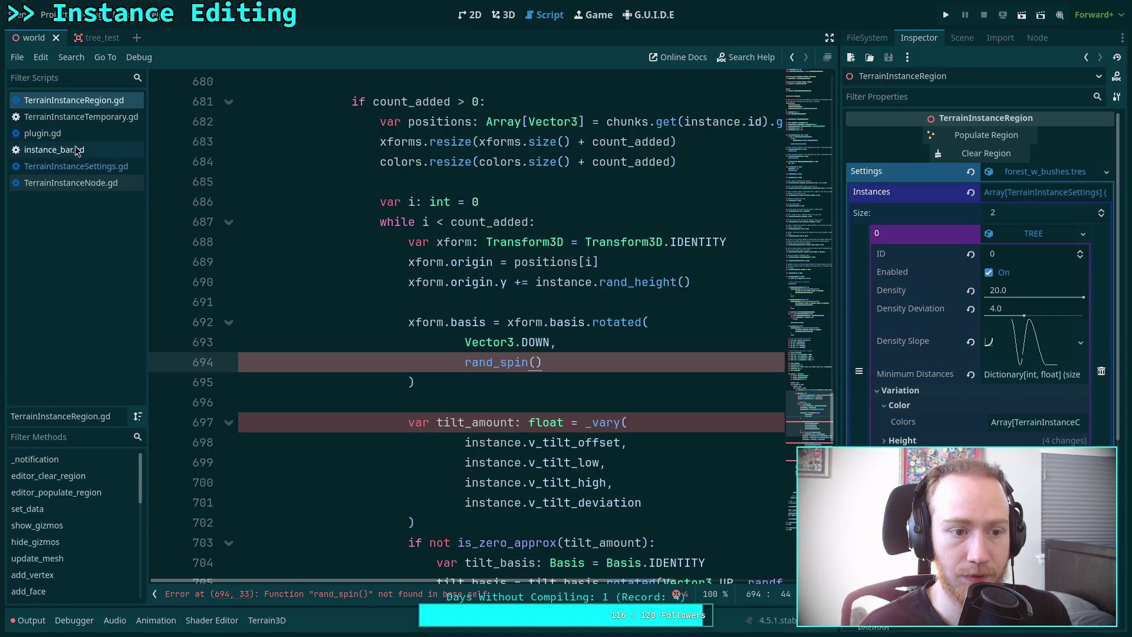
click(77, 149)
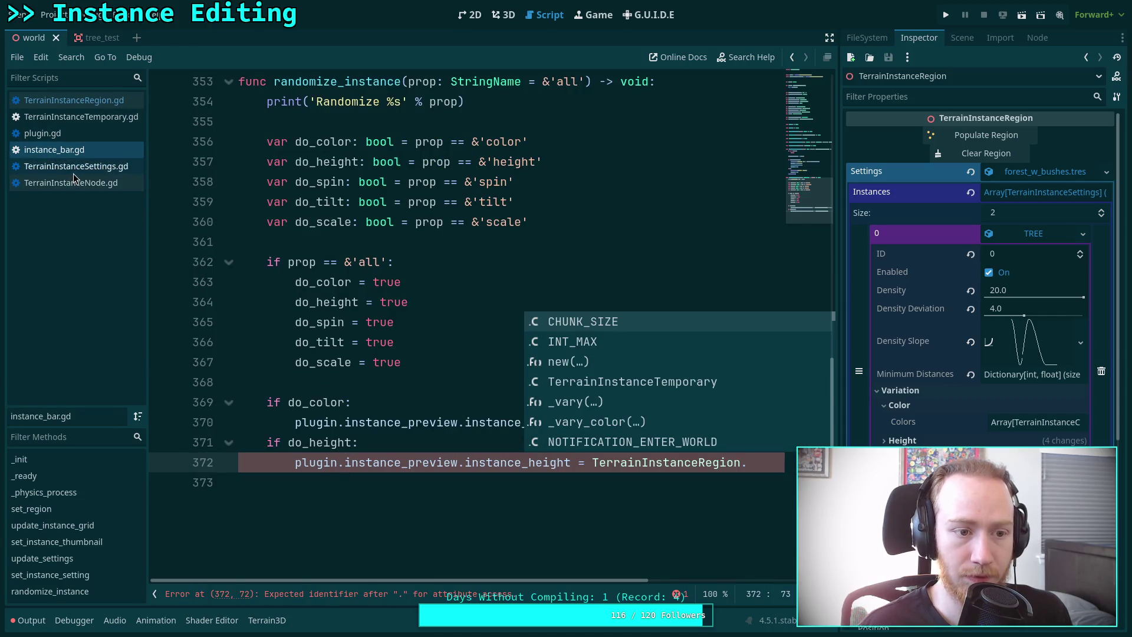
Paste the spin _vary block into rand_spin, fix its indentation and prefix it with return.
click(76, 167)
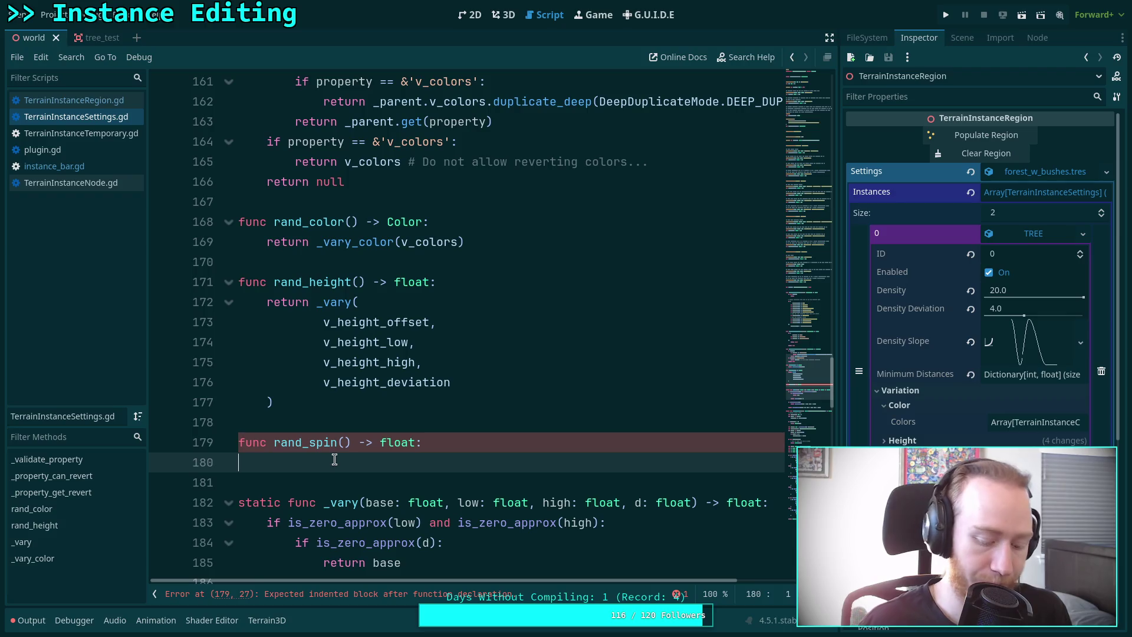
key(ctrl+v)
key(ctrl+s)
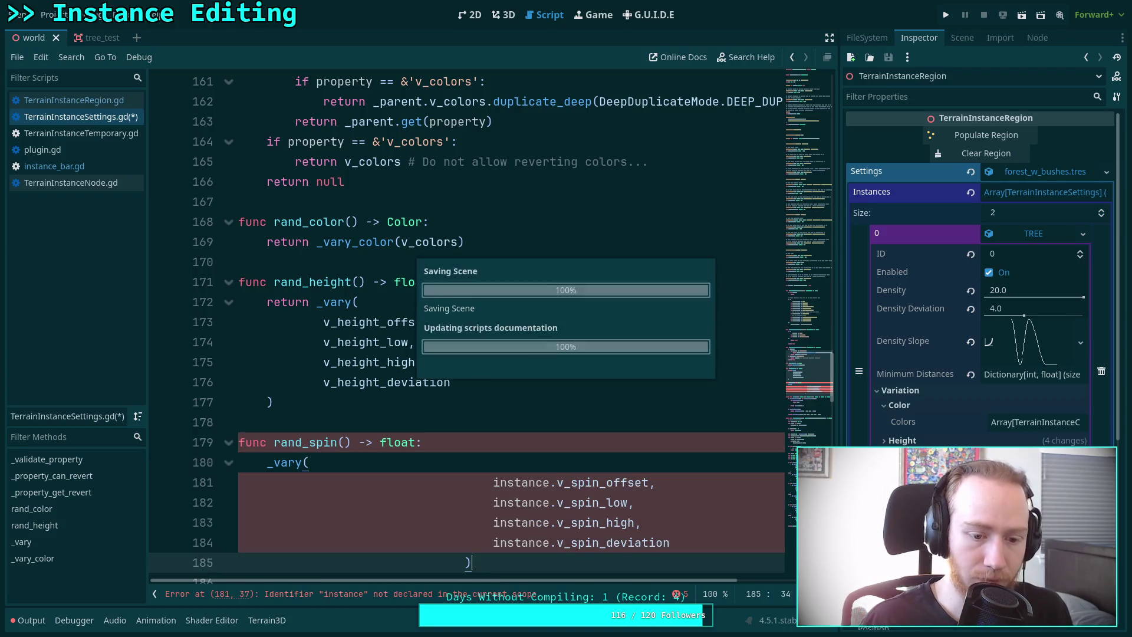
drag(486, 561, 494, 483)
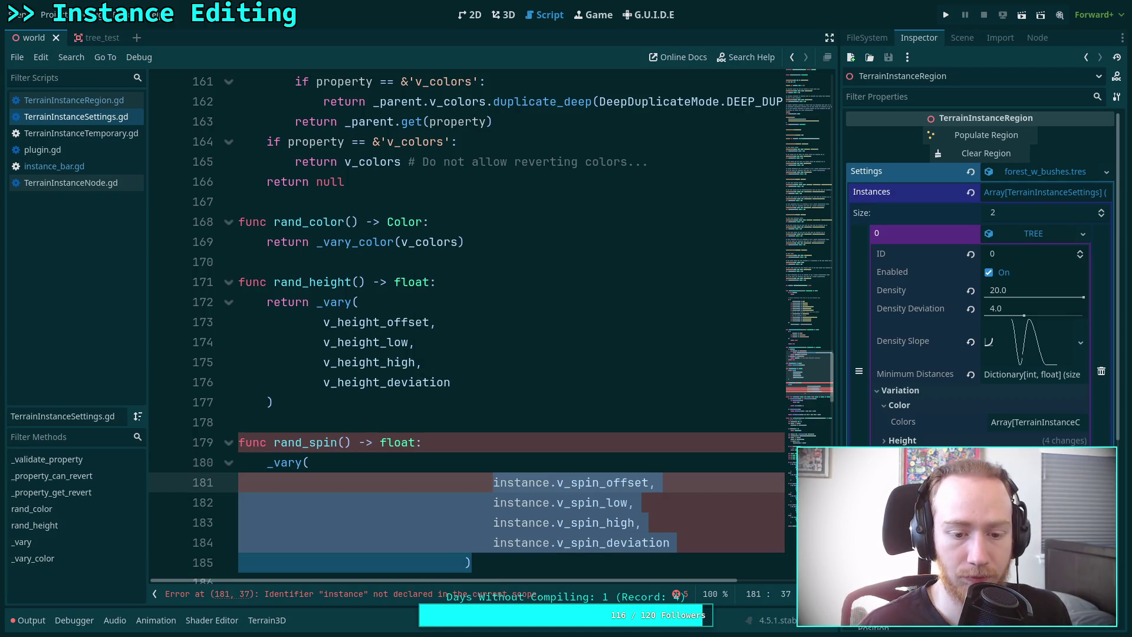
key(shift+Tab)
key(shift+Tab)
key(shift+Tab)
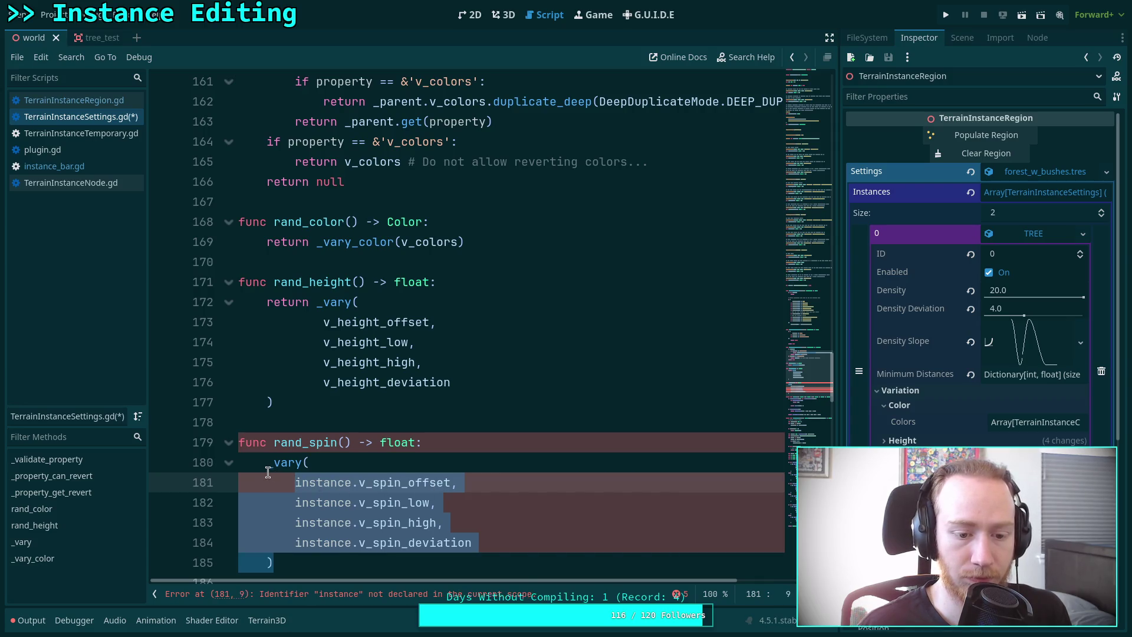
click(269, 466)
text(return)
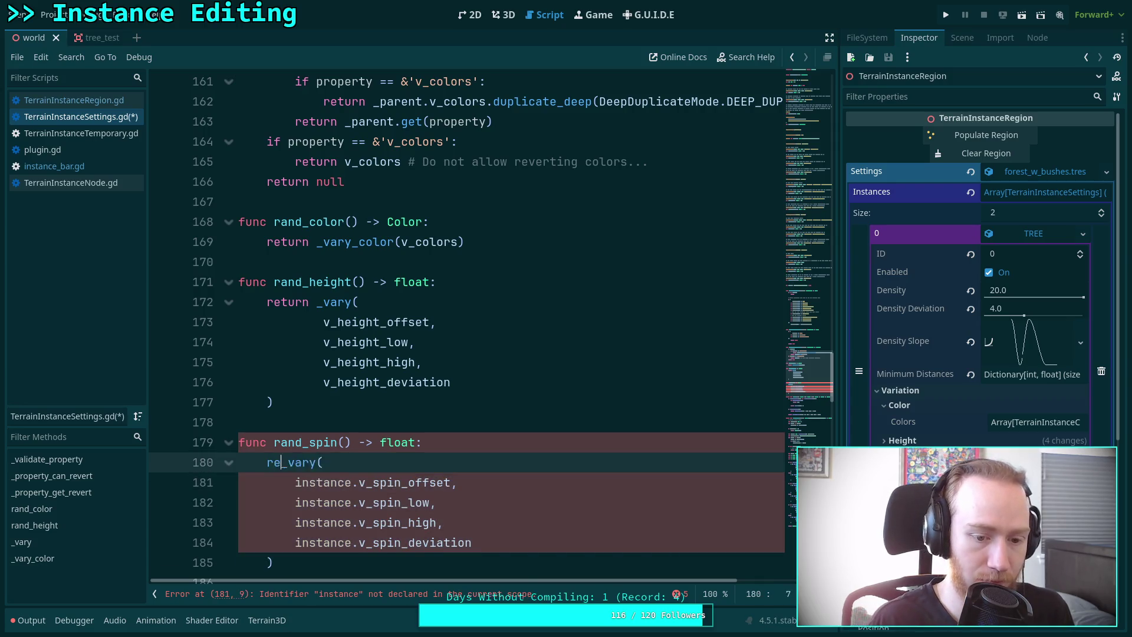
drag(286, 484, 317, 540)
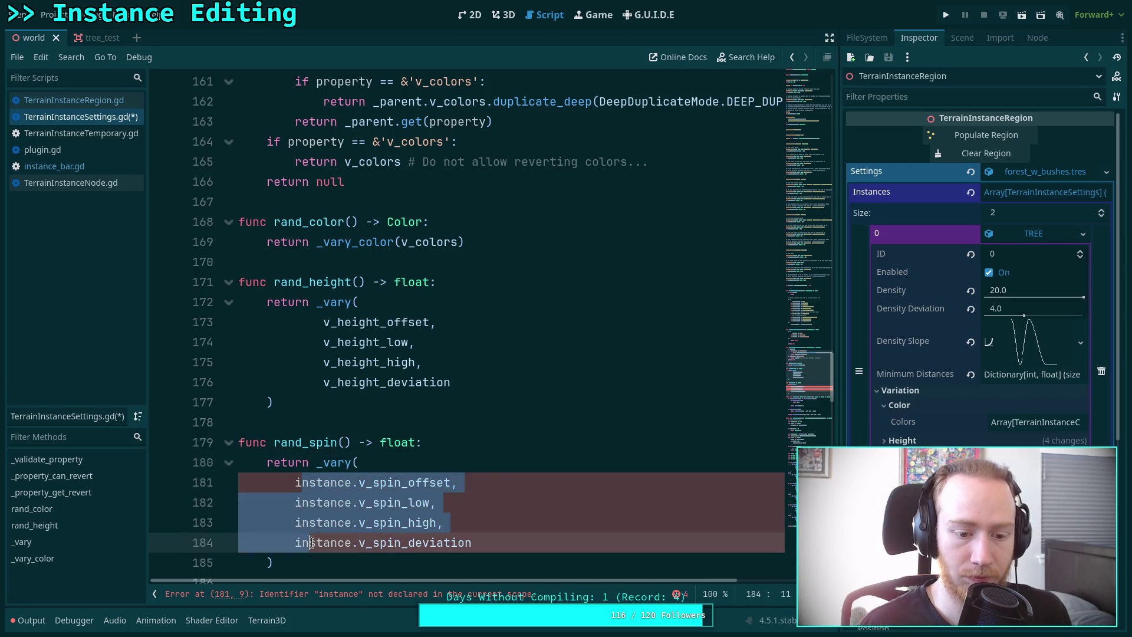
key(Tab)
Strip the instance. prefix from v_spin_offset, v_spin_low, v_spin_high and v_spin_deviation, then save.
click(386, 484)
key(shift+Home)
key(BackSpace)
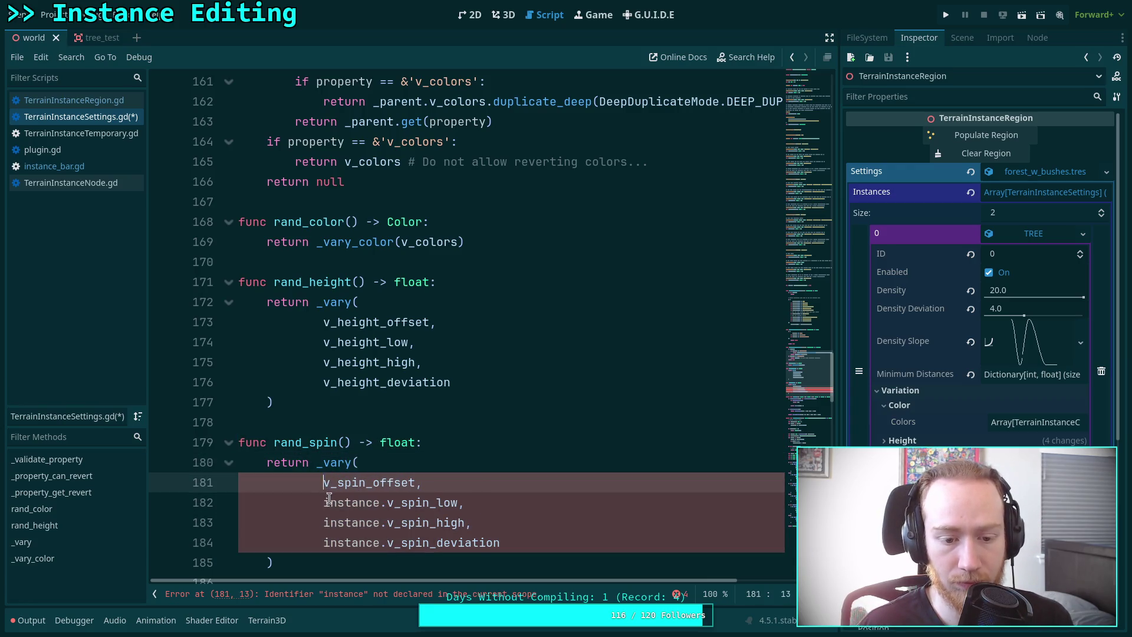
key(Down)
key(ctrl+shift+Right)
key(ctrl+shift+Right)
key(Delete)
key(Down)
key(ctrl+shift+Right)
key(ctrl+shift+Right)
key(Delete)
key(Down)
key(ctrl+shift+Right)
key(ctrl+shift+Right)
key(Delete)
scroll(386, 531, down, 2)
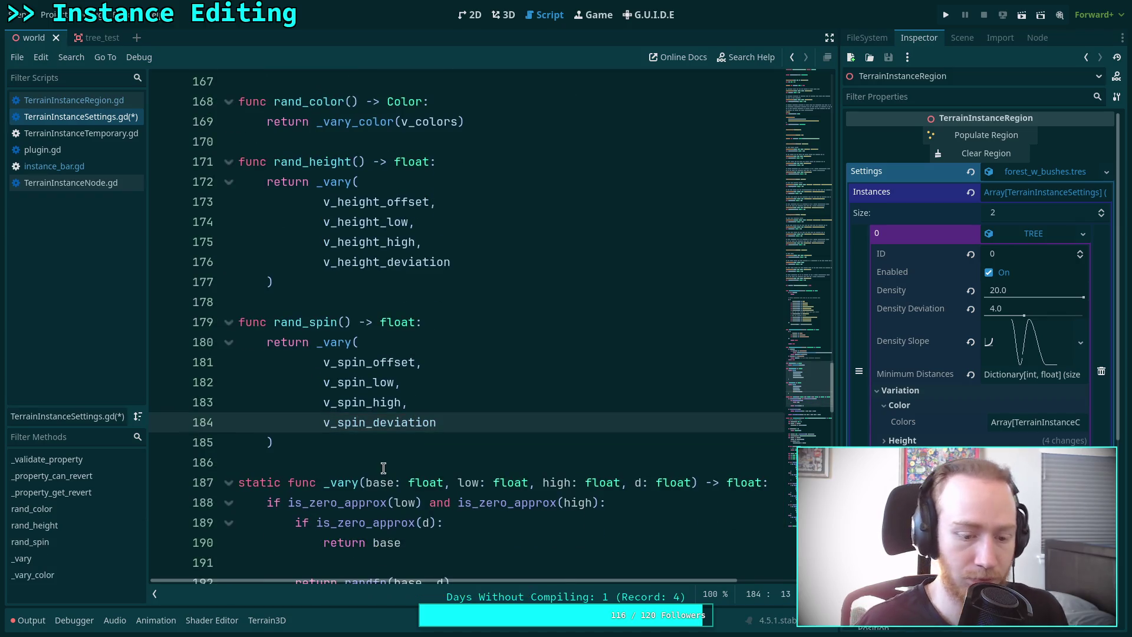
key(ctrl+s)
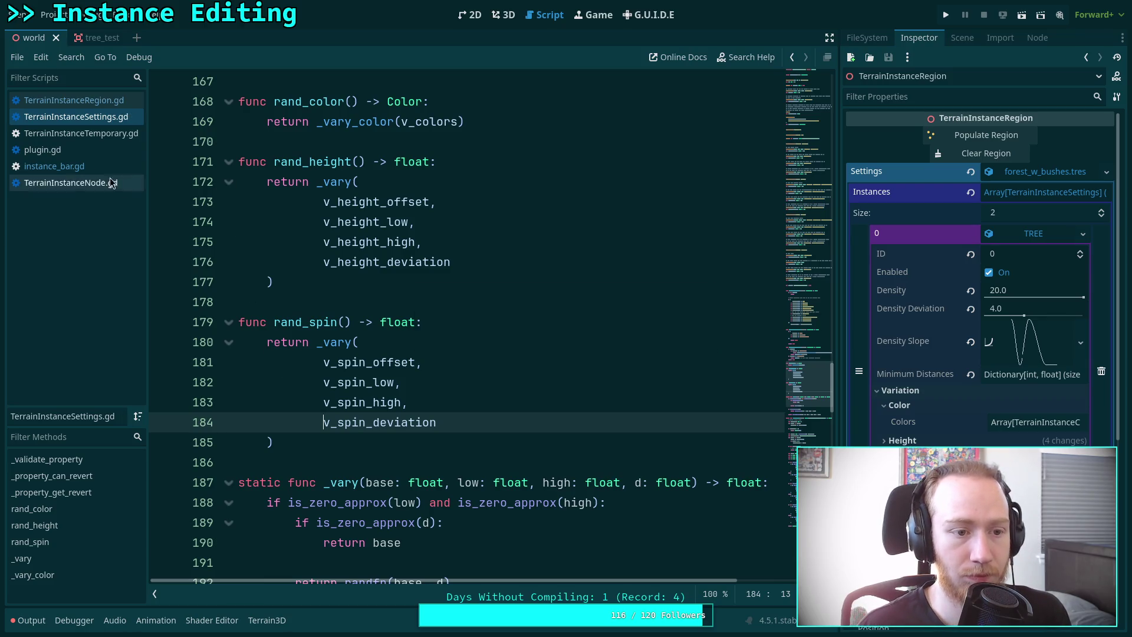
Join the spin call into one line: return _vary(v_spin_offset, v_spin_low, v_spin_high, v_spin_deviation).
click(325, 366)
key(BackSpace)
key(BackSpace)
key(BackSpace)
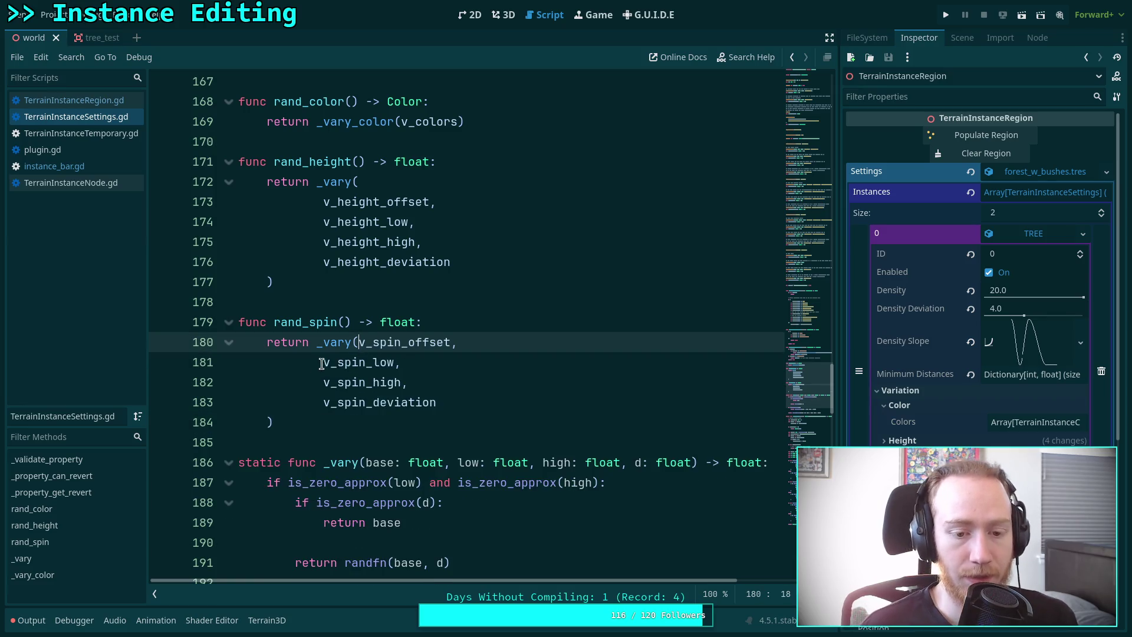
drag(321, 367, 462, 342)
drag(323, 362, 489, 358)
drag(366, 362, 549, 343)
drag(323, 362, 693, 347)
click(269, 362)
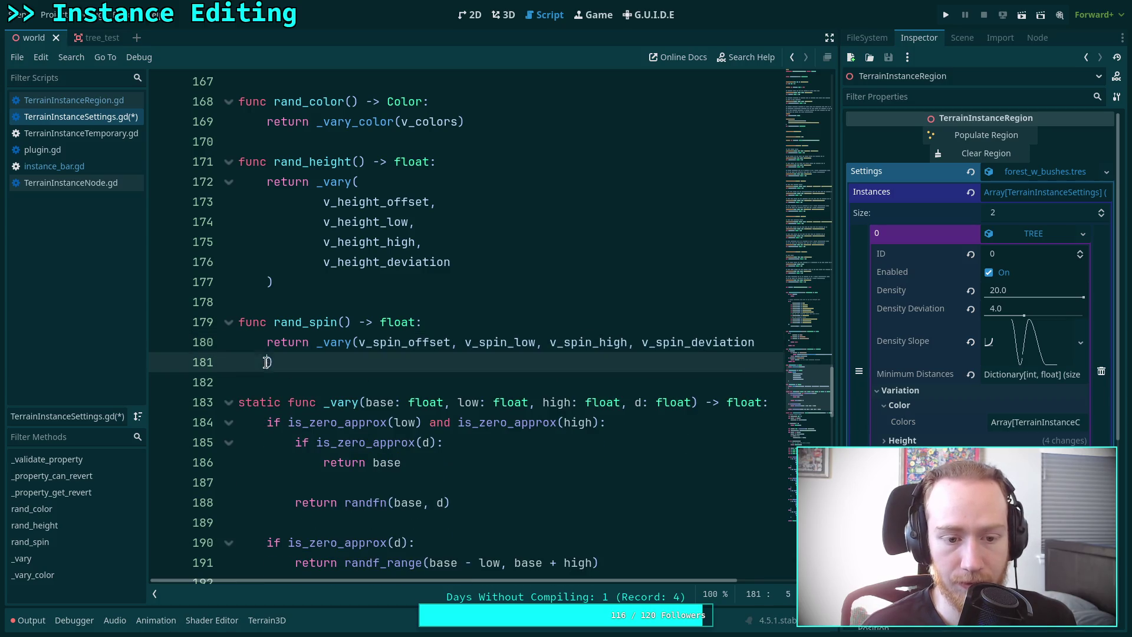
key(BackSpace)
key(BackSpace)
Collapse rand_height's _vary call and its height arguments onto the return line, and save.
drag(323, 260, 422, 242)
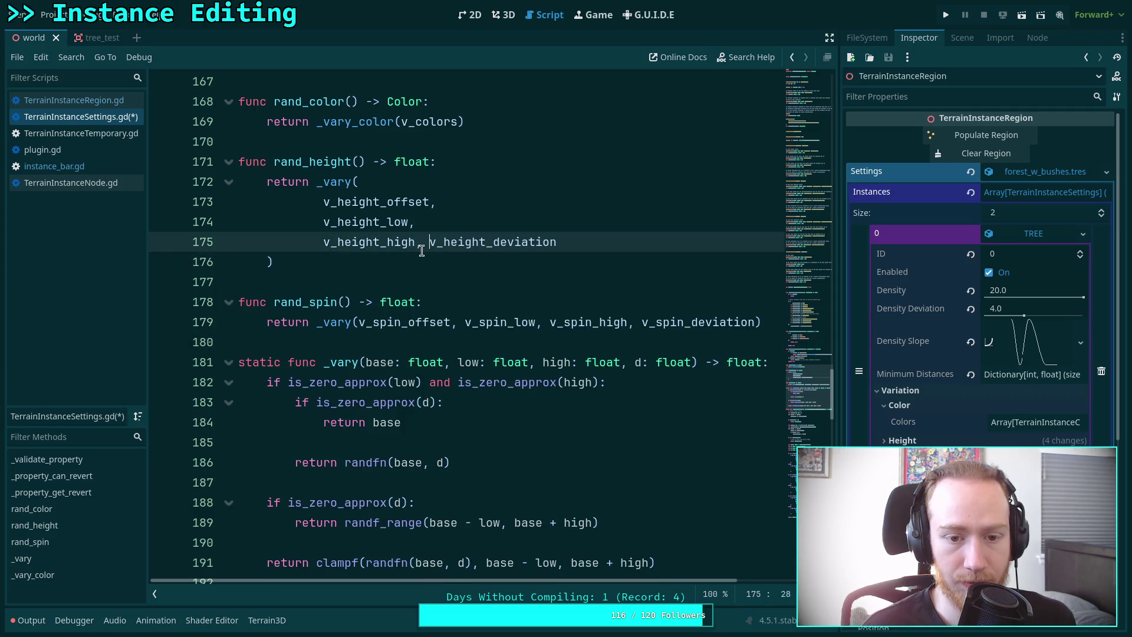
drag(323, 242, 426, 219)
click(270, 241)
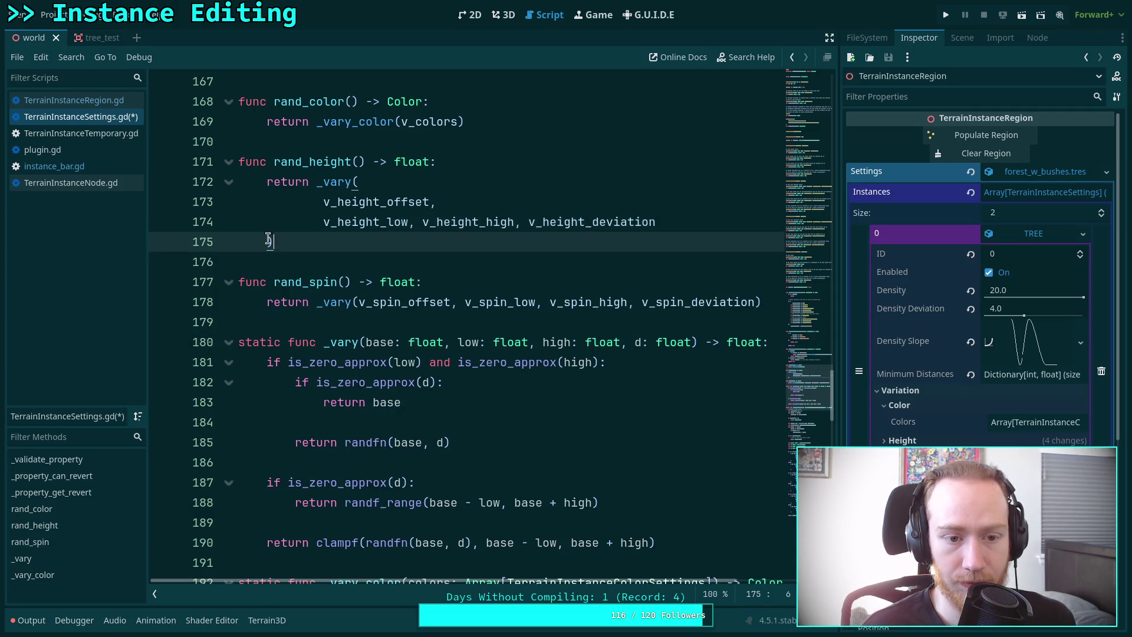
key(BackSpace)
key(BackSpace)
mouse_move(436, 201)
mouse_down()
mouse_move(324, 222)
mouse_move(371, 186)
mouse_up()
key(BackSpace)
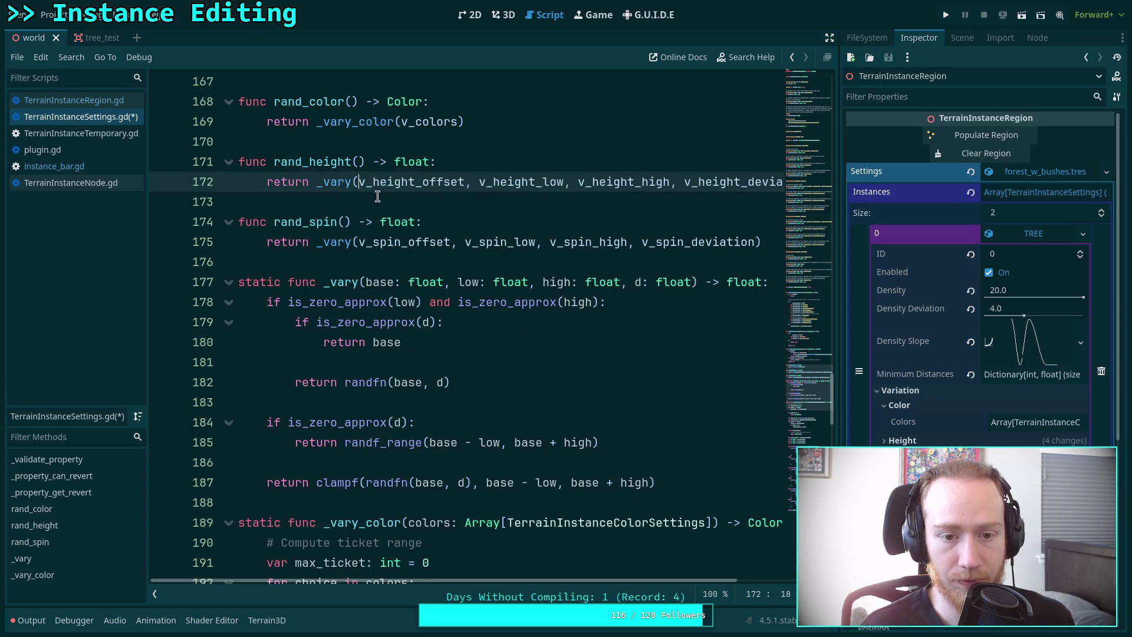
click(368, 196)
key(ctrl+s)
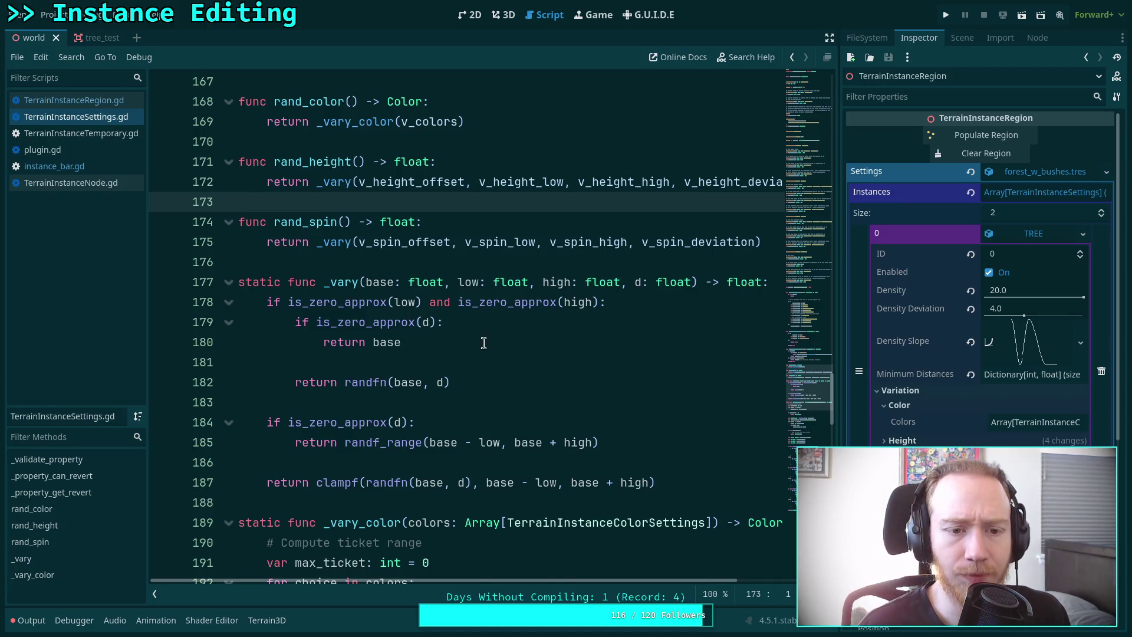
scroll(430, 323, up, 2)
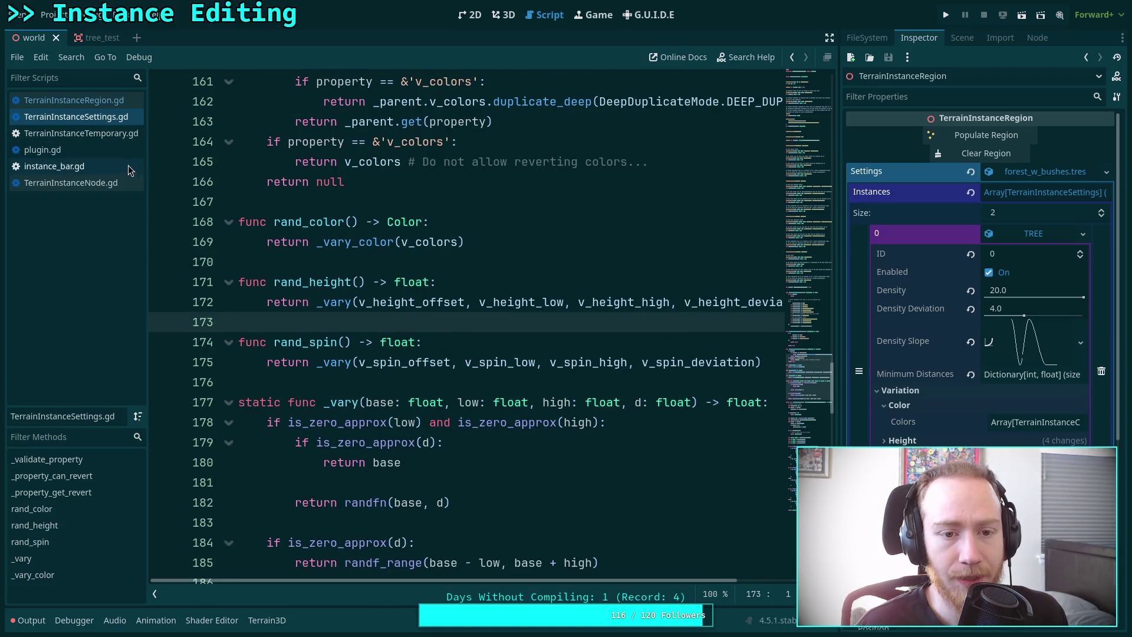
scroll(362, 230, up, 2)
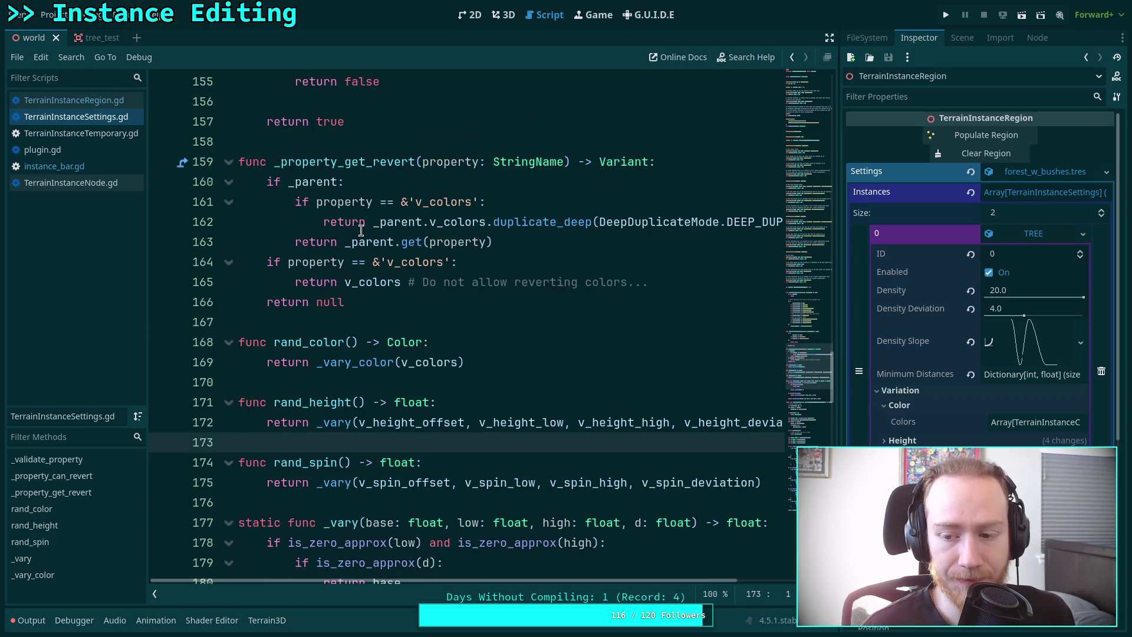
In TerrainInstanceRegion.gd, use instance.rand_spin() and join the rotated() call with Vector3.DOWN onto one line.
click(85, 166)
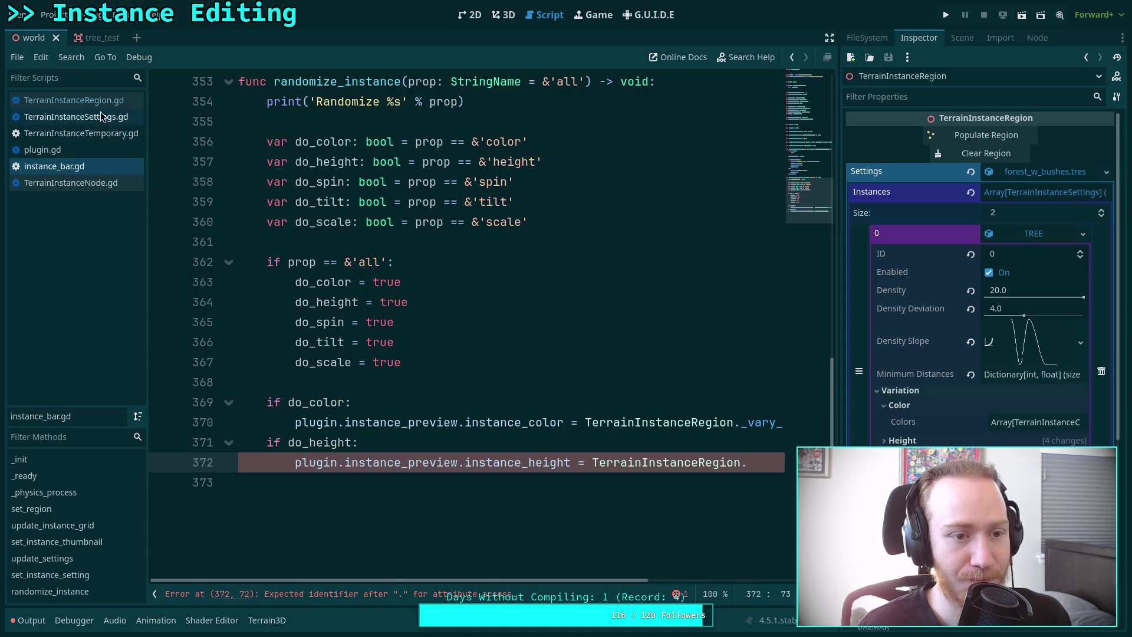
click(108, 105)
scroll(487, 295, down, 1)
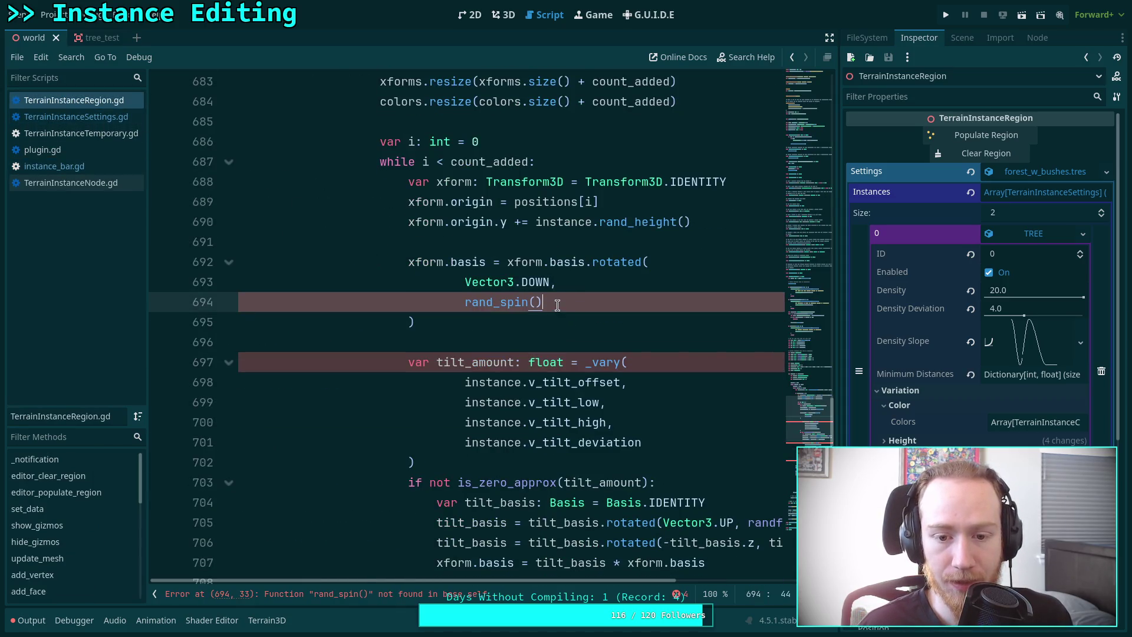
click(483, 302)
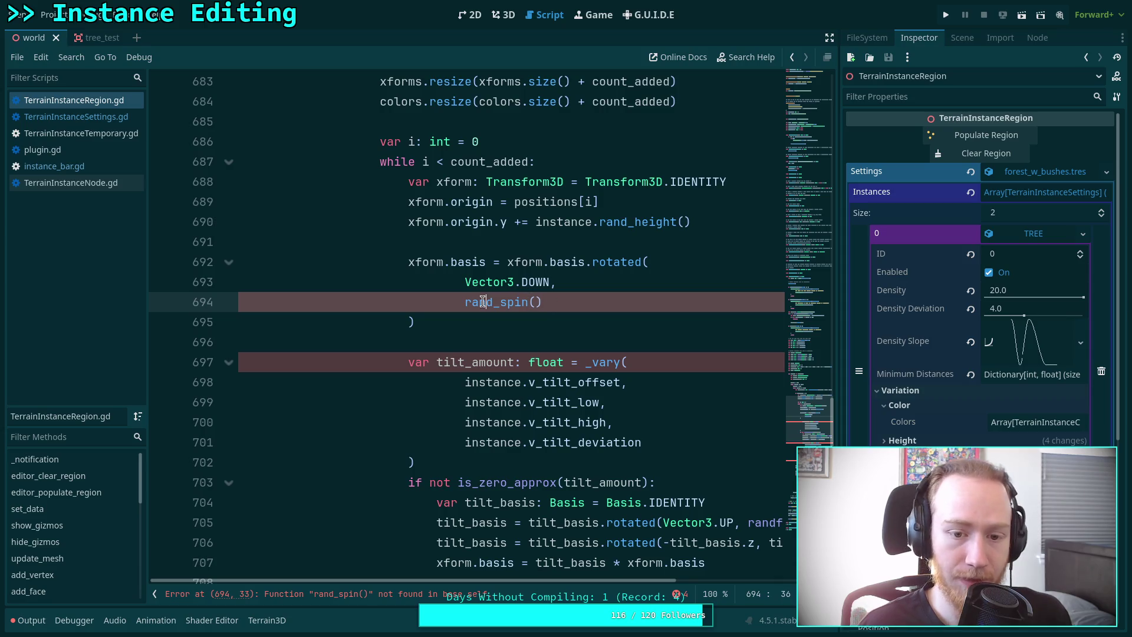
text(instance.)
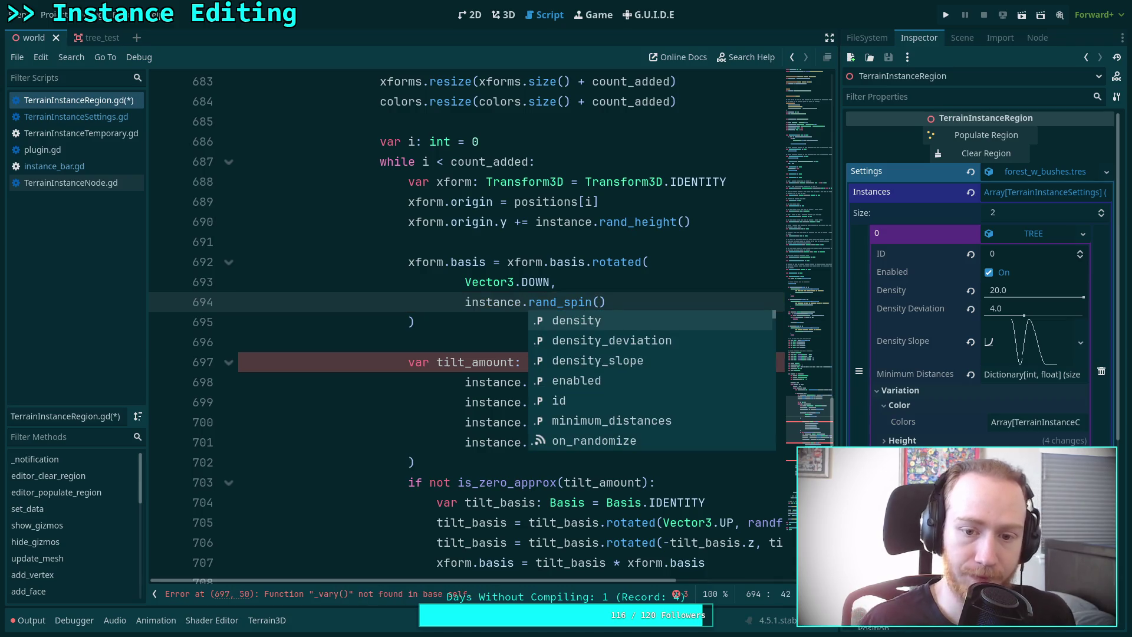
click(454, 284)
scroll(483, 348, up, 1)
drag(468, 362, 597, 342)
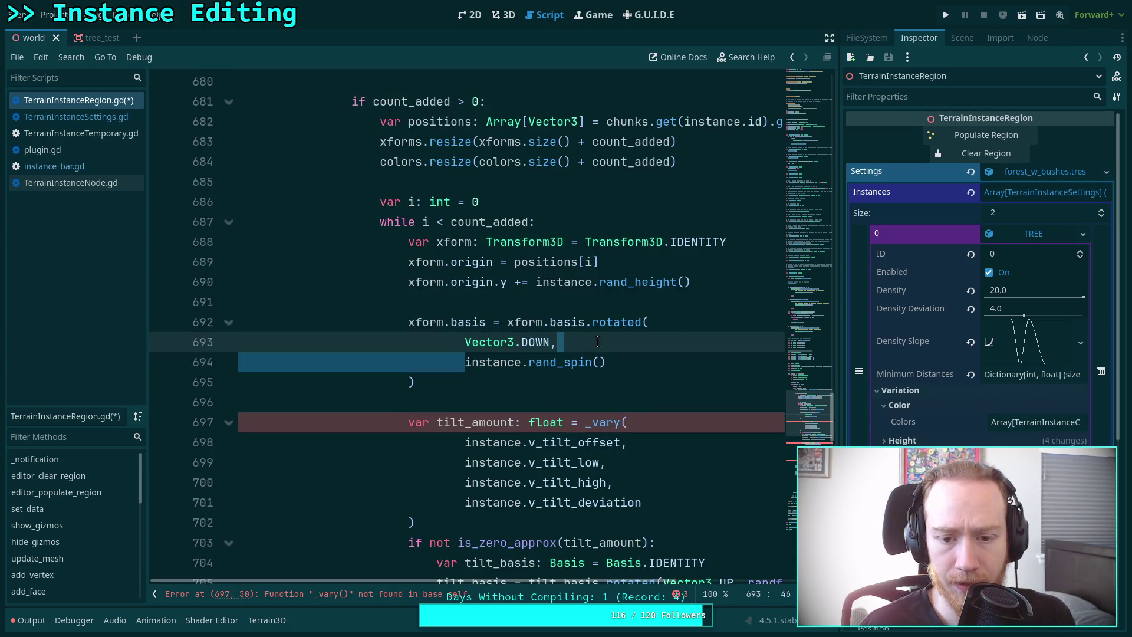
drag(465, 342, 681, 329)
key(BackSpace)
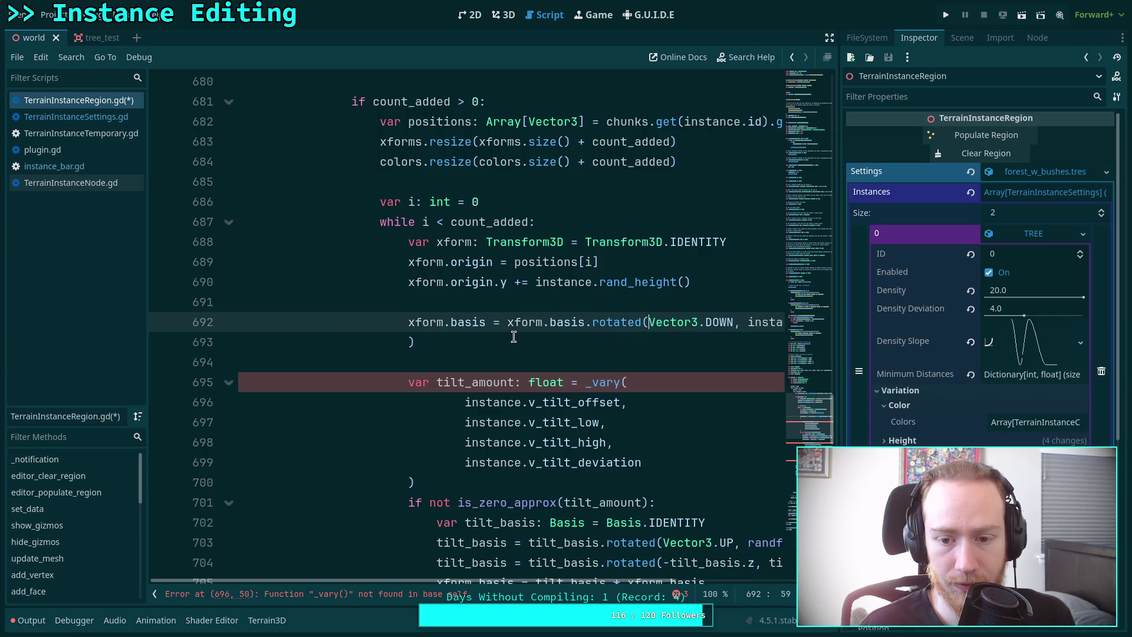
click(409, 340)
key(BackSpace)
key(BackSpace)
key(BackSpace)
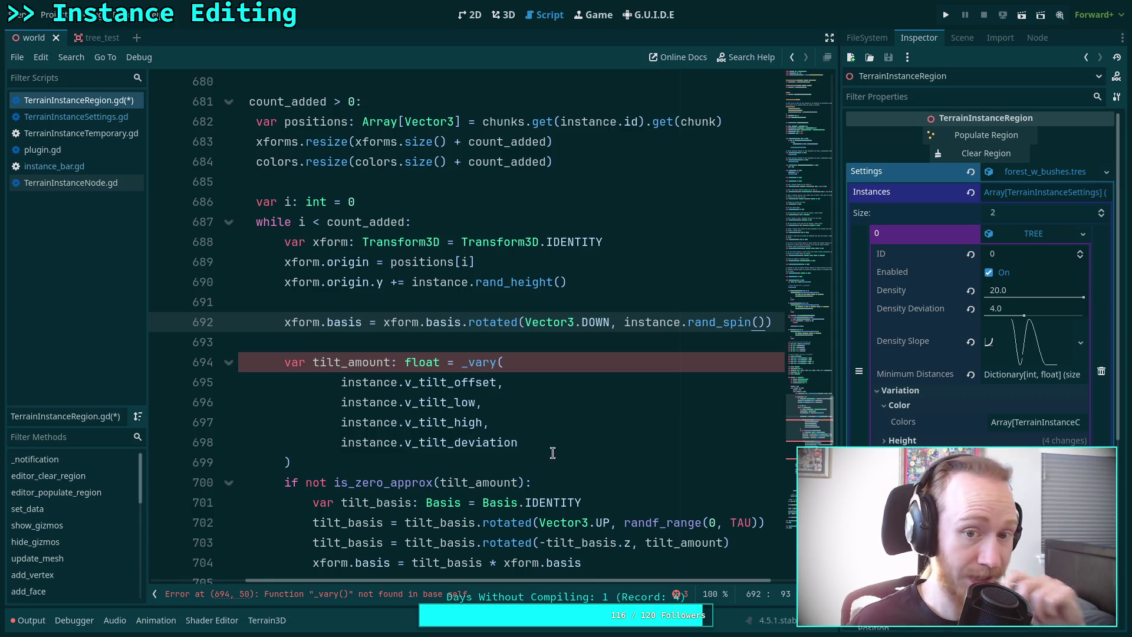
Replace the multi-line tilt _vary expression with instance.rand_tilt() and save.
click(563, 406)
scroll(563, 407, down, 1)
drag(458, 301, 352, 402)
key(ctrl+c)
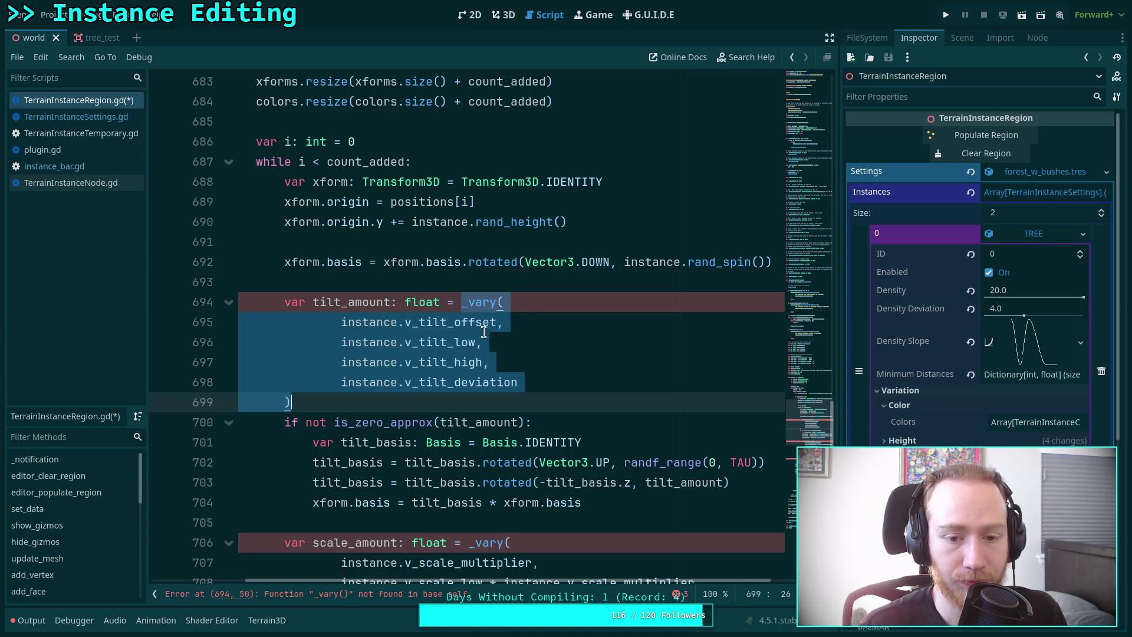
key(BackSpace)
text(stance.rad)
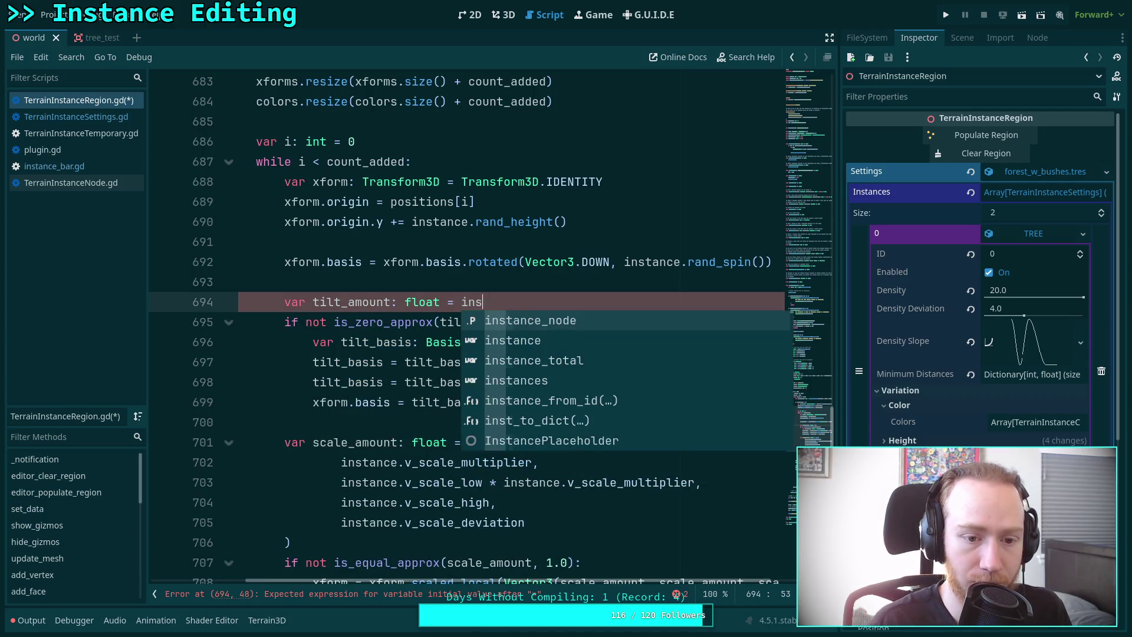
key(BackSpace)
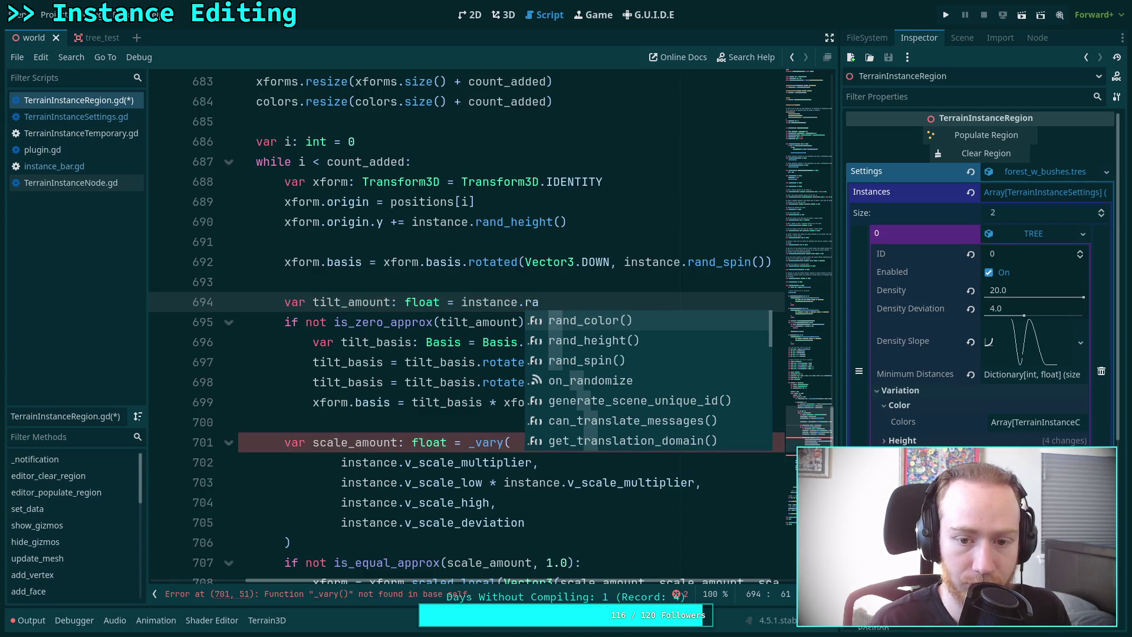
text(nd_tilt())
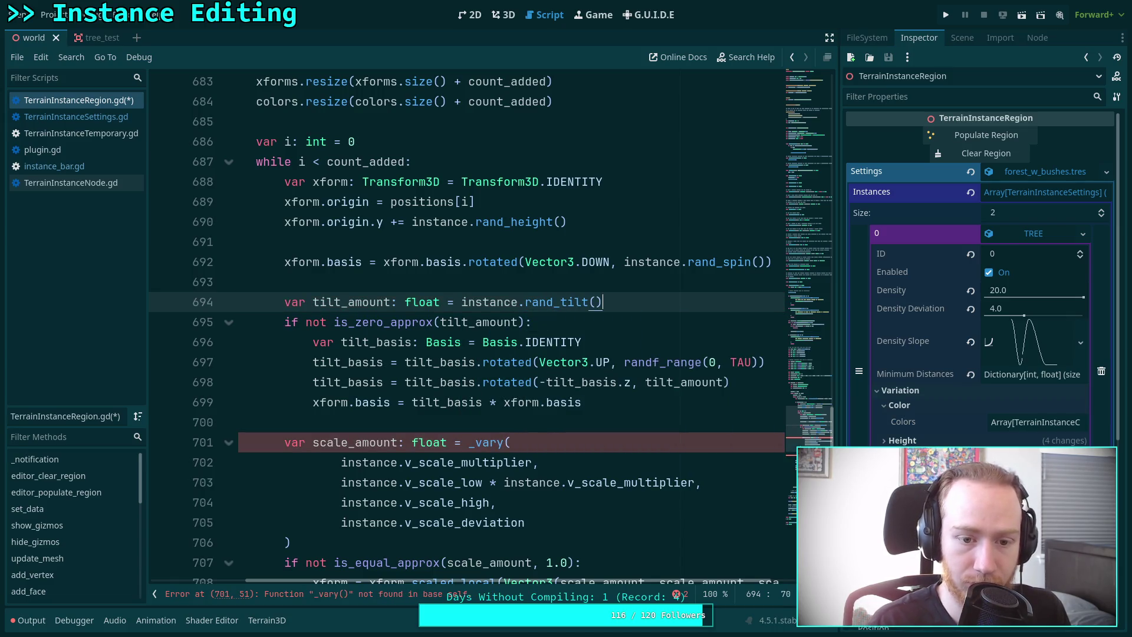
key(ctrl+s)
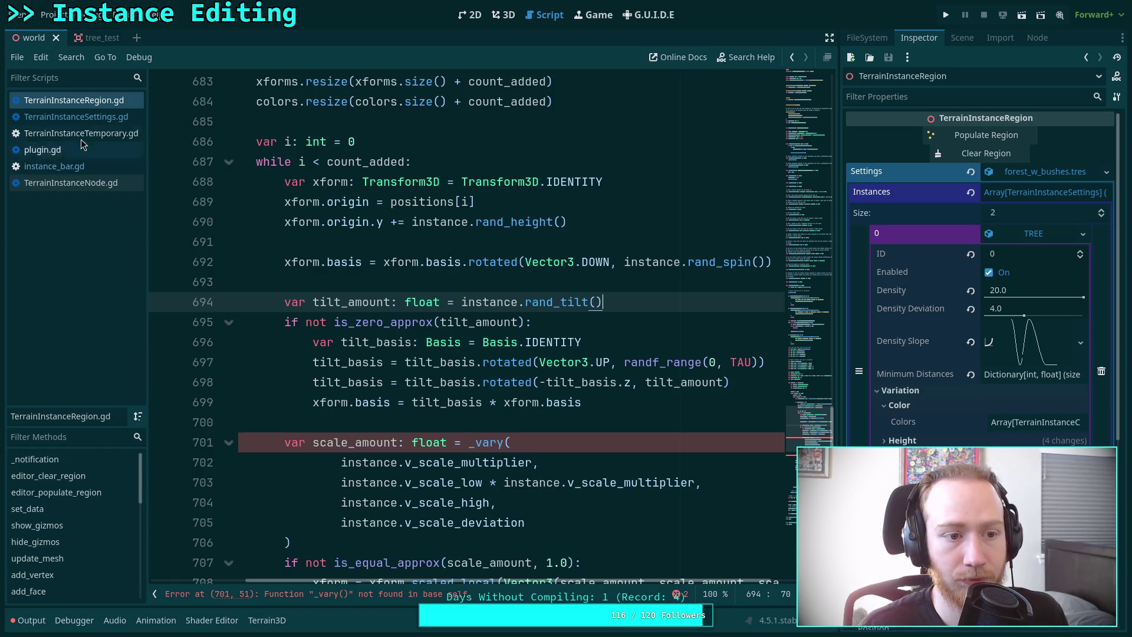
Add a rand_tilt() -> float function after rand_spin containing the pasted tilt _vary block prefixed with return.
click(77, 117)
click(354, 382)
key(Return)
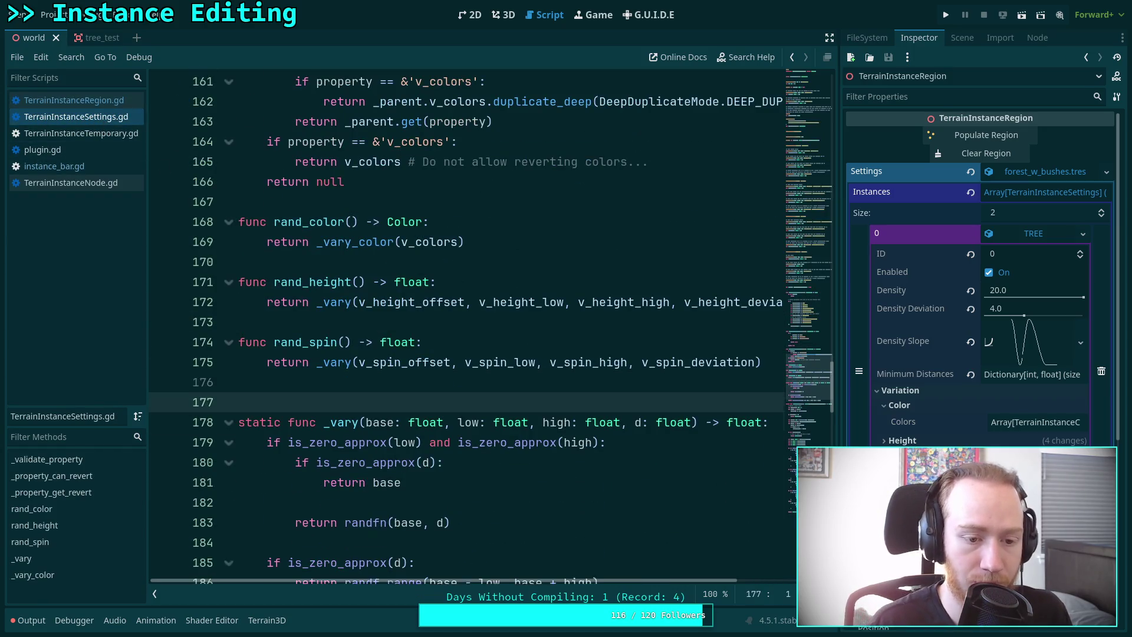
key(Return)
key(Up)
text(rand)
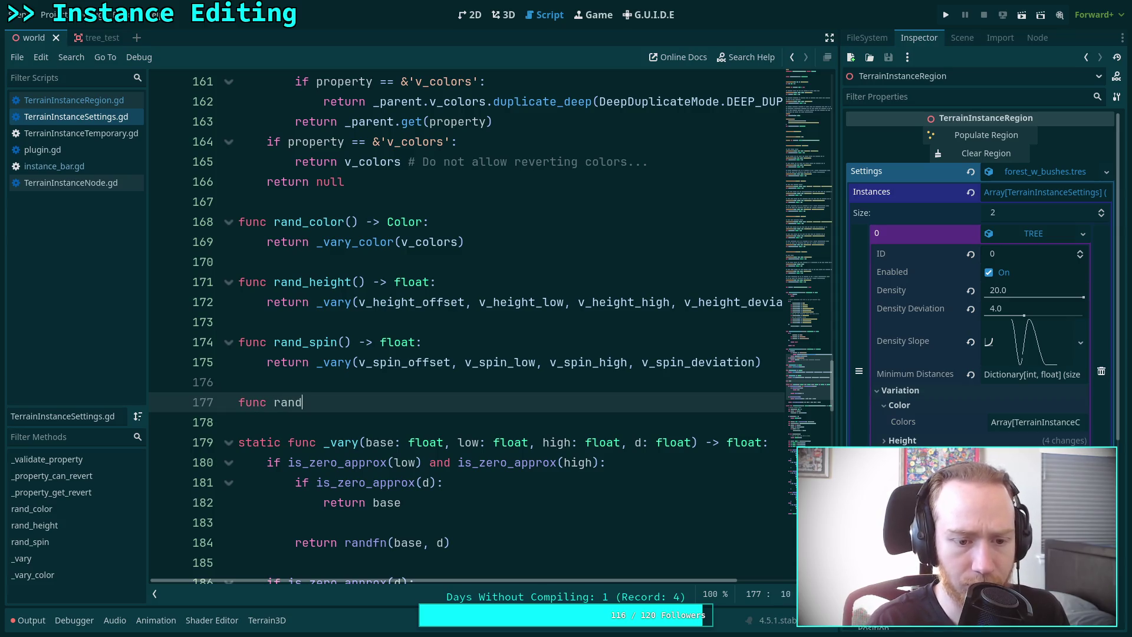
text(-titilt)
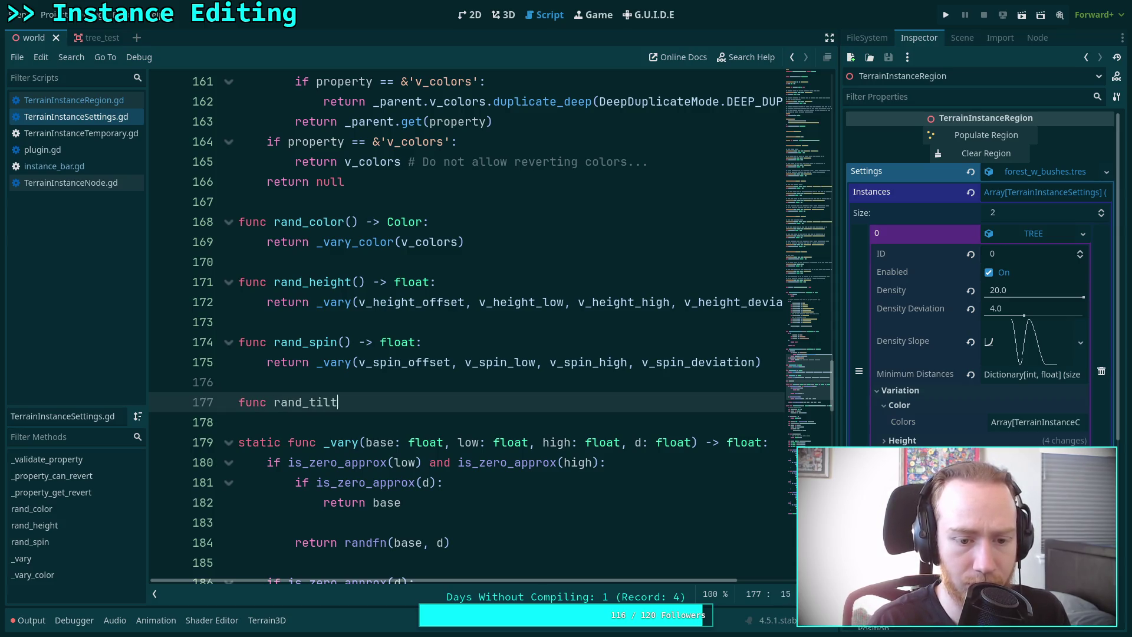
text(()oat:)
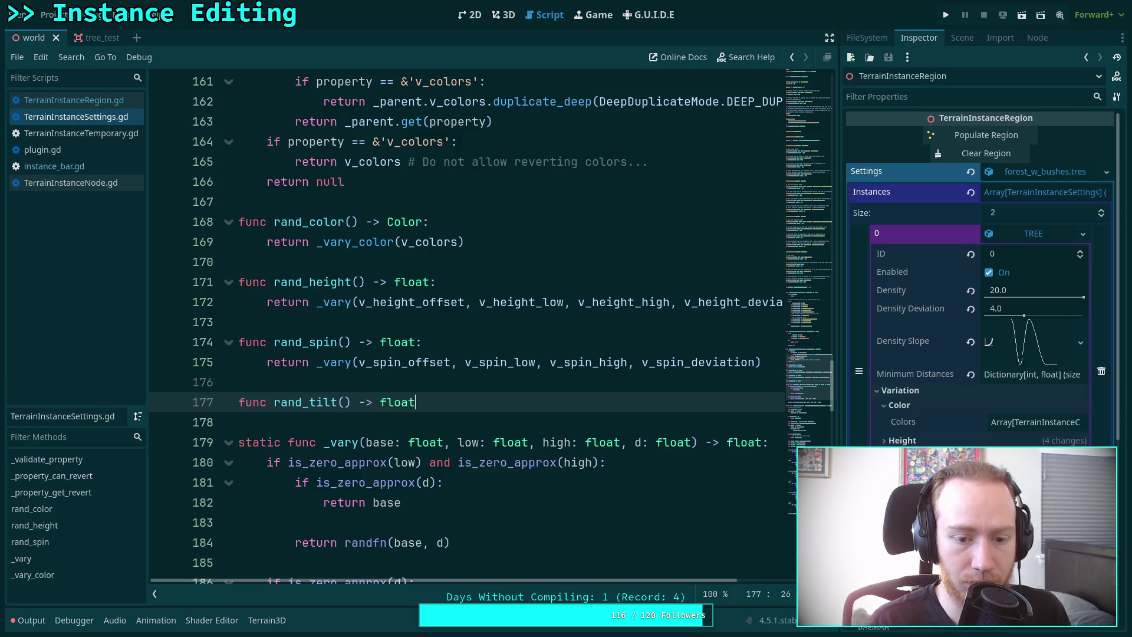
key(Return)
key(ctrl+v)
click(266, 422)
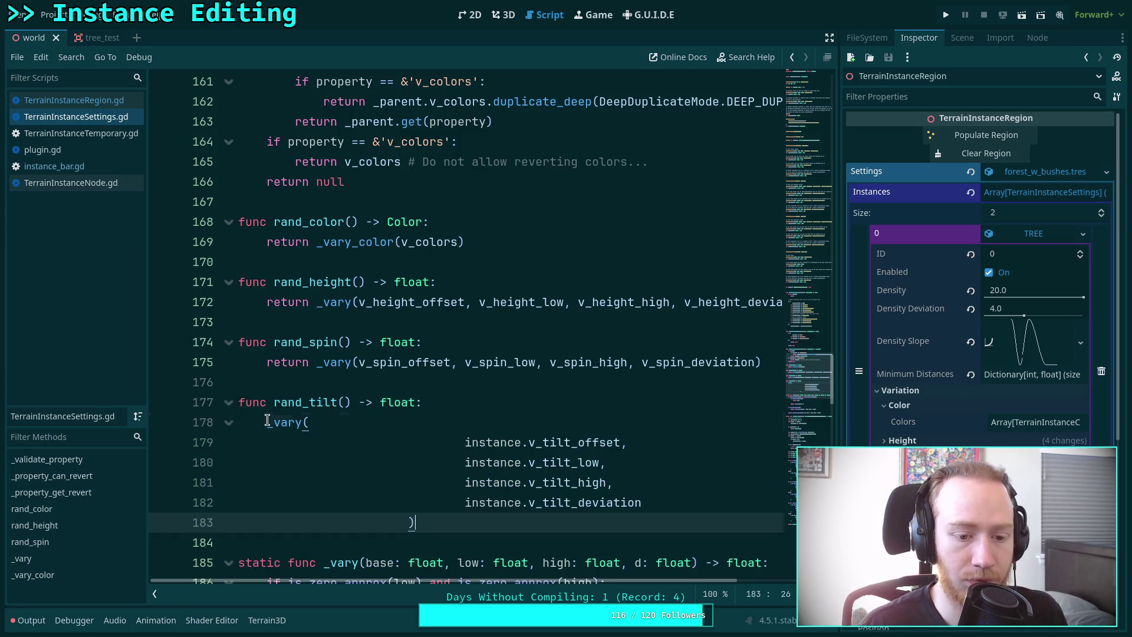
text(return)
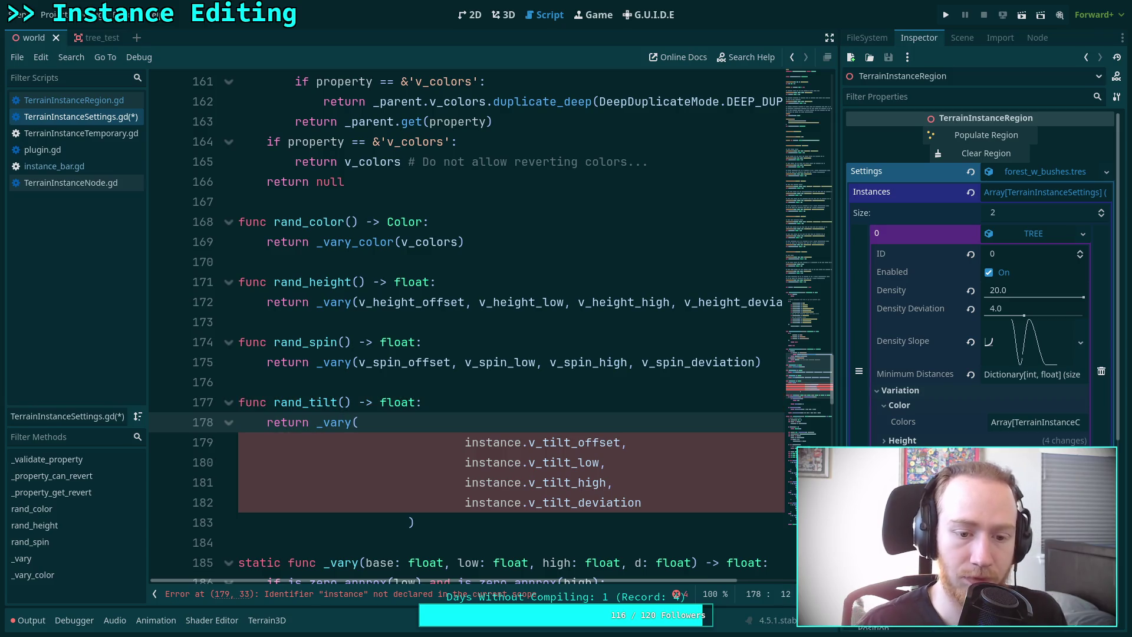
click(409, 523)
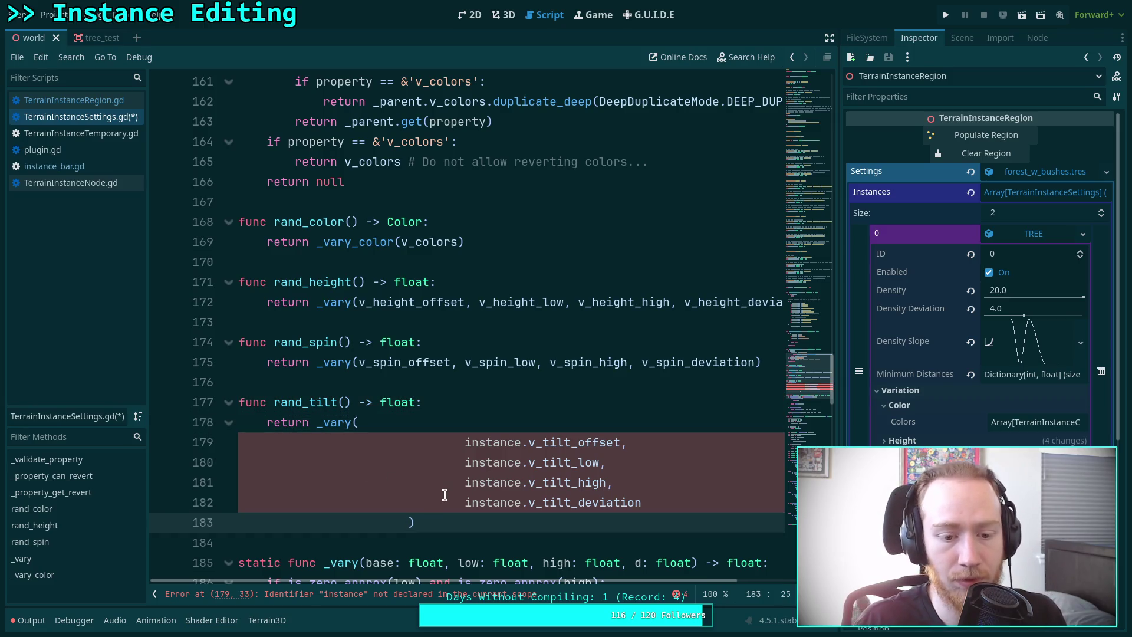
Remove the instance prefix from v_tilt_deviation, v_tilt_high, v_tilt_low and v_tilt_offset.
drag(428, 524, 444, 442)
click(440, 469)
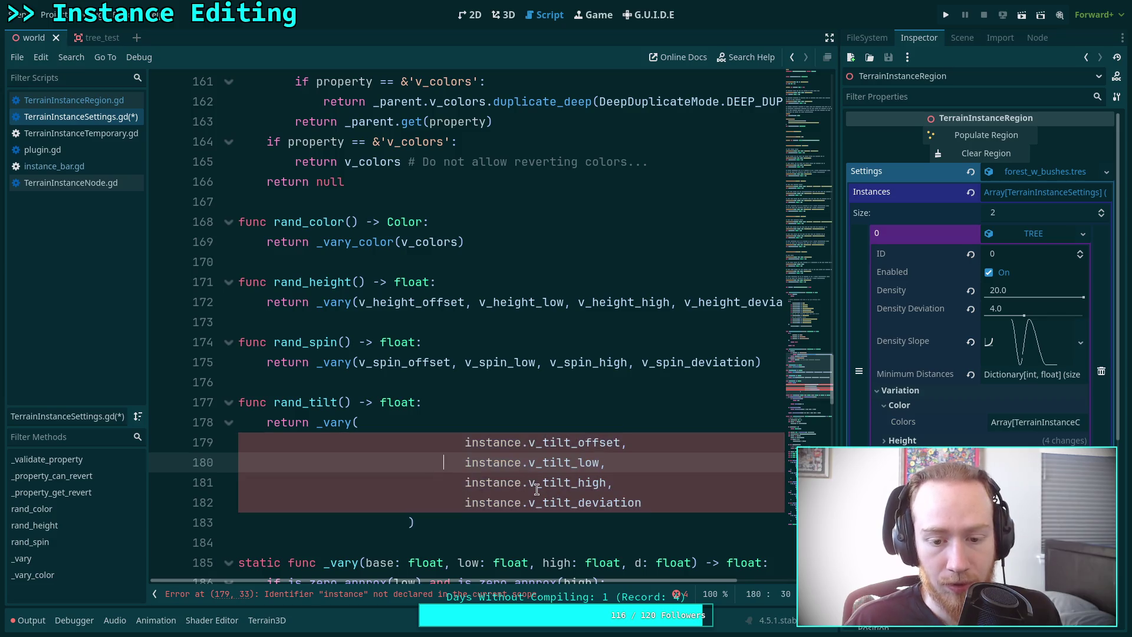
double_click(524, 502)
key(Delete)
key(Delete)
double_click(522, 483)
key(Delete)
key(Delete)
double_click(512, 462)
key(Delete)
key(Delete)
double_click(512, 442)
key(Delete)
key(Delete)
Join the tilt arguments into one line: return _vary(v_tilt_offset, v_tilt_low, v_tilt_high, v_tilt_deviation), and save.
drag(411, 522, 579, 503)
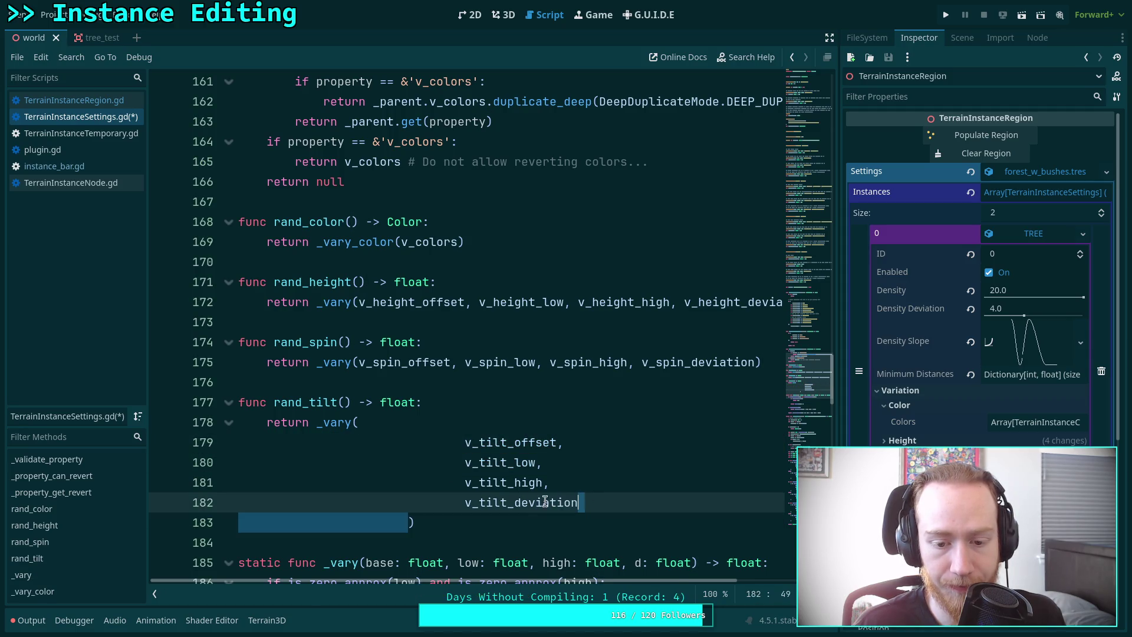
key(Delete)
drag(466, 503, 549, 483)
key(Delete)
click(464, 483)
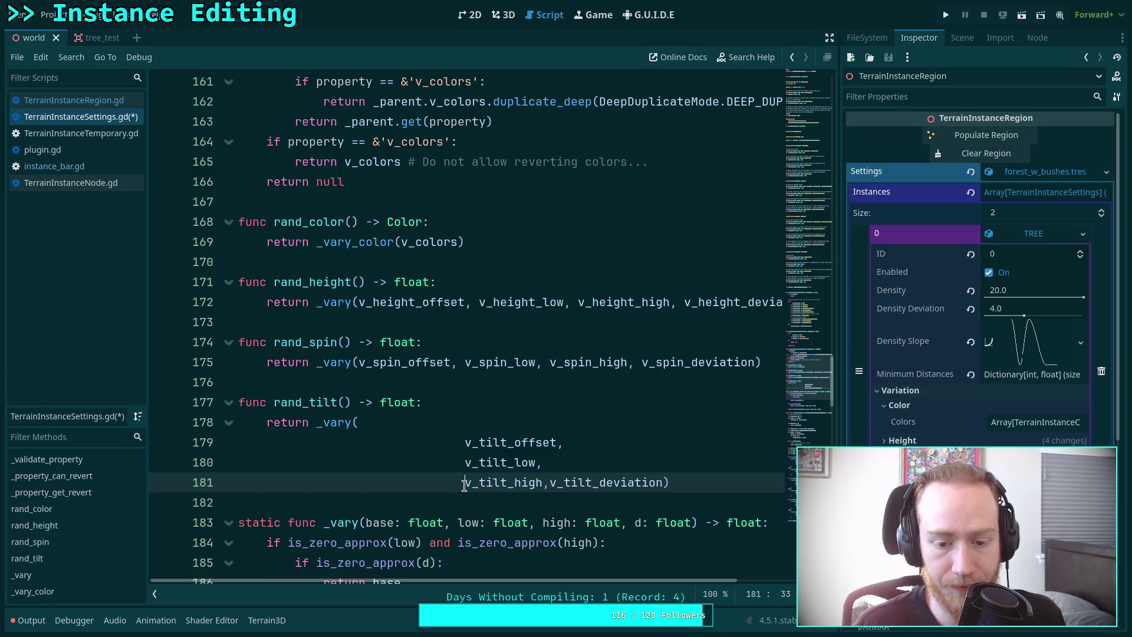
drag(466, 482, 563, 466)
key(Delete)
drag(466, 463, 578, 445)
key(Delete)
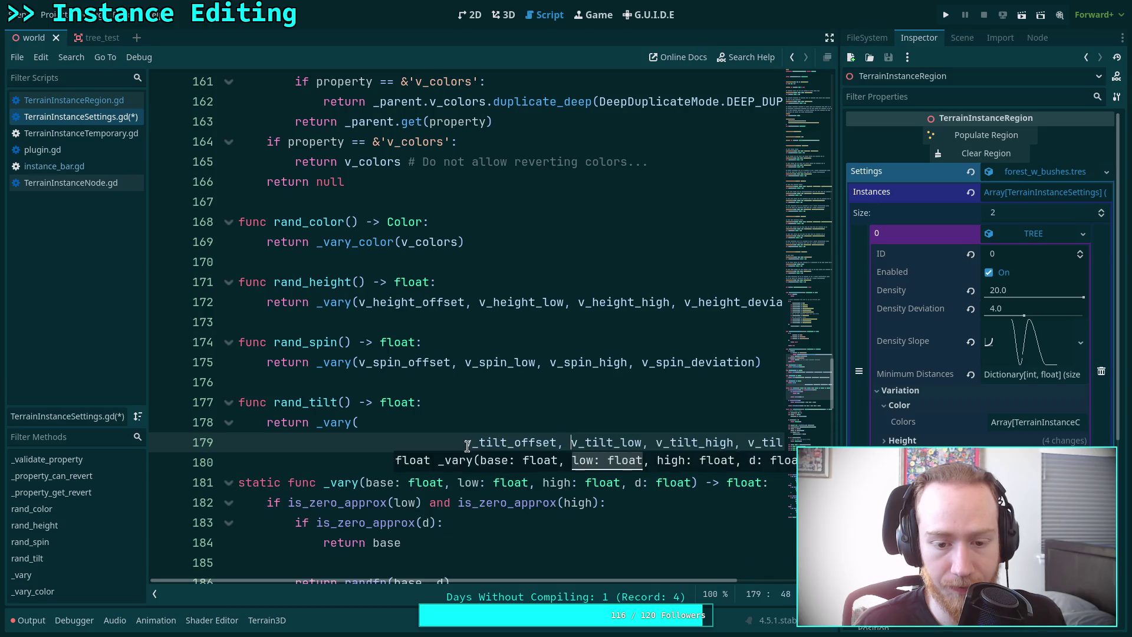
drag(466, 442, 467, 431)
key(Delete)
click(446, 435)
key(ctrl+s)
Start a new empty function declaration: func rand_scale() -> float:.
key(Return)
key(Return)
key(Up)
text(func rand_scale)
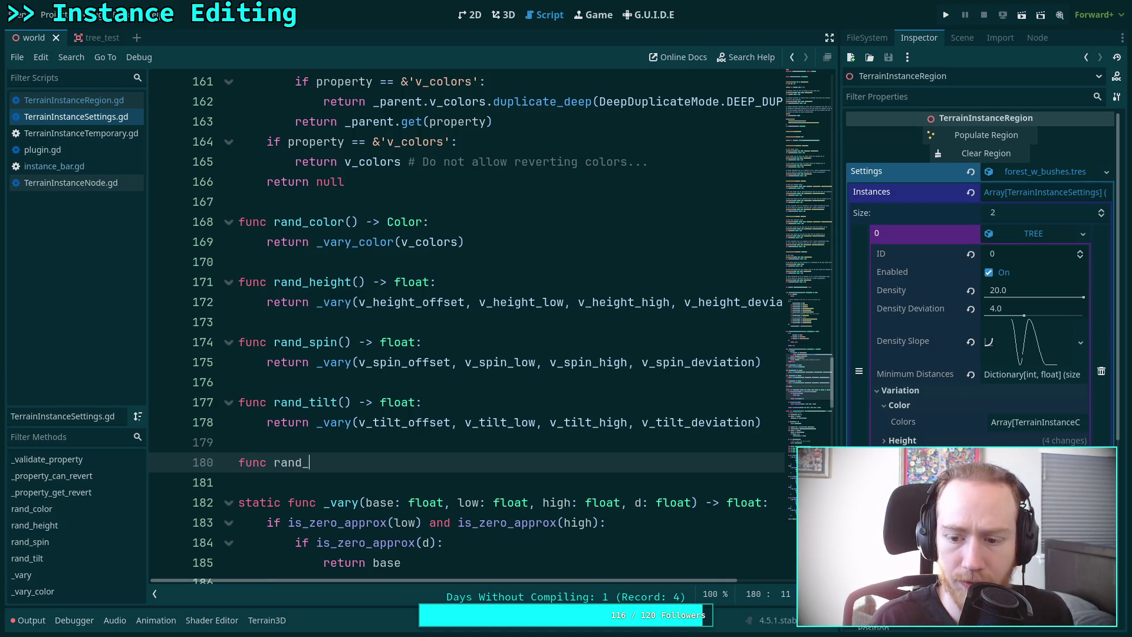
text(() -)
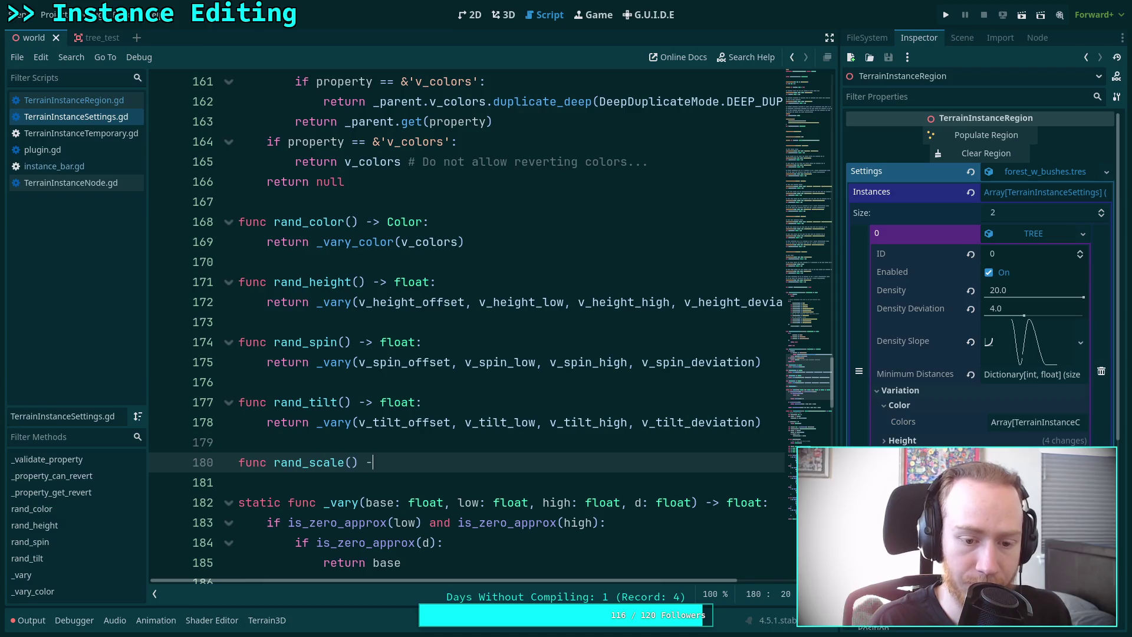
text(> float:)
key(Return)
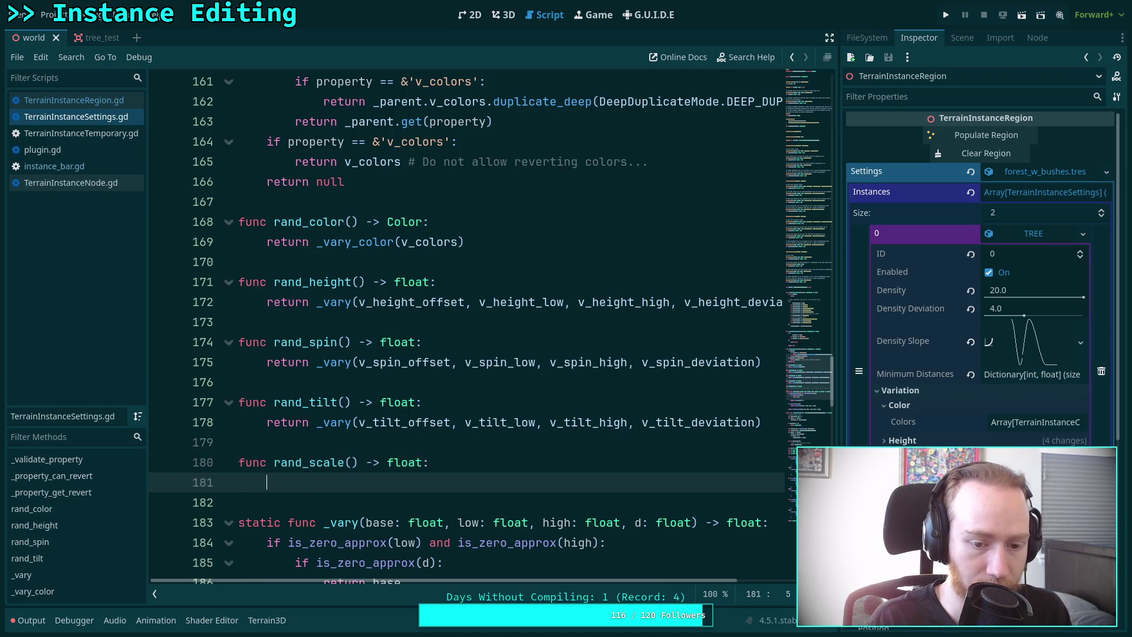
key(BackSpace)
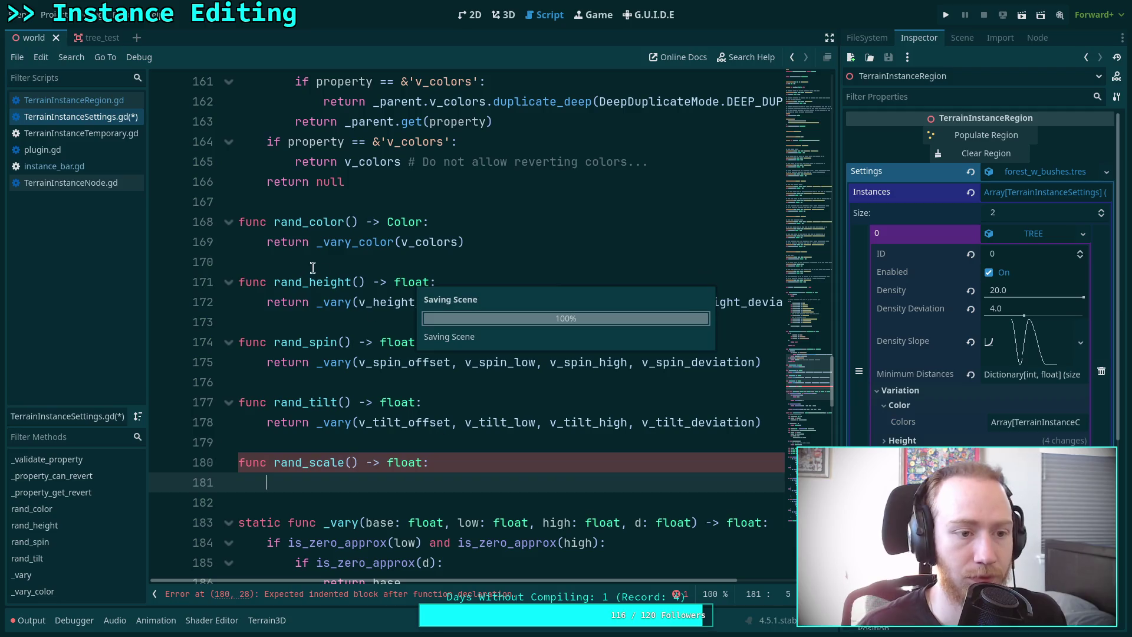
Replace the scale _vary block on line 701 of TerrainInstanceRegion.gd with instance.rand_scale() and save.
click(76, 101)
scroll(405, 349, down, 2)
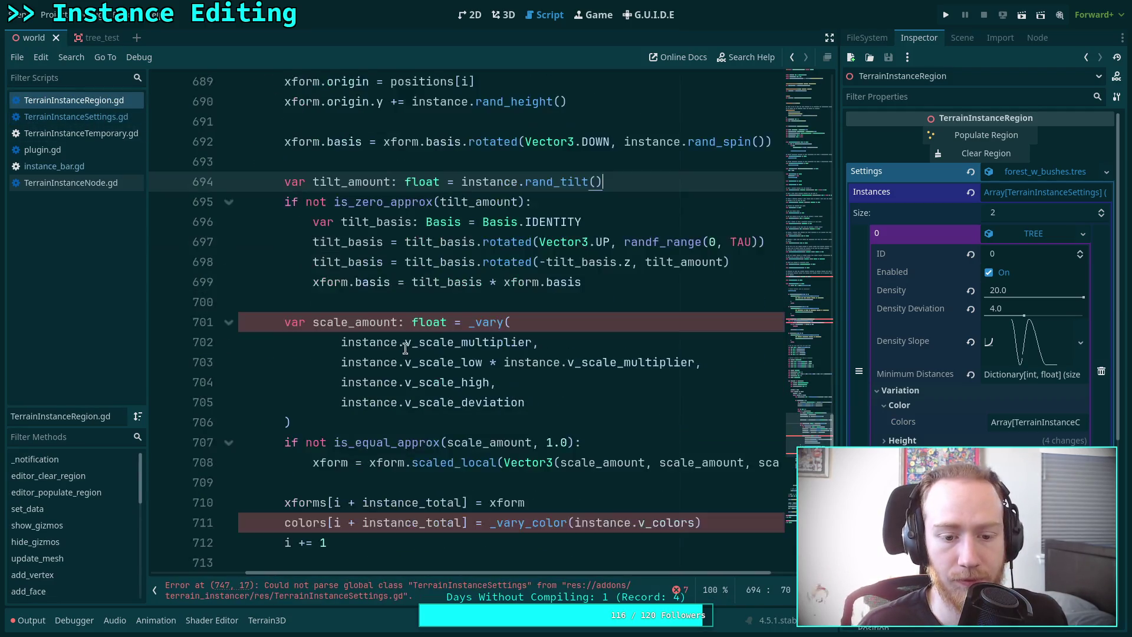
mouse_move(324, 425)
mouse_down()
mouse_move(365, 345)
mouse_move(467, 325)
mouse_up()
key(BackSpace)
text(i)
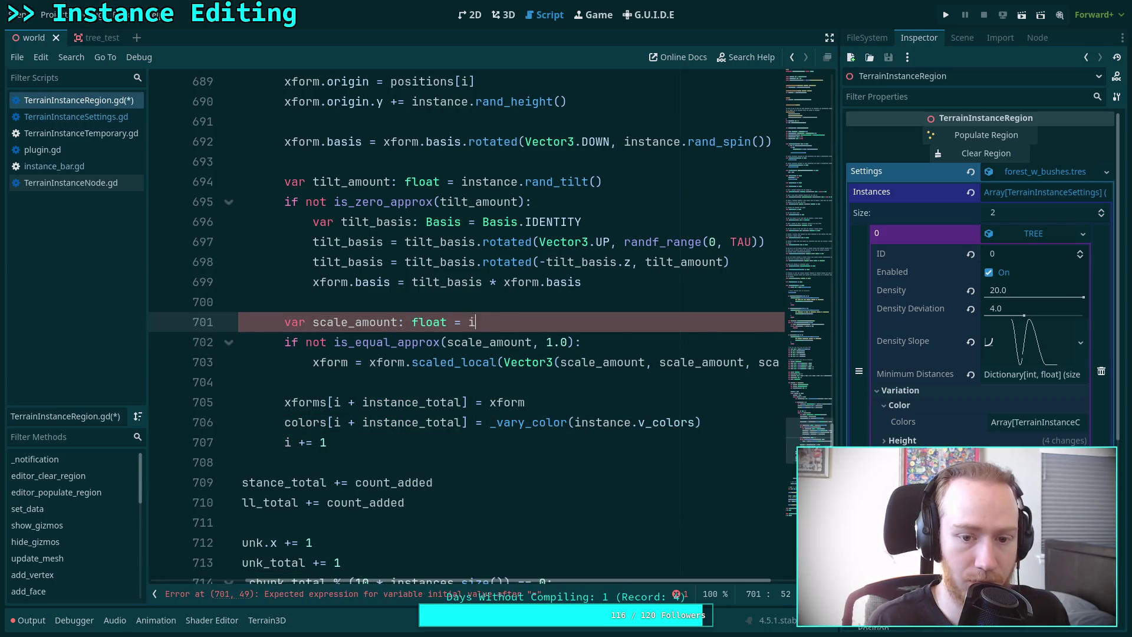
text(nstance.rand)
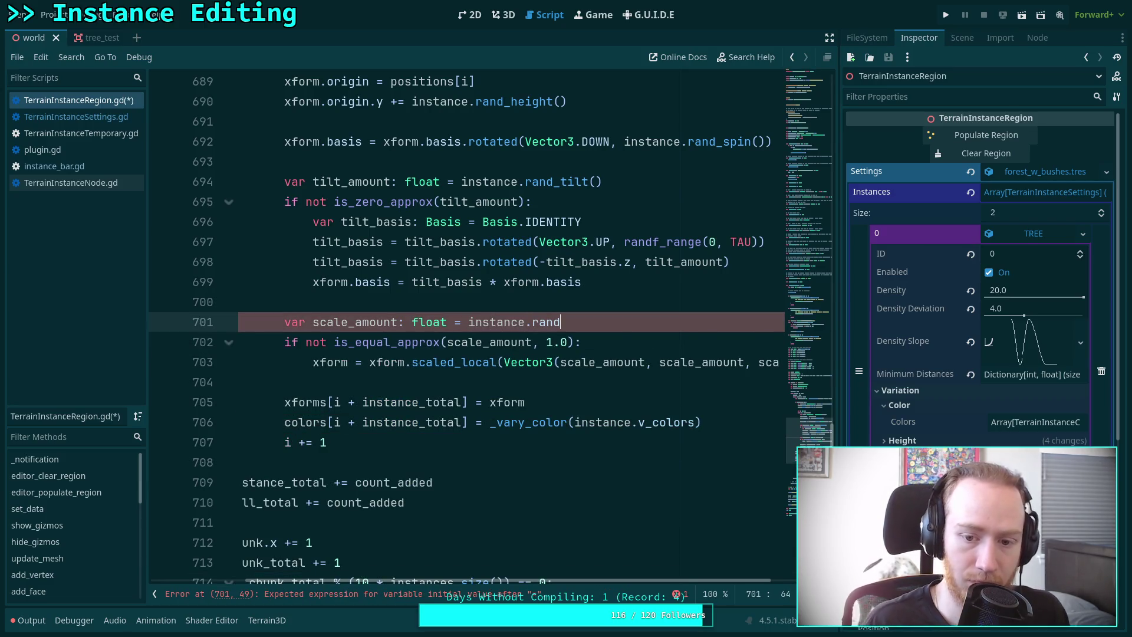
text(_scale())
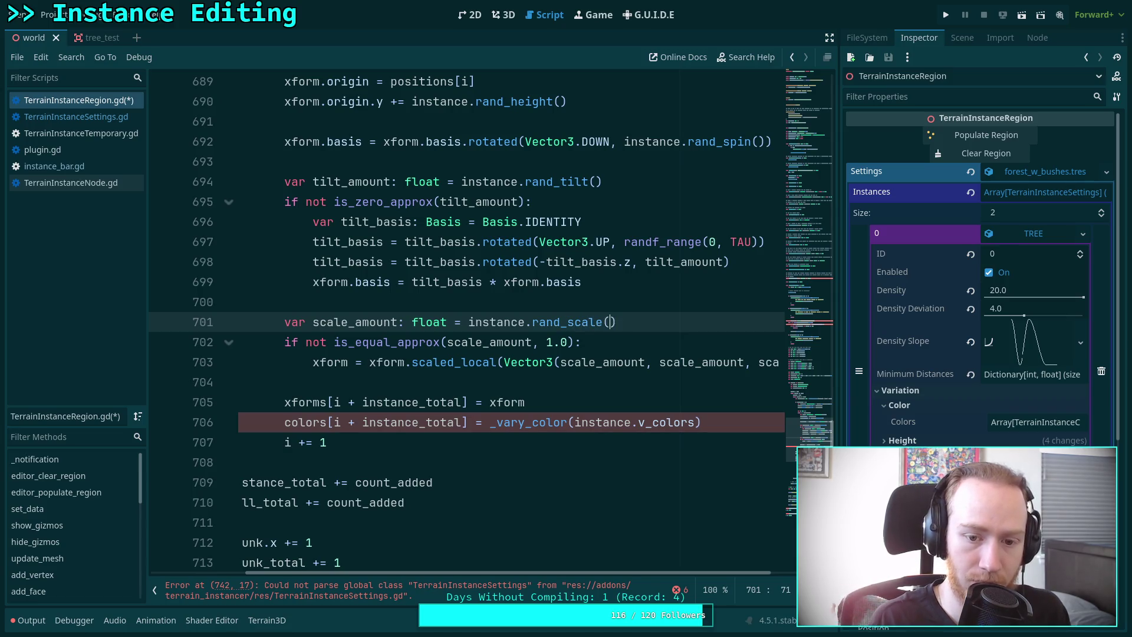
key(ctrl+s)
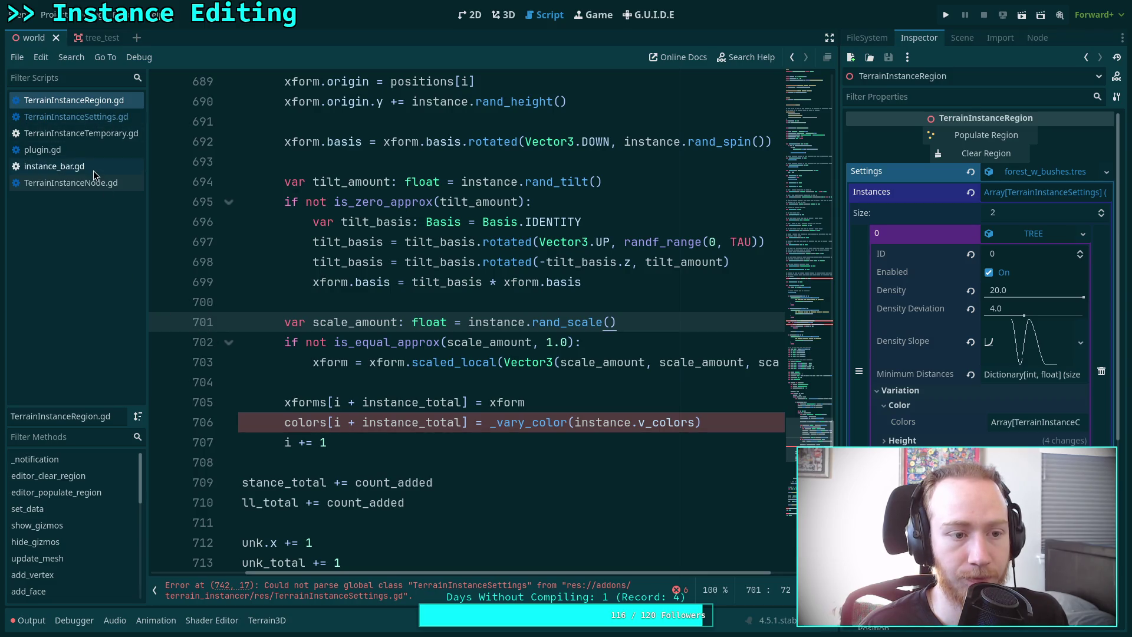
Paste the scale _vary calculation into rand_scale in TerrainInstanceSettings.gd.
click(106, 118)
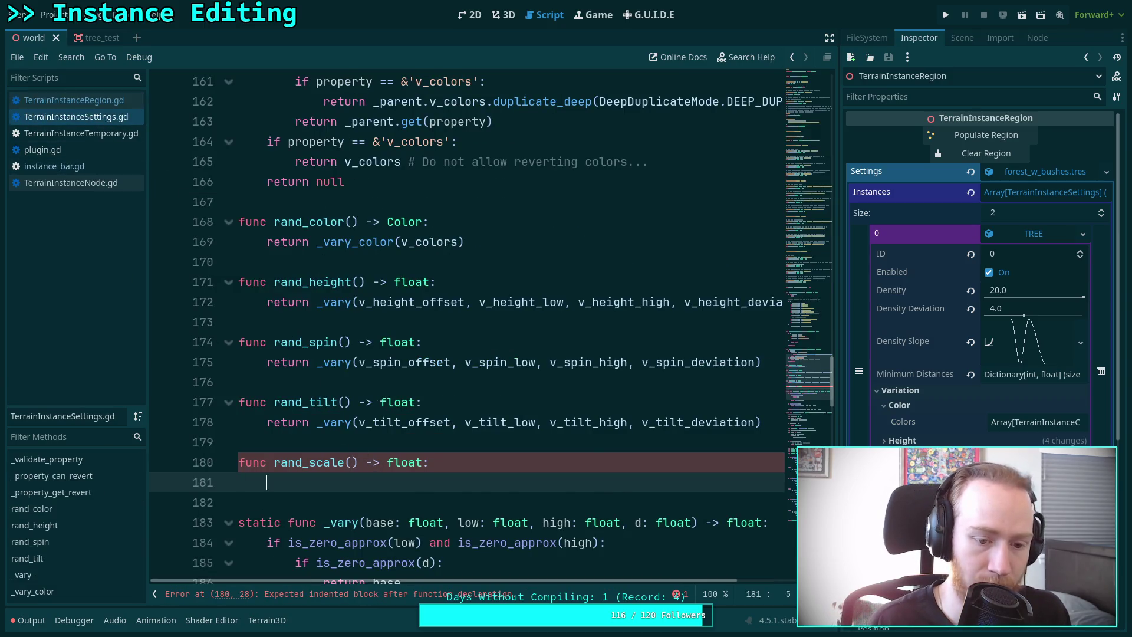
key(ctrl+v)
scroll(291, 336, down, 3)
click(269, 283)
Prefix the scale _vary call with return and pull the closing parenthesis, v_scale_deviation and v_scale_high up.
text(return)
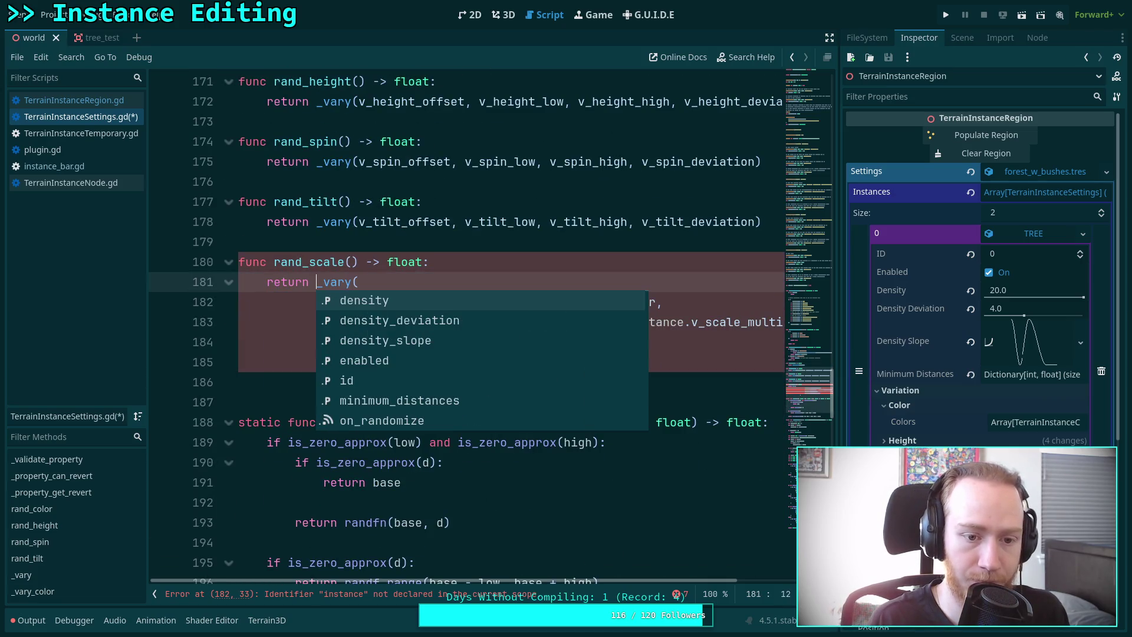
click(327, 248)
click(411, 385)
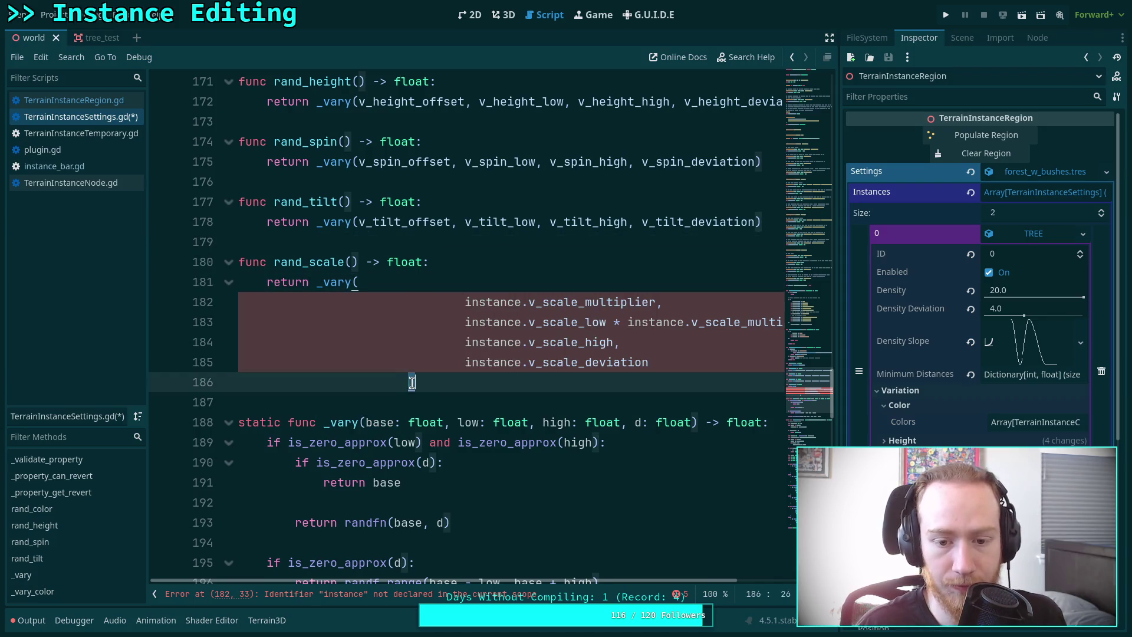
click(651, 363)
key(ctrl+Delete)
drag(529, 364, 625, 342)
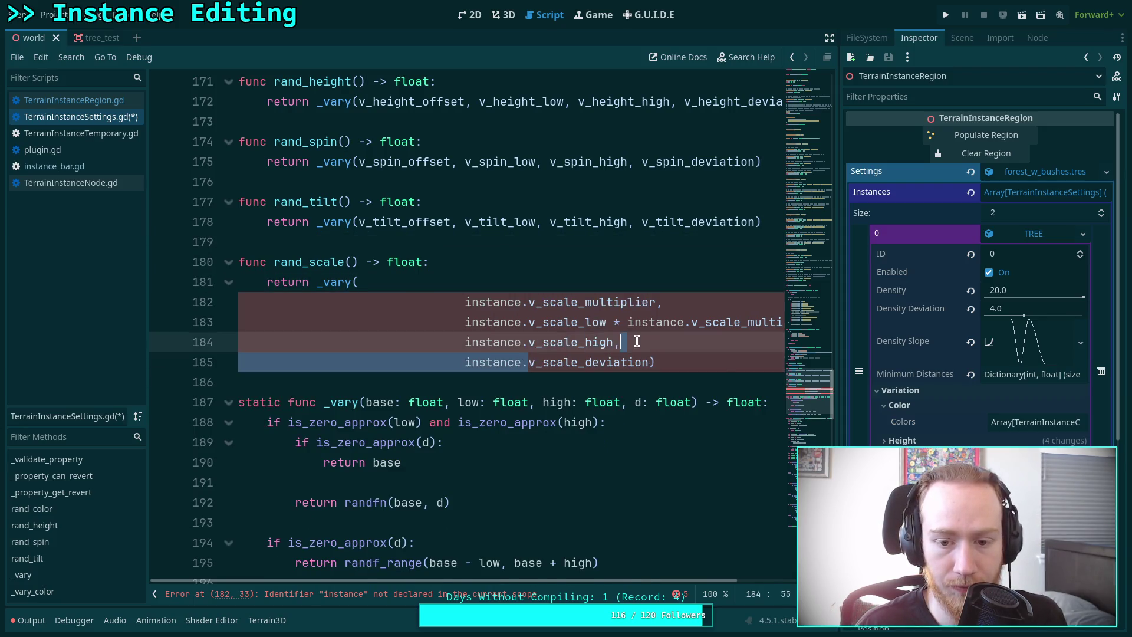
key(BackSpace)
drag(528, 342, 771, 322)
key(BackSpace)
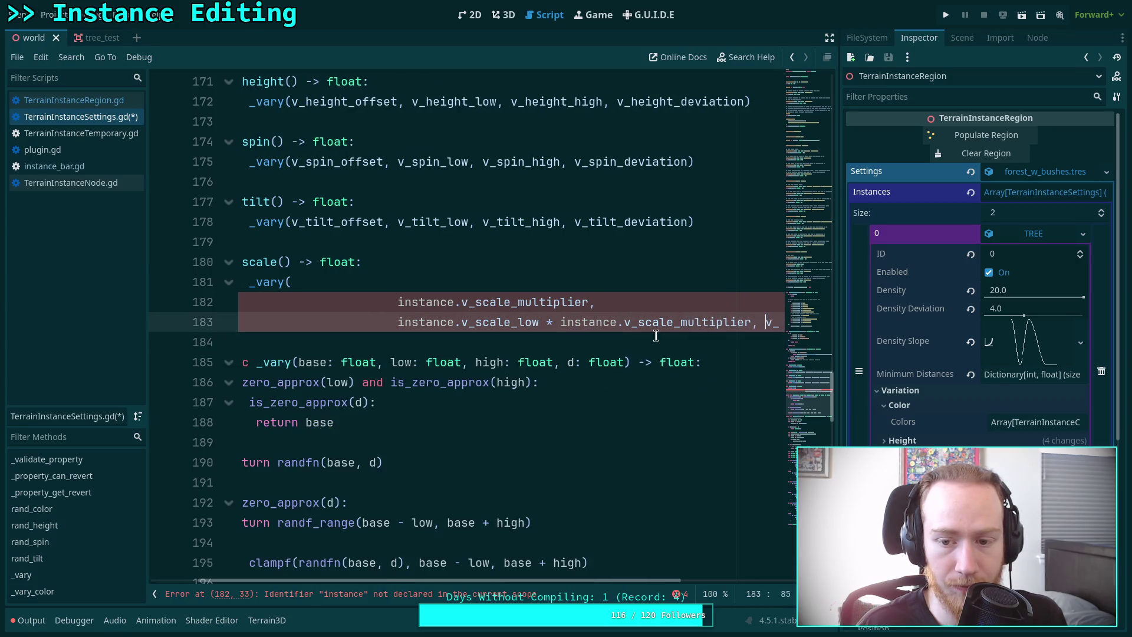
Strip the remaining instance. prefixes, join the scale arguments onto the _vary( line, and save.
click(616, 319)
drag(624, 321, 560, 321)
key(BackSpace)
mouse_move(462, 322)
mouse_down()
mouse_move(392, 322)
mouse_move(619, 304)
mouse_up()
key(BackSpace)
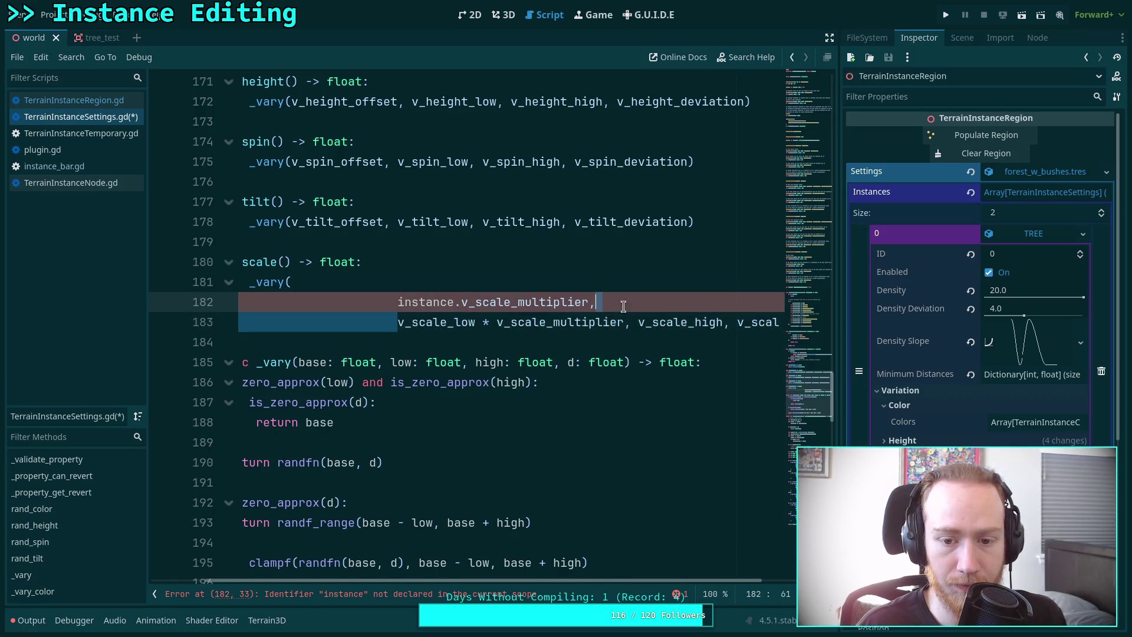
key(BackSpace)
click(458, 295)
key(ctrl+BackSpace)
key(ctrl+BackSpace)
key(ctrl+BackSpace)
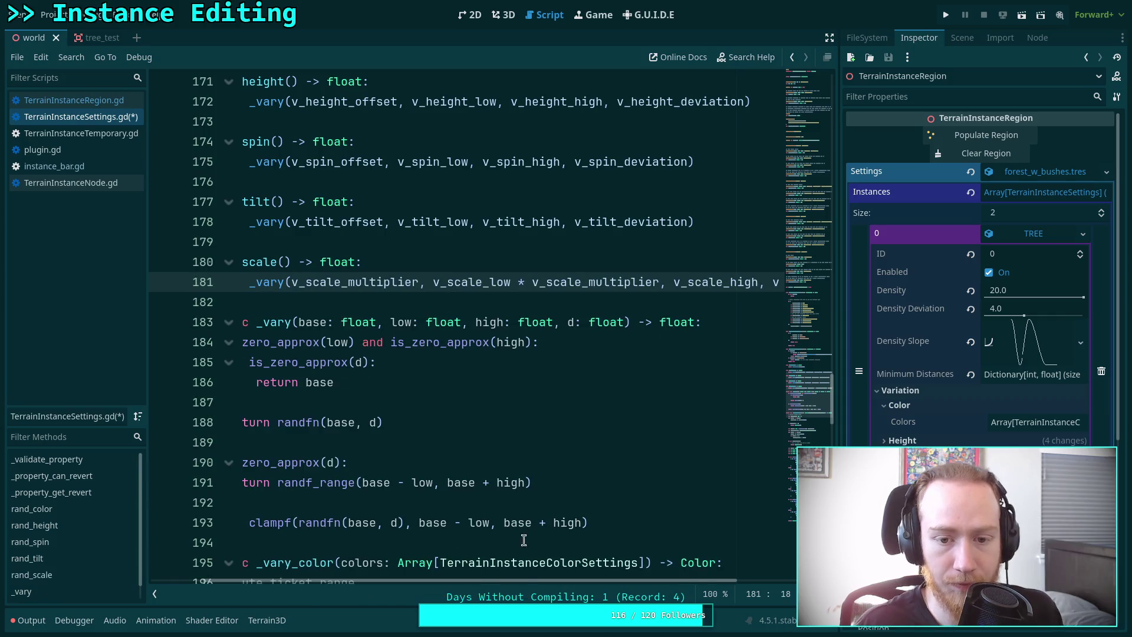
click(479, 282)
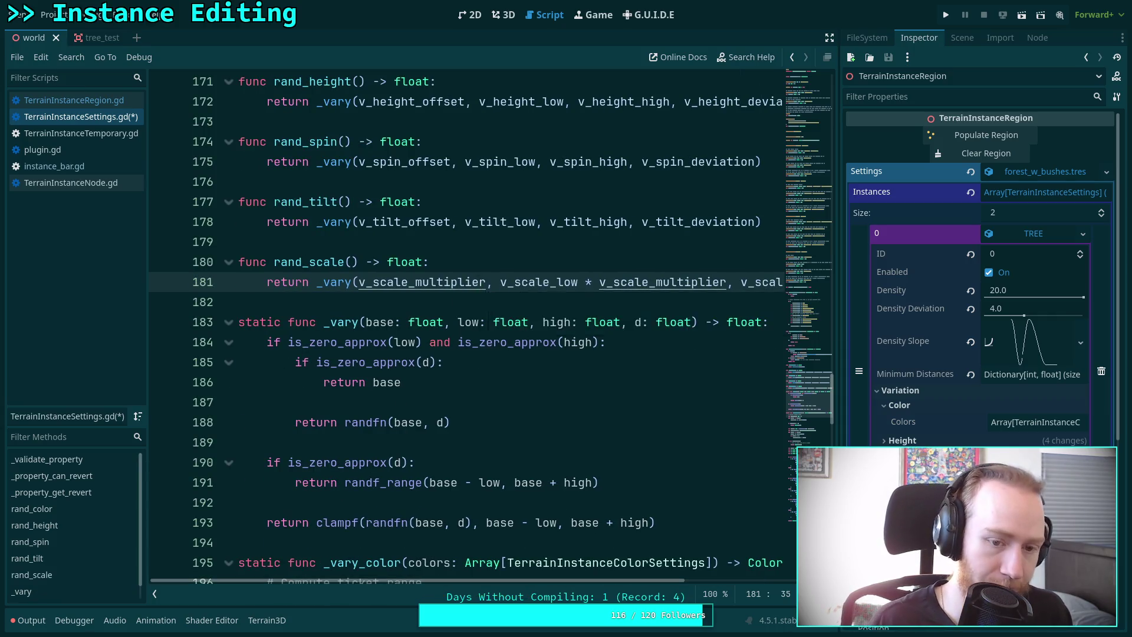
key(ctrl+s)
click(398, 299)
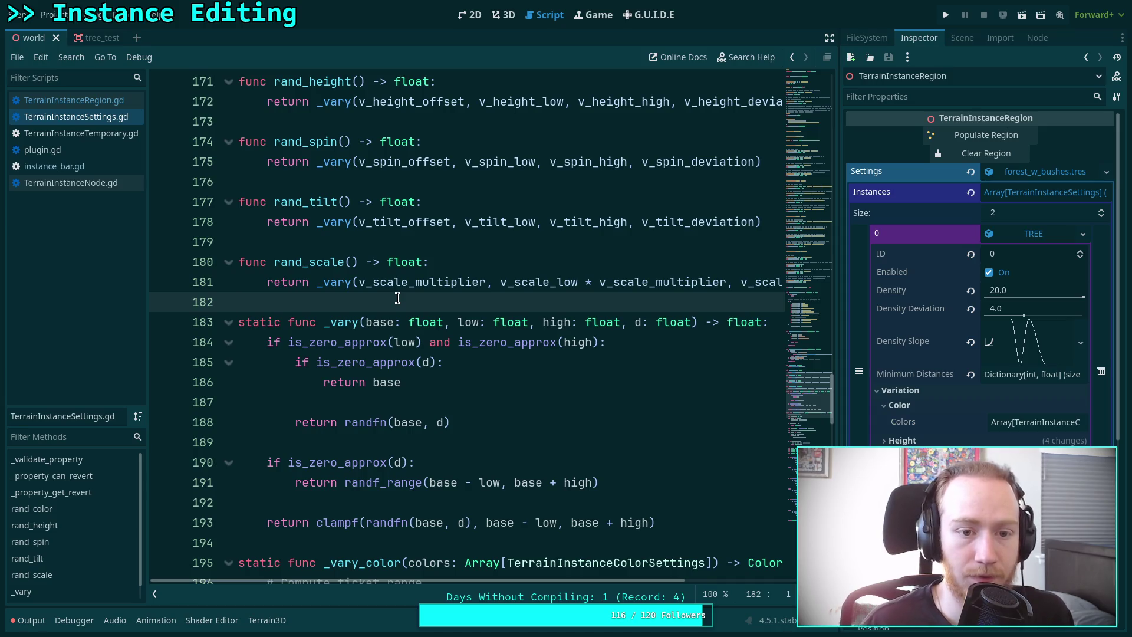
scroll(398, 299, up, 3)
In TerrainInstanceRegion.gd, replace the _vary_color call on line 706 with instance.rand_color() and save.
click(94, 102)
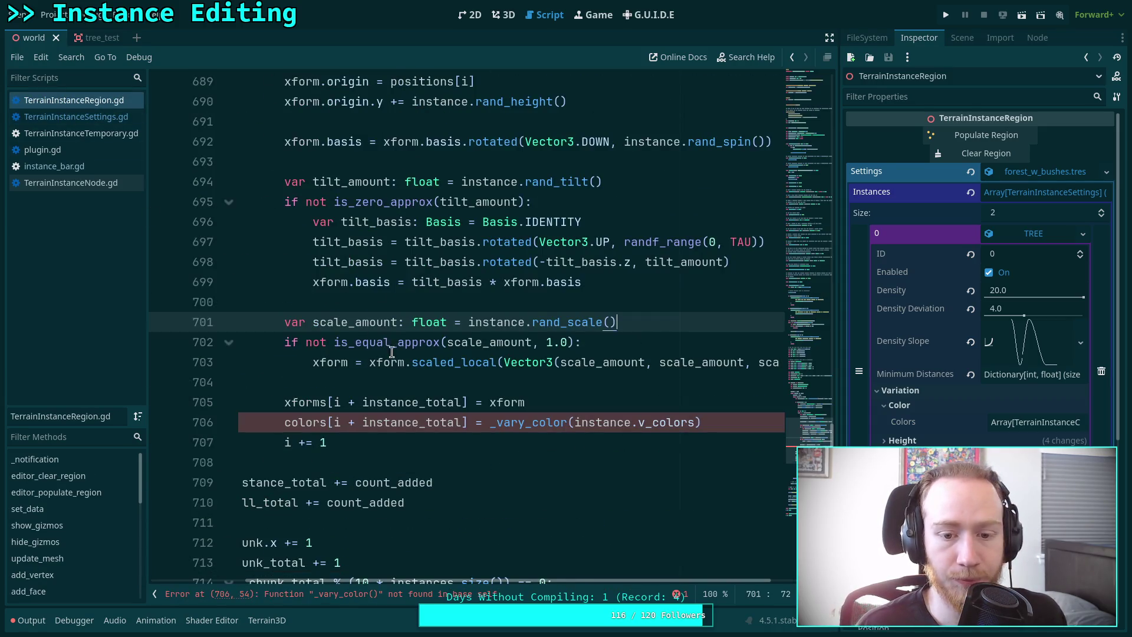
click(481, 422)
text(in)
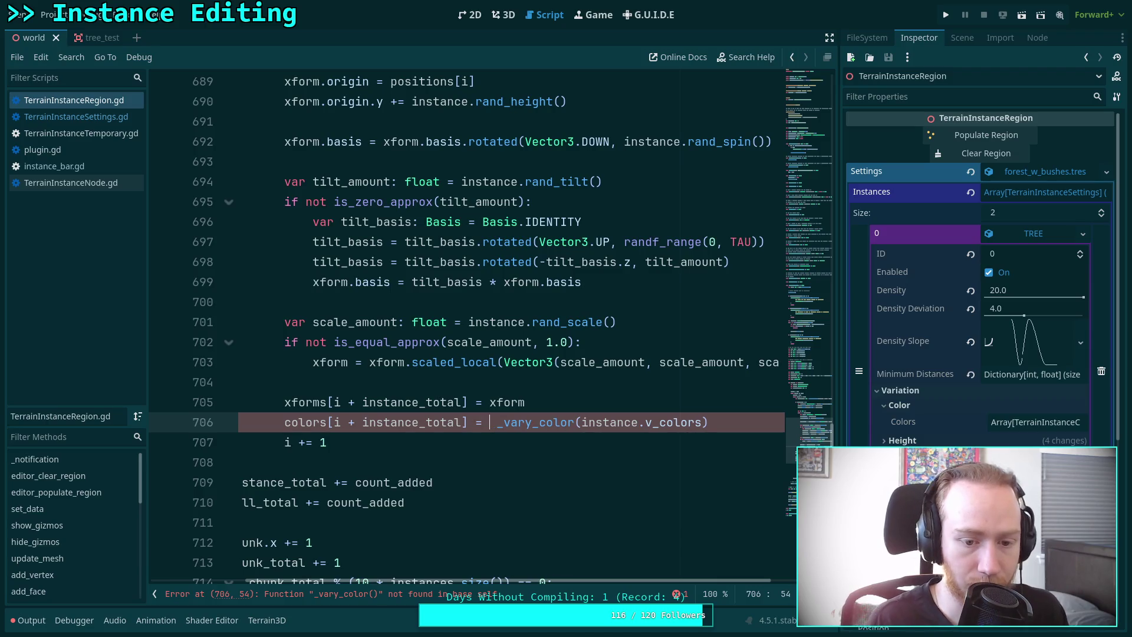
text(stance.rand)
key(Return)
key(shift+End)
key(Delete)
key(ctrl+s)
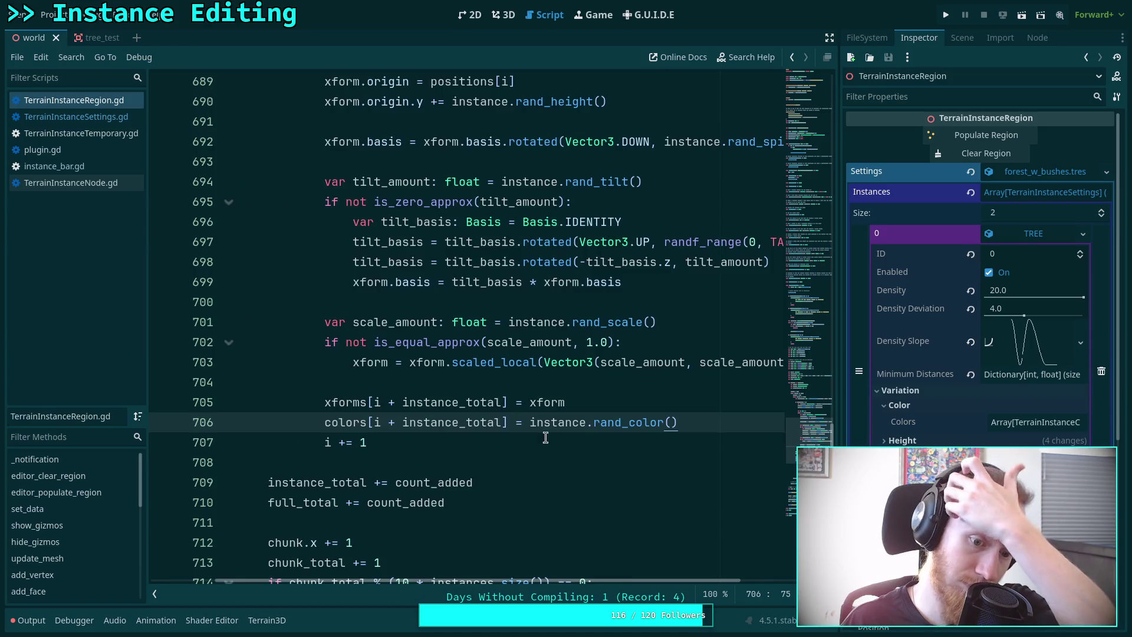
Switch to TerrainInstanceSettings.gd, then on to instance_bar.gd.
scroll(605, 573, down, 10)
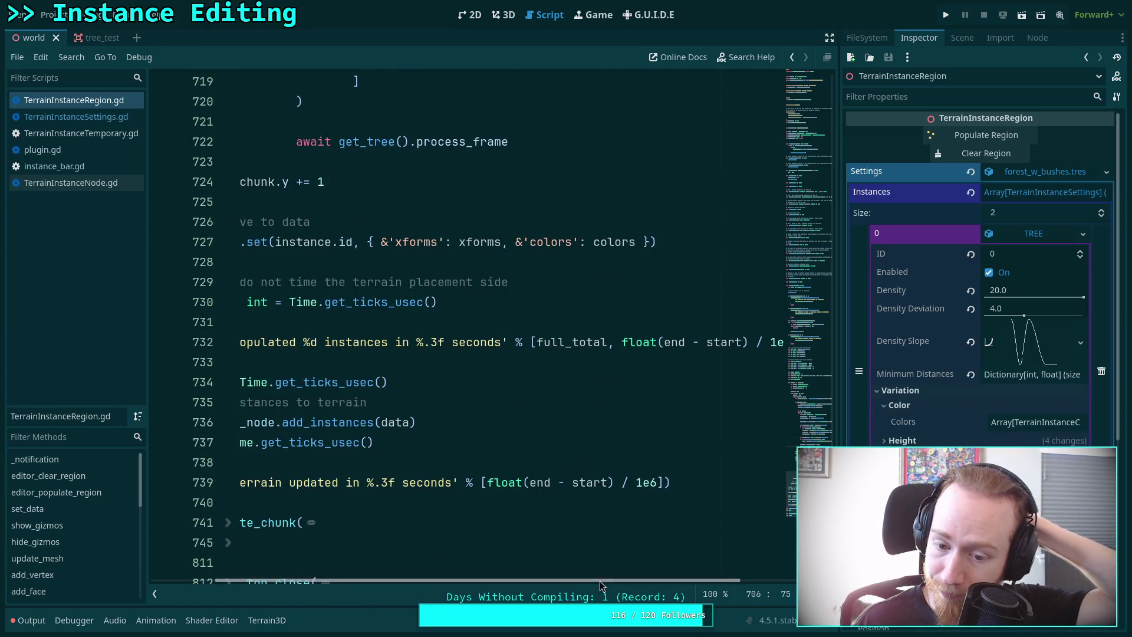
scroll(600, 581, left, 5)
scroll(540, 440, up, 12)
click(551, 363)
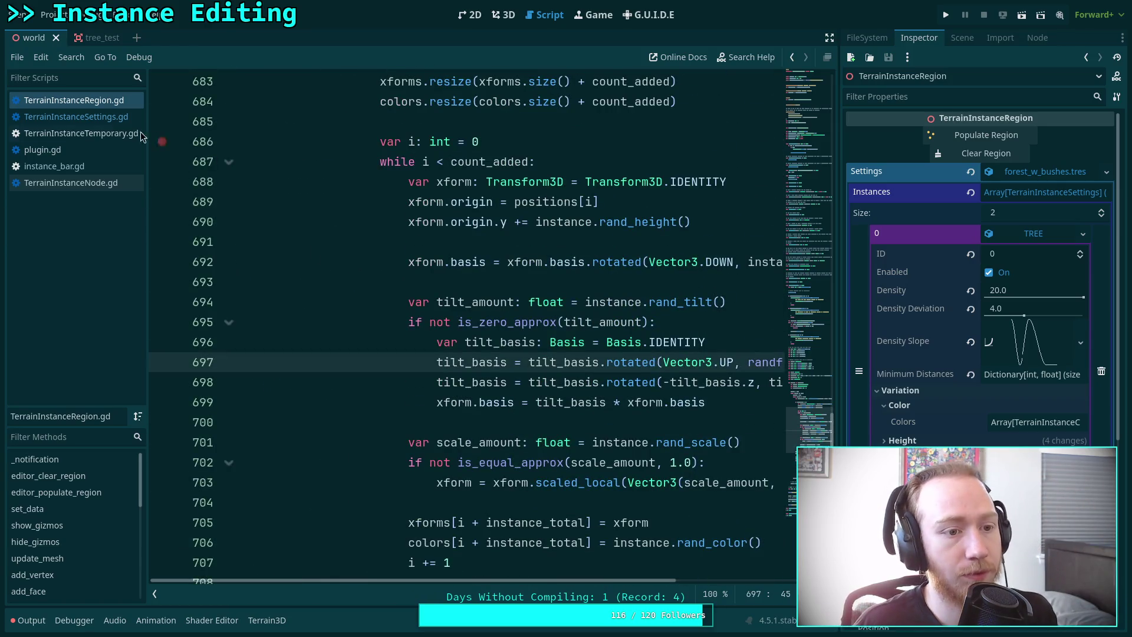
click(103, 117)
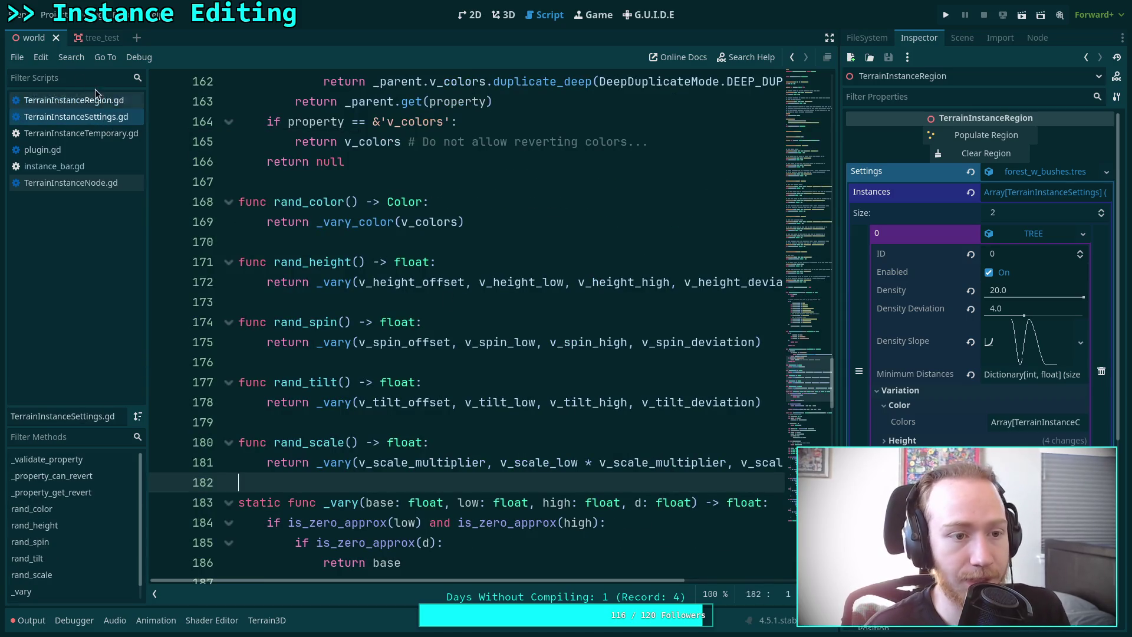
click(80, 167)
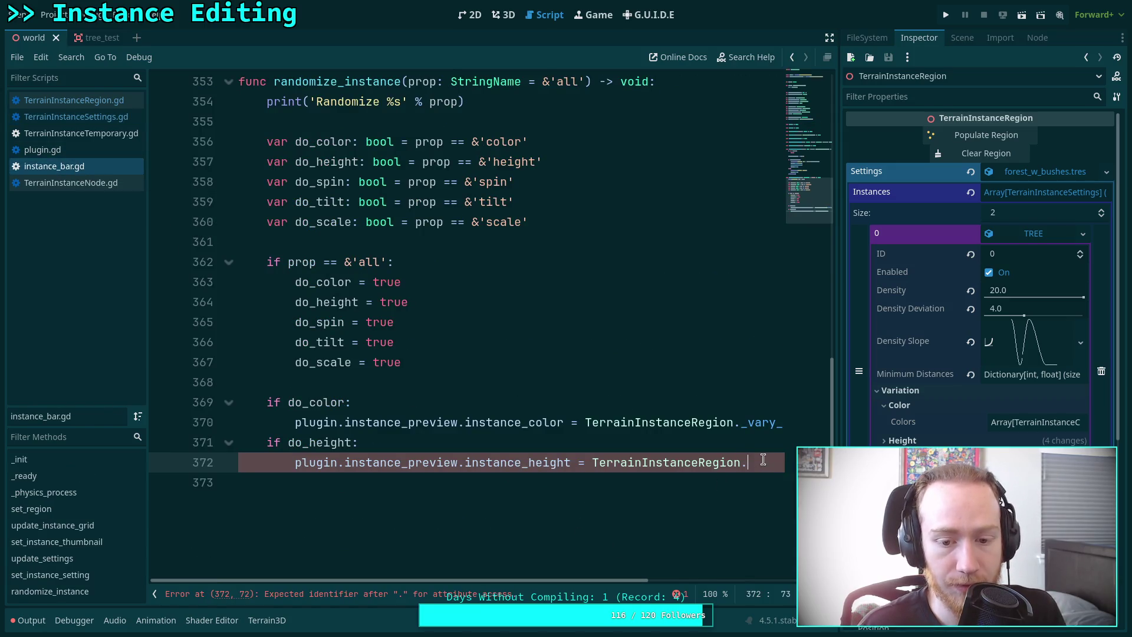
Replace the TerrainInstanceRegion reference on line 372 with instance_settings.rand_height().
drag(765, 462, 590, 461)
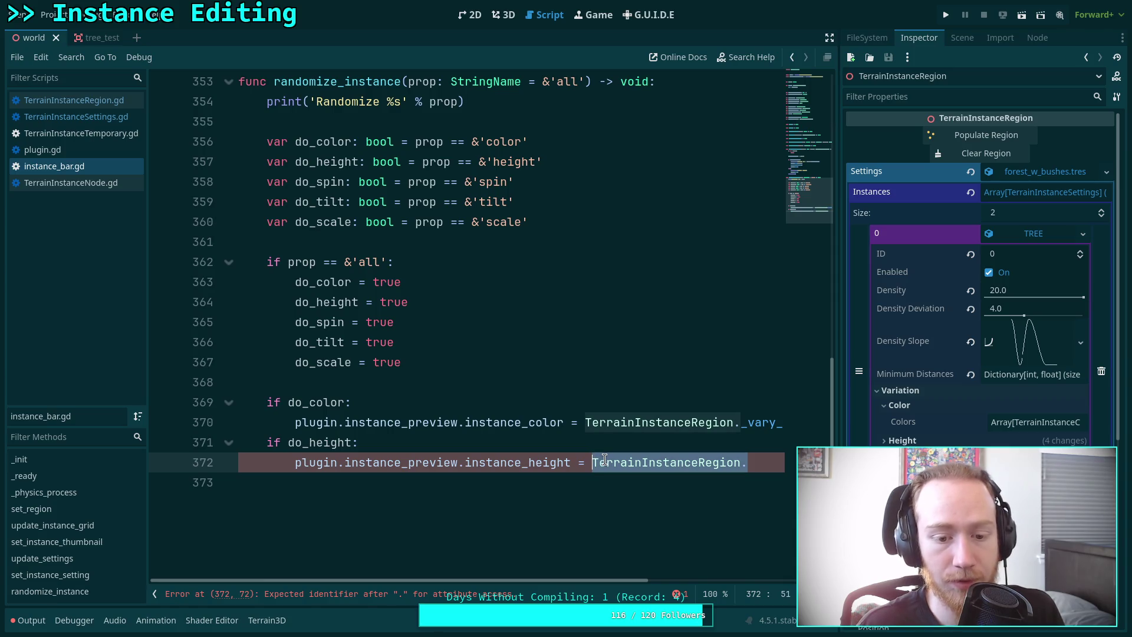
key(BackSpace)
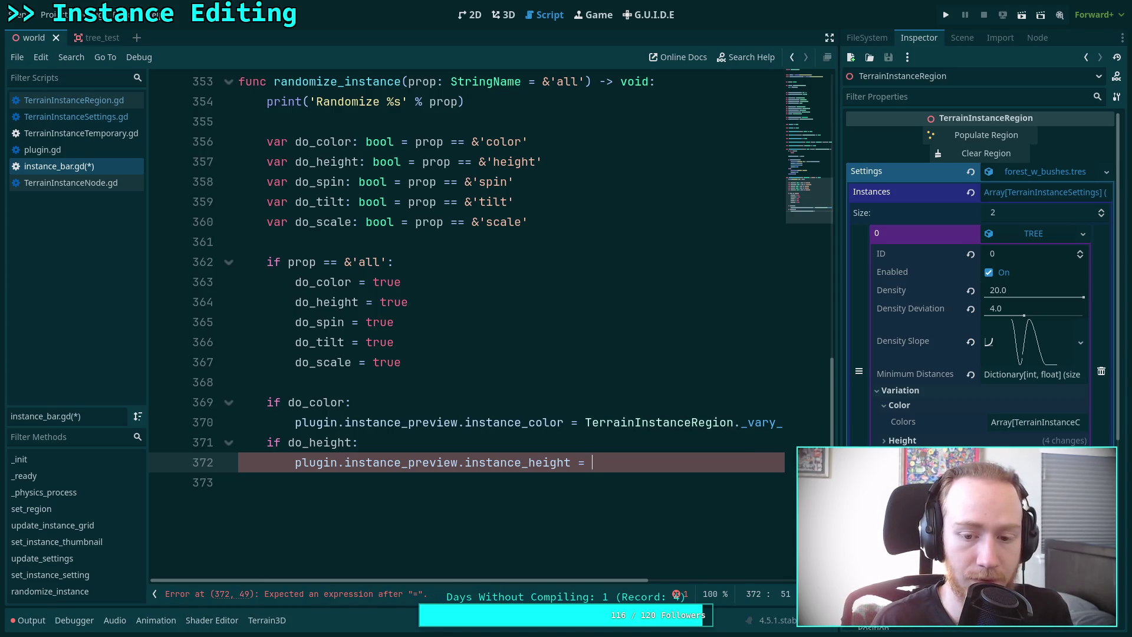
text(instance)
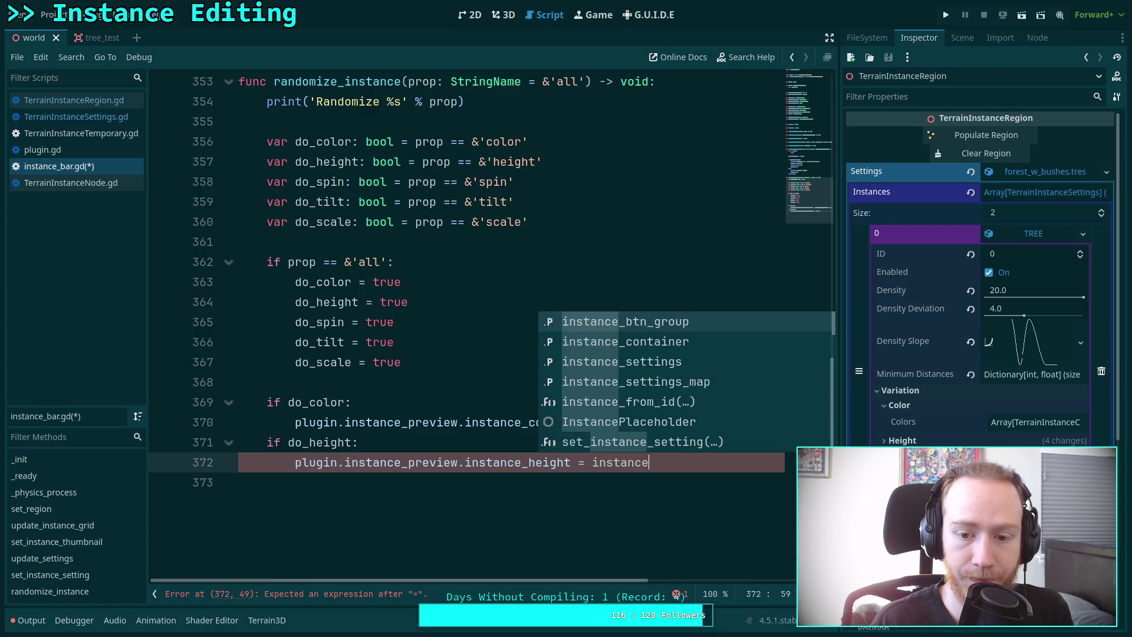
key(Down)
key(Down)
key(Return)
text(.rand)
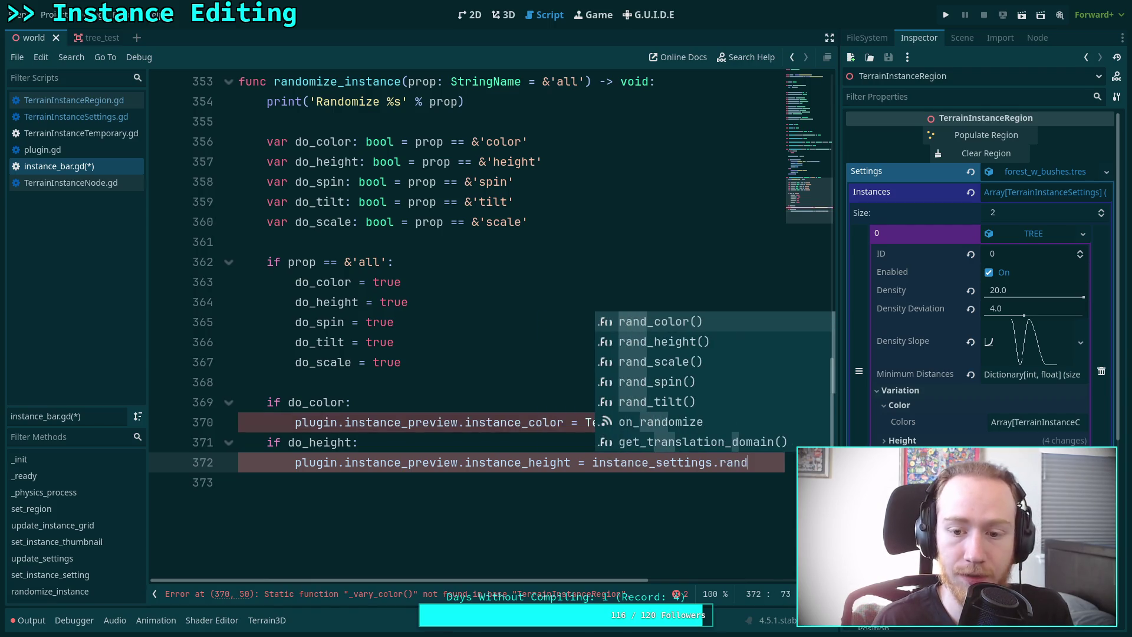
key(Down)
key(Return)
Replace the TerrainInstanceRegion._vary call on line 370 with instance_settings.rand_color(), without the v_colors argument.
drag(543, 417, 728, 419)
text(instane)
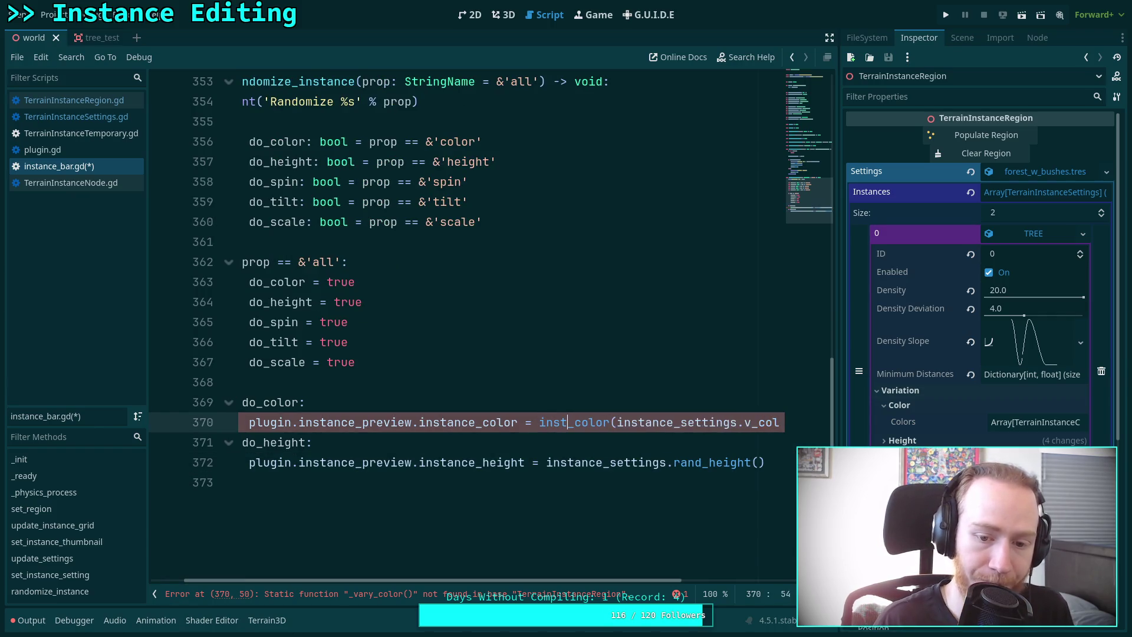
key(Down)
key(Tab)
text(.ra)
key(Tab)
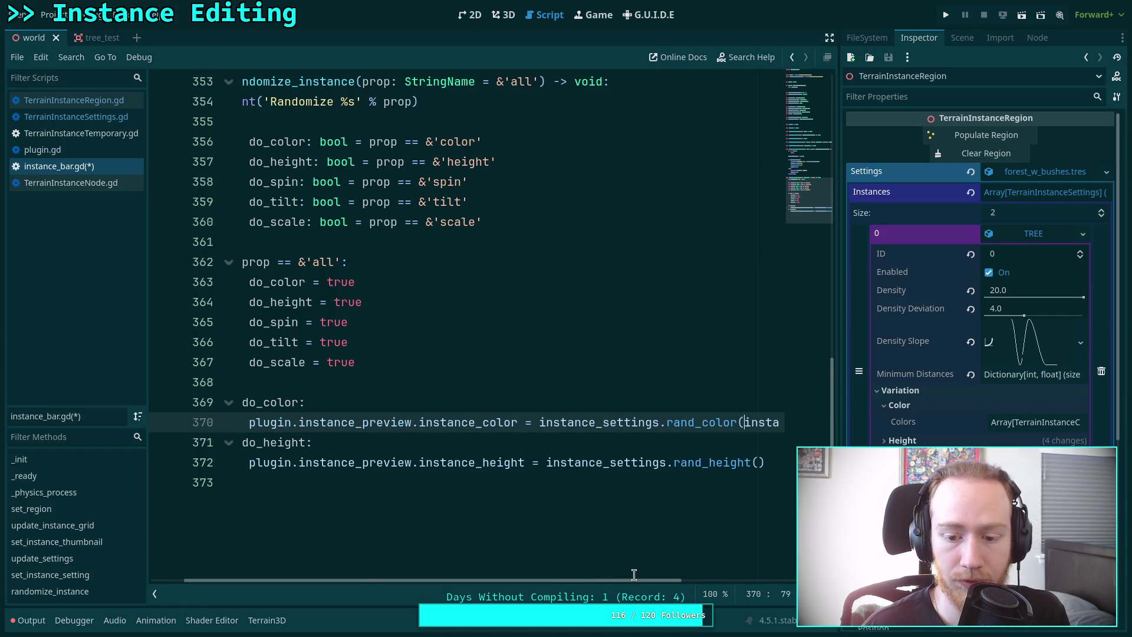
scroll(634, 574, right, 5)
drag(543, 422, 728, 422)
key(BackSpace)
click(438, 487)
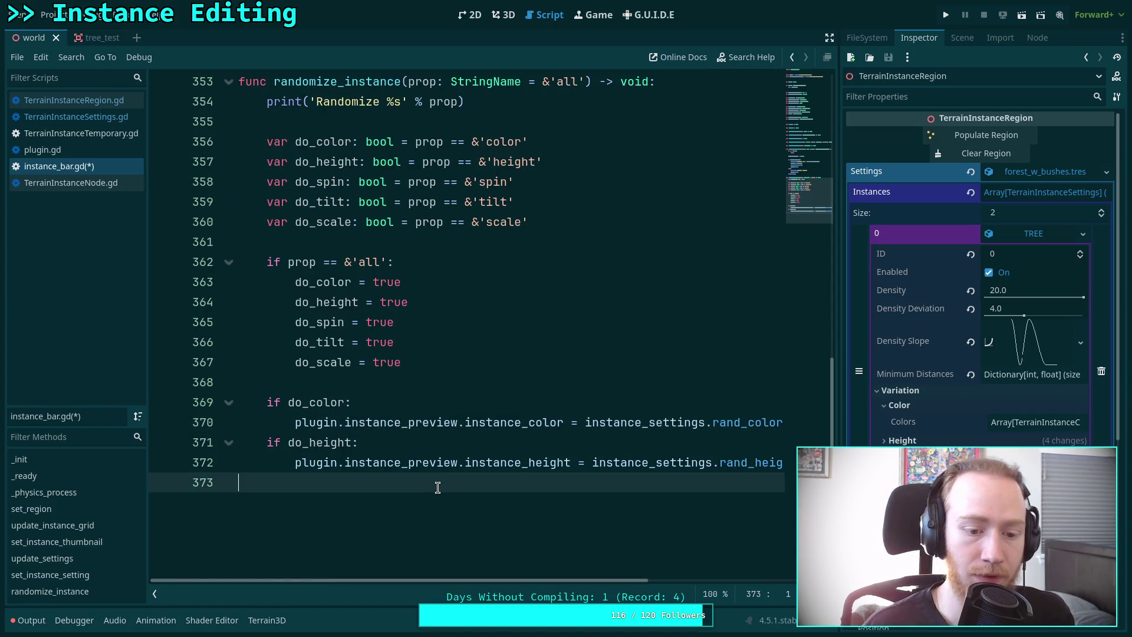
key(Tab)
scroll(438, 472, up, 1)
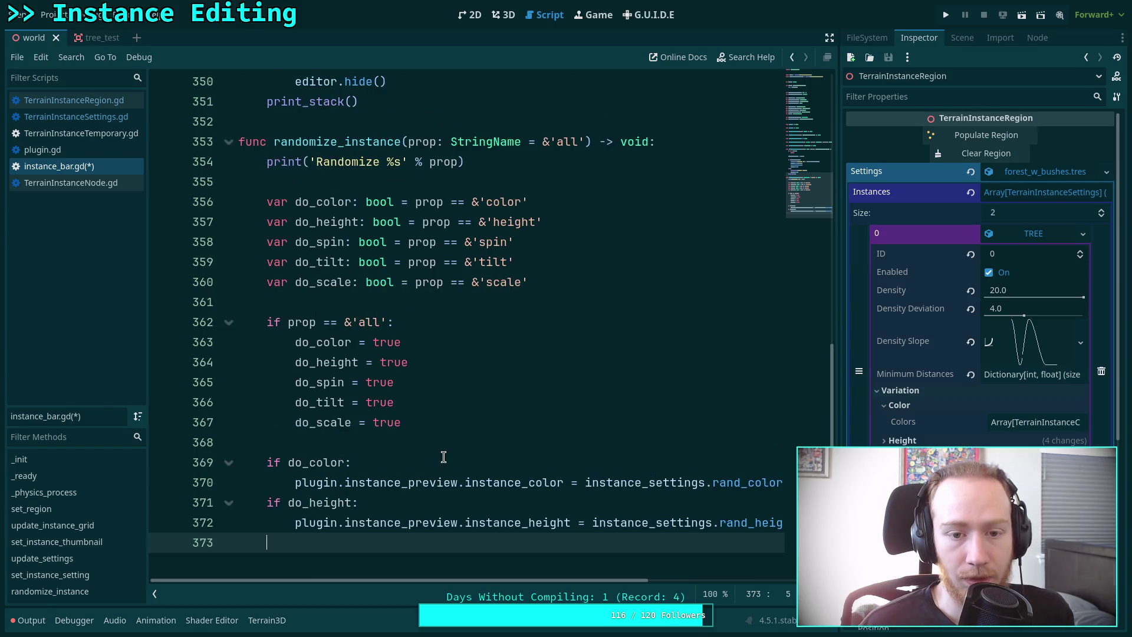
scroll(438, 452, down, 1)
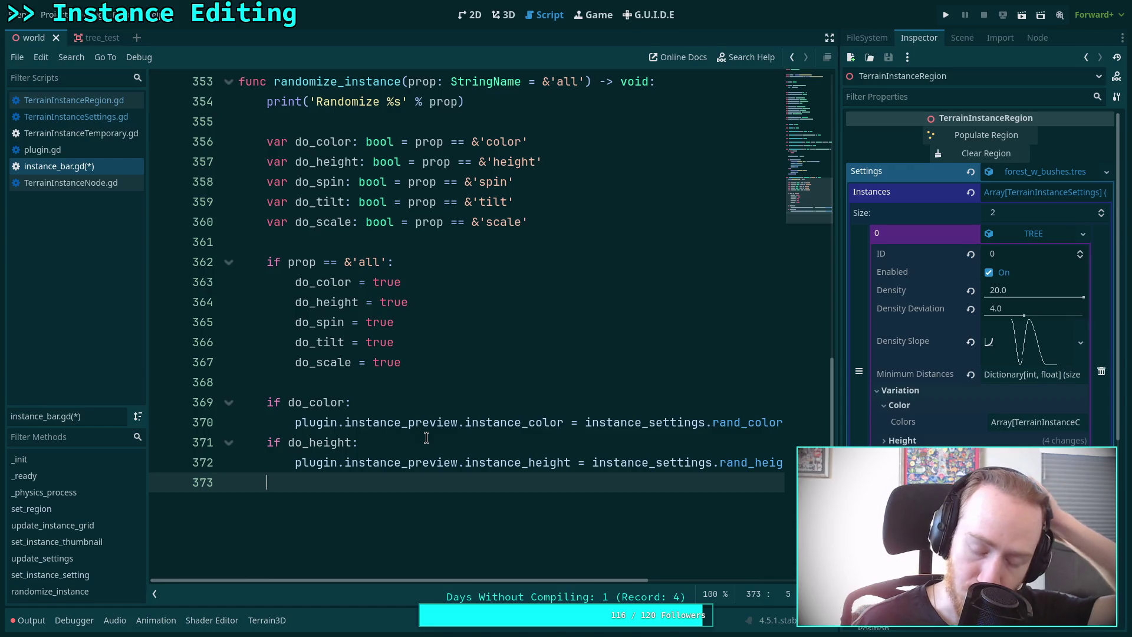
drag(297, 422, 418, 425)
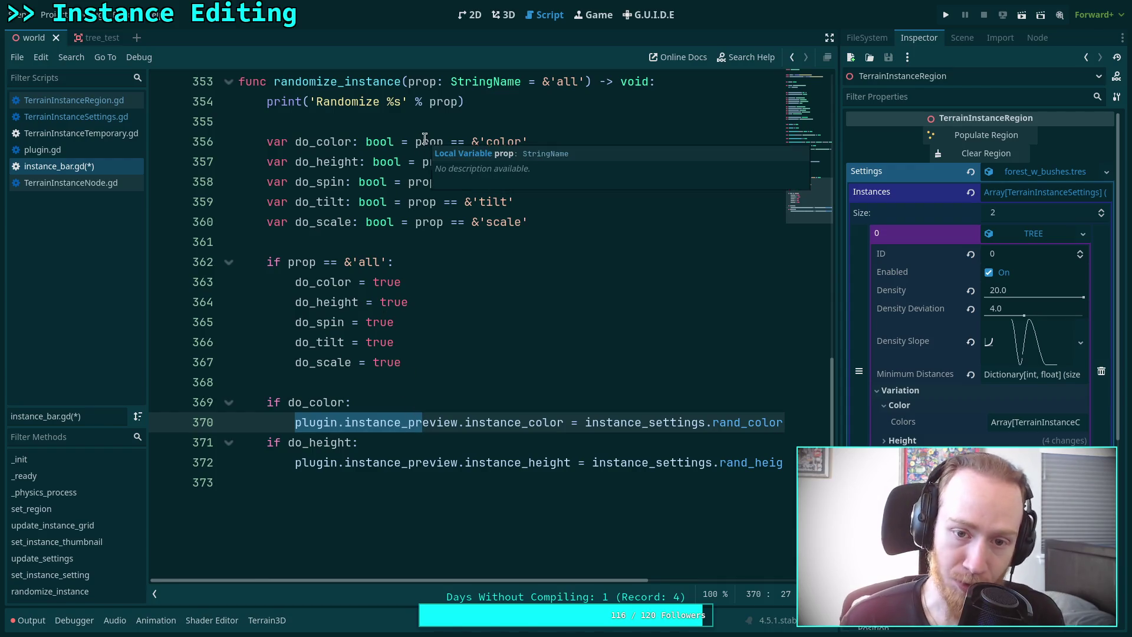
drag(278, 429, 761, 436)
drag(295, 262, 384, 263)
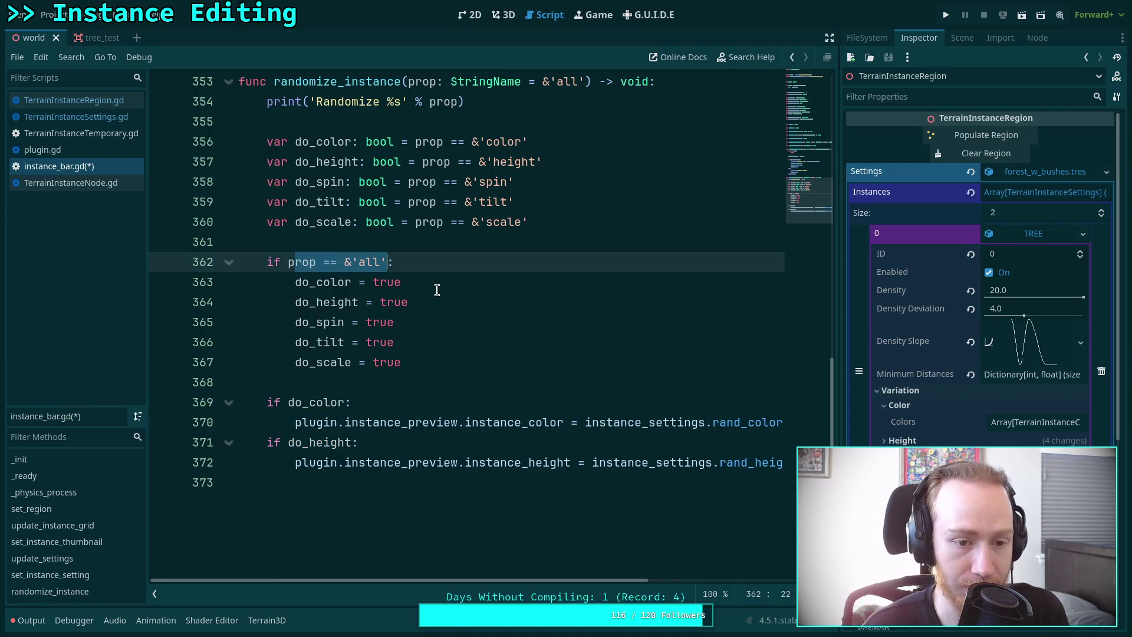
click(430, 393)
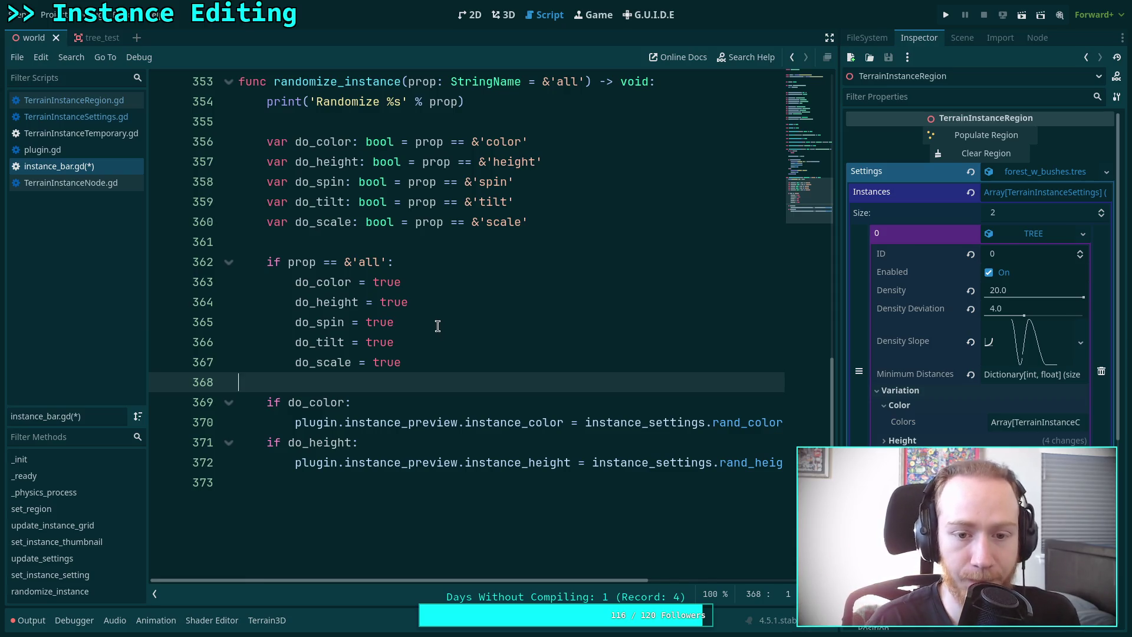
mouse_move(401, 362)
mouse_down()
mouse_move(236, 302)
mouse_move(239, 262)
mouse_up()
Declare var do_all: bool = prop == &'all' above the flag declarations.
scroll(404, 319, up, 2)
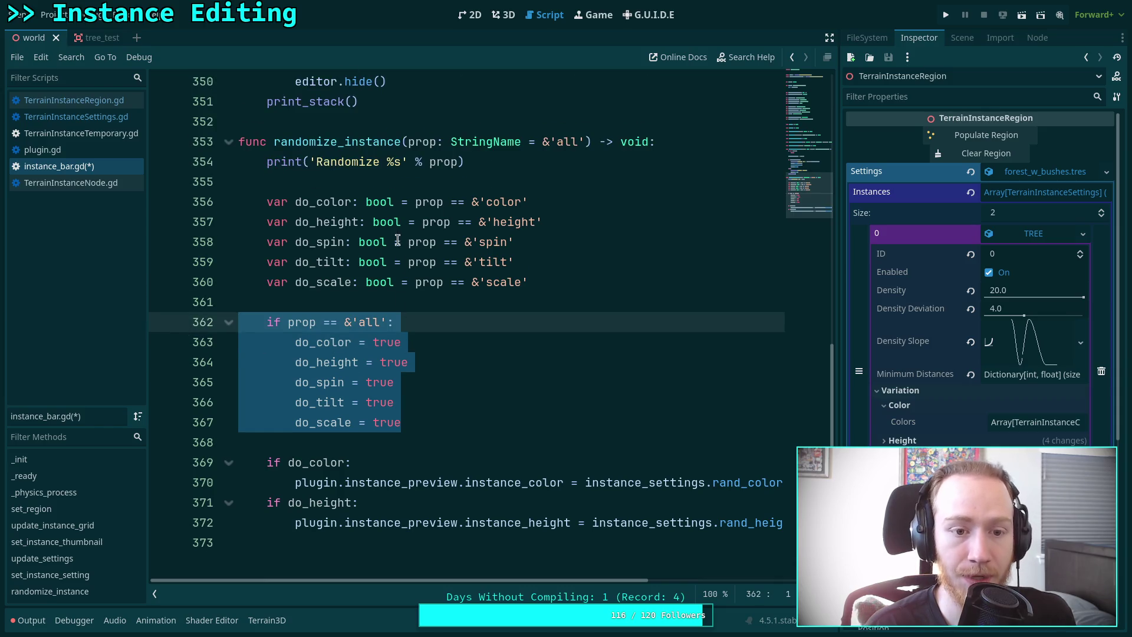
click(430, 181)
key(Return)
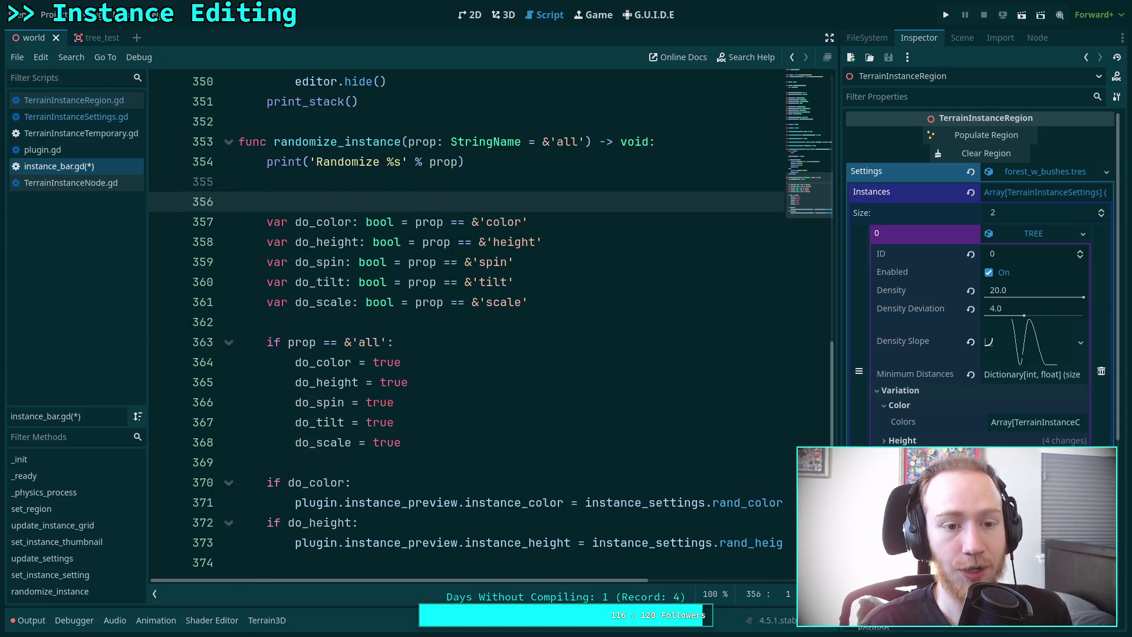
text(ifprop )
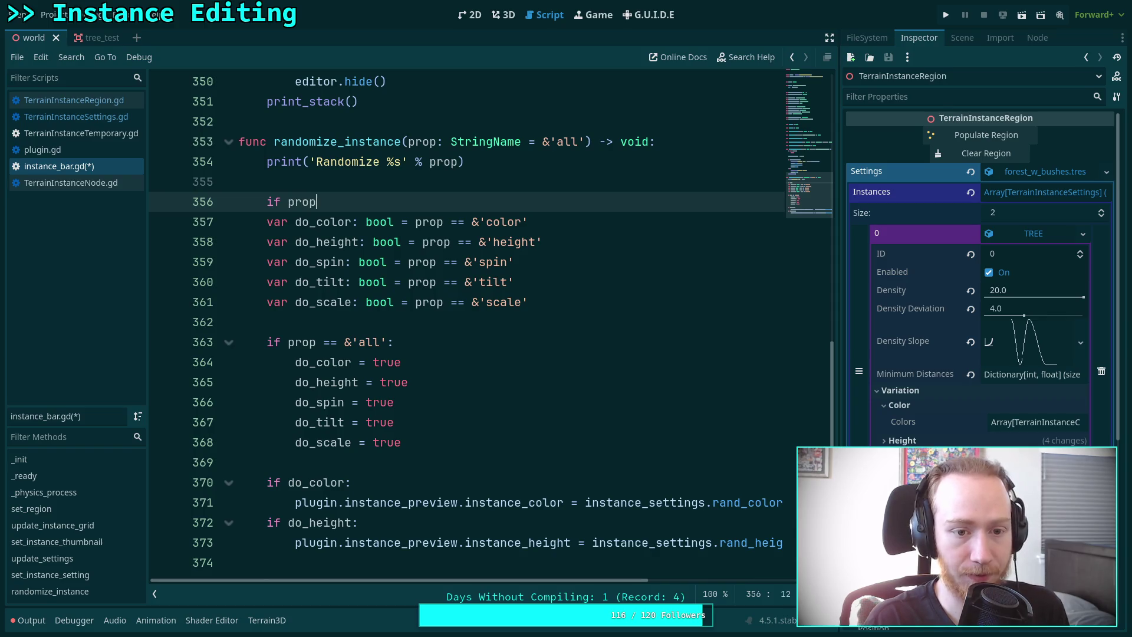
text(== ')
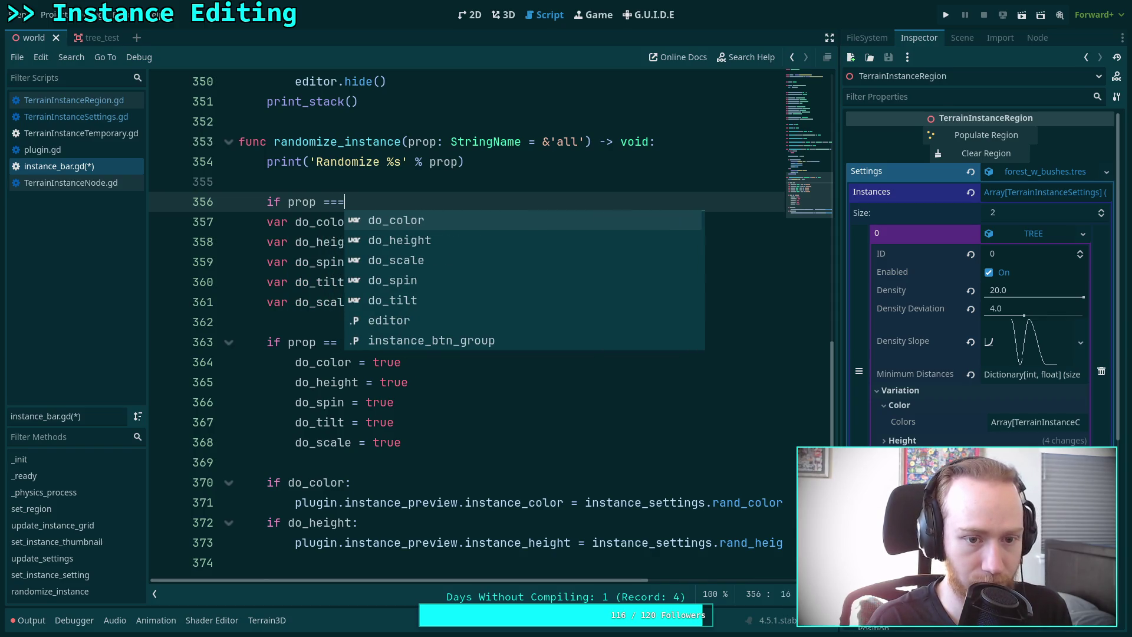
key(BackSpace)
key(BackSpace)
key(BackSpace)
key(BackSpace)
key(BackSpace)
key(BackSpace)
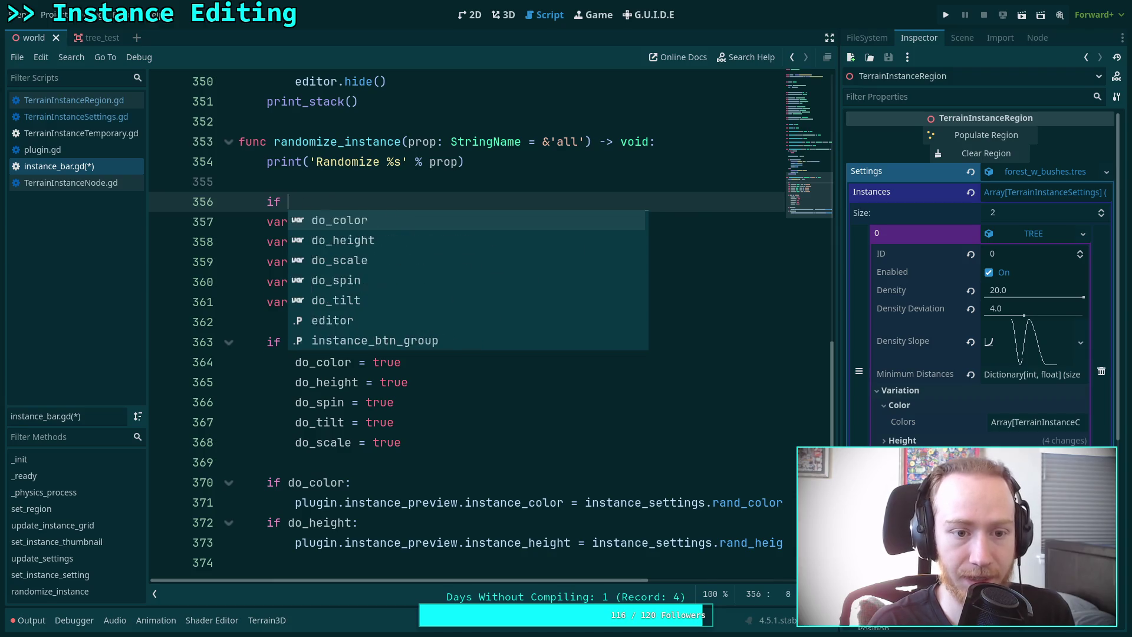
text(var do)
text(_d)
key(BackSpace)
key(BackSpace)
text(_all: bool =)
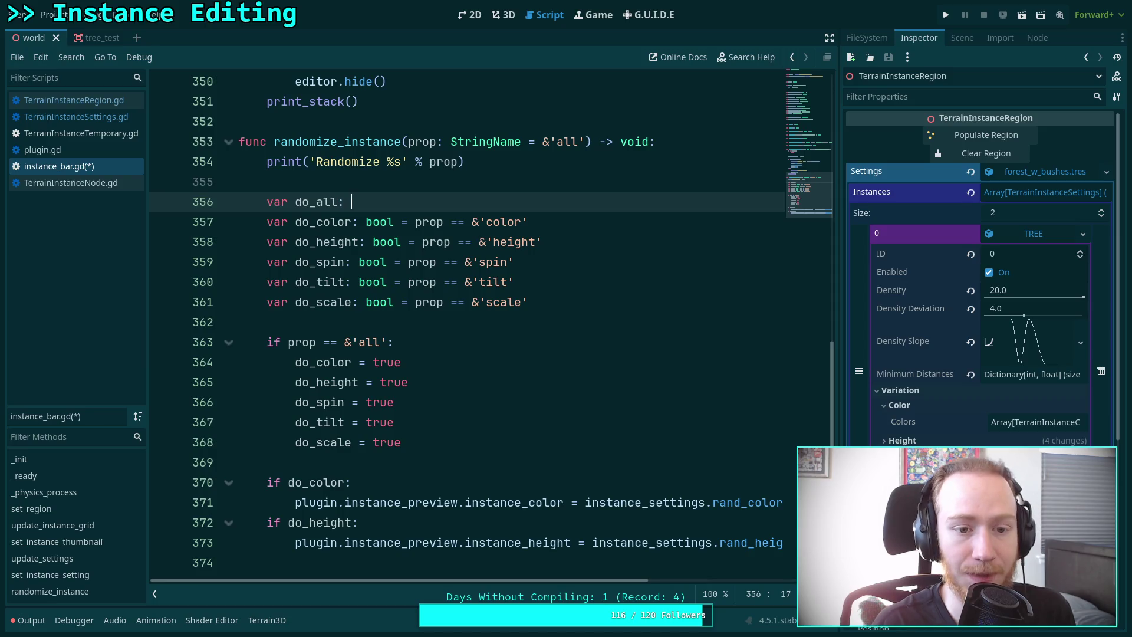
text( prop )
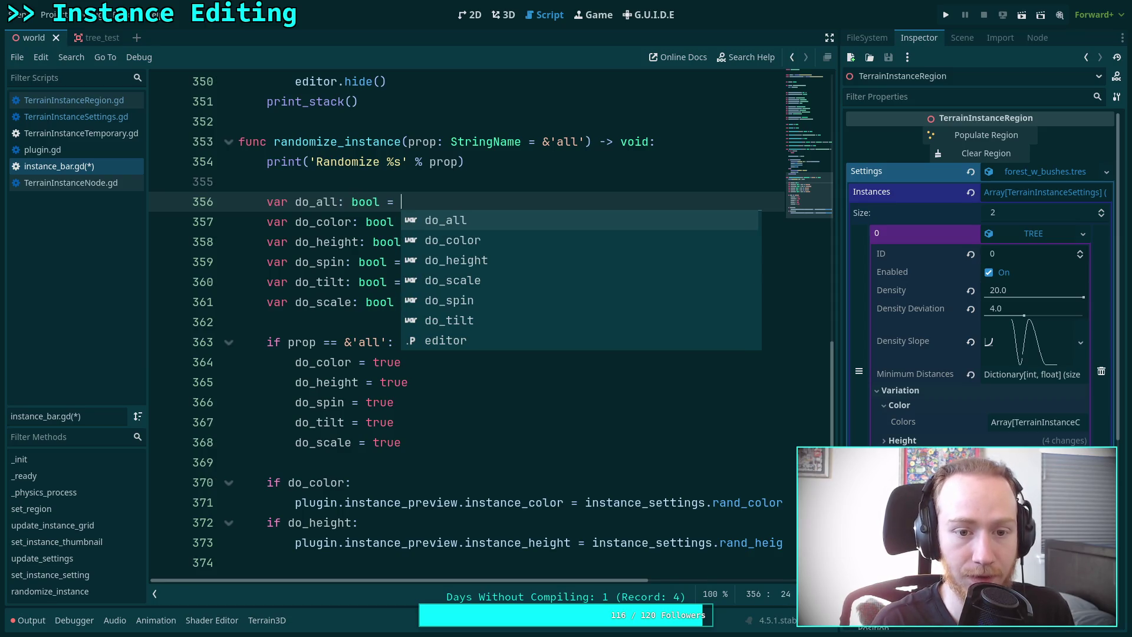
text(== $)
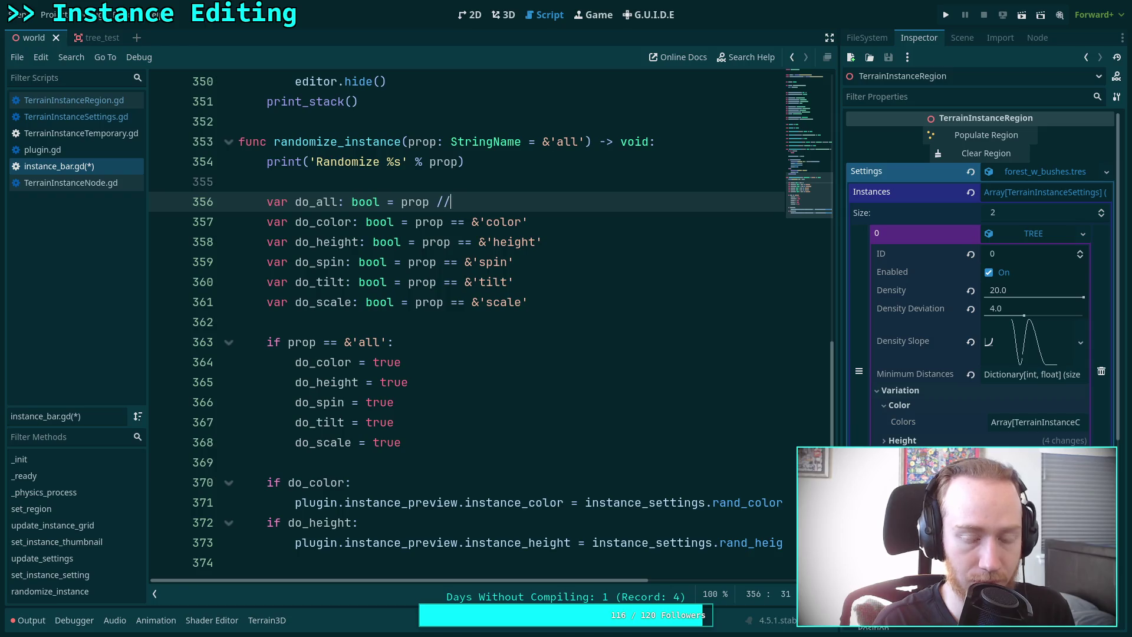
key(BackSpace)
text(&)
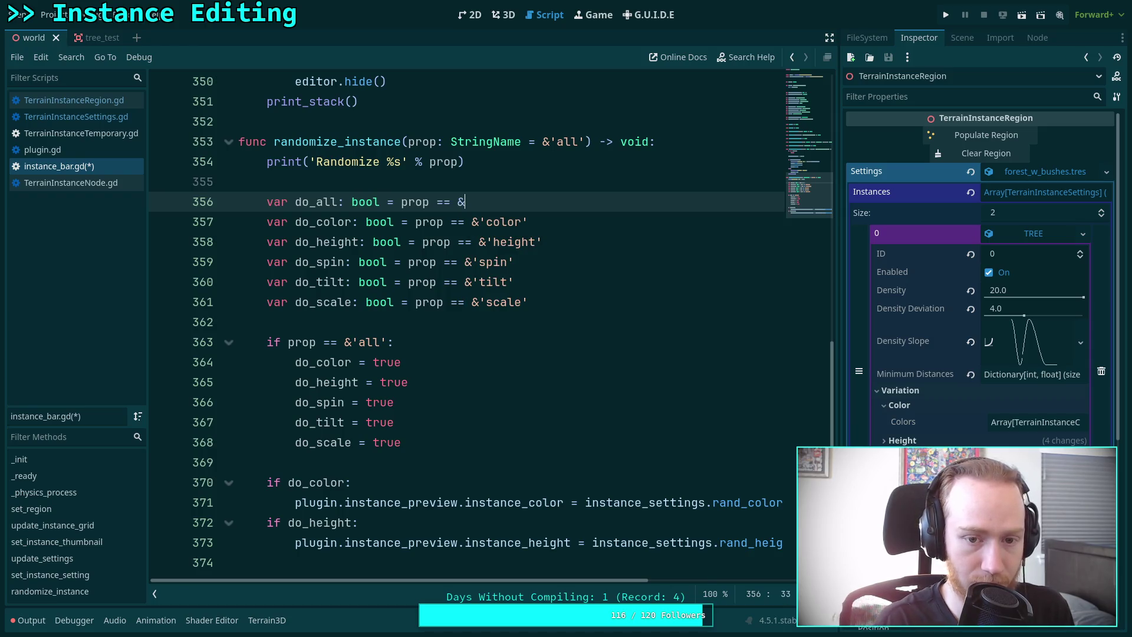
text('all)
Put the colour assignment under an if do_all or prop == &'color': branch and remove do_color.
key(Return)
text(if od)
key(BackSpace)
key(BackSpace)
text(d)
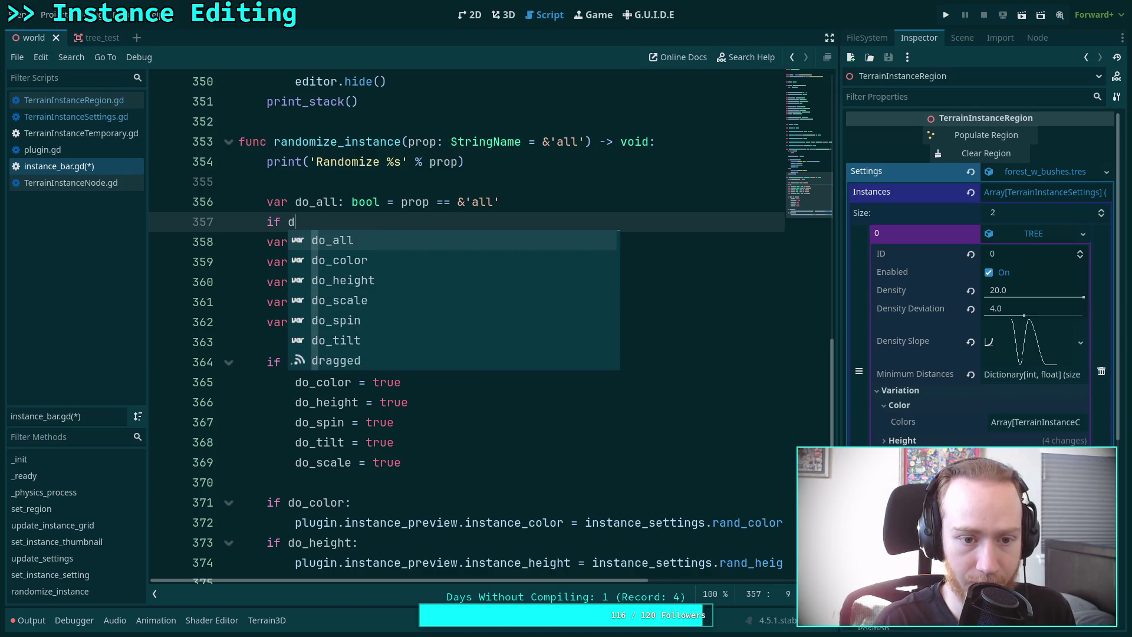
text(o_all )
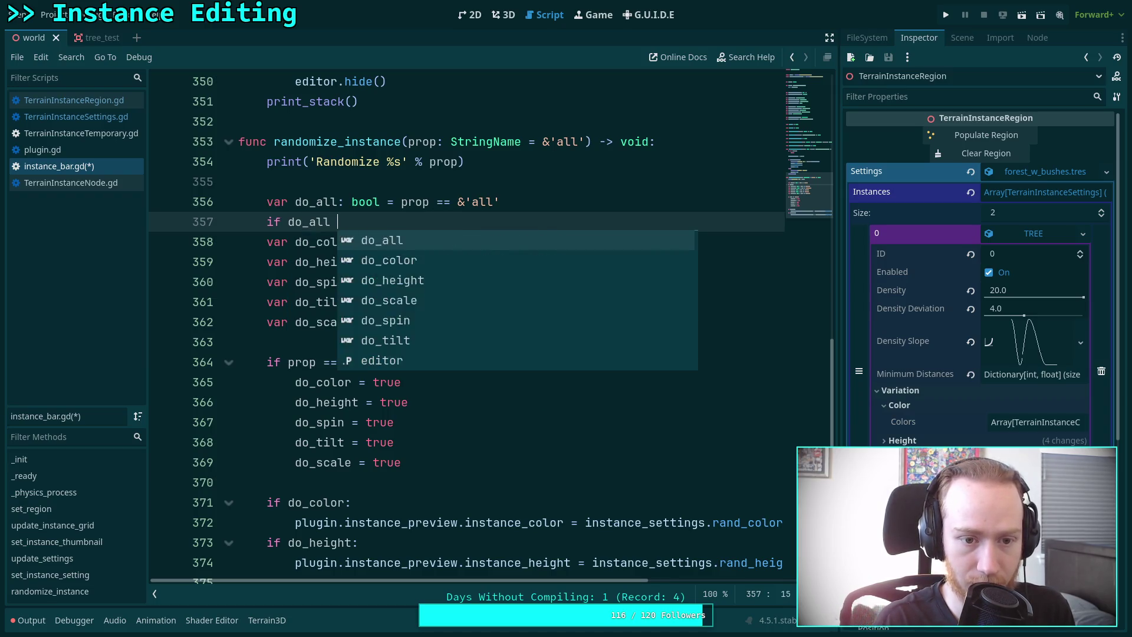
text(or prop == )
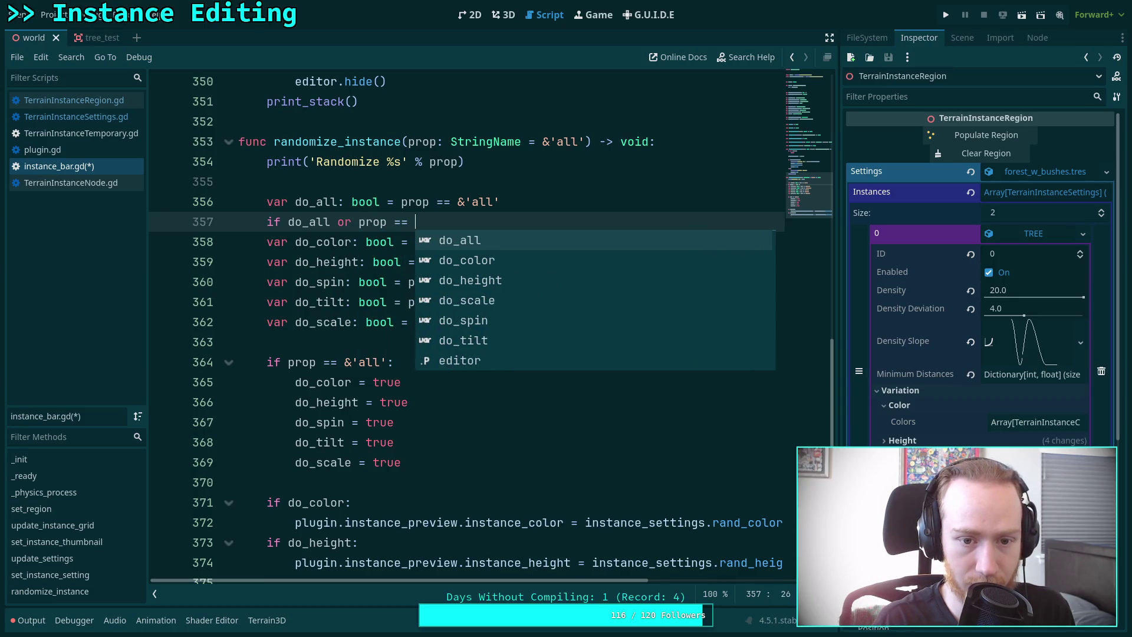
text(&'color':)
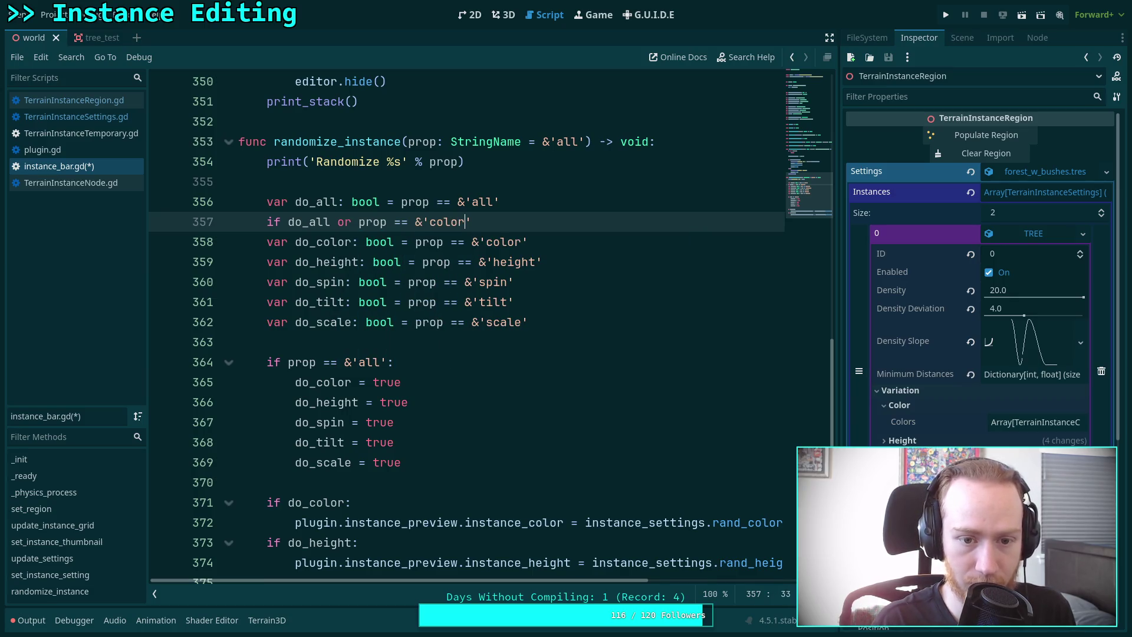
key(Return)
scroll(448, 481, down, 1)
click(453, 481)
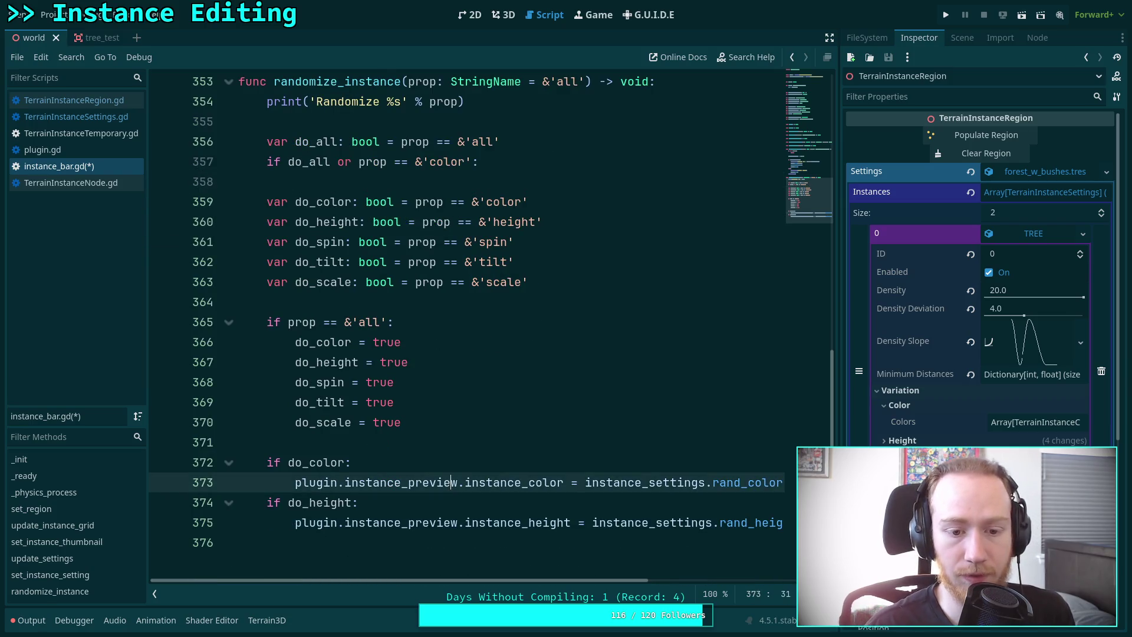
key(alt+Up)
key(alt+Up)
key(alt+Up)
key(alt+Up)
key(alt+Up)
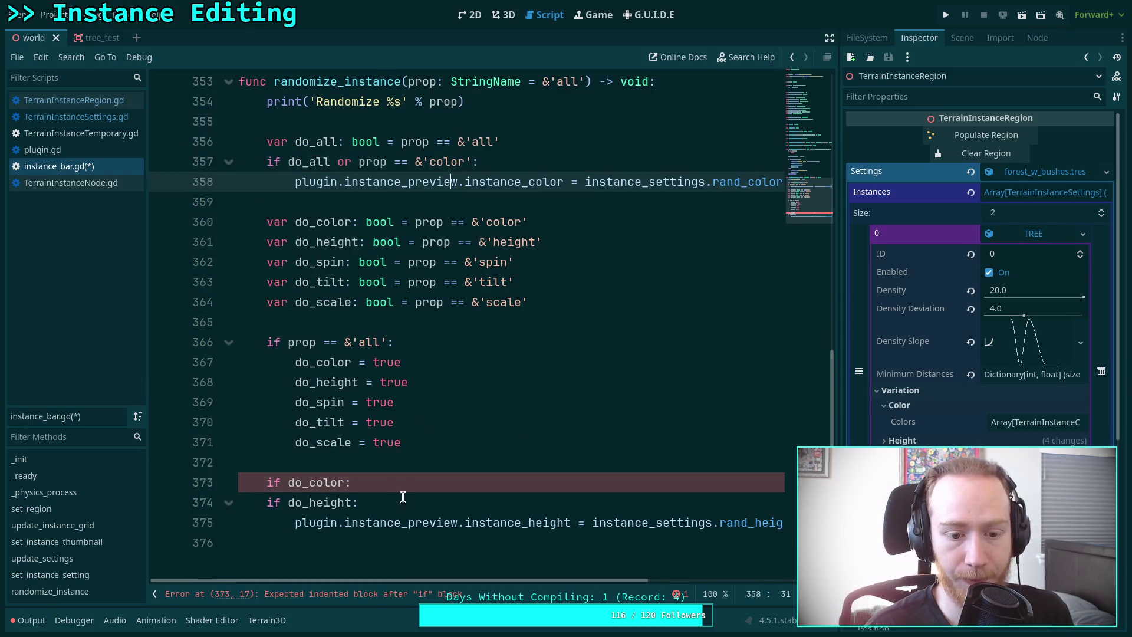
mouse_move(410, 482)
mouse_down()
mouse_move(435, 461)
mouse_move(460, 323)
mouse_up()
key(BackSpace)
scroll(374, 321, up, 1)
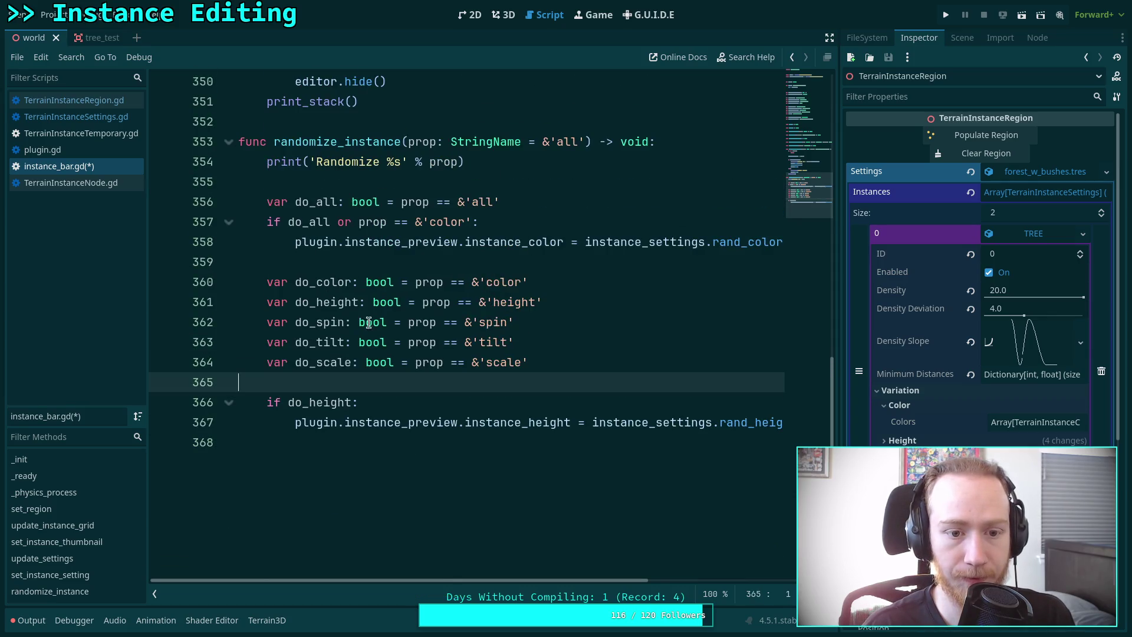
click(353, 262)
shift+click(559, 277)
key(BackSpace)
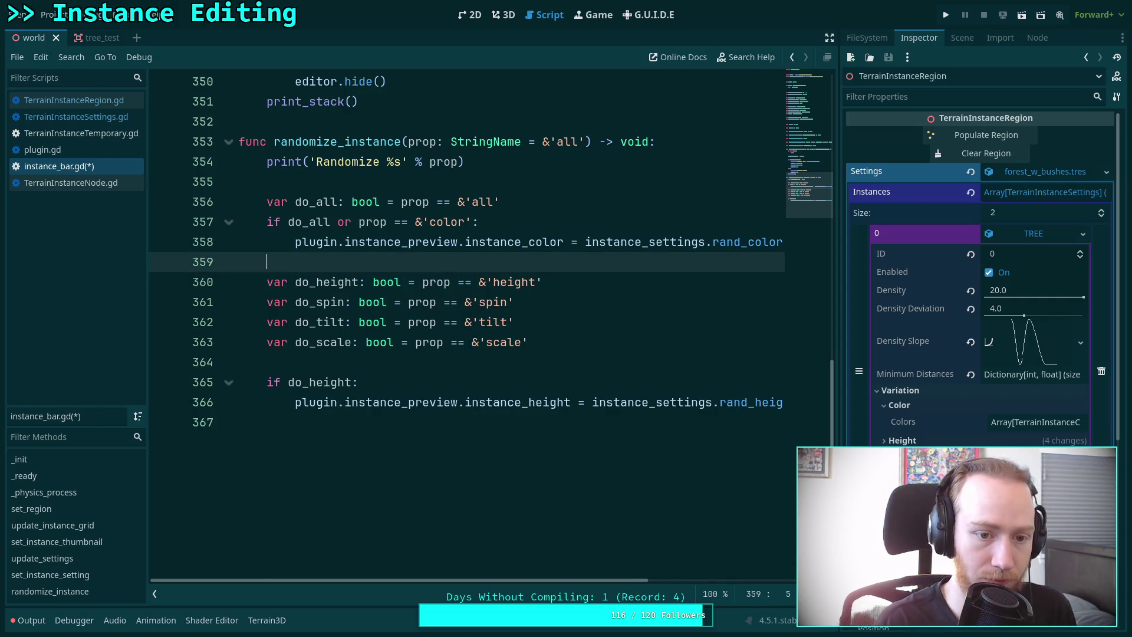
key(Return)
Replace the do_height flag with an if do_all or check holding the height assignment.
drag(415, 302, 363, 274)
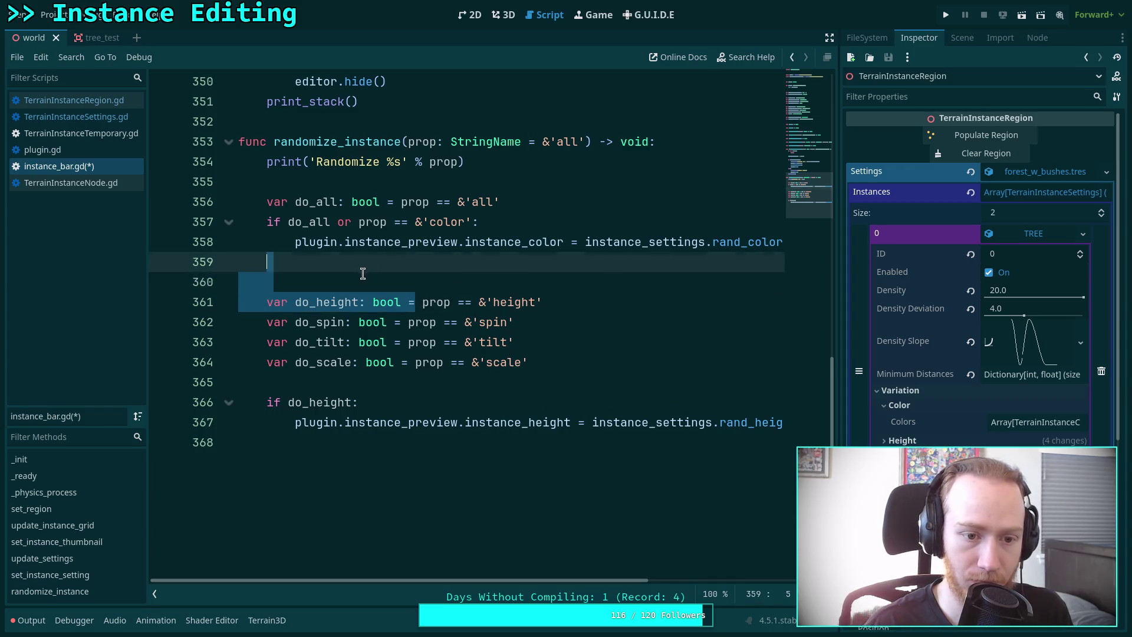
text(if do_ac)
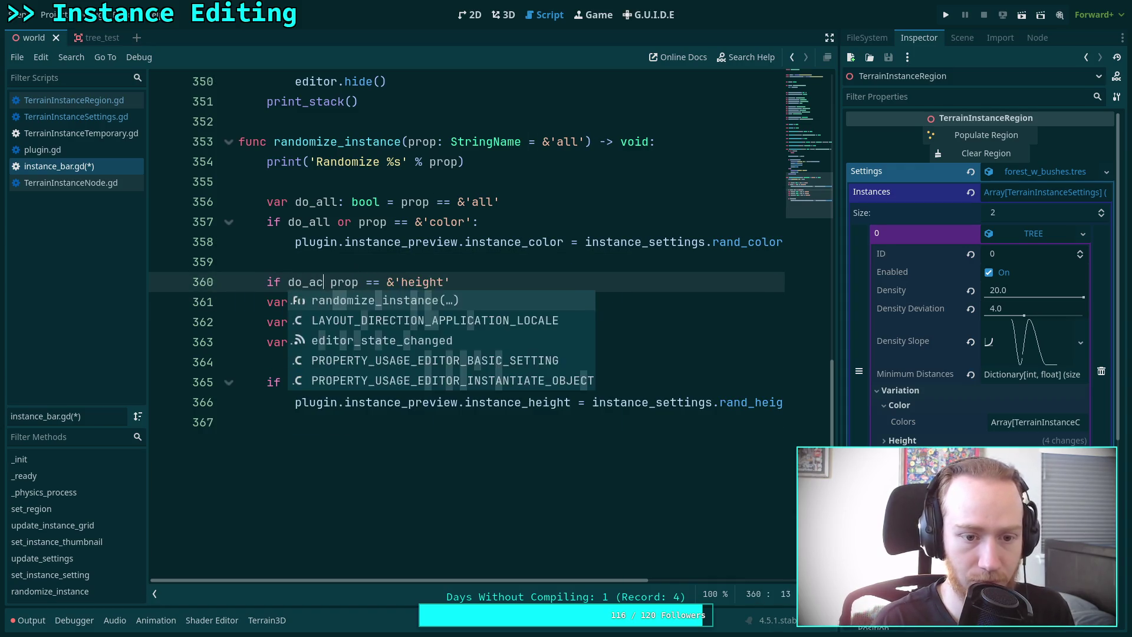
key(BackSpace)
text(ll or)
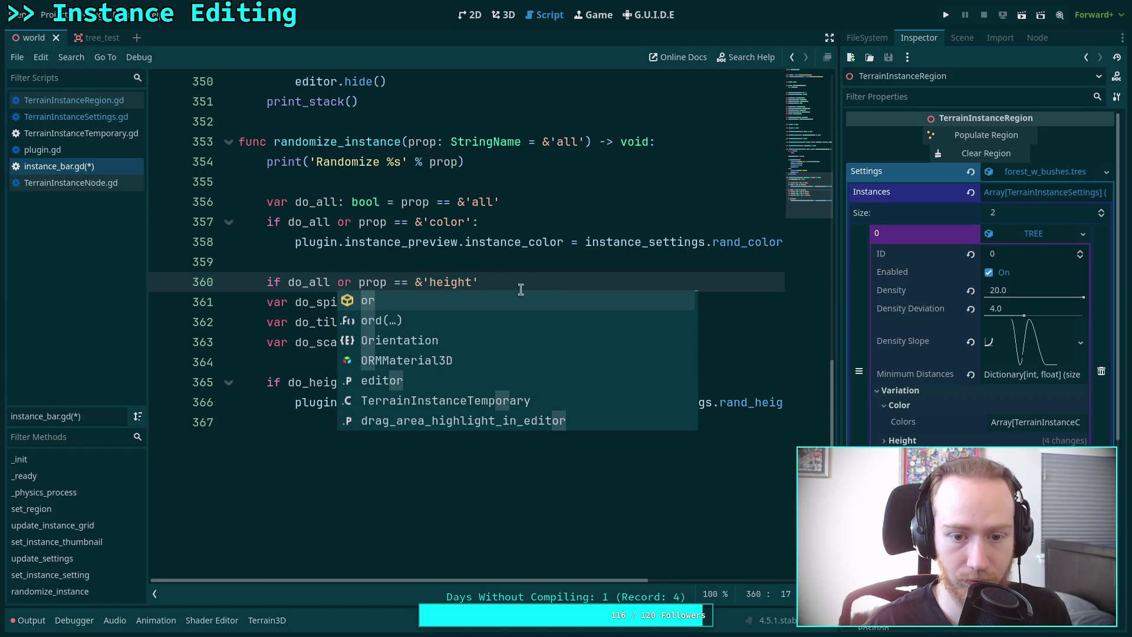
key(End)
text(:)
key(Down)
key(Down)
key(Down)
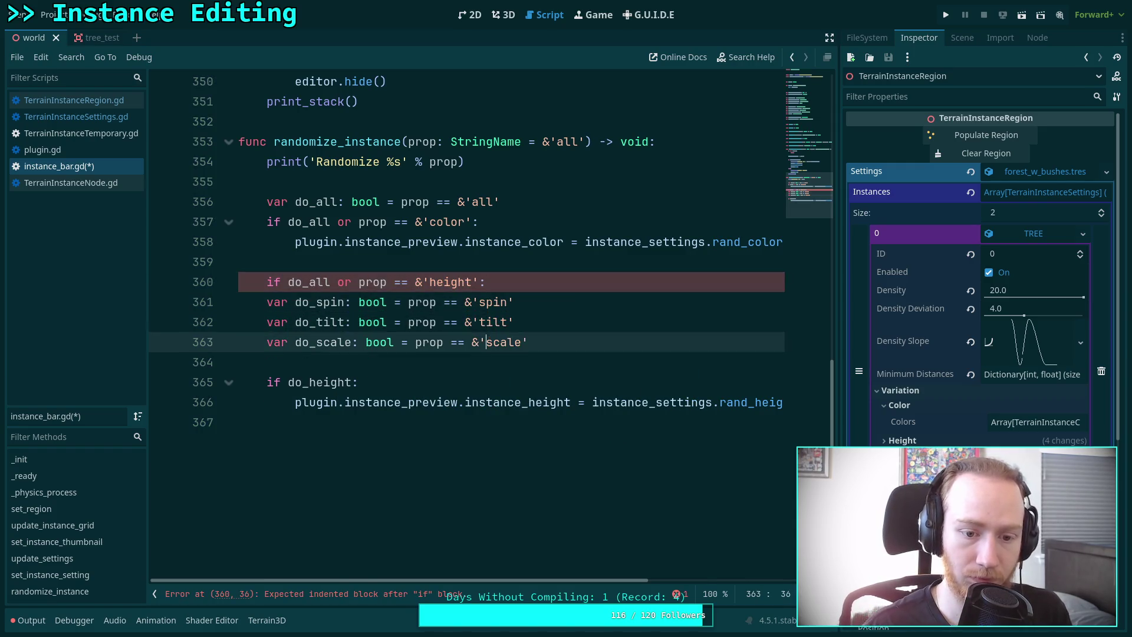
key(Down)
key(Down)
key(Down)
key(alt+Up)
key(alt+Up)
key(alt+Up)
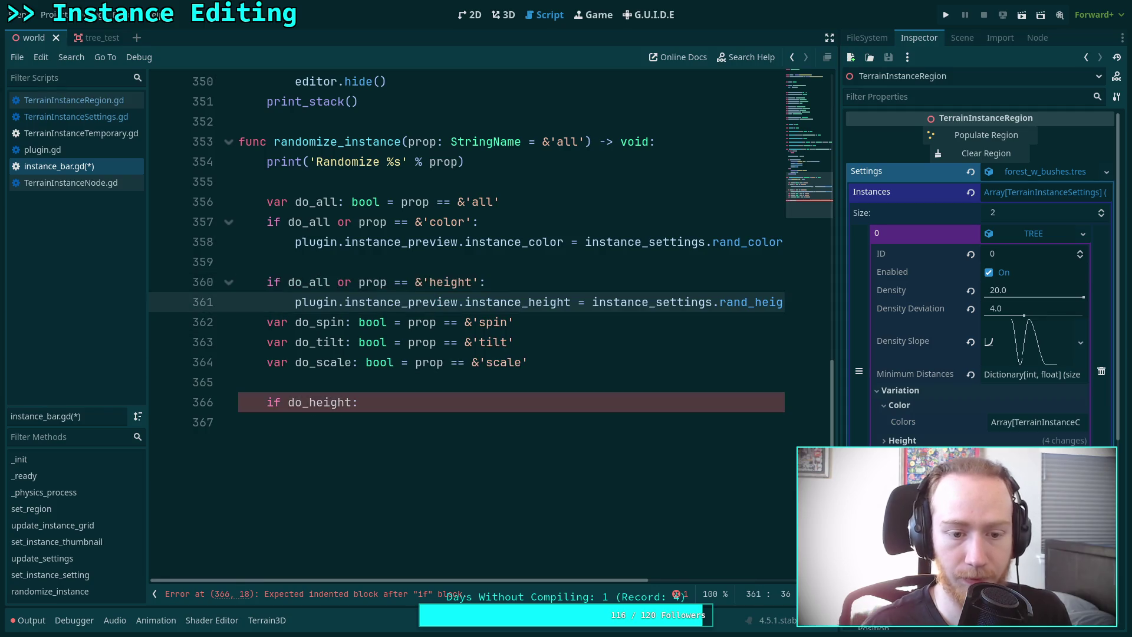
click(434, 419)
key(ctrl+shift+k)
key(ctrl+shift+k)
Replace the spin declaration with 'if do_all or' and copy that prefix from the height check.
click(534, 202)
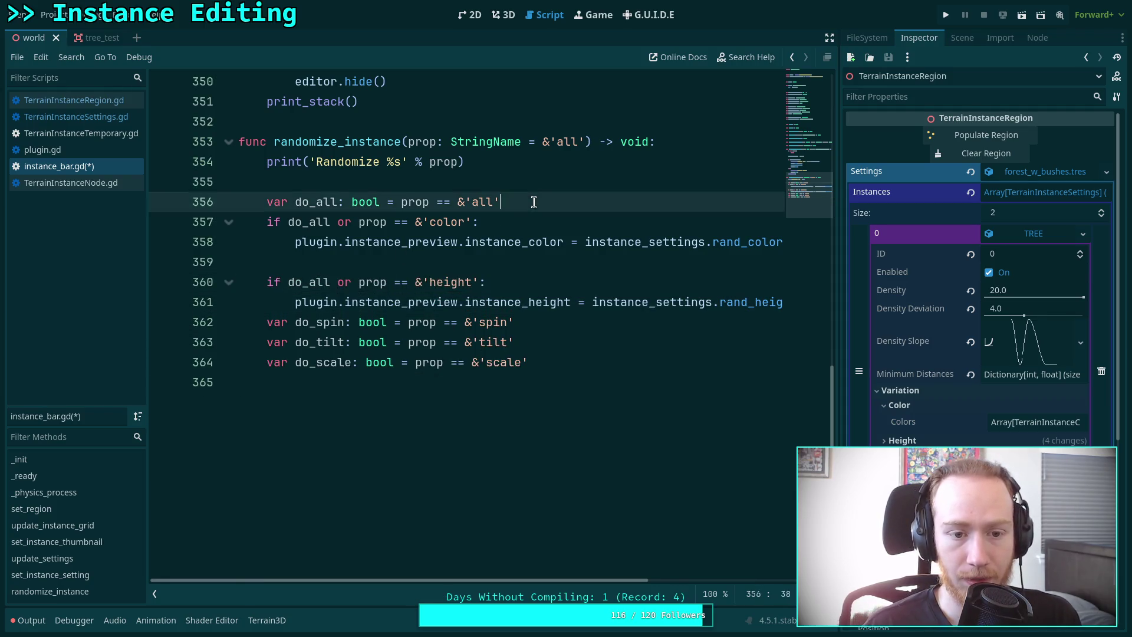
key(Return)
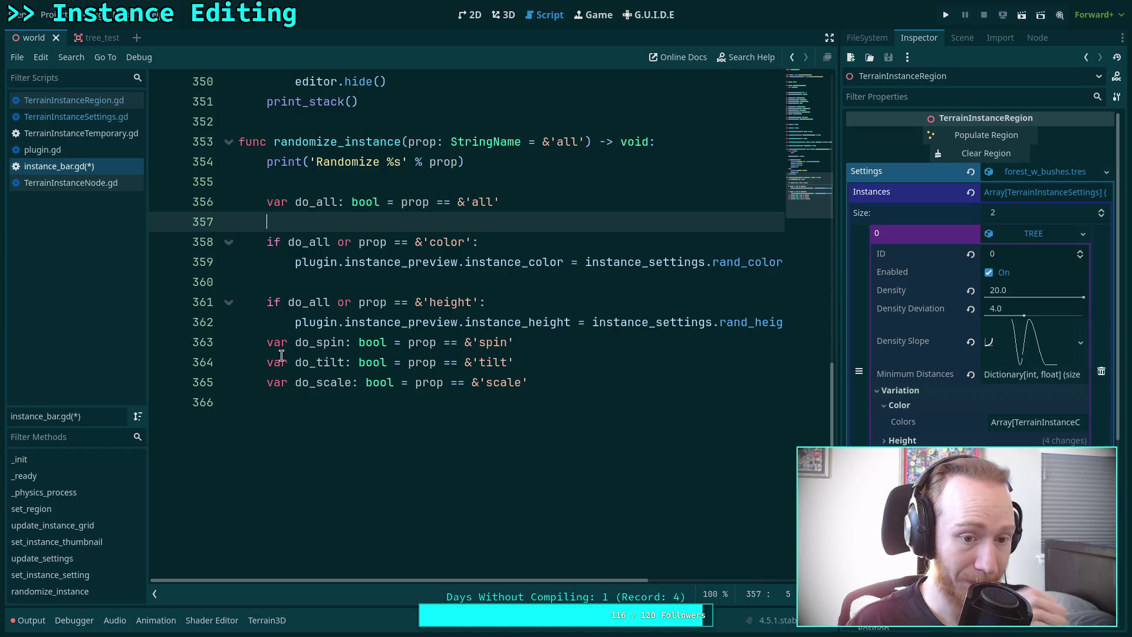
click(268, 342)
key(Return)
key(Return)
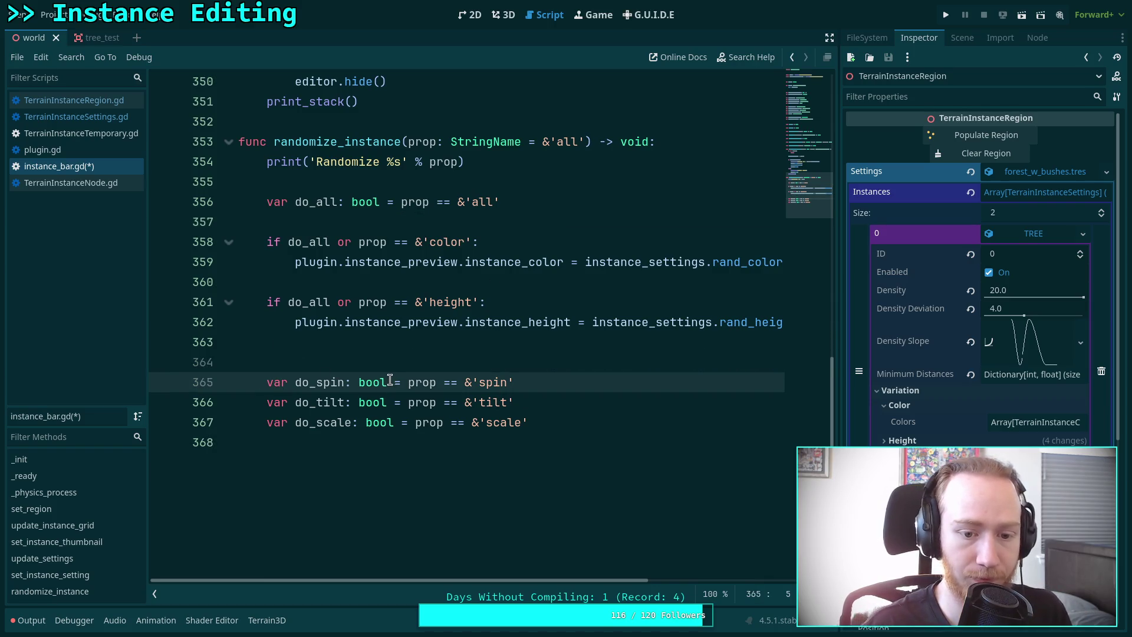
drag(404, 382, 365, 361)
text(if do_all or)
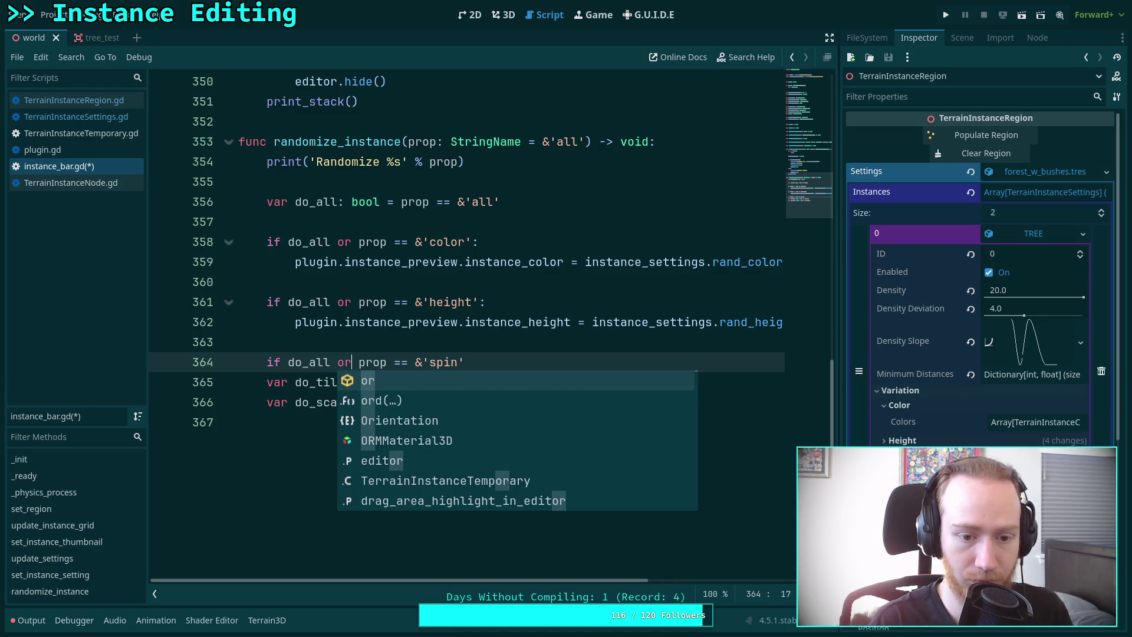
drag(262, 302, 356, 302)
key(ctrl+c)
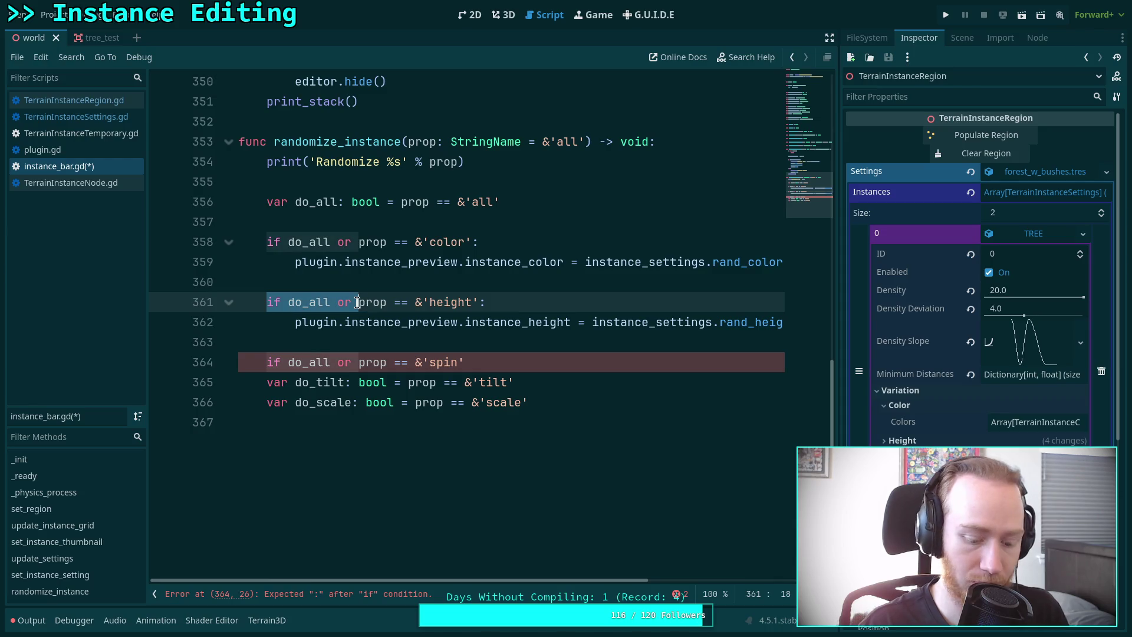
key(ctrl+r)
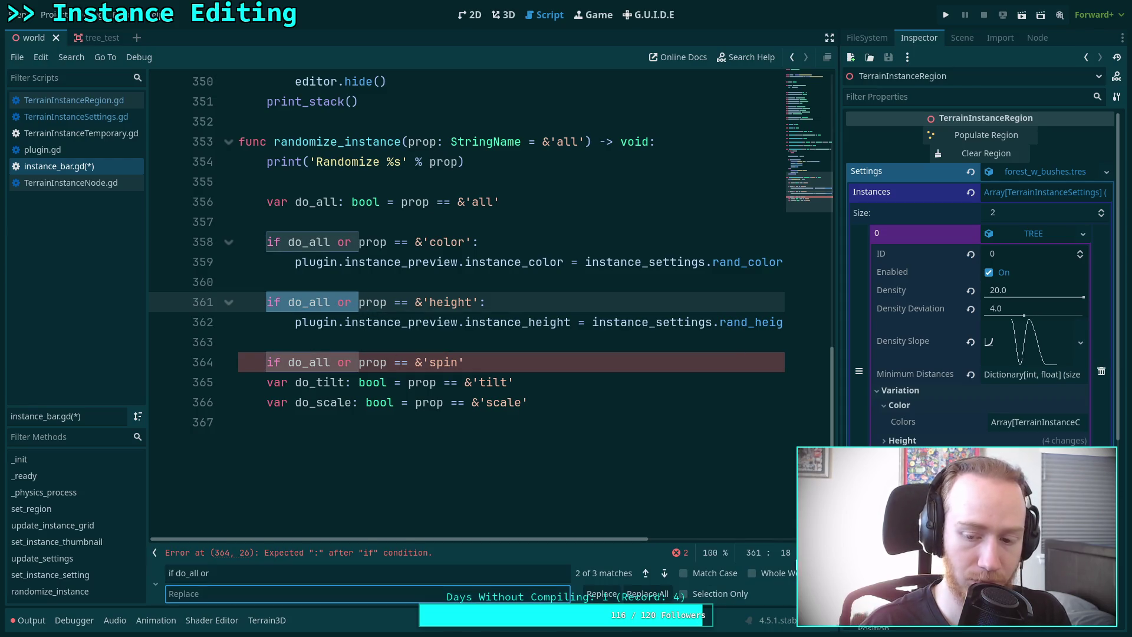
Paste 'if do_all or' over the tilt and scale declarations and trim the extra space.
key(Escape)
drag(267, 383, 415, 404)
key(ctrl+v)
key(ctrl+shift+Right)
key(ctrl+shift+Right)
key(ctrl+shift+Right)
key(Delete)
key(ctrl+v)
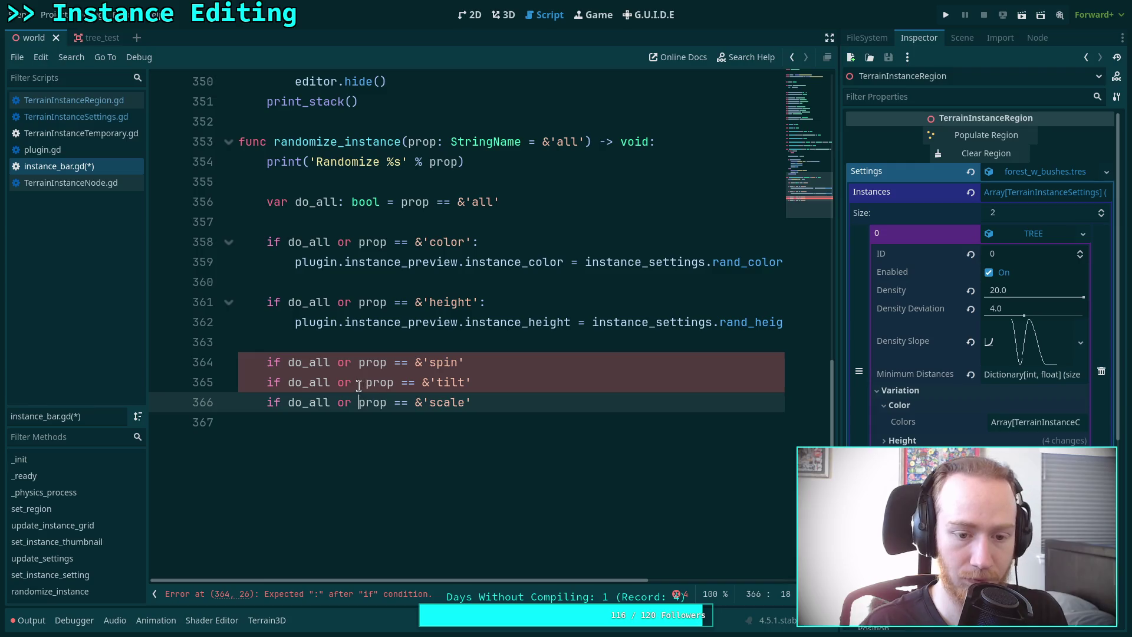
click(364, 383)
key(BackSpace)
End the spin check with a colon and start a var line in its indented body.
click(519, 363)
text(:)
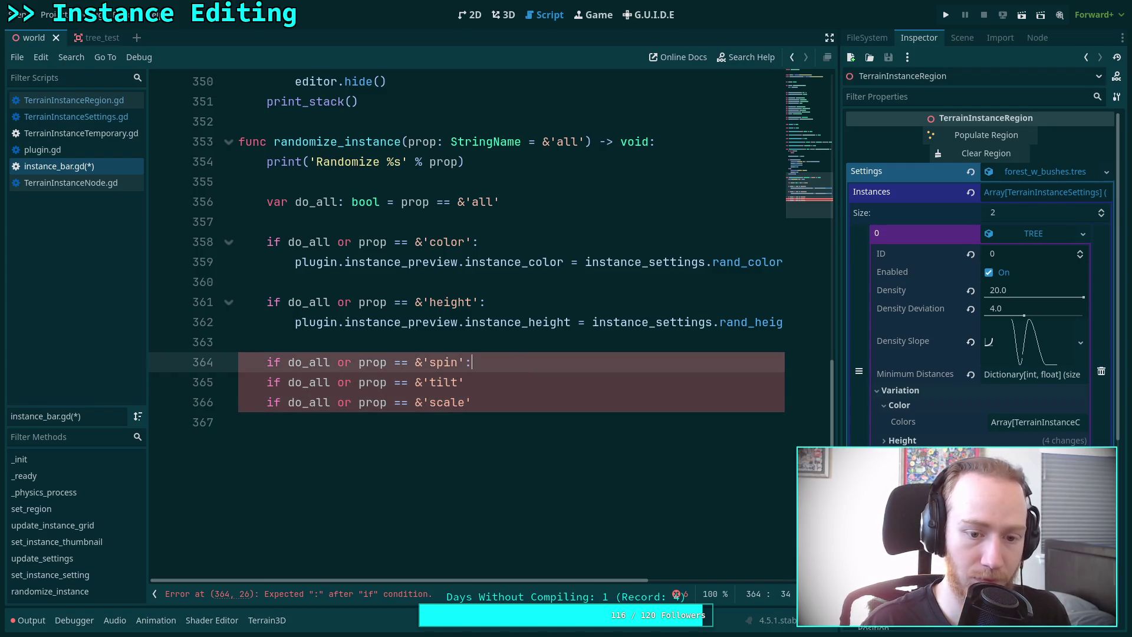
key(Return)
text(plugin)
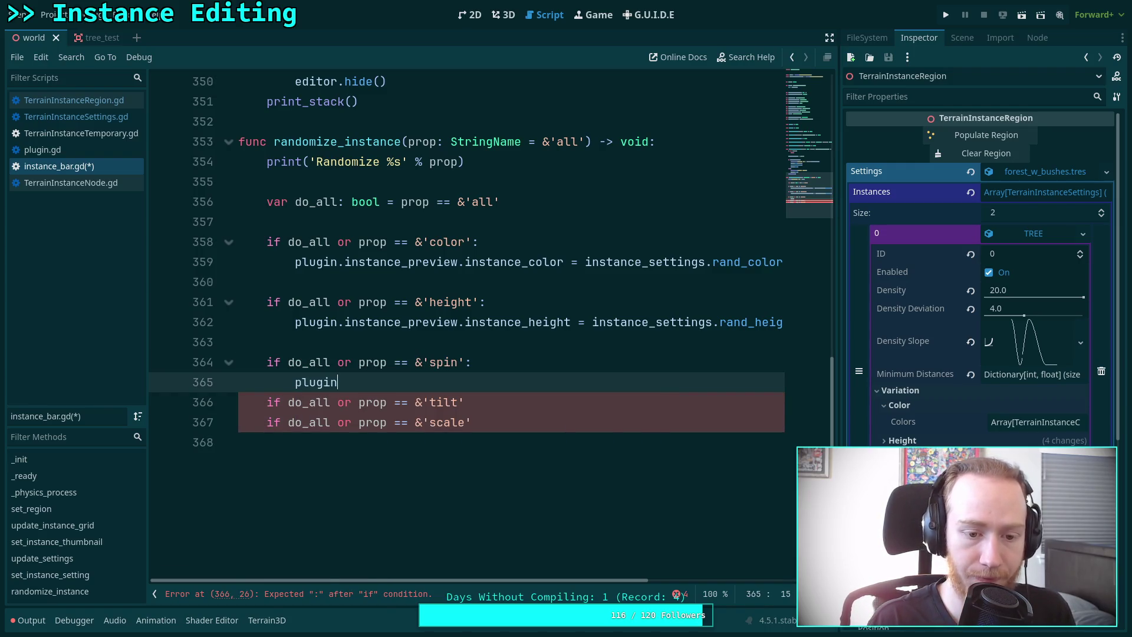
text(.in)
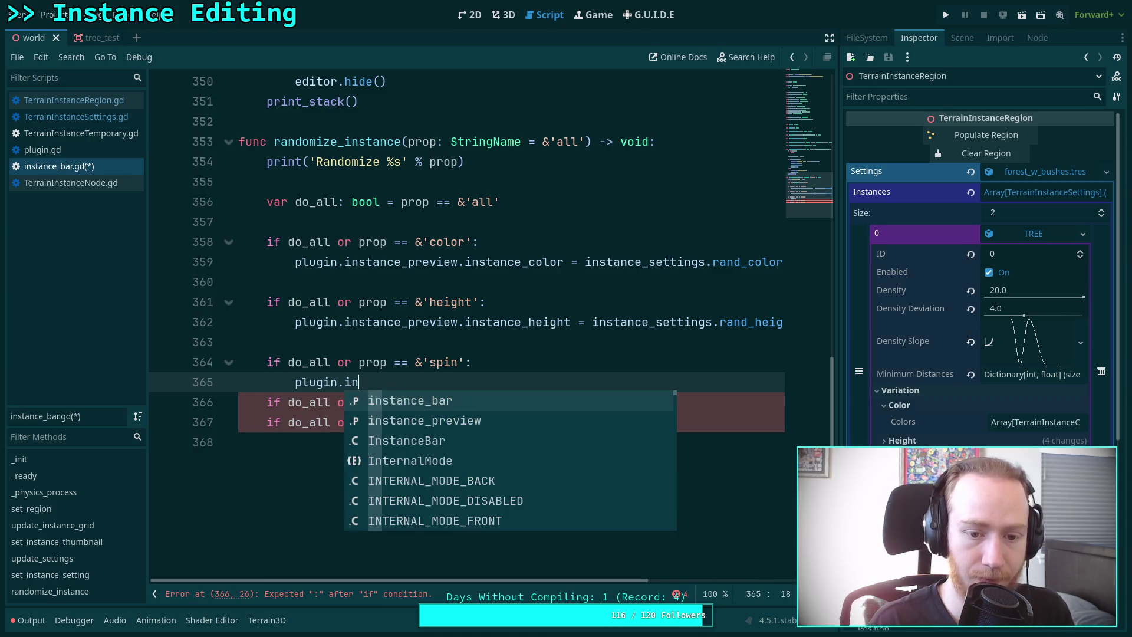
key(Down)
key(Return)
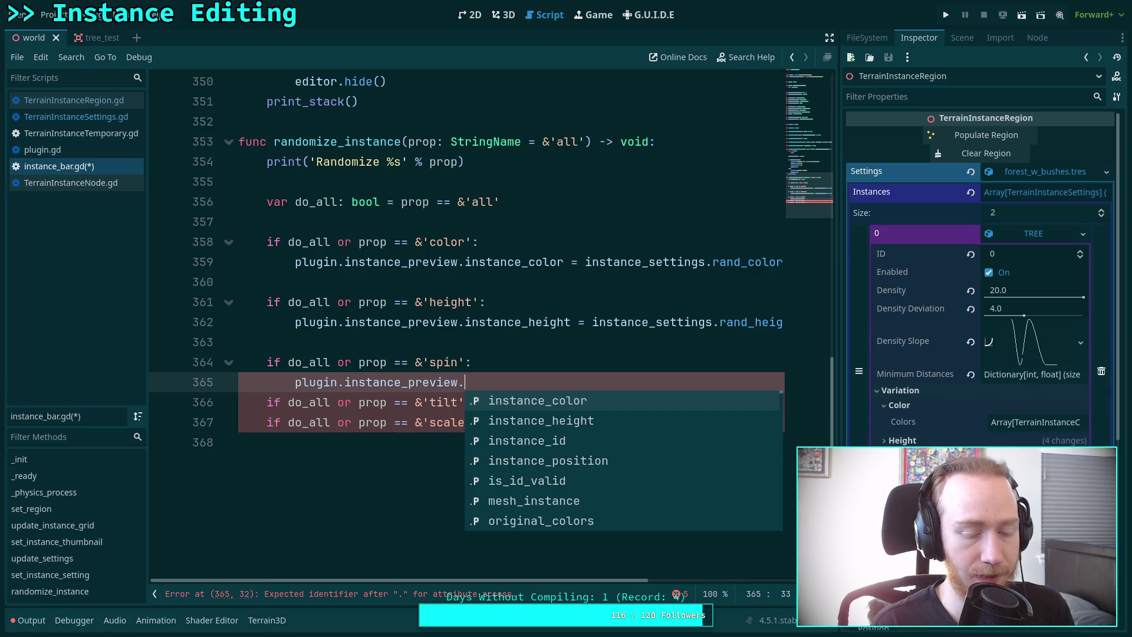
key(BackSpace)
key(BackSpace)
key(BackSpace)
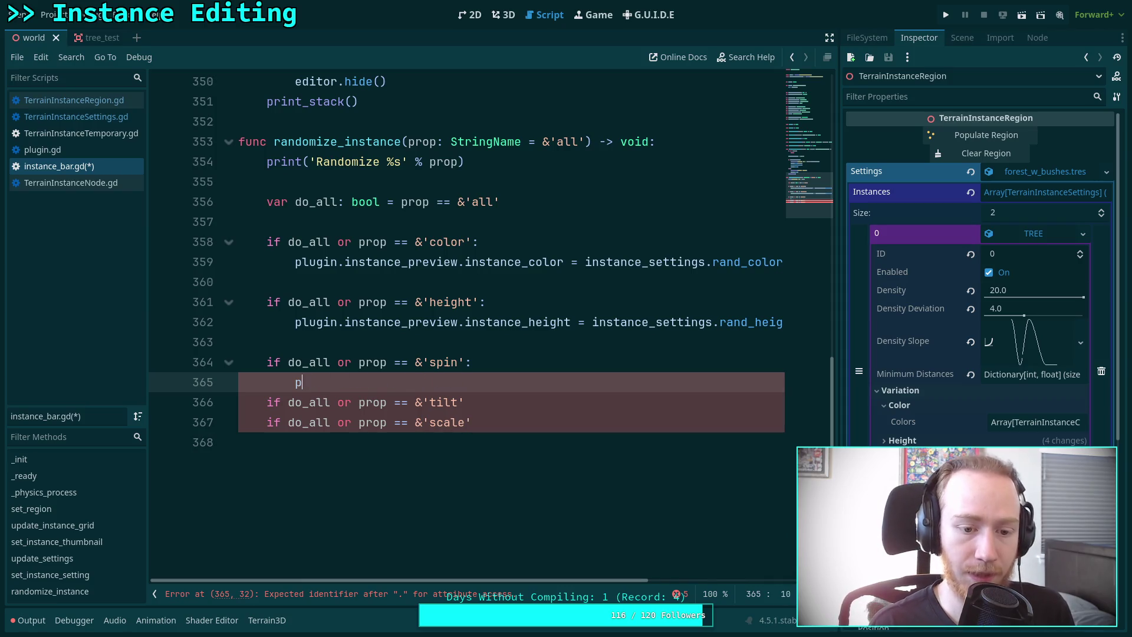
key(Return)
key(Up)
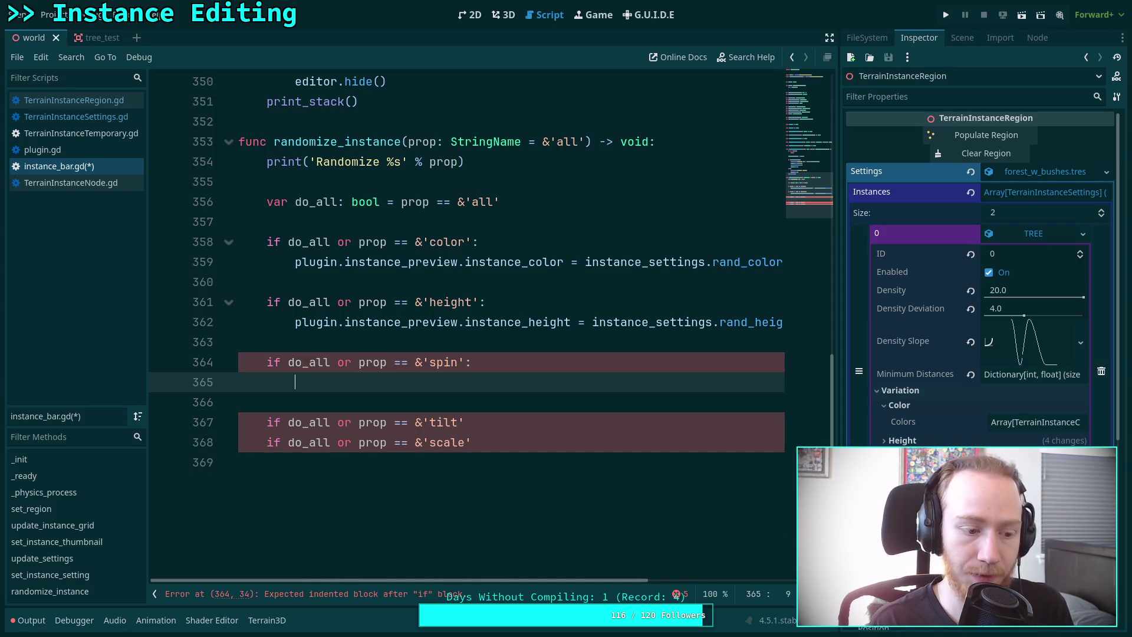
text(var)
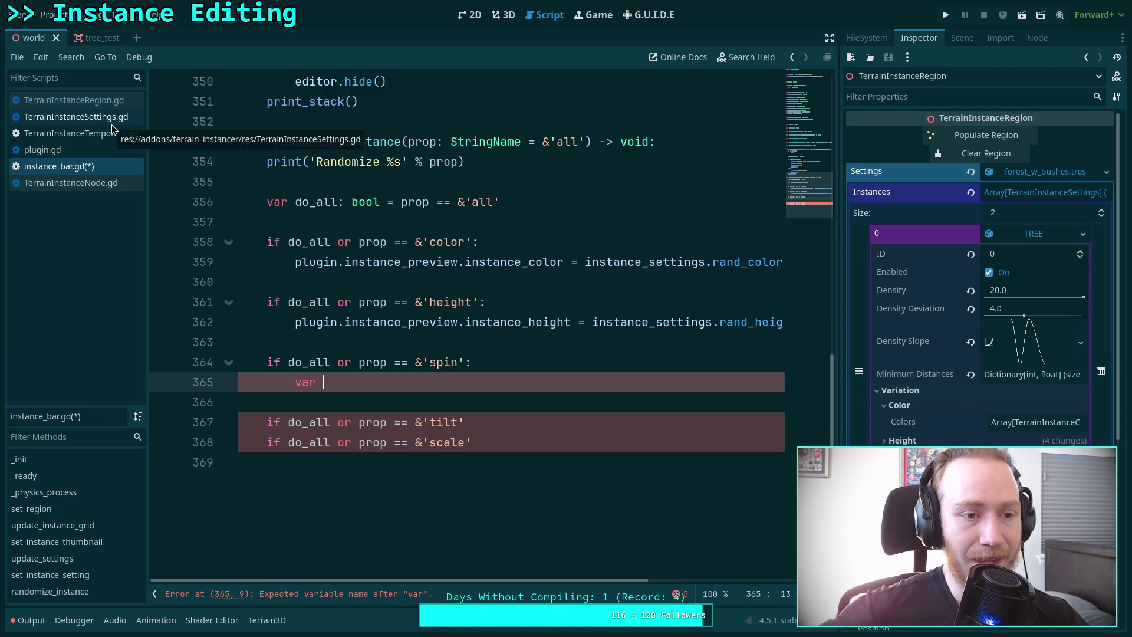
Switch to the TerrainInstanceTemporary.gd script.
click(99, 131)
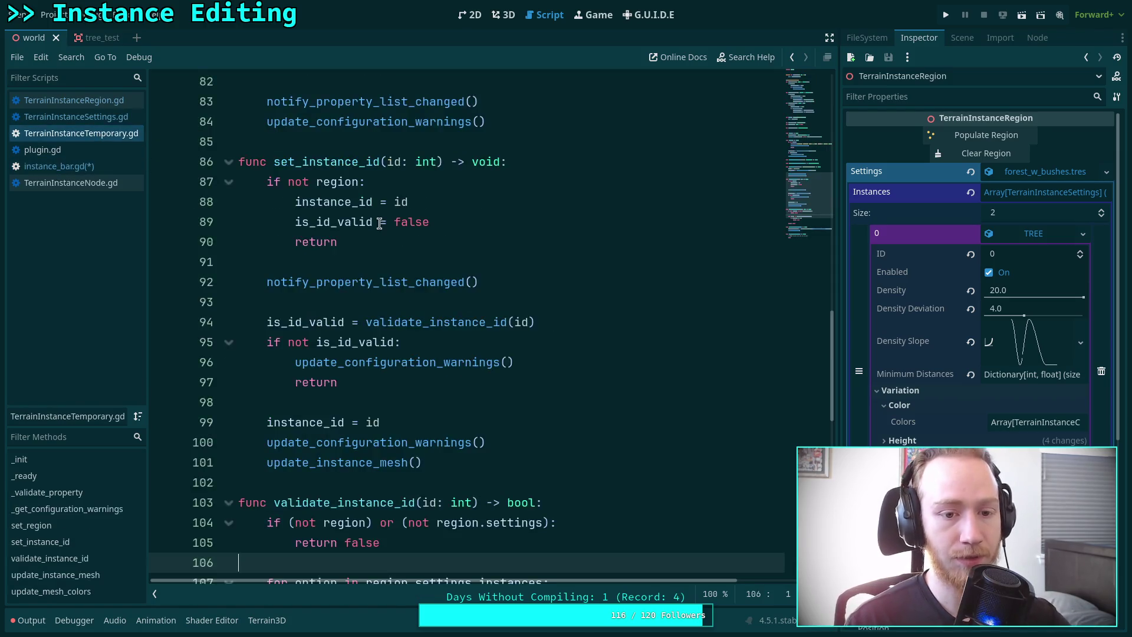
Below the instance_height setter, add var instance_spin: float := 0.0 with a set(value): block.
scroll(577, 240, up, 15)
scroll(576, 241, up, 5)
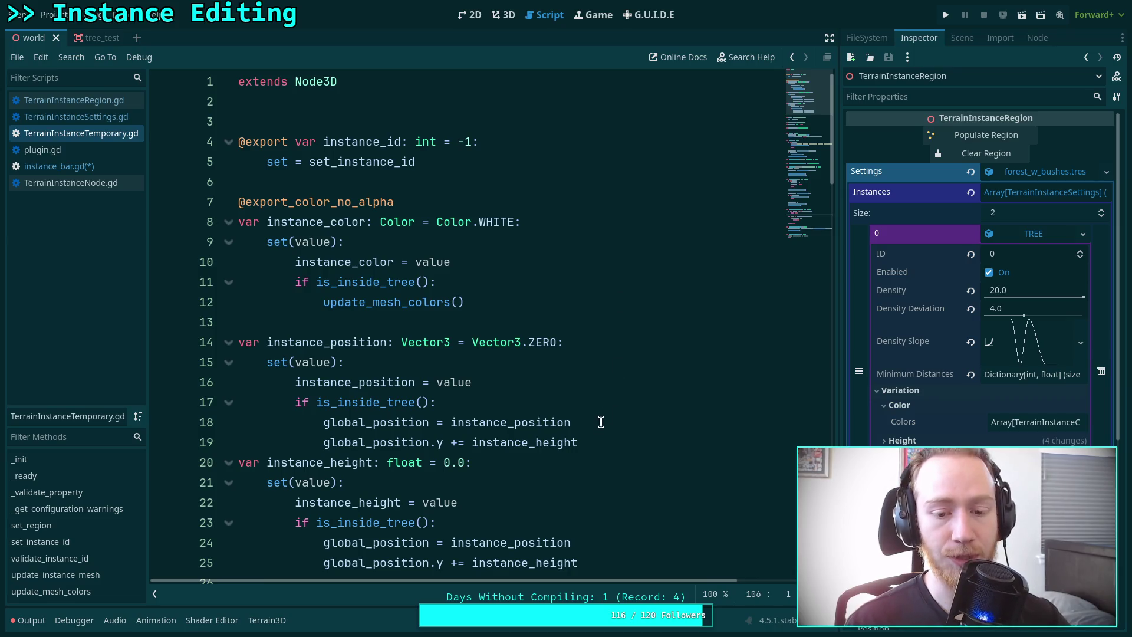
click(599, 442)
key(Return)
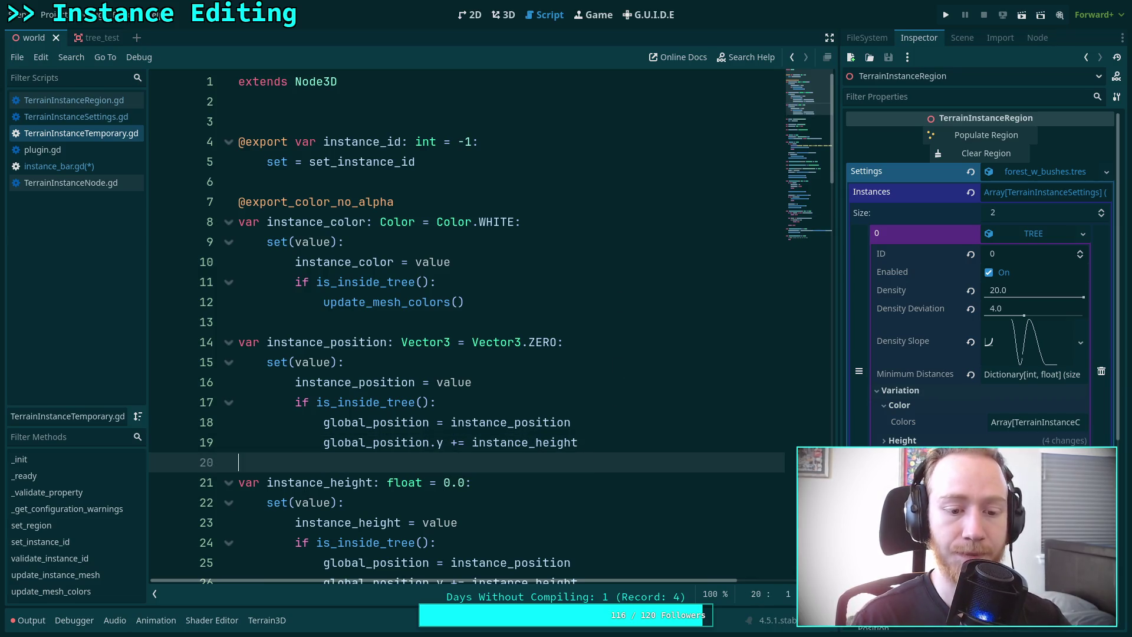
scroll(556, 307, down, 4)
click(649, 342)
key(Return)
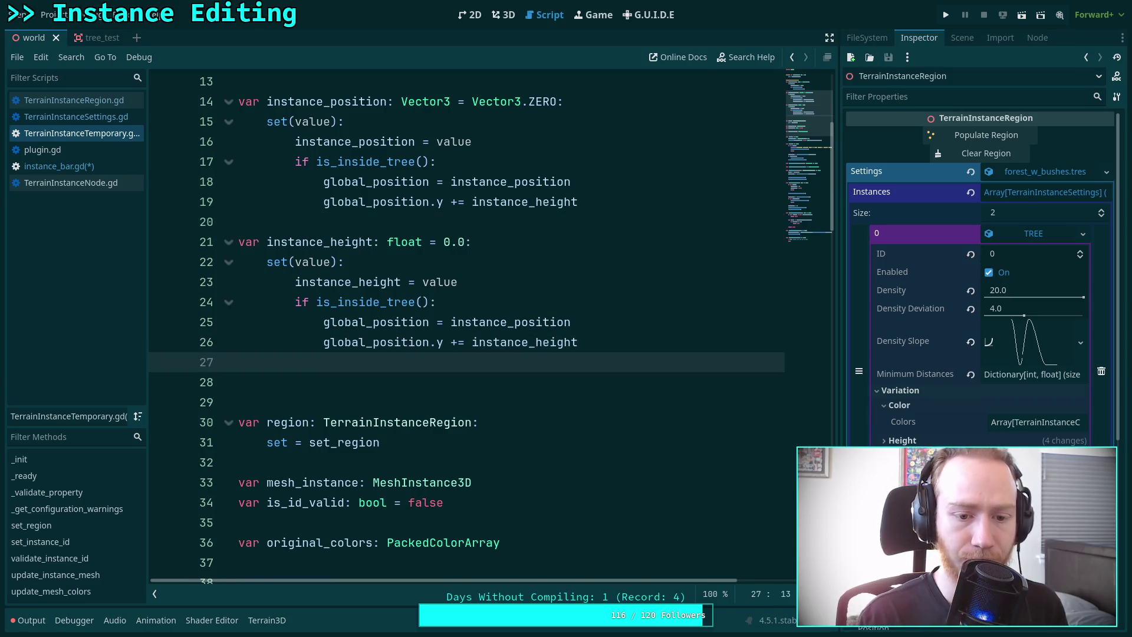
key(Return)
key(BackSpace)
key(BackSpace)
key(BackSpace)
text(var instance_spin: float:=0.0:)
key(Return)
text((value):)
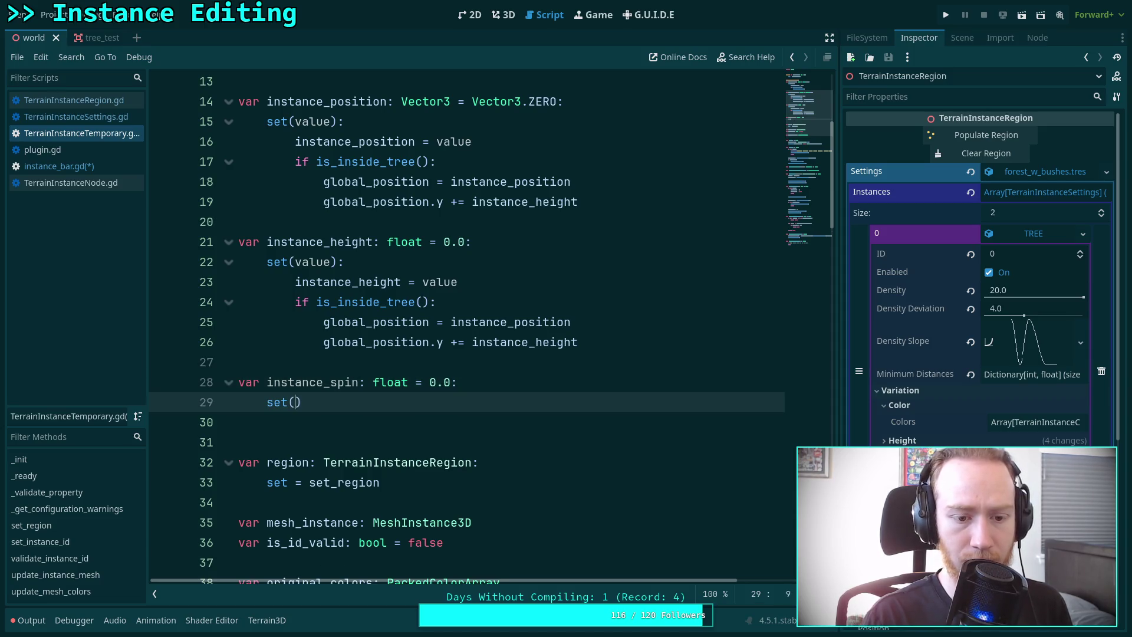
key(Return)
text(instanc)
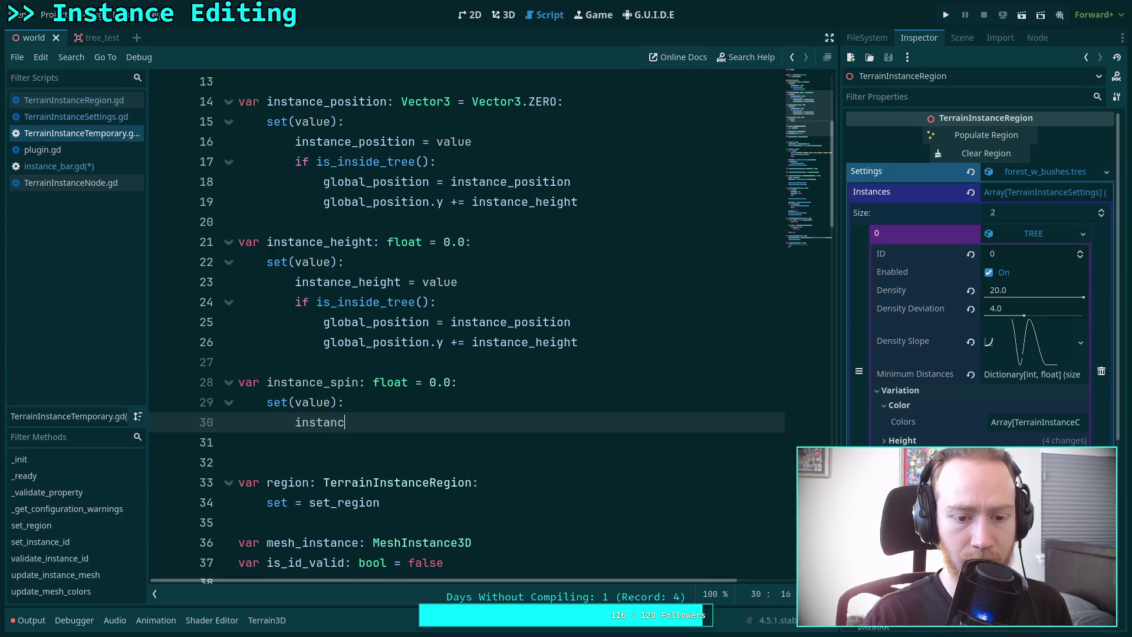
text(e-sp-> void:)
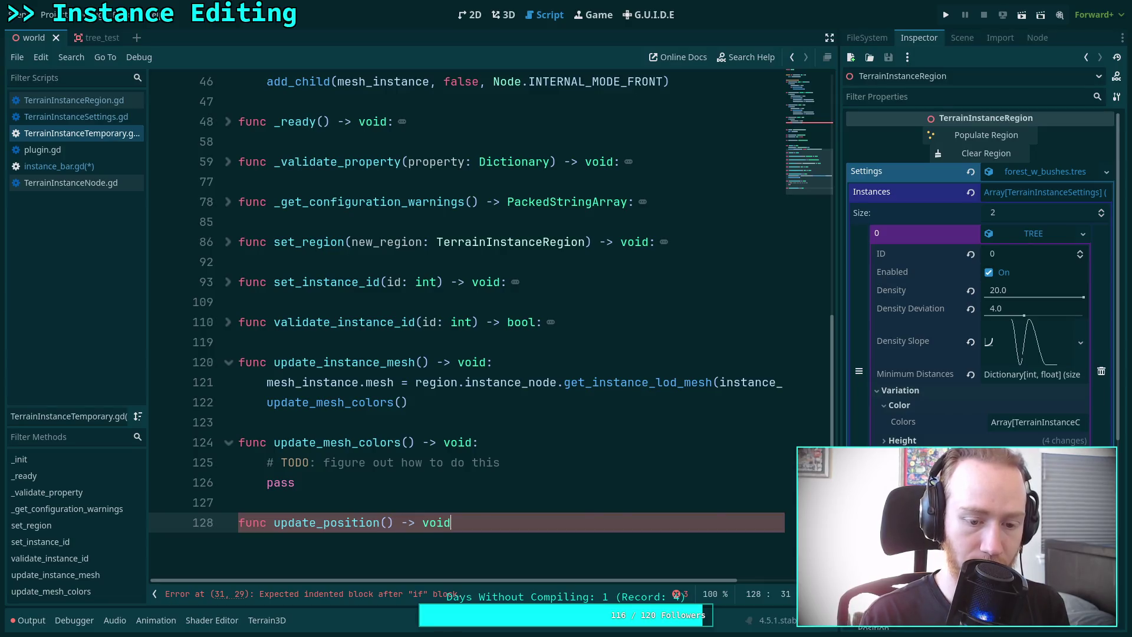
Move the global_position update code from the height setter into update_position's body.
key(Return)
scroll(359, 490, up, 13)
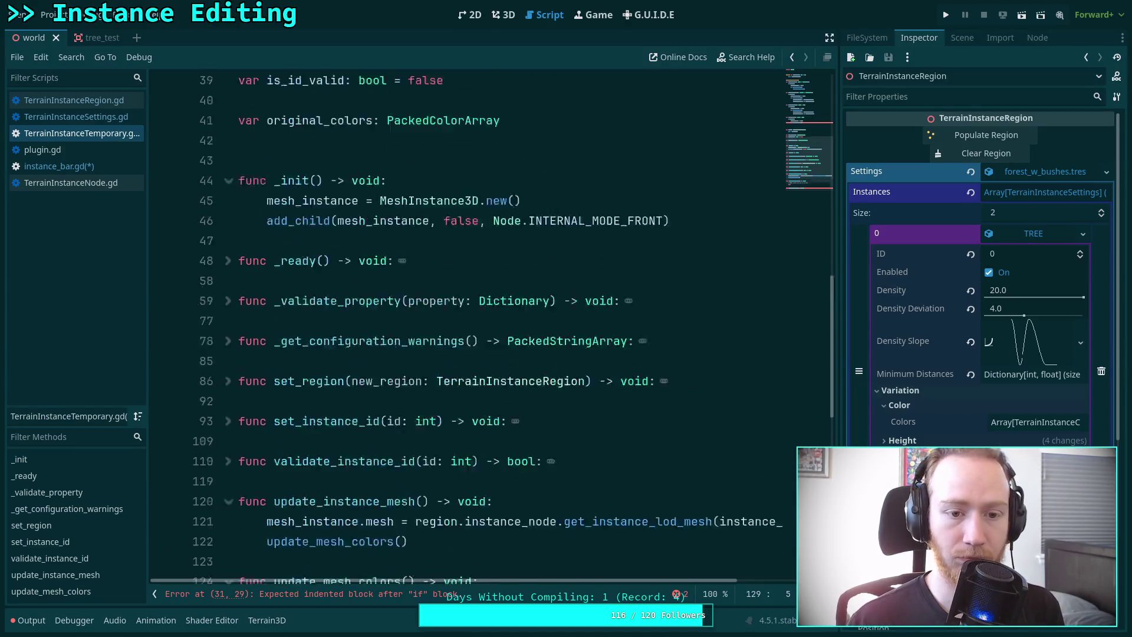
mouse_move(577, 462)
mouse_down()
mouse_move(301, 433)
mouse_move(295, 422)
mouse_up()
key(ctrl+x)
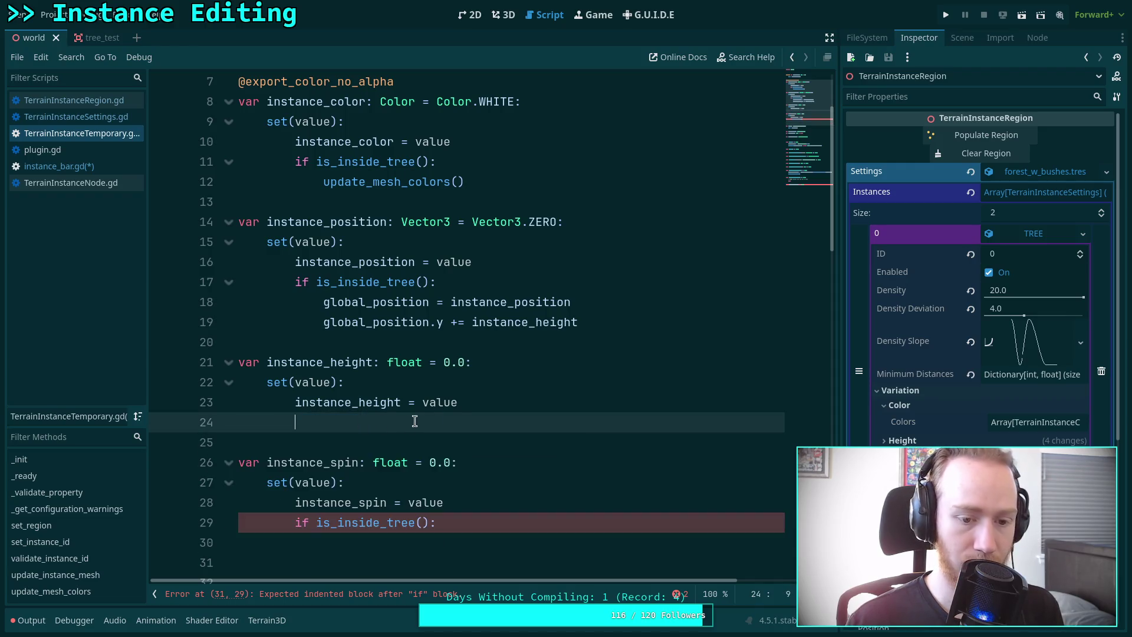
scroll(339, 265, down, 20)
scroll(338, 265, up, 2)
click(352, 274)
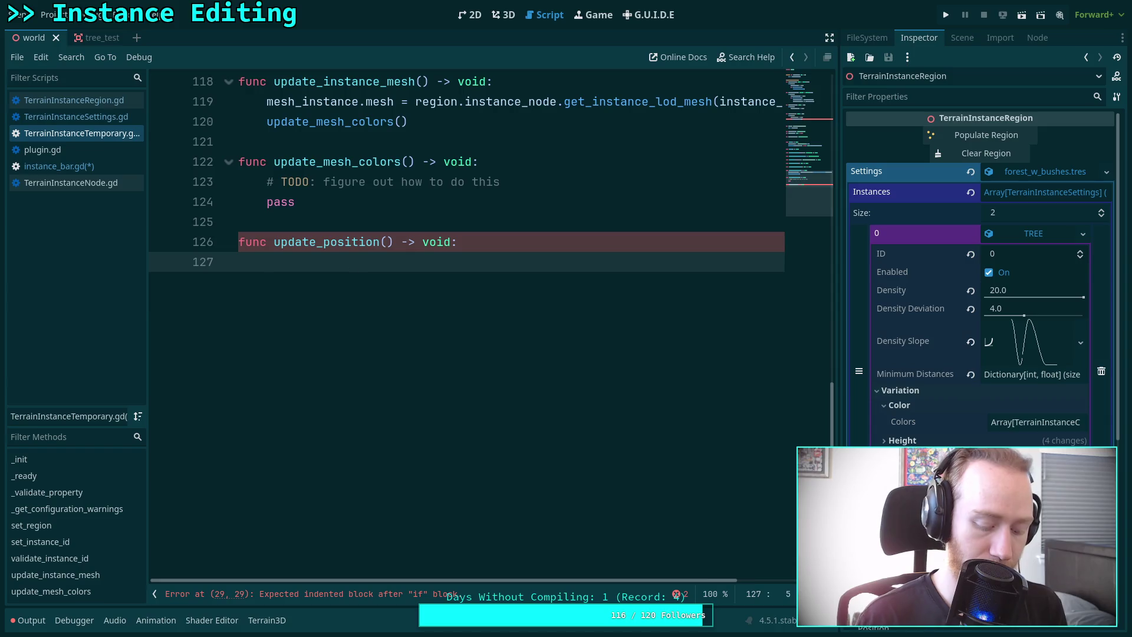
key(ctrl+v)
drag(345, 282, 350, 301)
key(Tab)
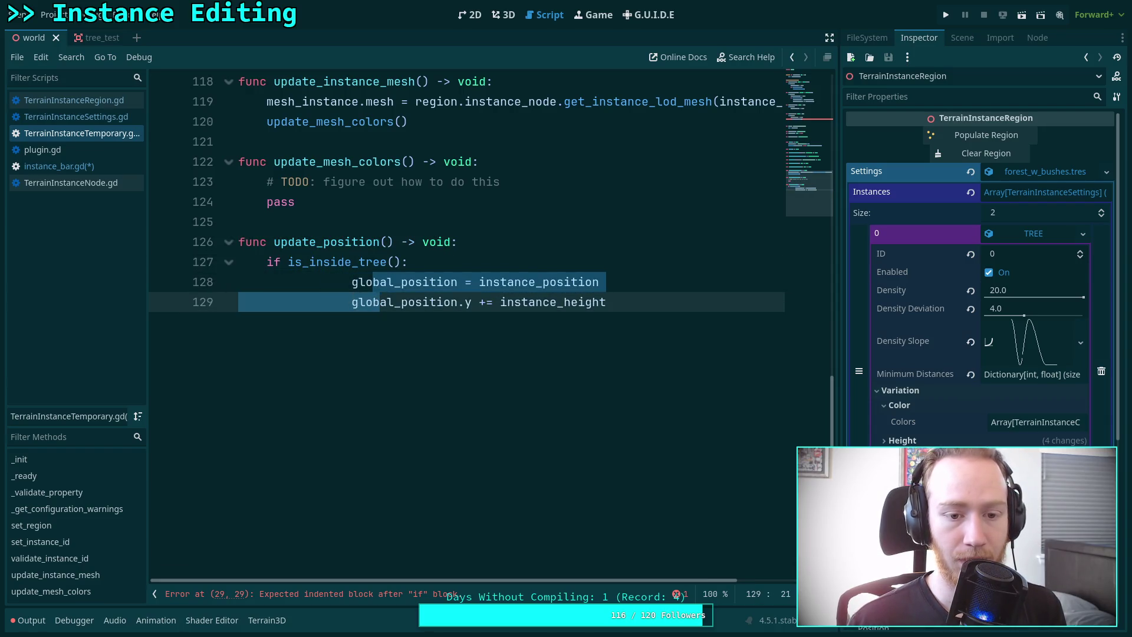
key(shift+Tab)
key(shift+Tab)
Add func update_rotation() -> void: with an 'if not is_inside_tree(): return' guard.
scroll(568, 359, up, 1)
click(567, 359)
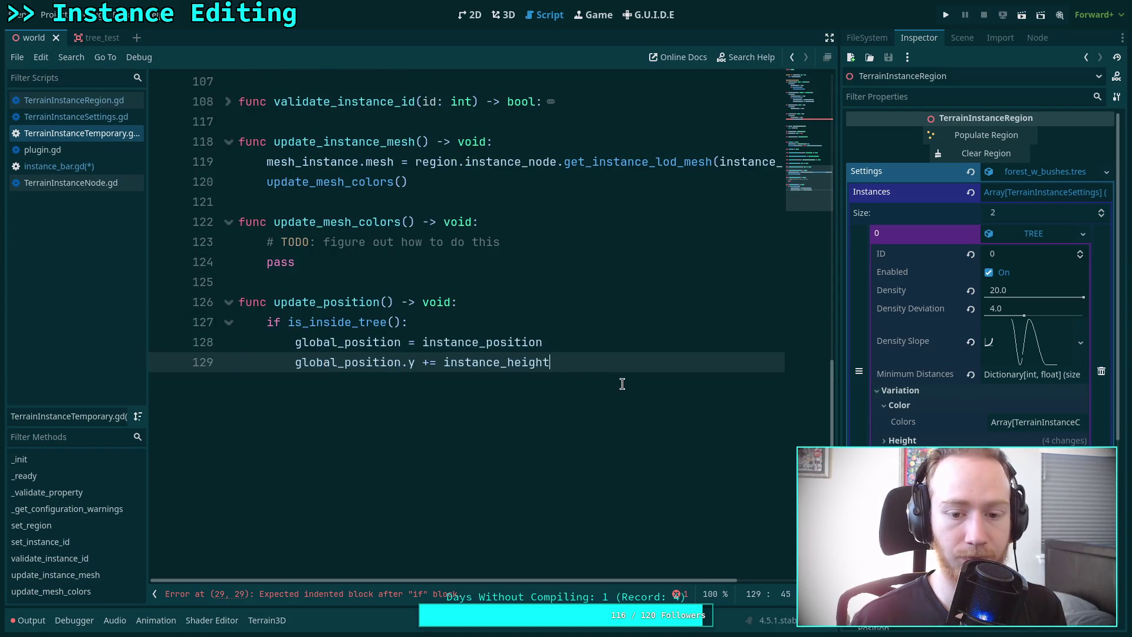
key(Return)
key(Return)
key(BackSpace)
key(Return)
key(BackSpace)
key(BackSpace)
key(Up)
key(Down)
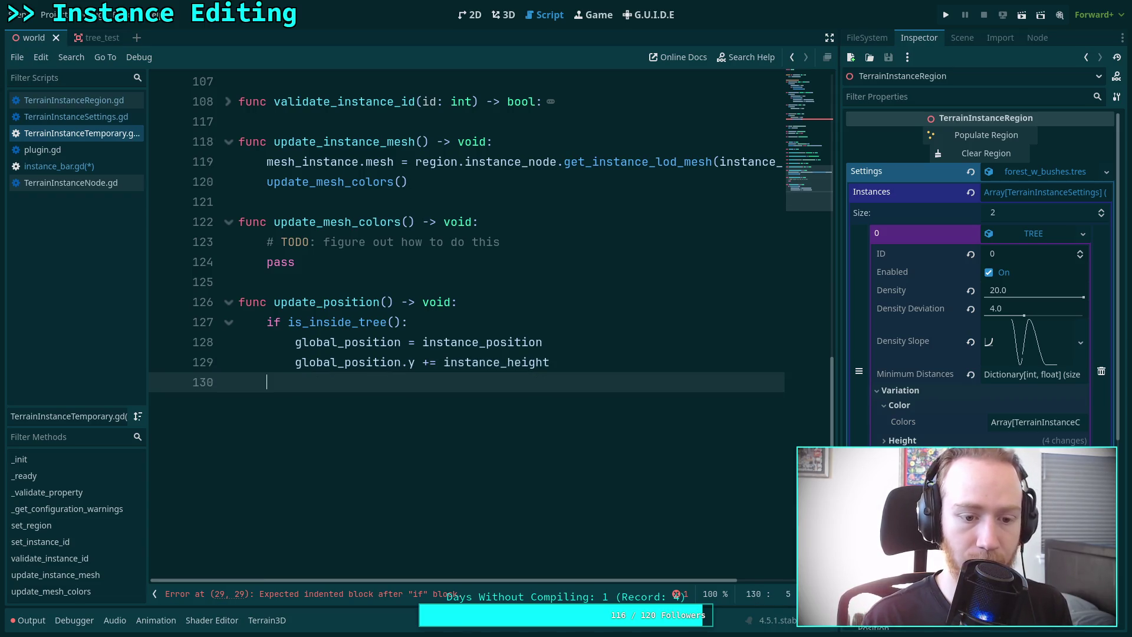
key(Return)
text(func upd)
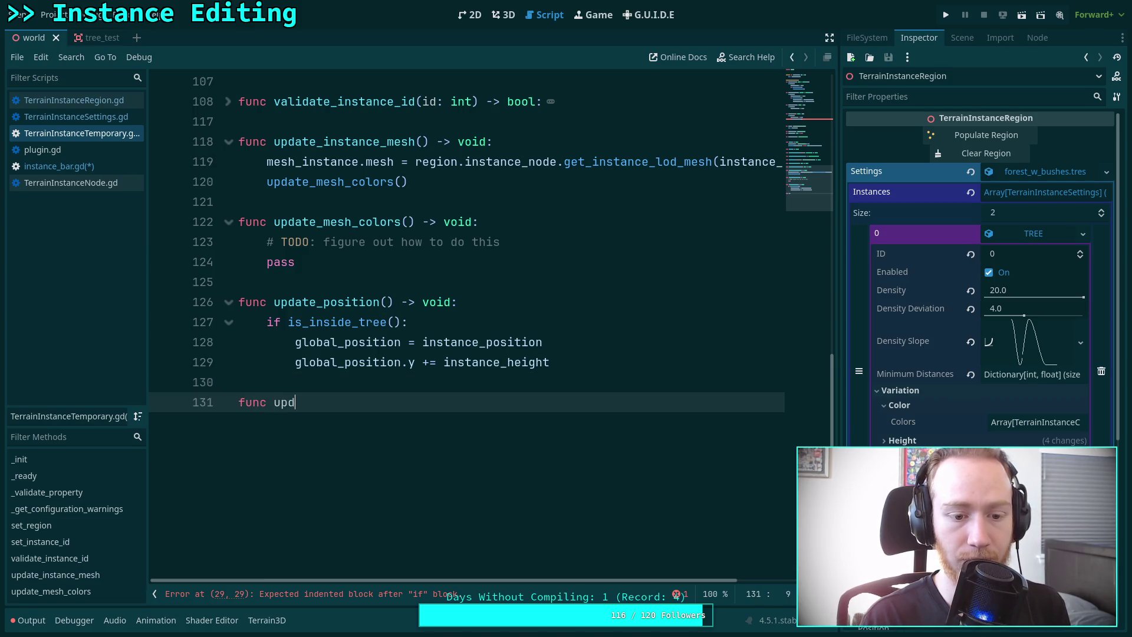
text(ate_)
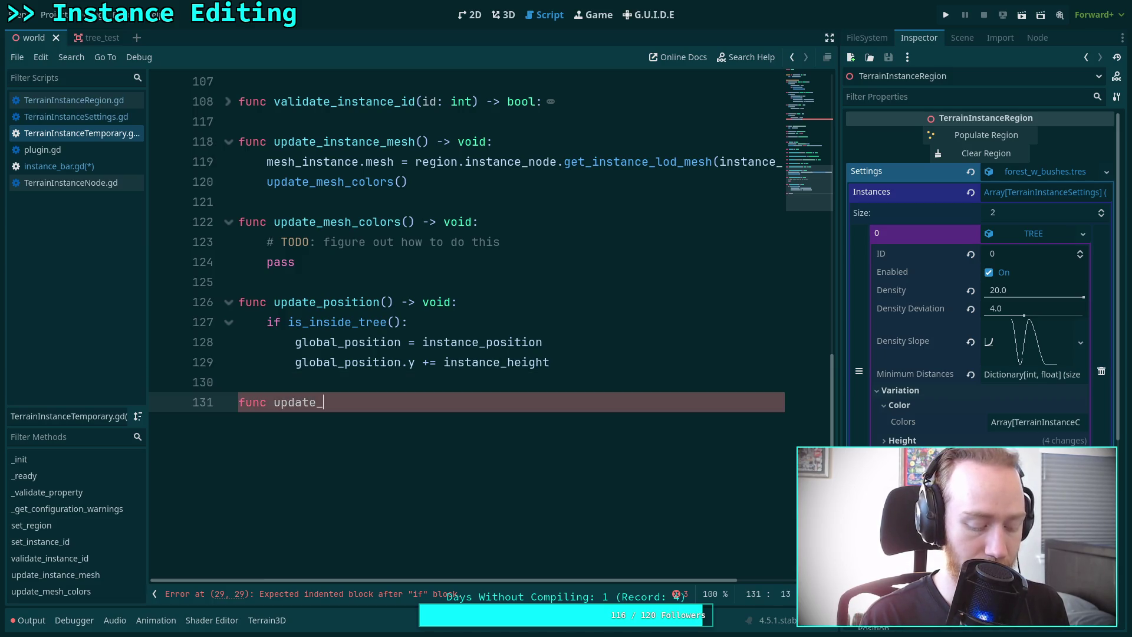
text(rotation() -)
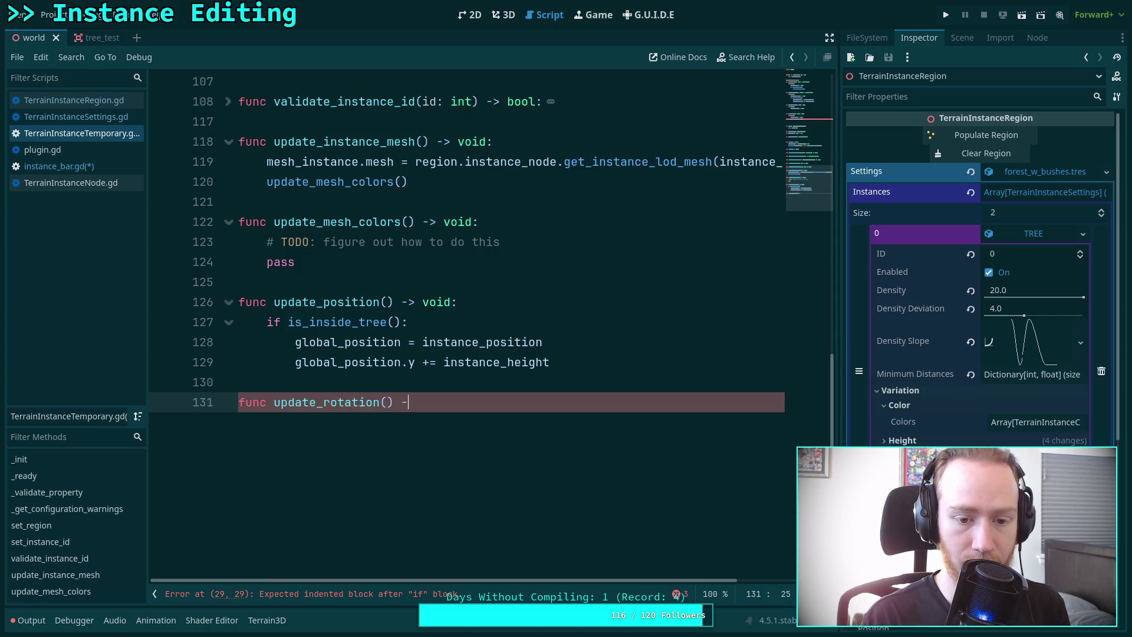
text(> void:)
key(Return)
text(if )
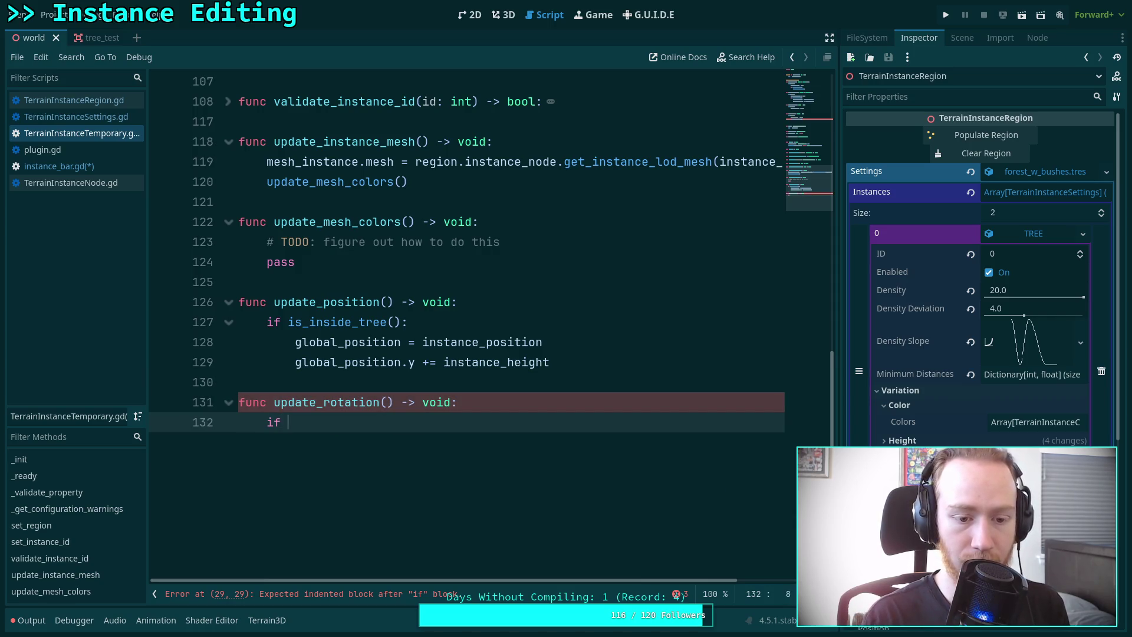
text(not is_in)
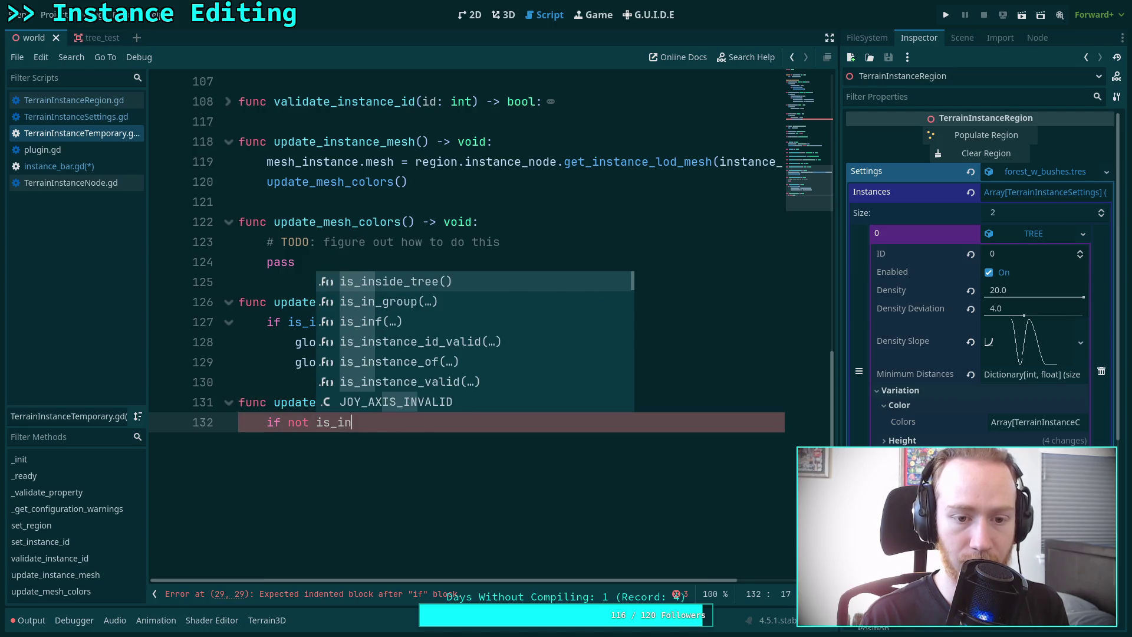
key(Return)
text(:)
key(Return)
text(return)
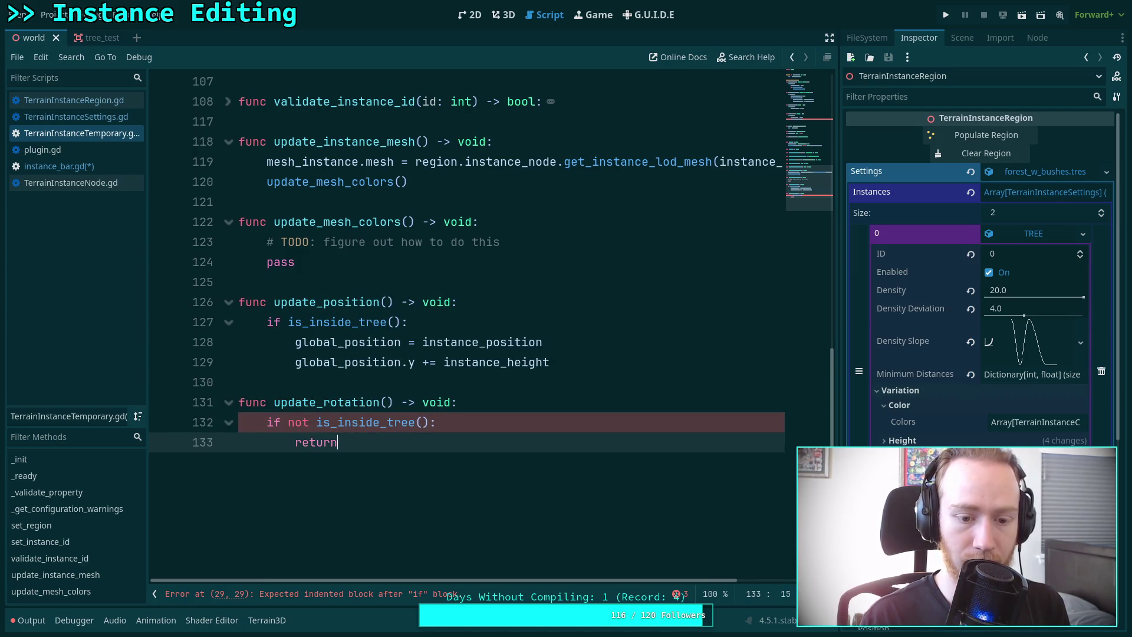
Turn update_position's check into 'if not is_inside_tree(): return' and dedent the global_position lines.
drag(314, 340, 318, 361)
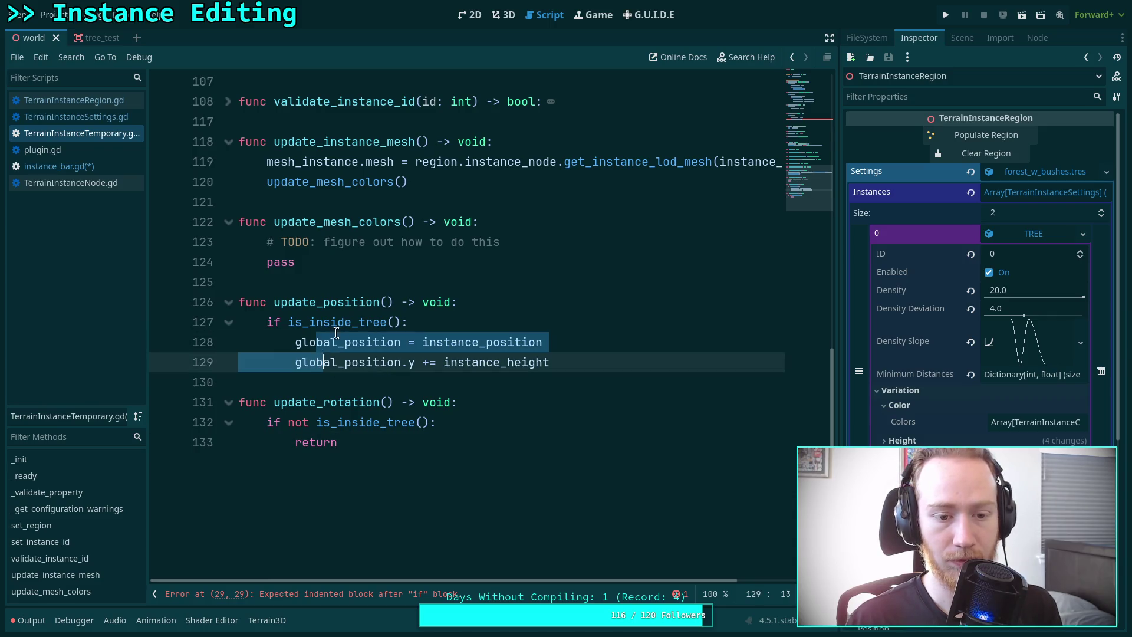
click(289, 326)
text(not)
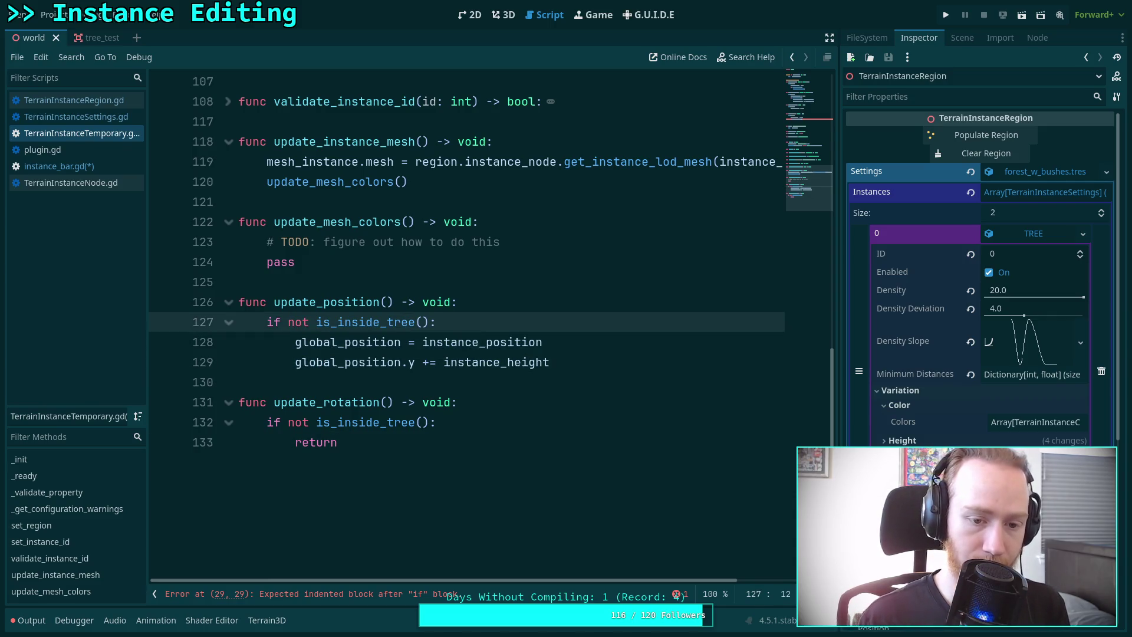
key(End)
key(Return)
text(return)
key(Return)
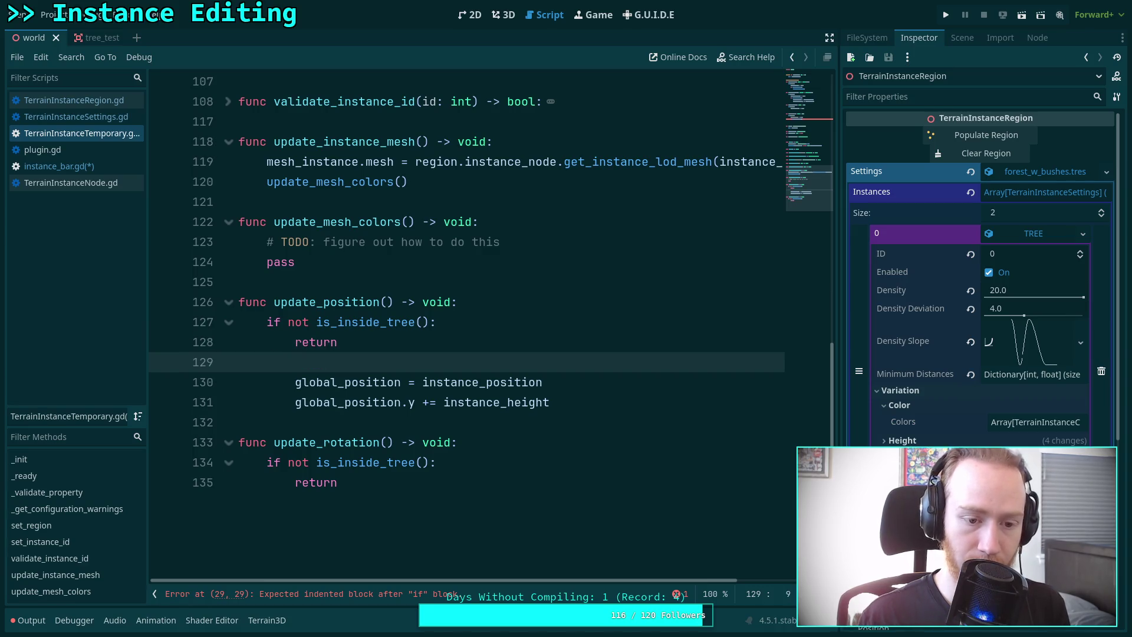
key(Down)
key(Down)
key(shift+Up)
key(shift+Tab)
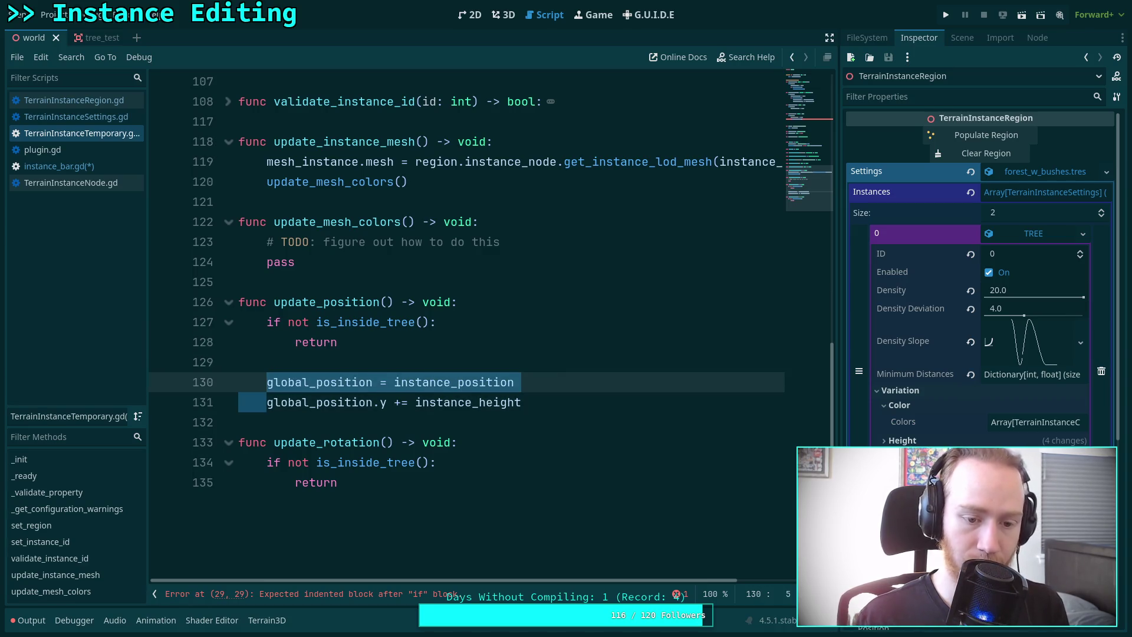
click(420, 476)
key(Return)
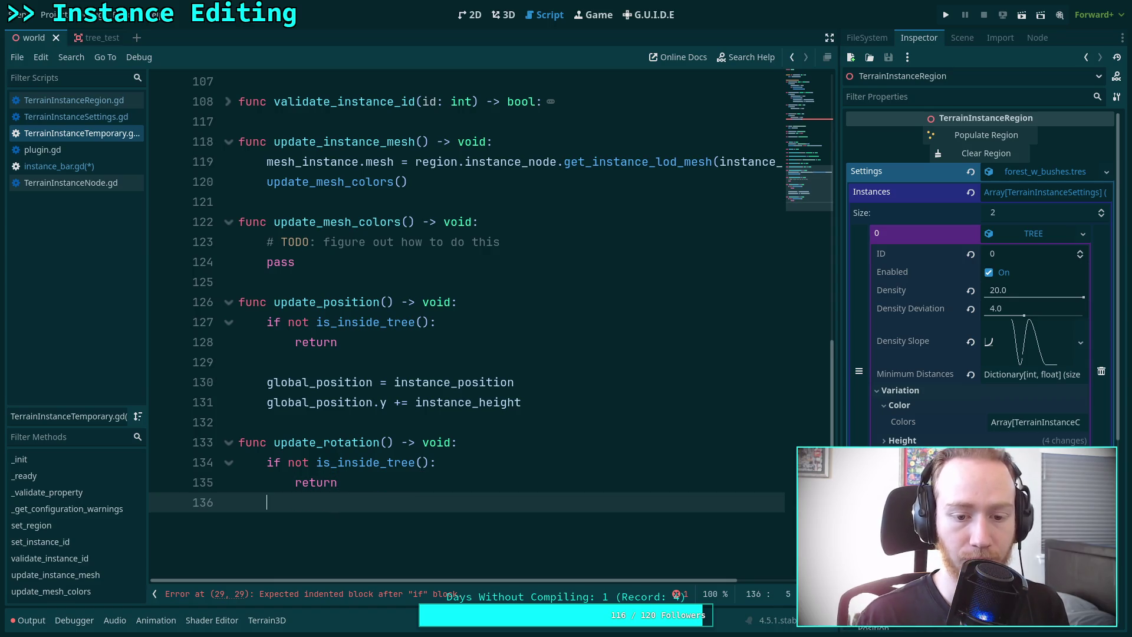
scroll(433, 393, up, 20)
Replace the position update code in the setters with update_position() calls.
click(461, 344)
click(443, 366)
text(update_)
text(pos)
key(Return)
scroll(463, 352, up, 2)
mouse_move(584, 380)
mouse_down()
mouse_move(335, 360)
mouse_move(295, 342)
mouse_up()
text(update-)
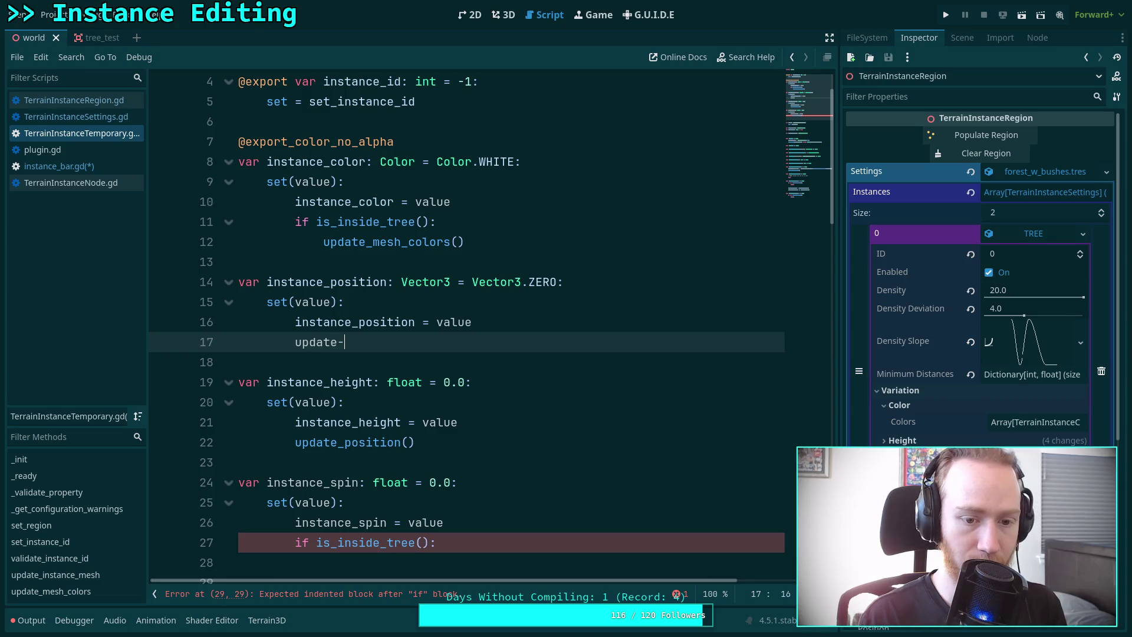
key(BackSpace)
text(_pos)
key(Return)
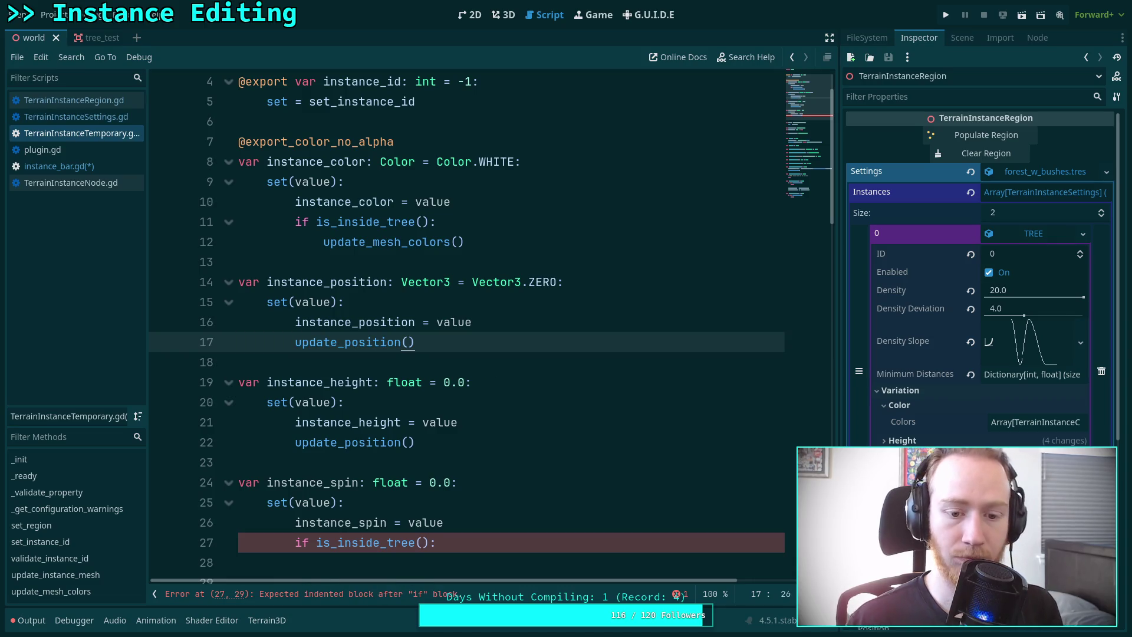
Have the instance_spin setter call update_rotation(), declare 'var instance_tilt: float = 0.0:', then open TerrainInstanceSettings.gd.
scroll(421, 362, down, 1)
scroll(424, 368, up, 2)
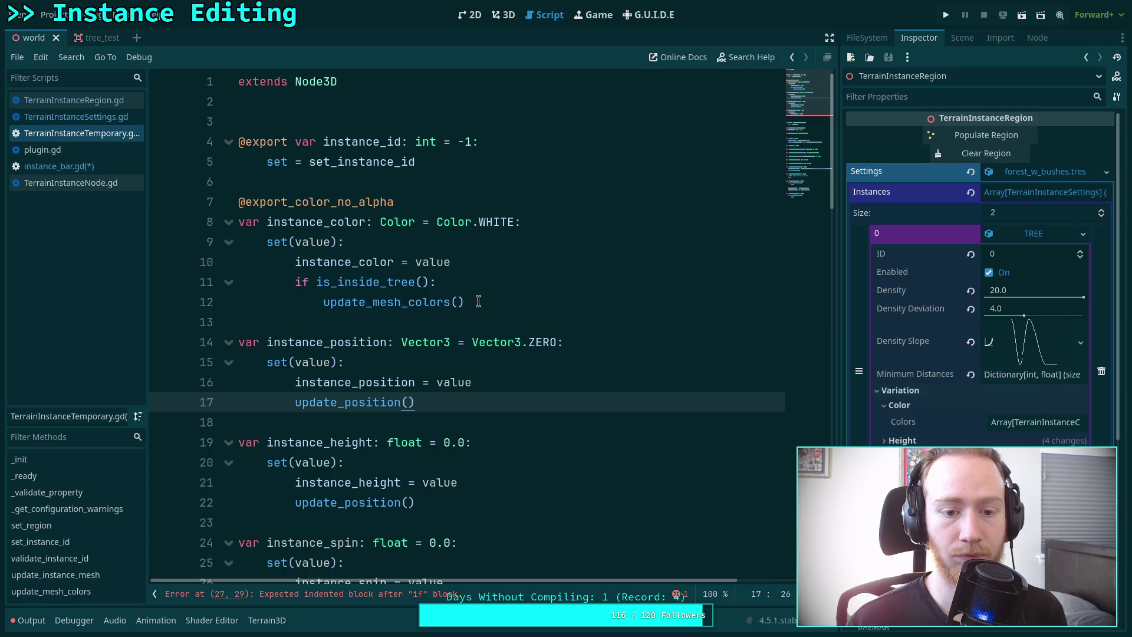
drag(323, 302, 294, 283)
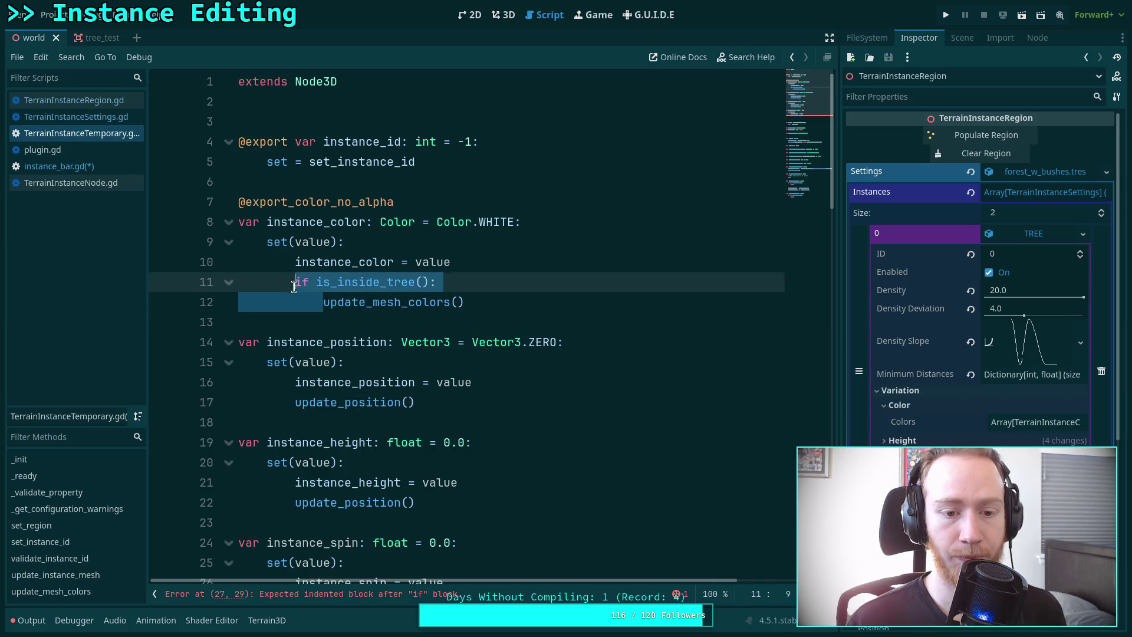
scroll(497, 317, down, 1)
click(508, 323)
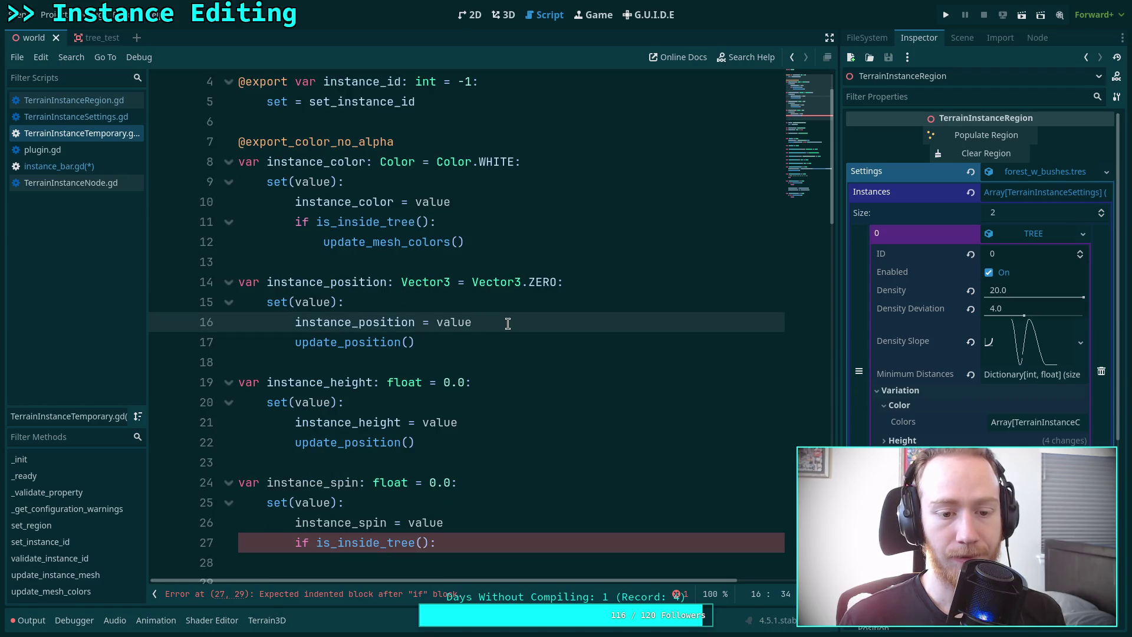
scroll(508, 323, down, 2)
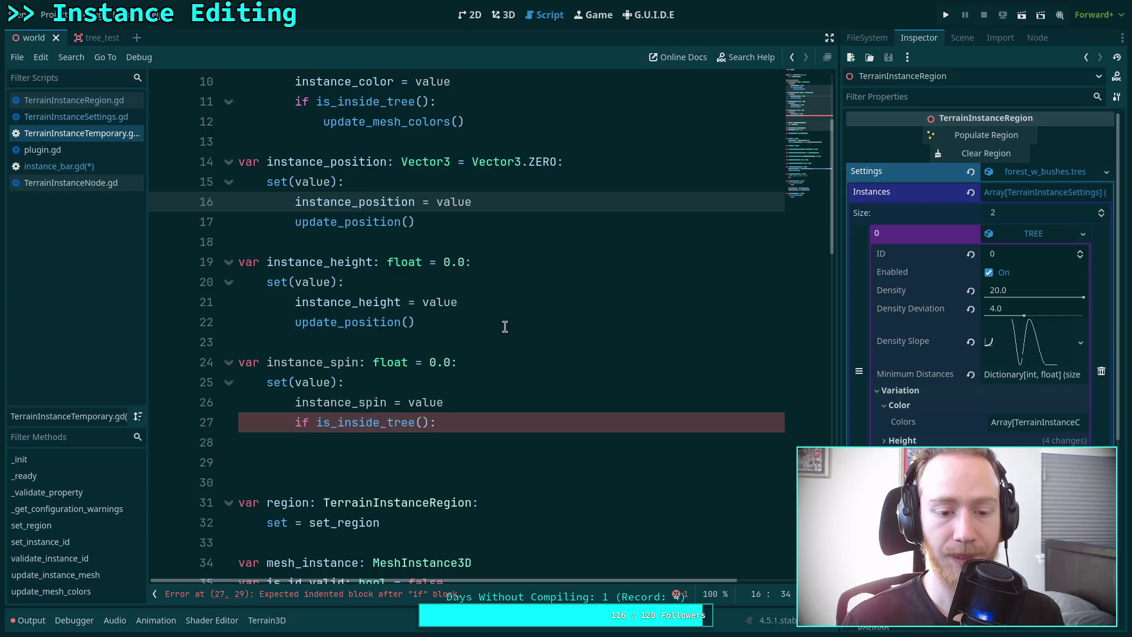
drag(440, 438, 294, 423)
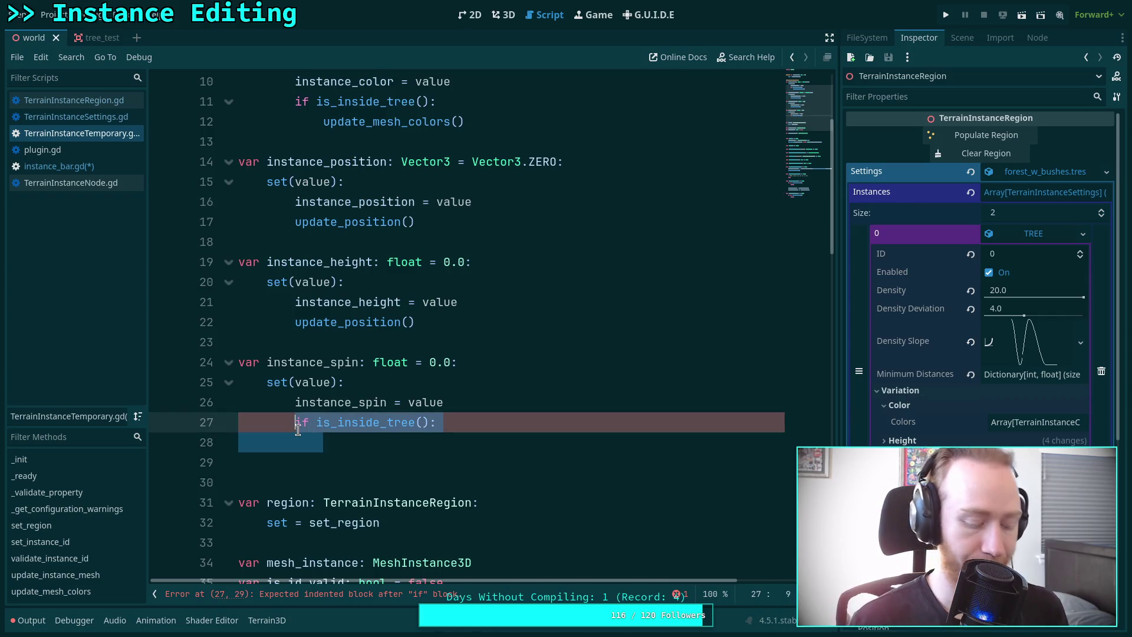
text(update_r)
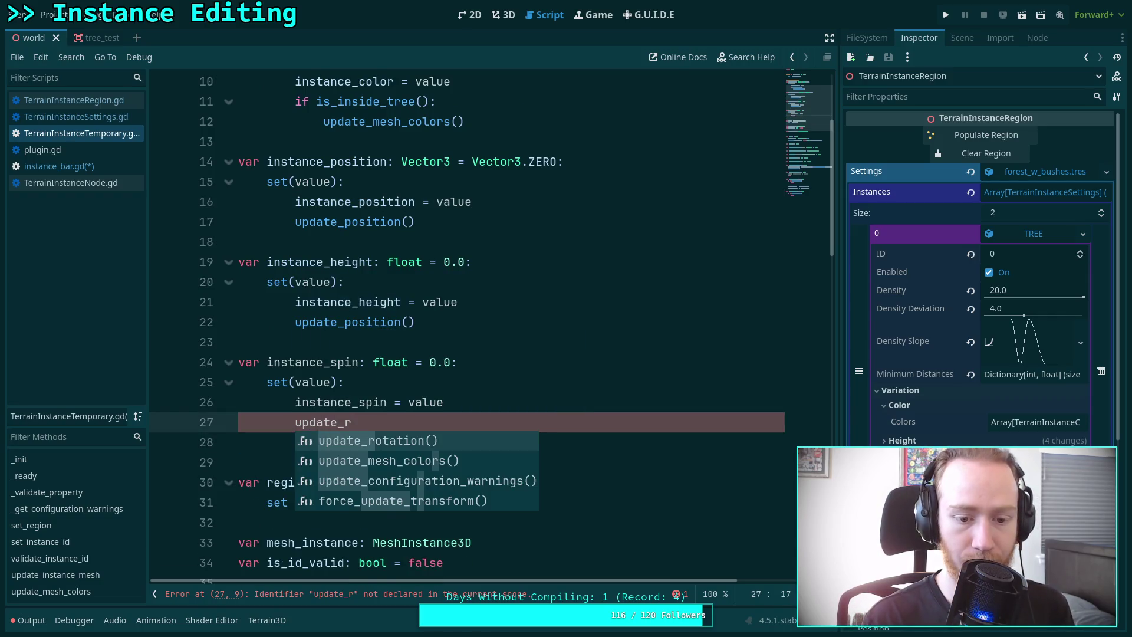
key(Return)
key(Return)
key(Return)
text(var)
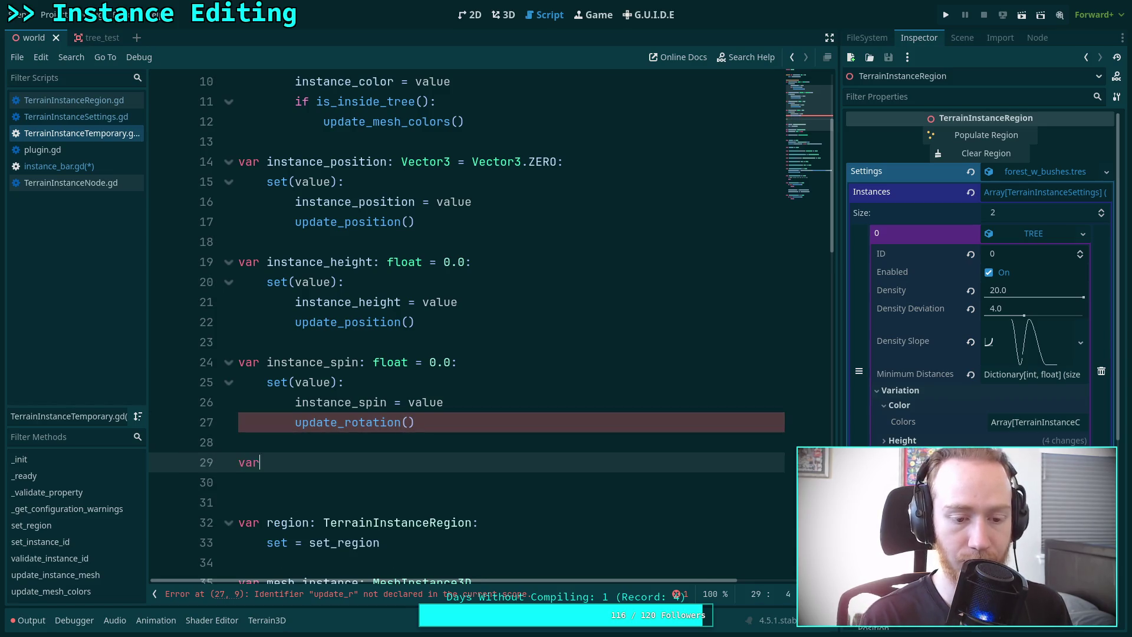
text( instance_tilt)
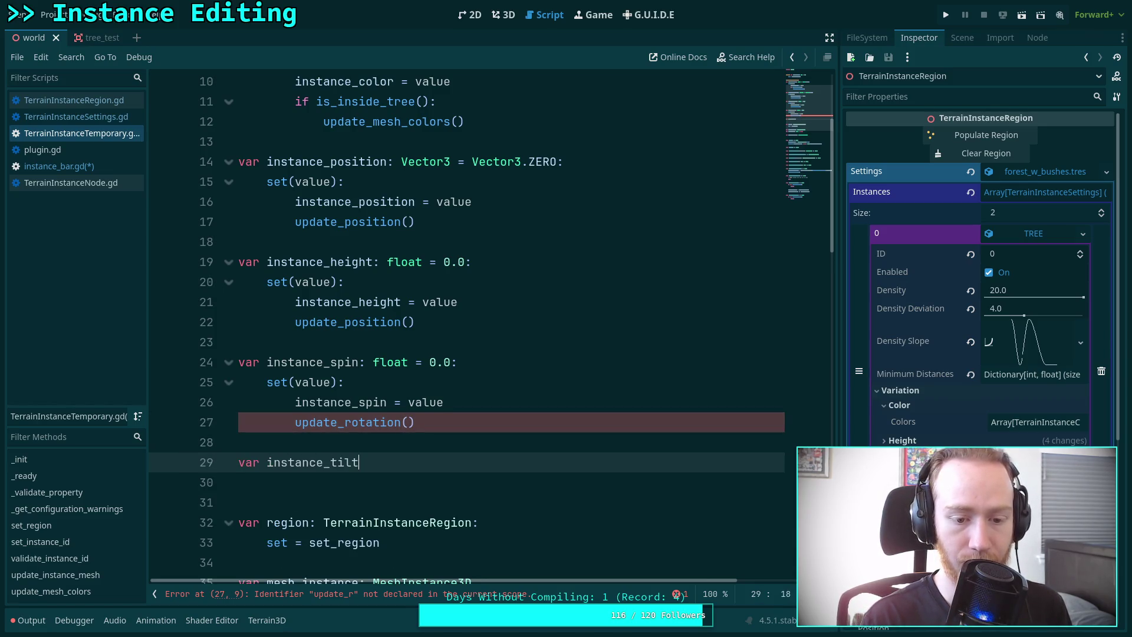
text(: float = 0.0:)
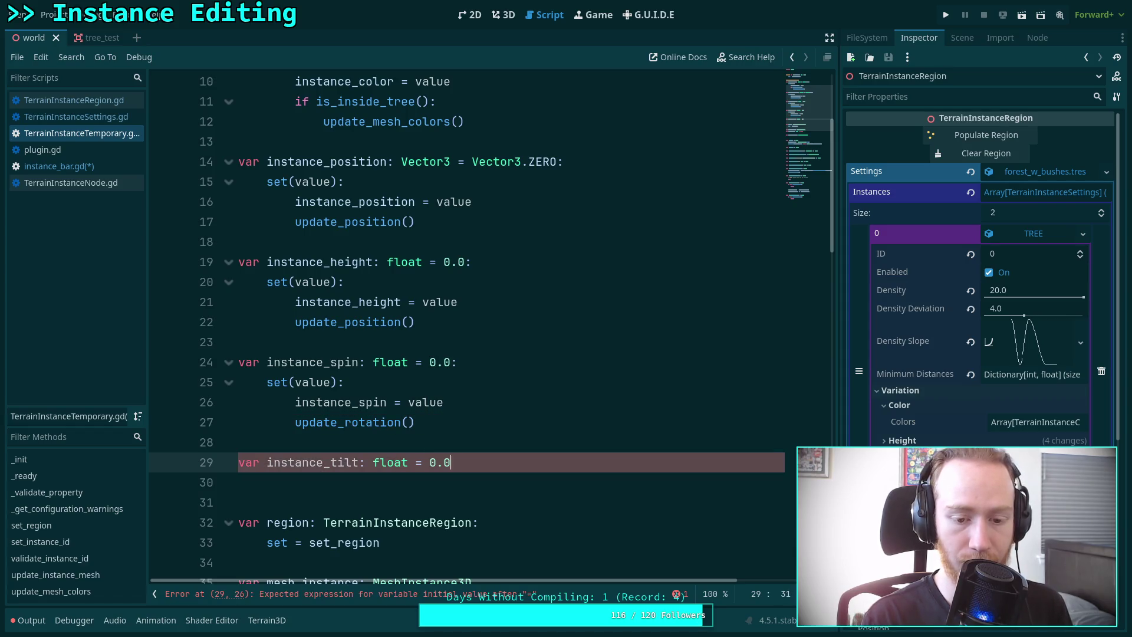
key(Return)
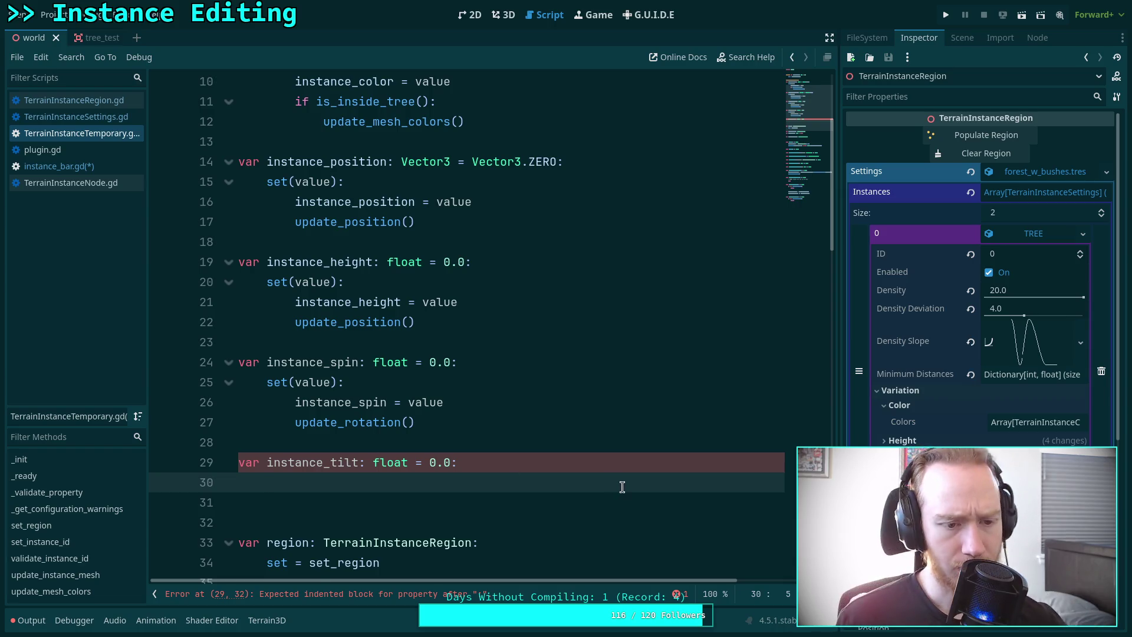
click(76, 116)
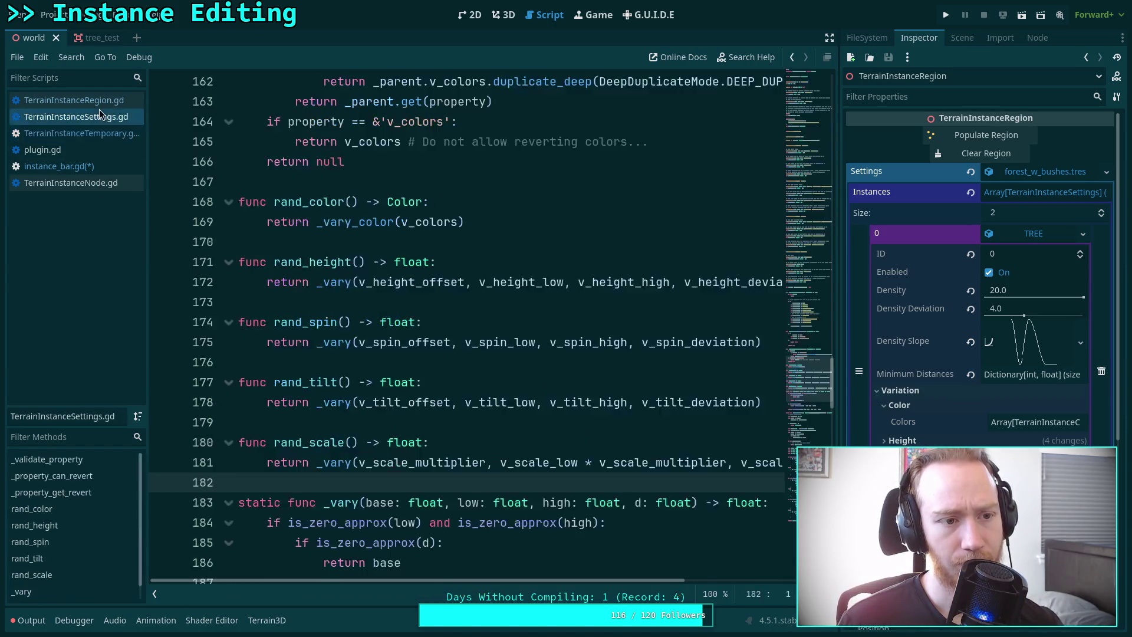
Review TerrainInstanceRegion.gd's tilt-basis code, revisit update_rotation, then switch to instance_bar.gd.
click(74, 101)
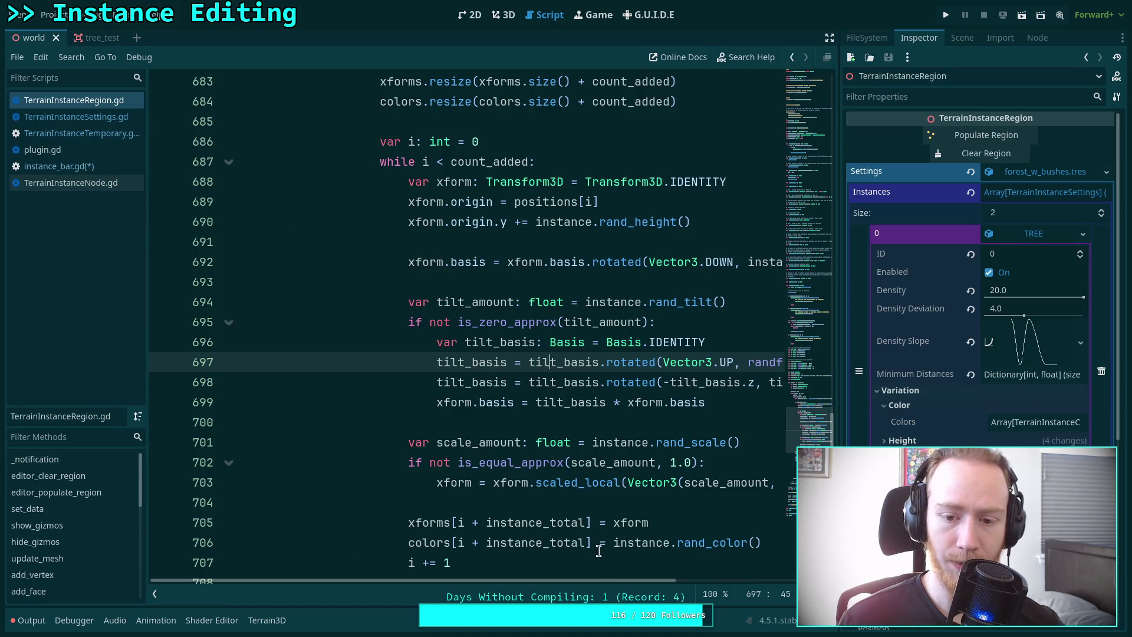
mouse_move(621, 579)
mouse_down()
mouse_move(749, 586)
mouse_move(726, 584)
mouse_up()
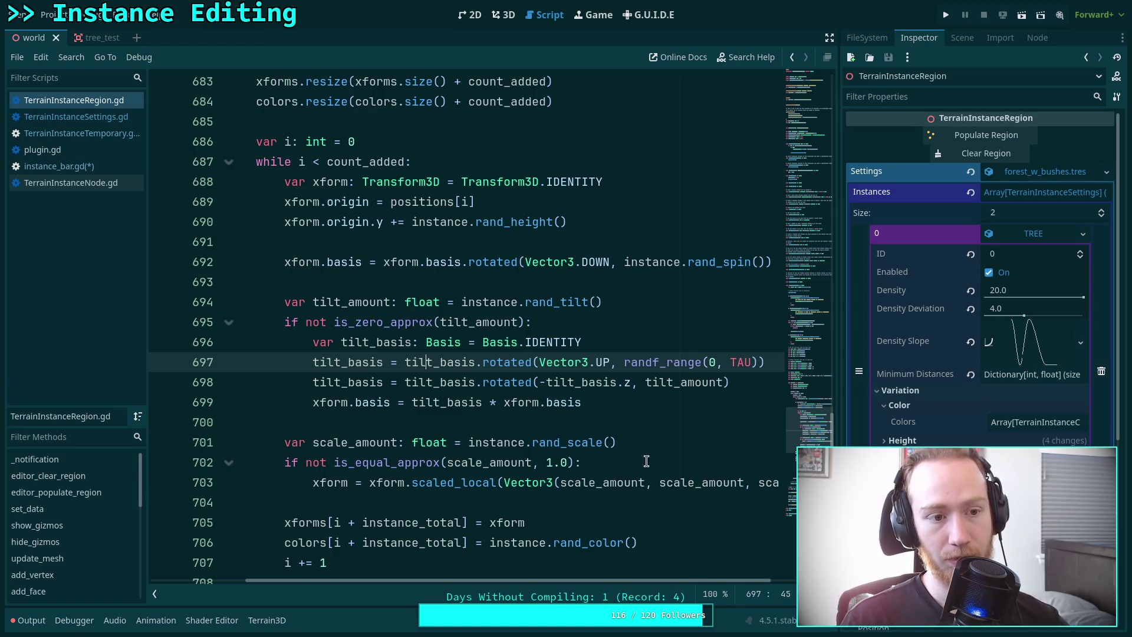
click(83, 133)
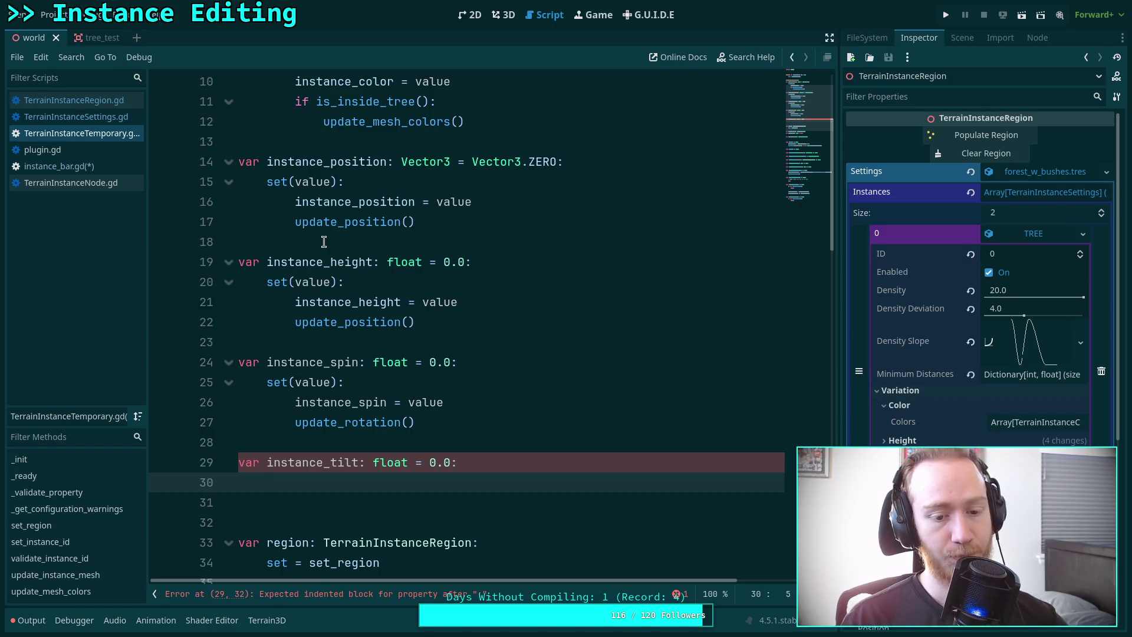
scroll(537, 303, down, 20)
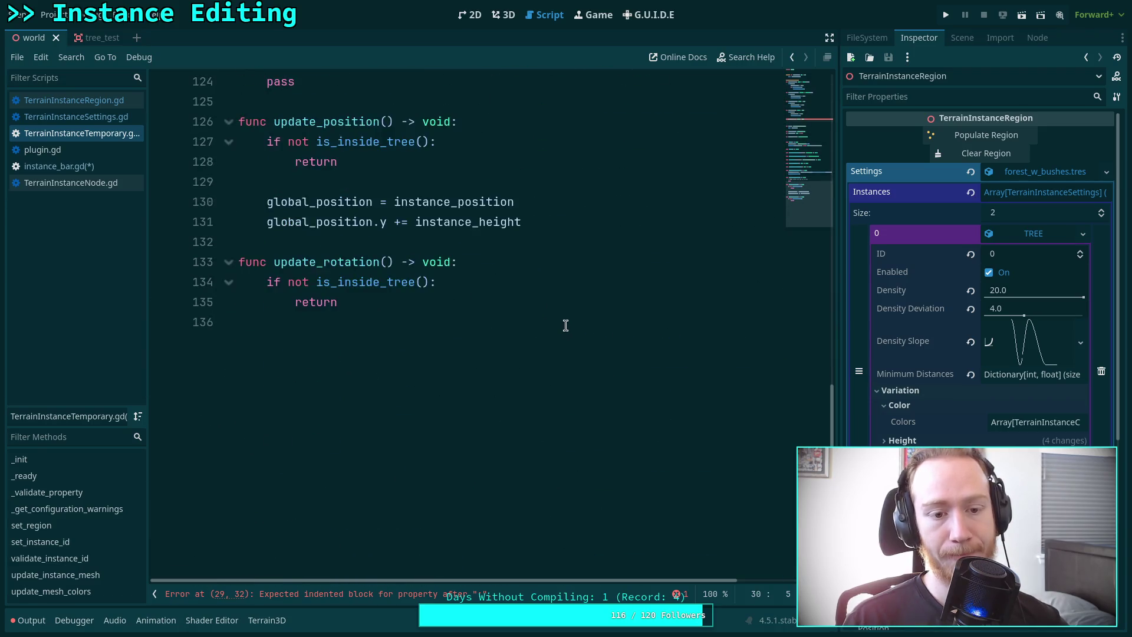
scroll(565, 326, up, 8)
scroll(545, 377, up, 9)
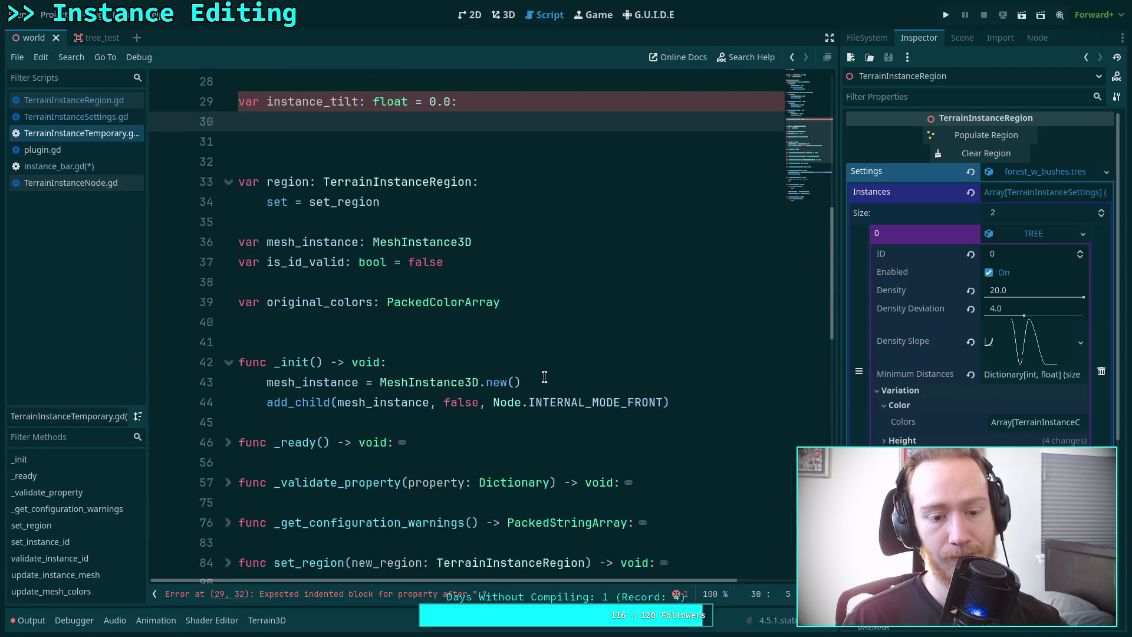
scroll(545, 377, down, 10)
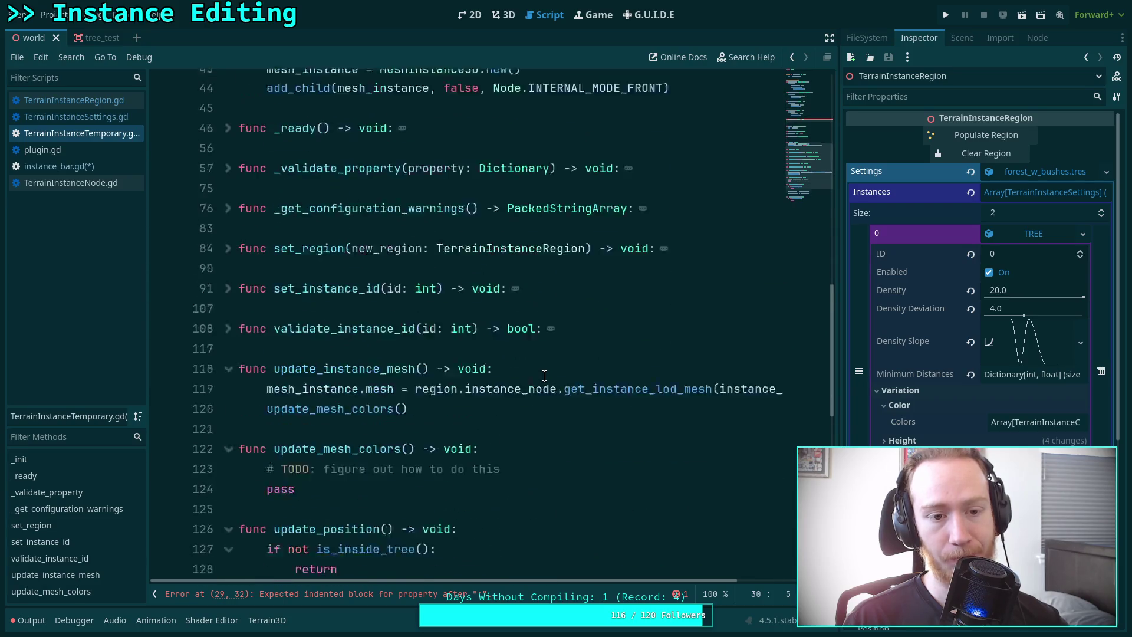
scroll(545, 377, down, 2)
click(447, 445)
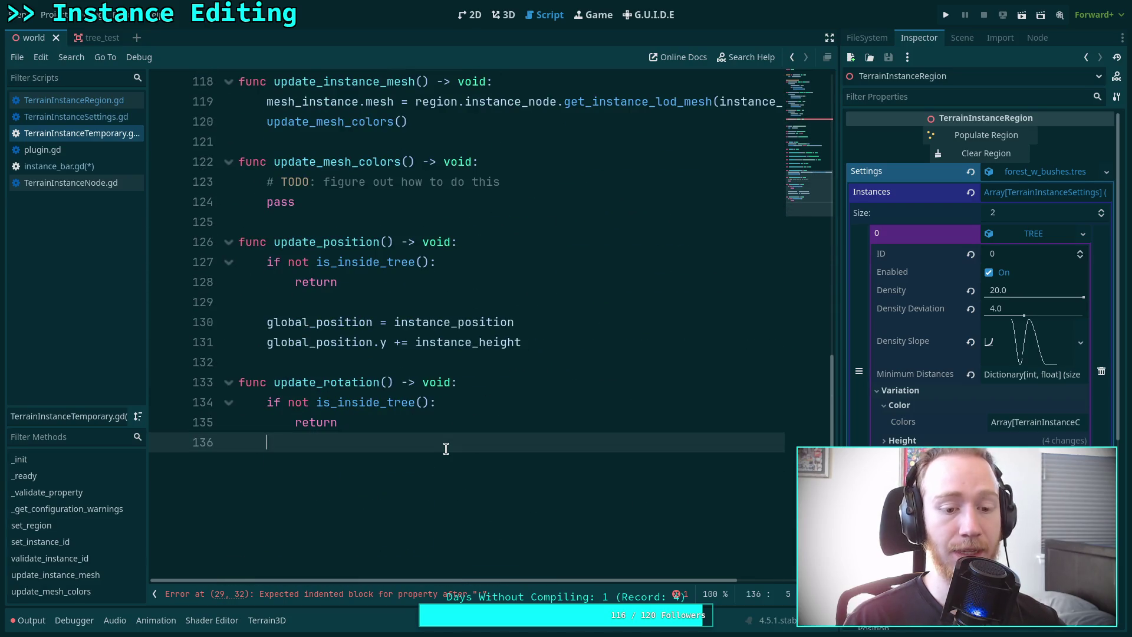
click(73, 165)
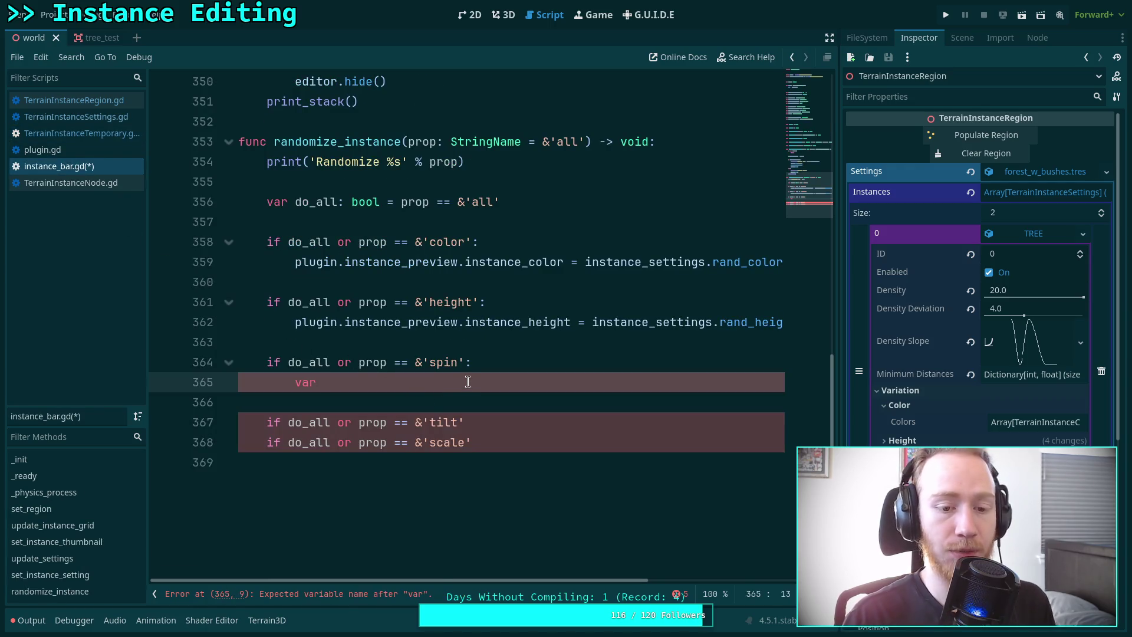
Replace the bare var with plugin.instance_preview.instance_spin = instance_settings.rand_spin().
key(BackSpace)
key(BackSpace)
key(BackSpace)
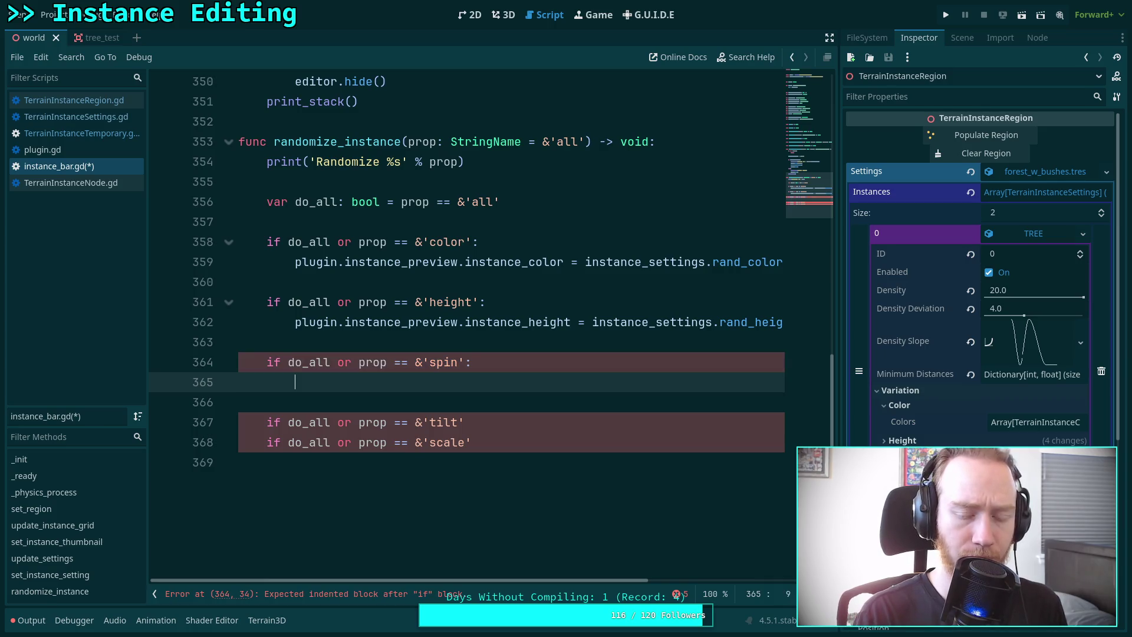
text(pl)
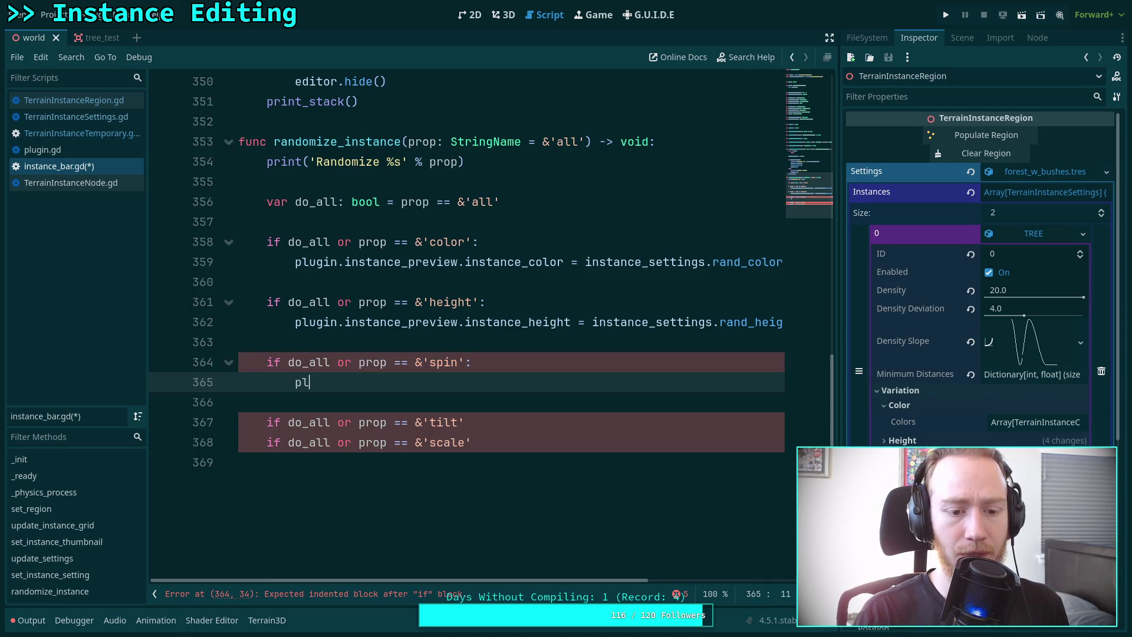
text(ugin.inst)
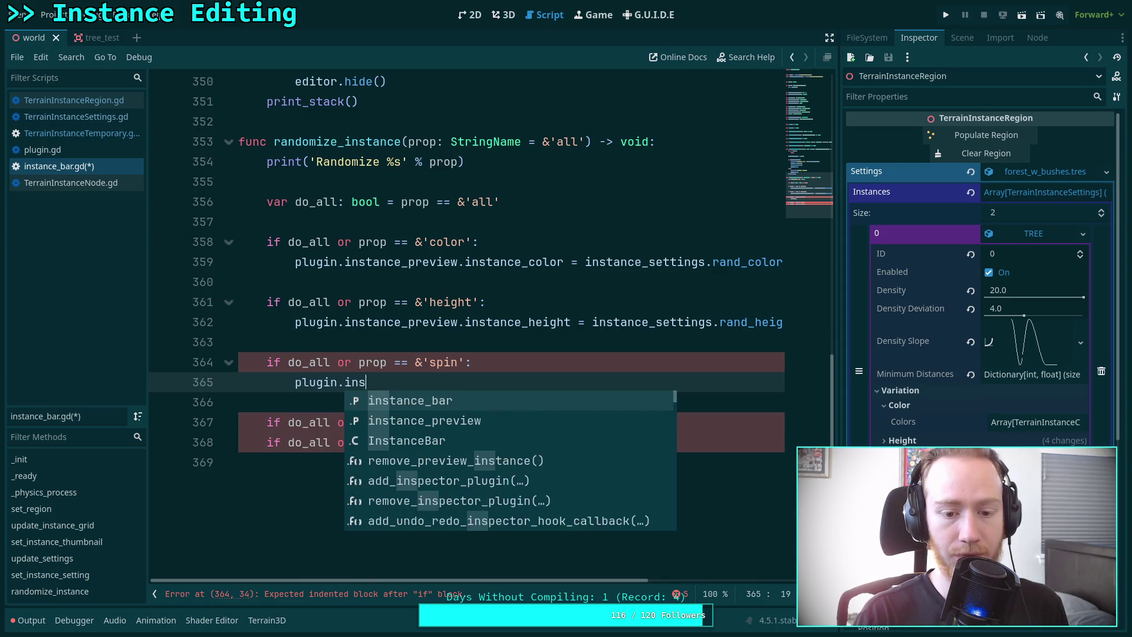
key(Down)
key(Return)
text(.)
key(Down)
key(Down)
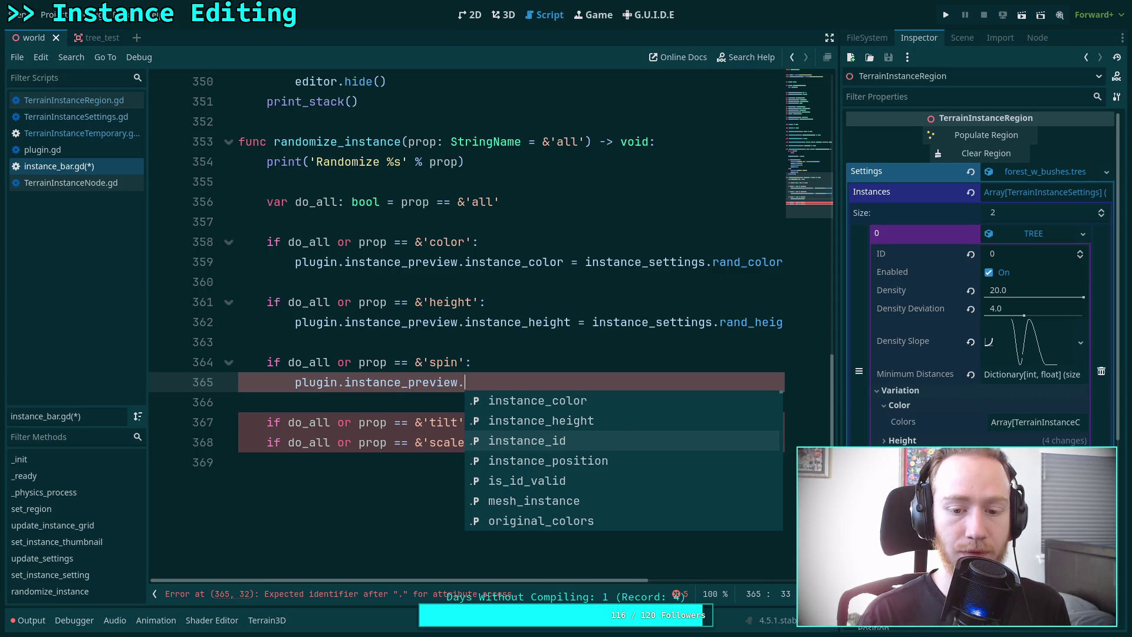
text(instapn)
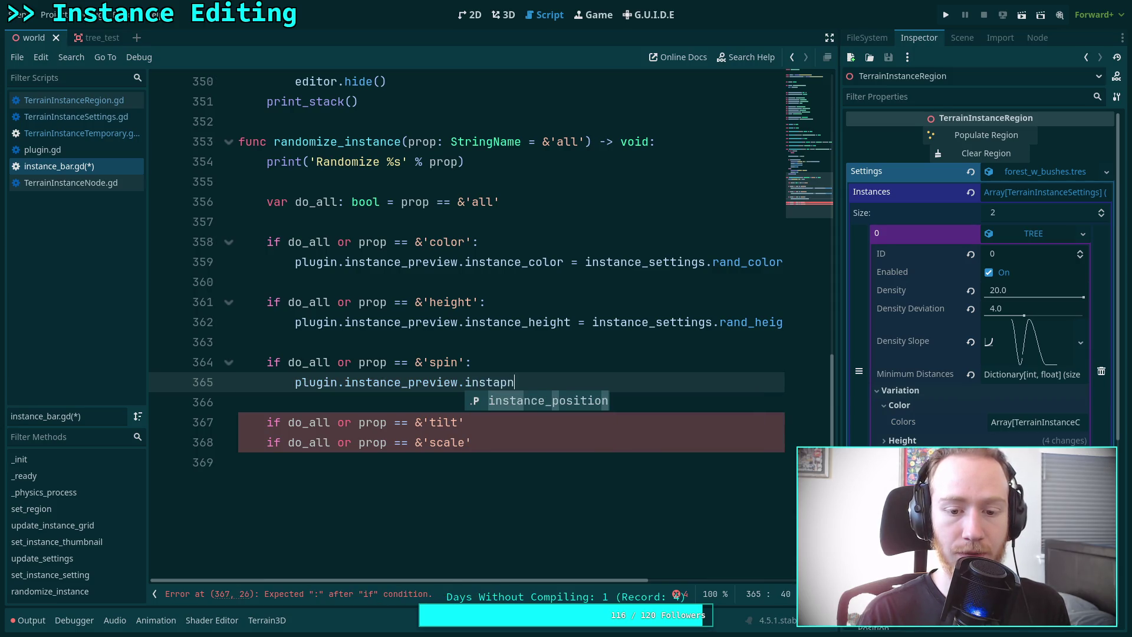
key(BackSpace)
text(nce_s)
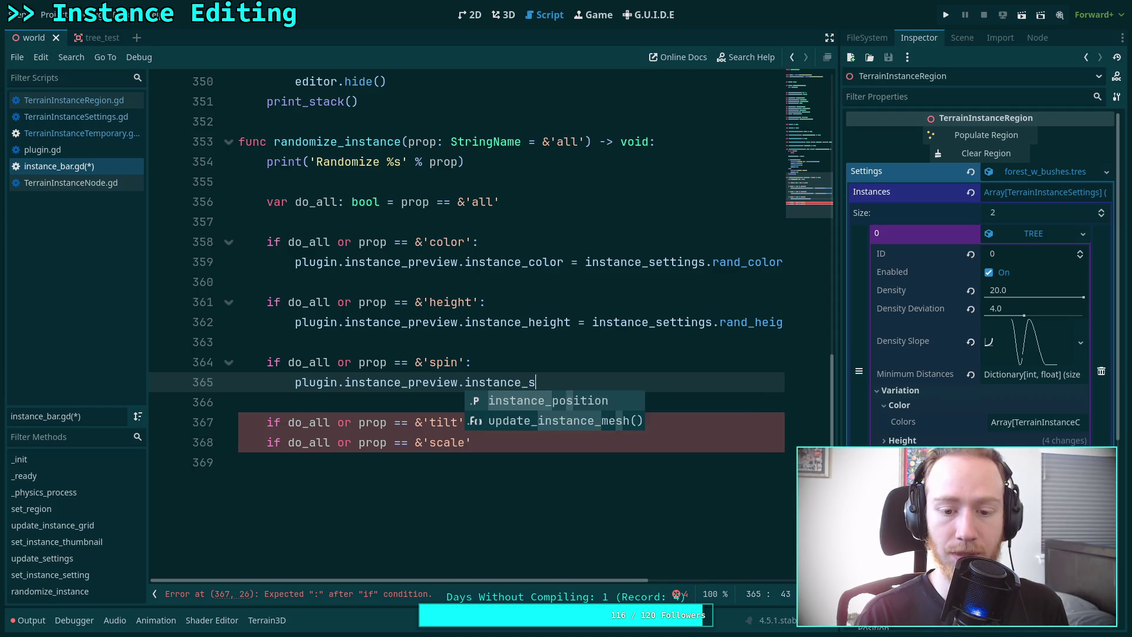
text(pin = insta)
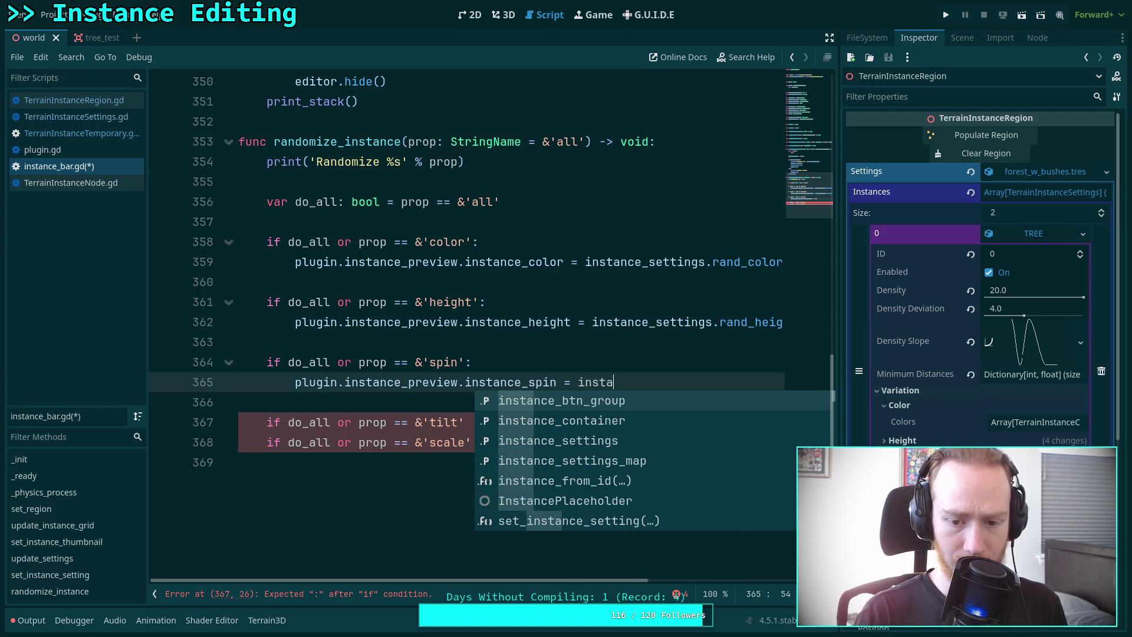
text(nce_settings.rand)
key(Down)
key(Down)
key(Down)
key(Return)
key(Down)
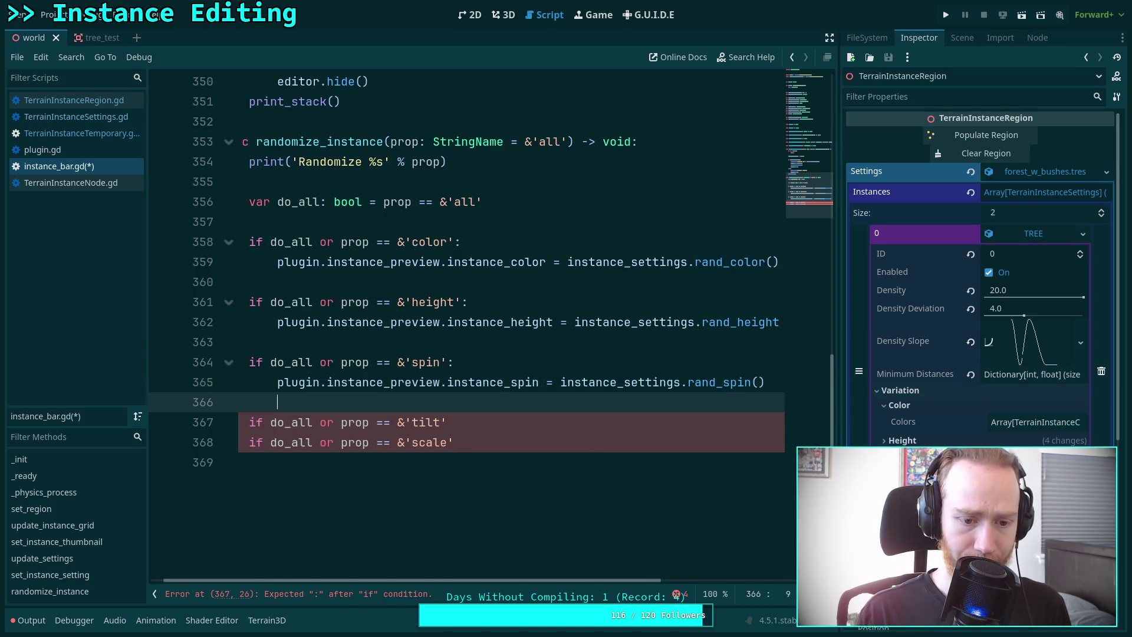
Add the colon to the tilt condition and begin its body line with plugin.
click(491, 427)
text(:)
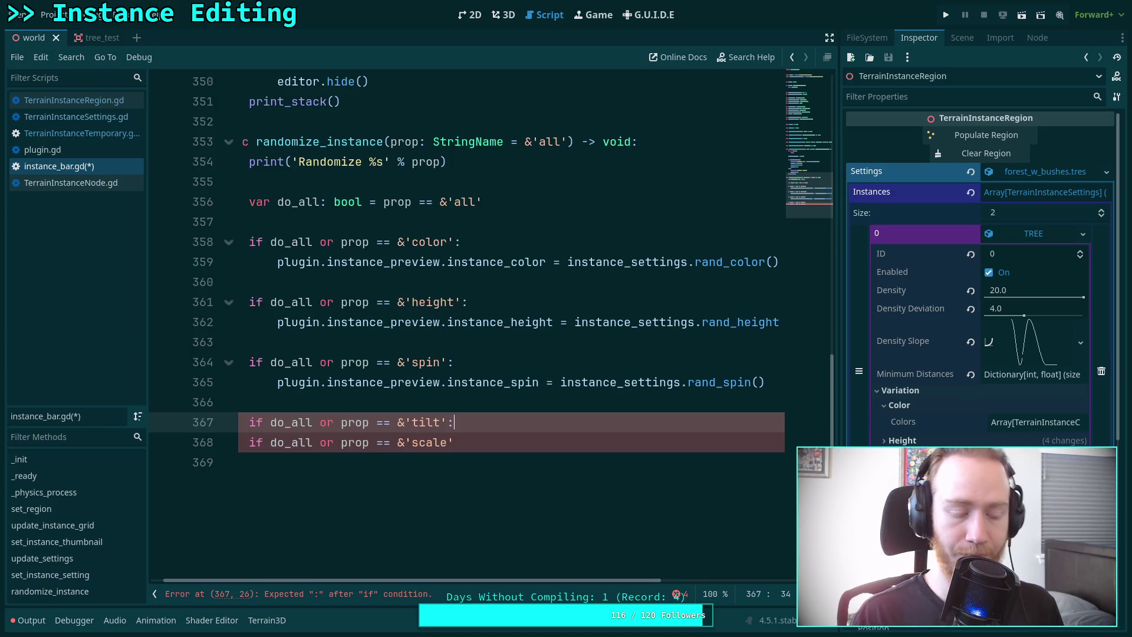
scroll(514, 580, left, 2)
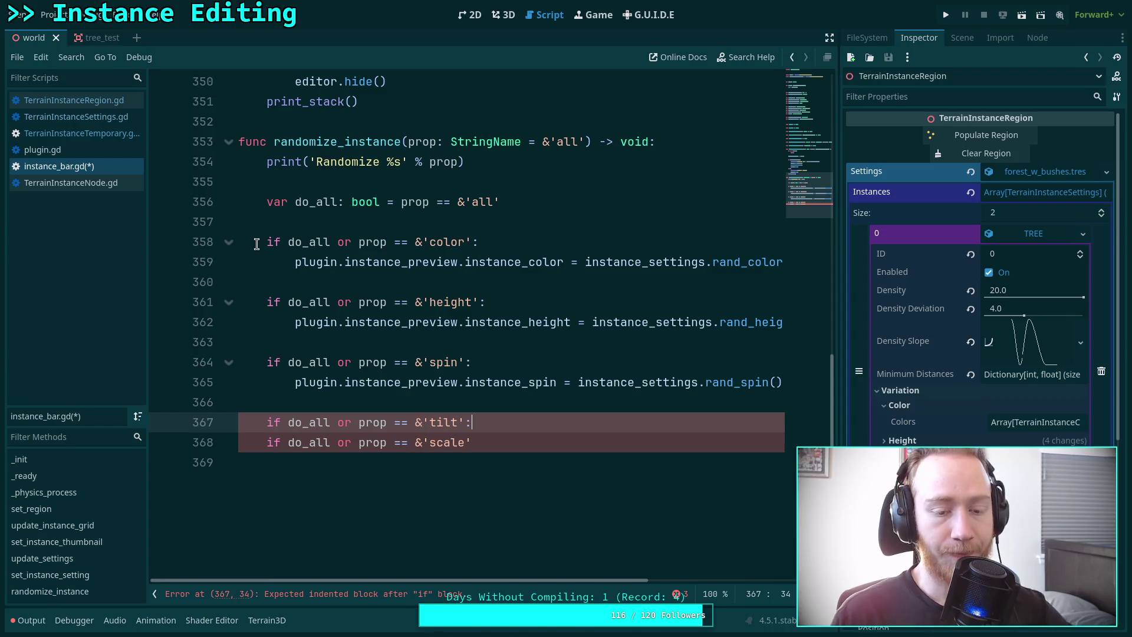
key(Return)
text(plug)
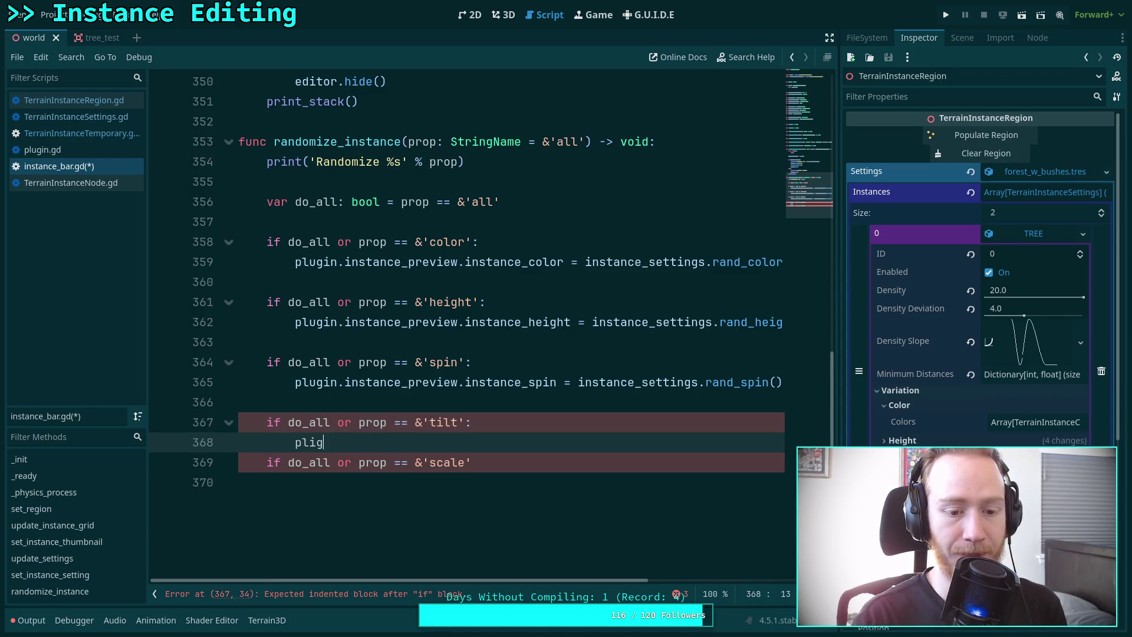
text(in)
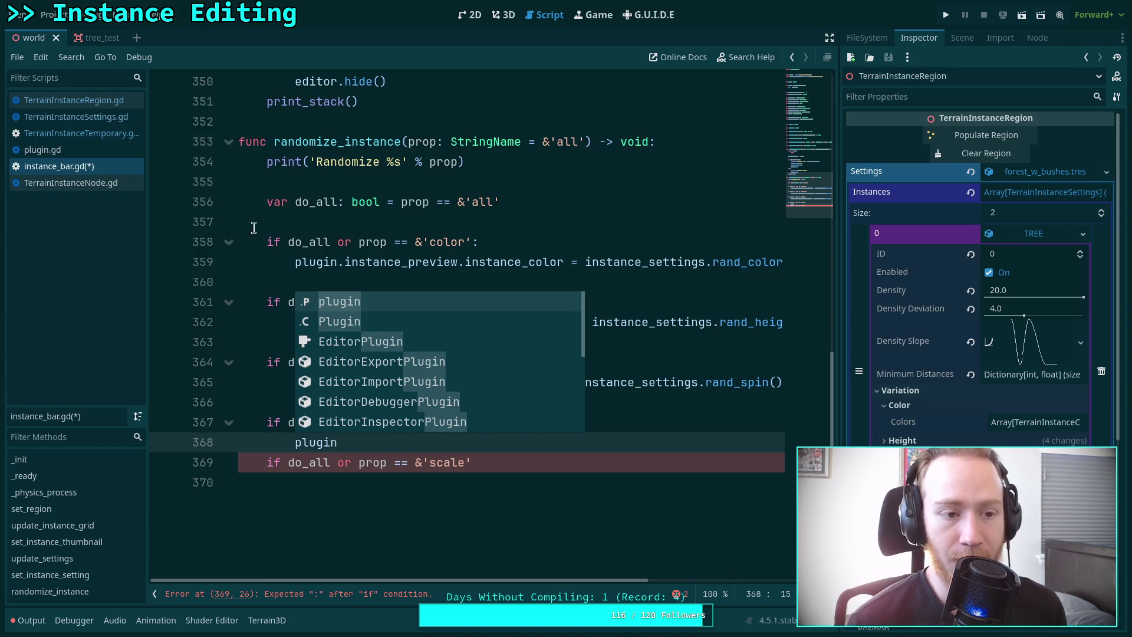
Complete the tilt branch as plugin.instance_preview.instance_tilt = instance_settings.rand_tilt() and save.
click(276, 202)
click(426, 447)
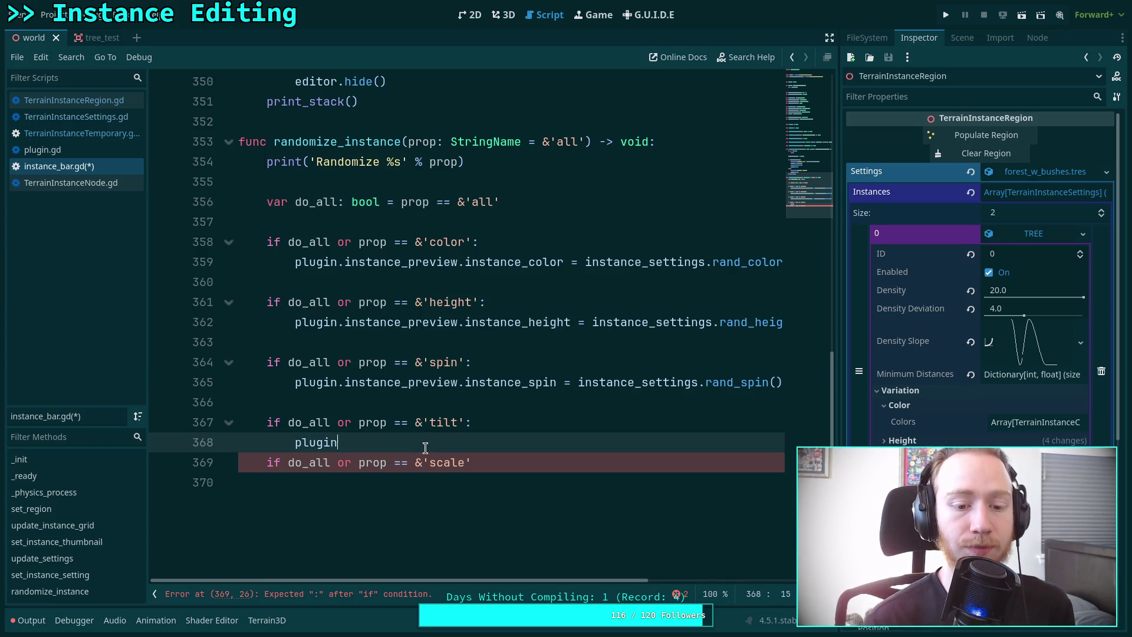
text(.in)
key(Down)
key(Return)
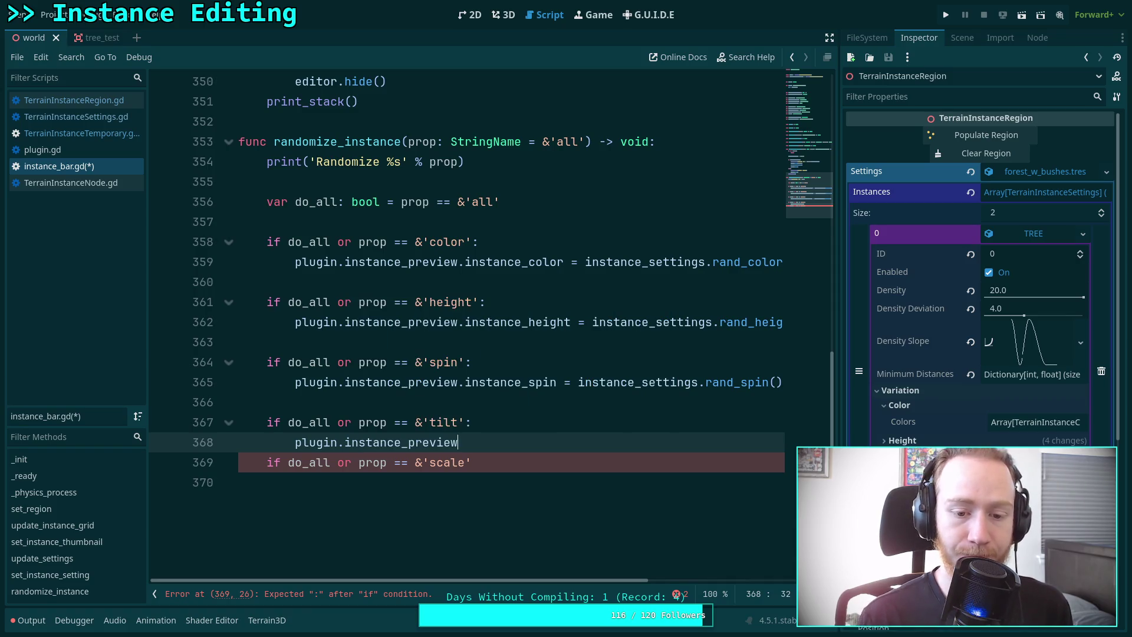
text(.in)
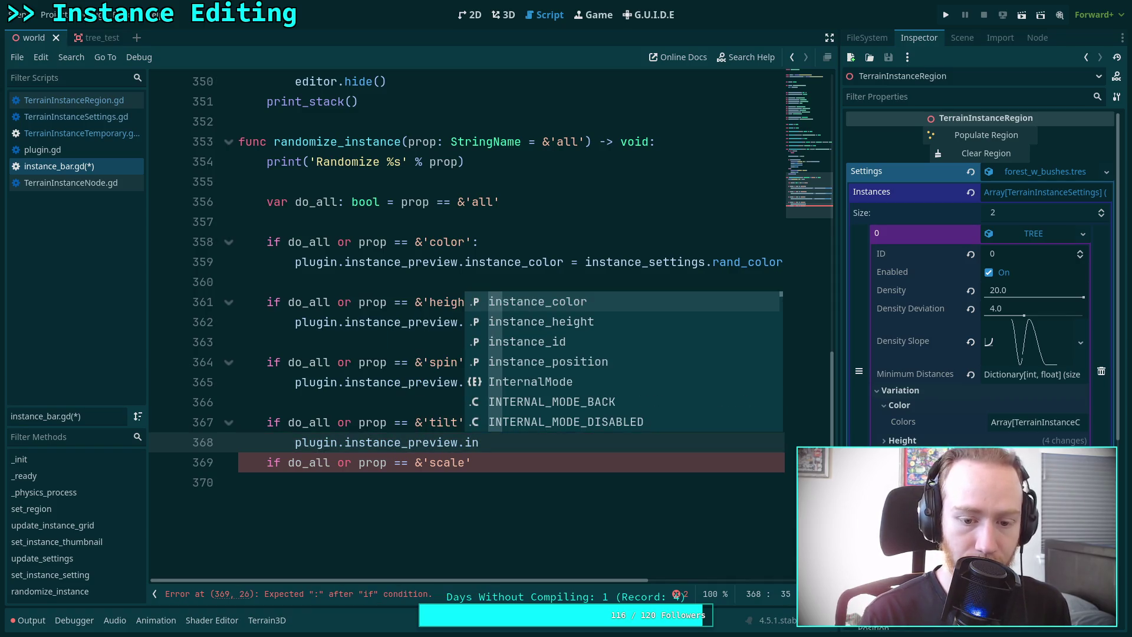
text(stance)
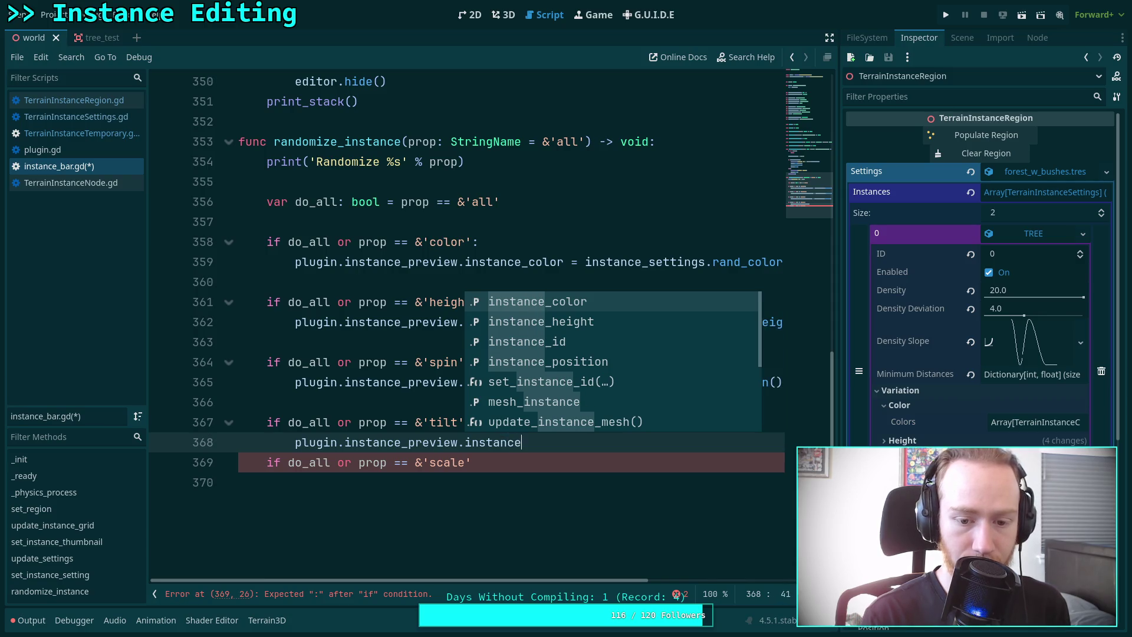
text(_tilt = instance_s)
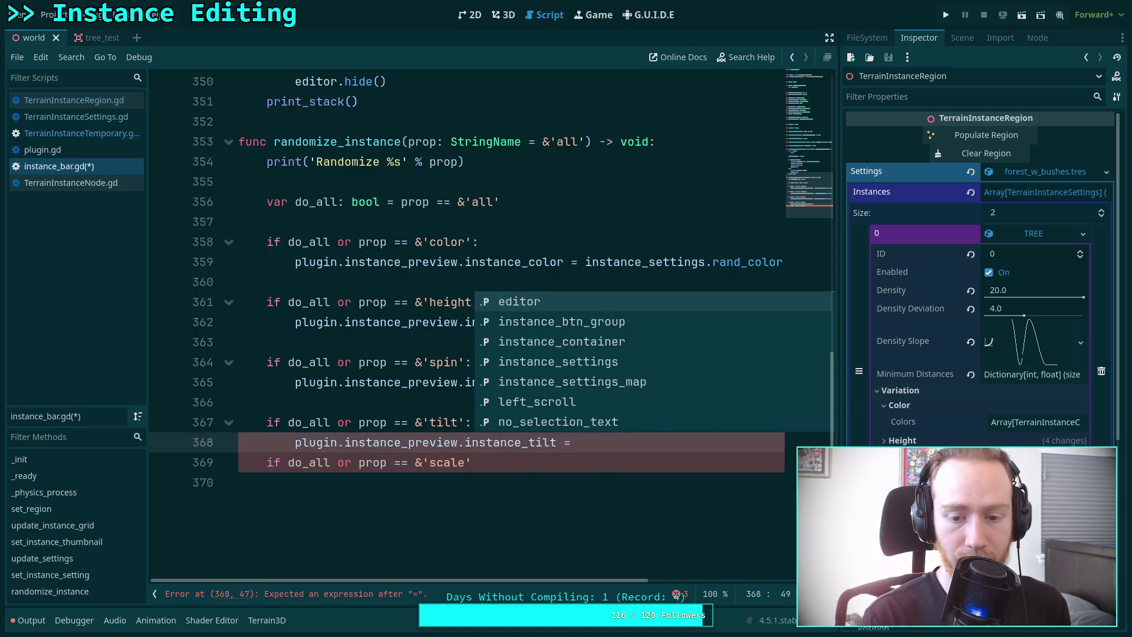
text(ett)
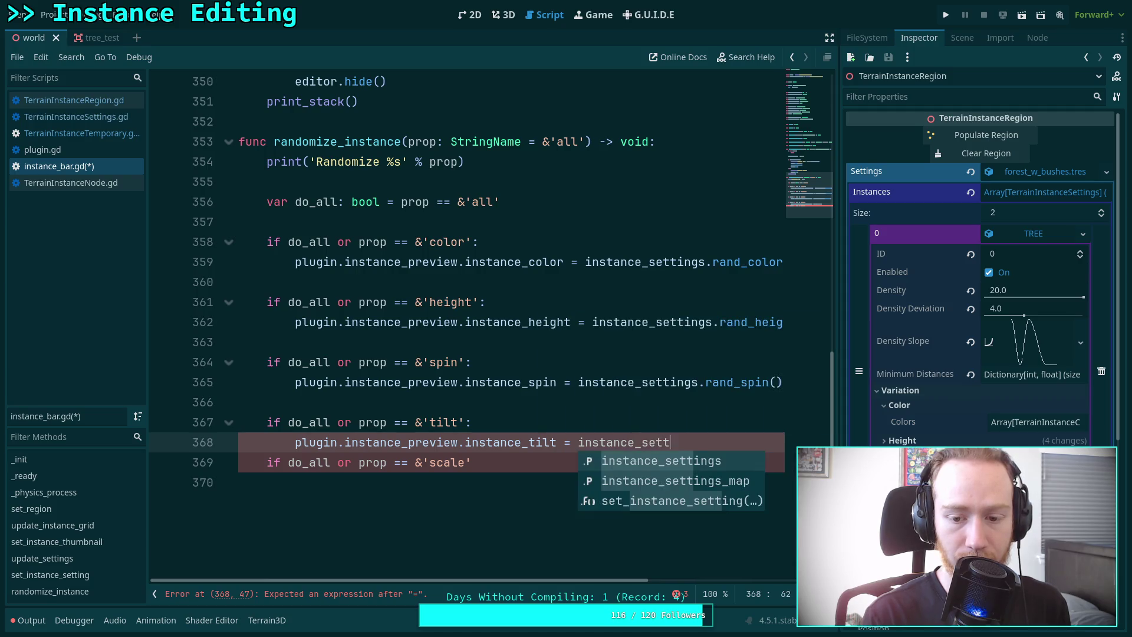
text(ings.rand_til)
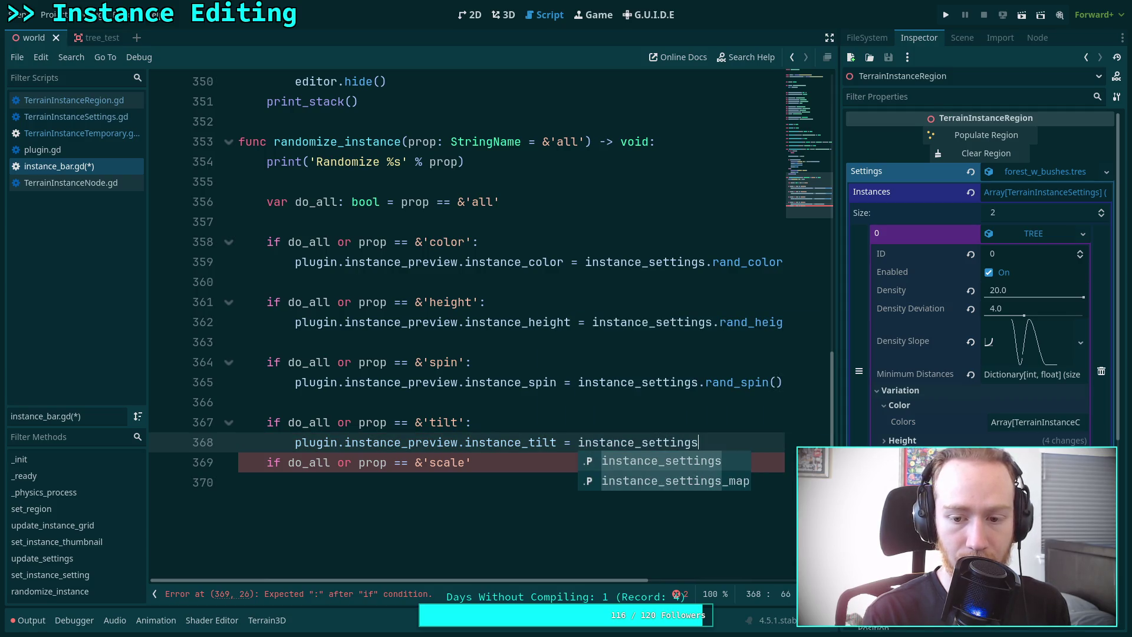
key(Return)
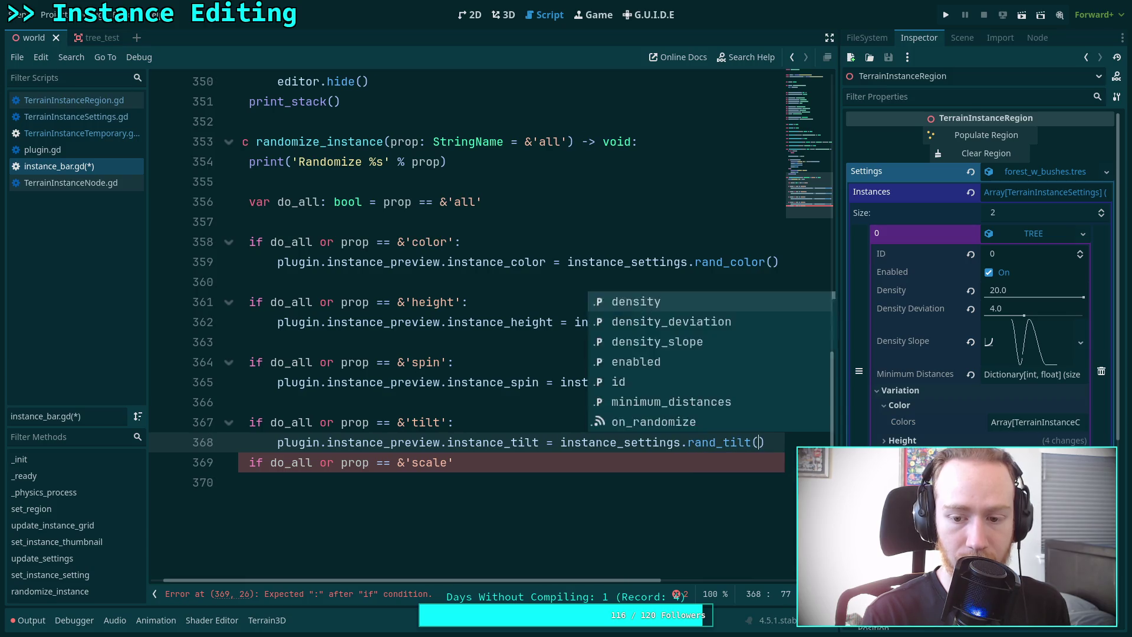
key(Return)
key(ctrl+s)
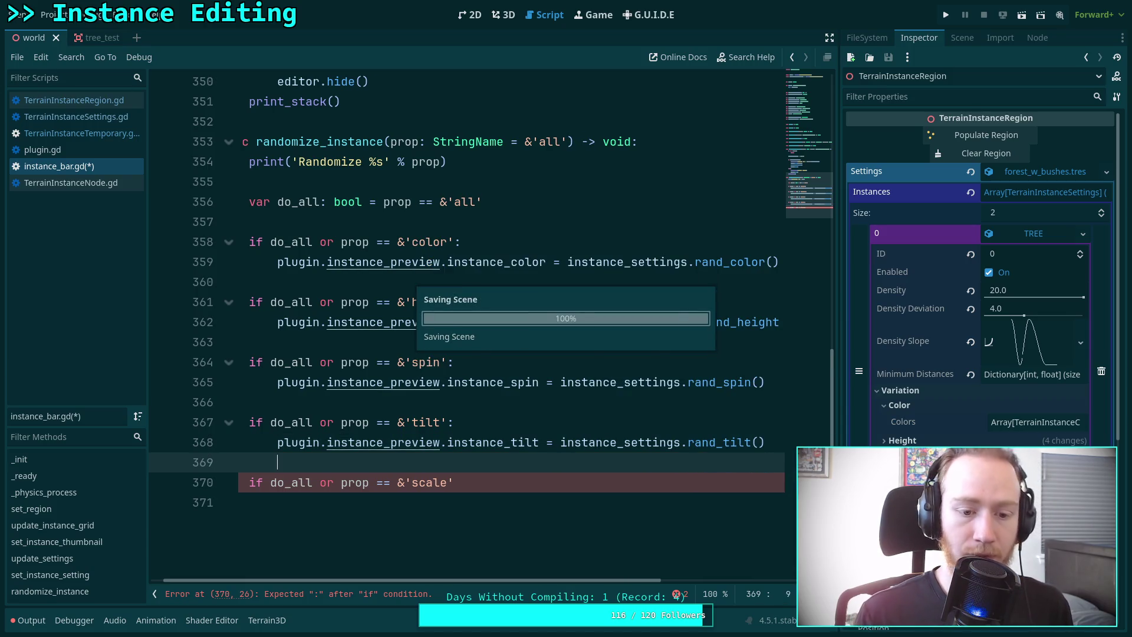
Give the scale branch plugin.instance_preview.instance_scale = instance_settings.rand_scale() and save instance_bar.gd.
click(501, 477)
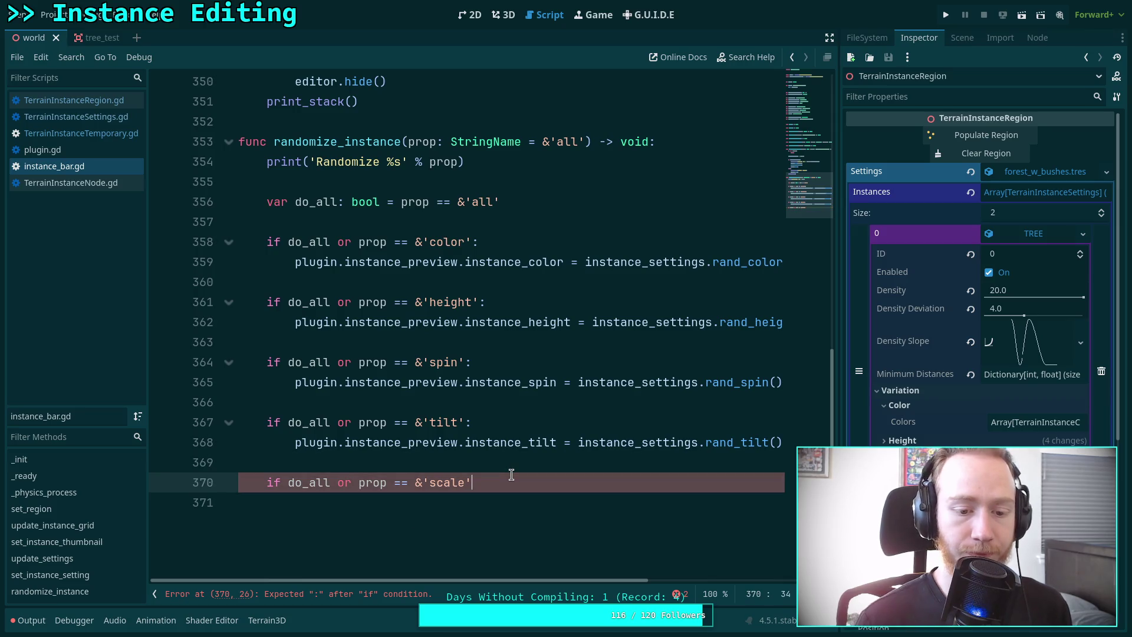
text(:)
key(Return)
text(plu)
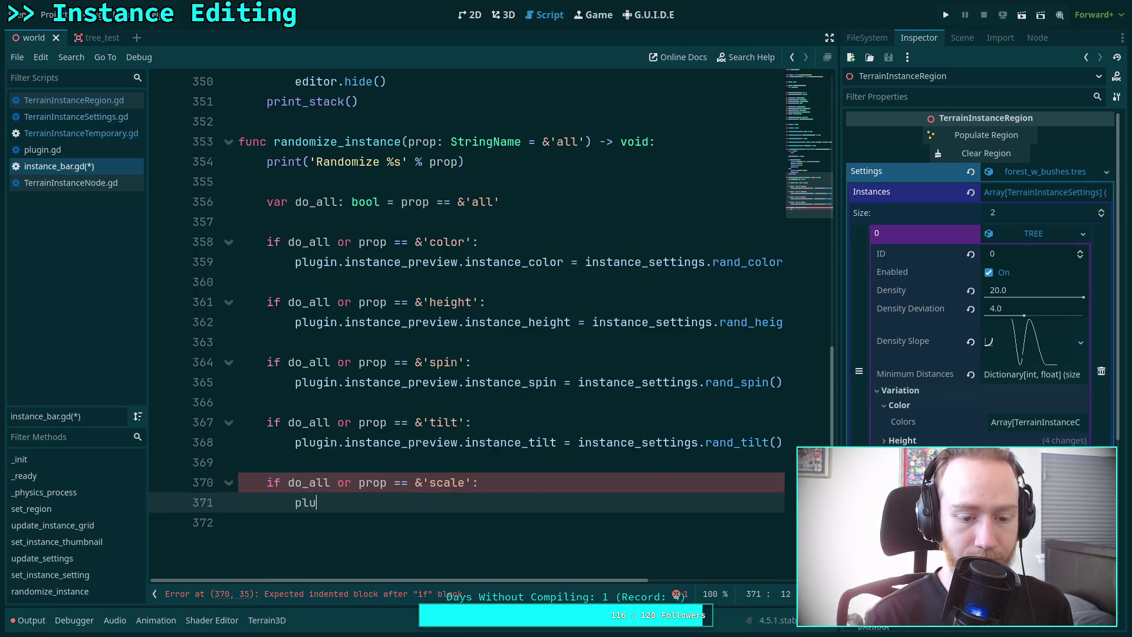
text(gin.inst)
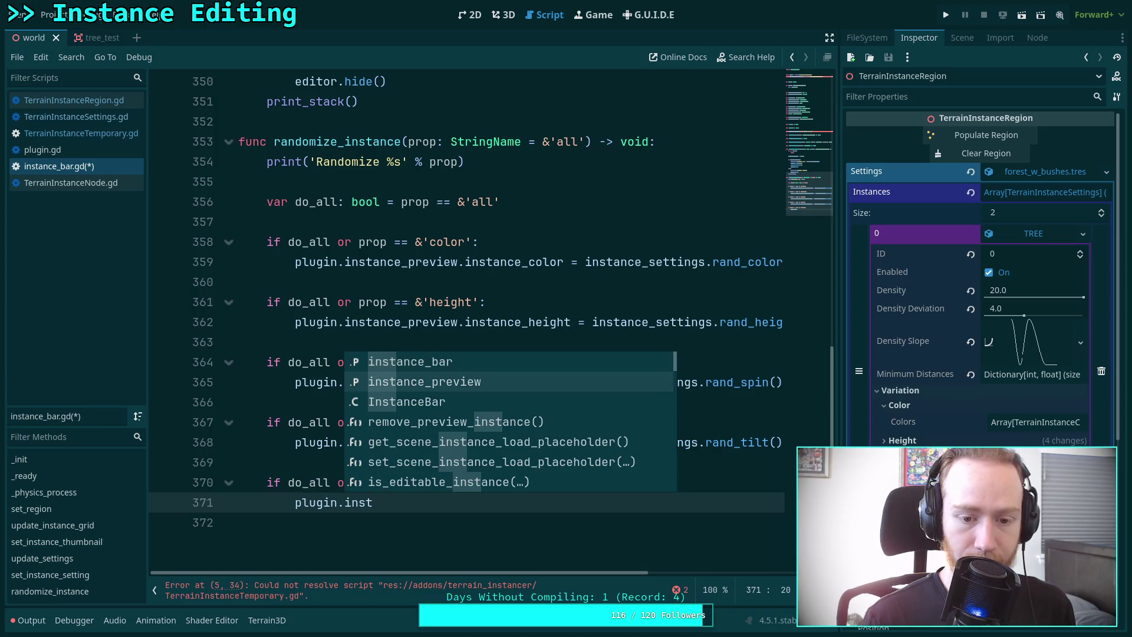
text(ance_preview.instance)
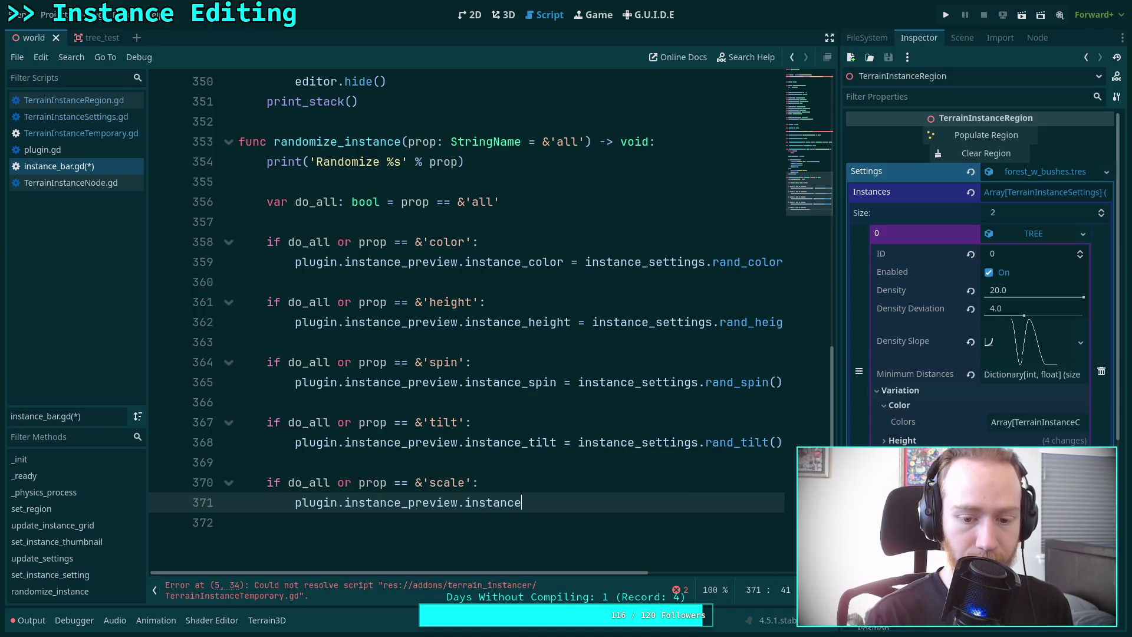
text(_scale = instan)
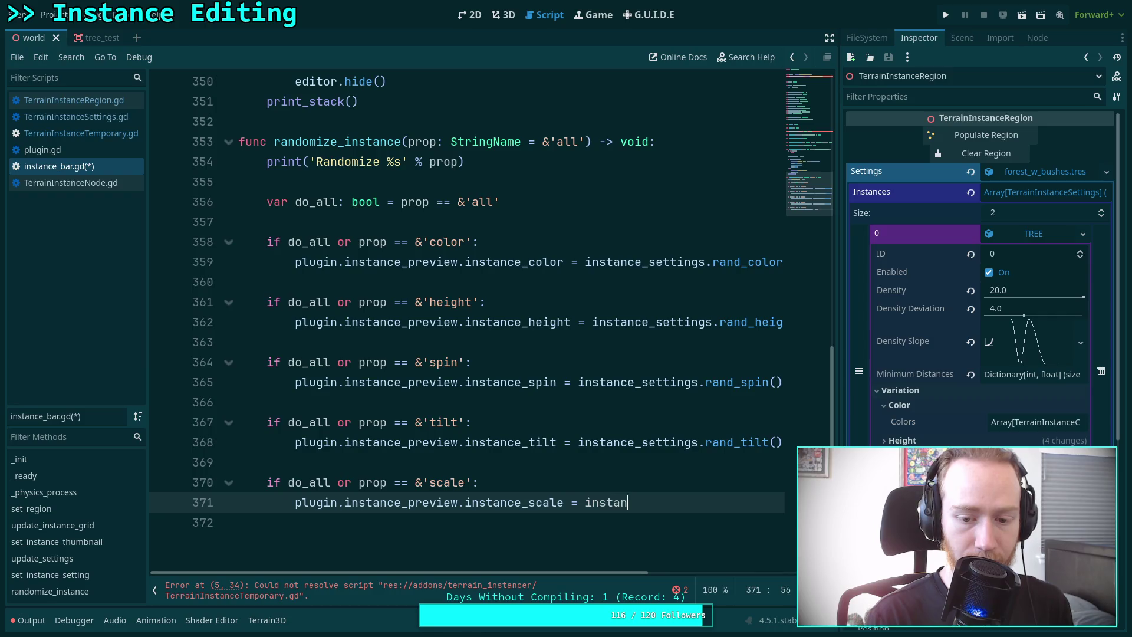
text(ce_seti)
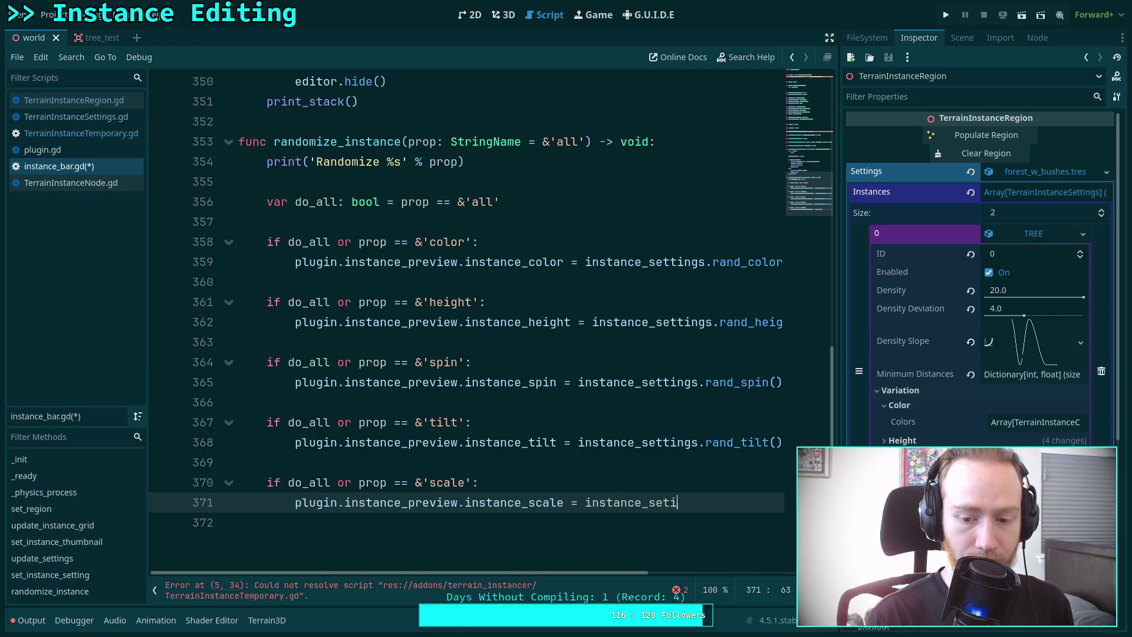
key(BackSpace)
text(tings.ran)
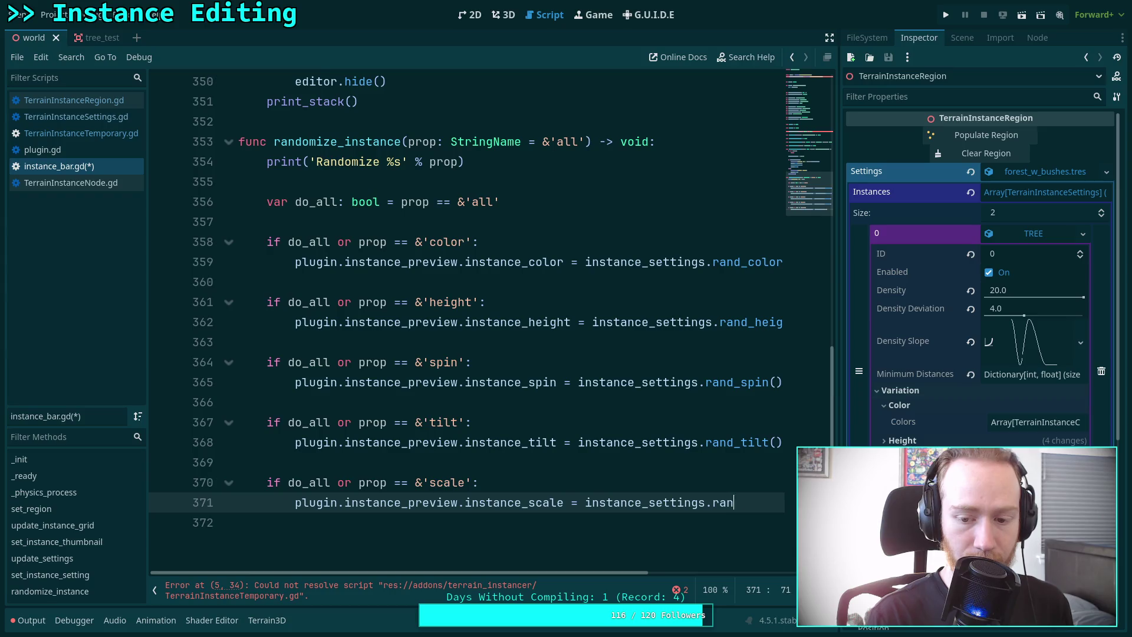
text(d_scale())
key(ctrl+s)
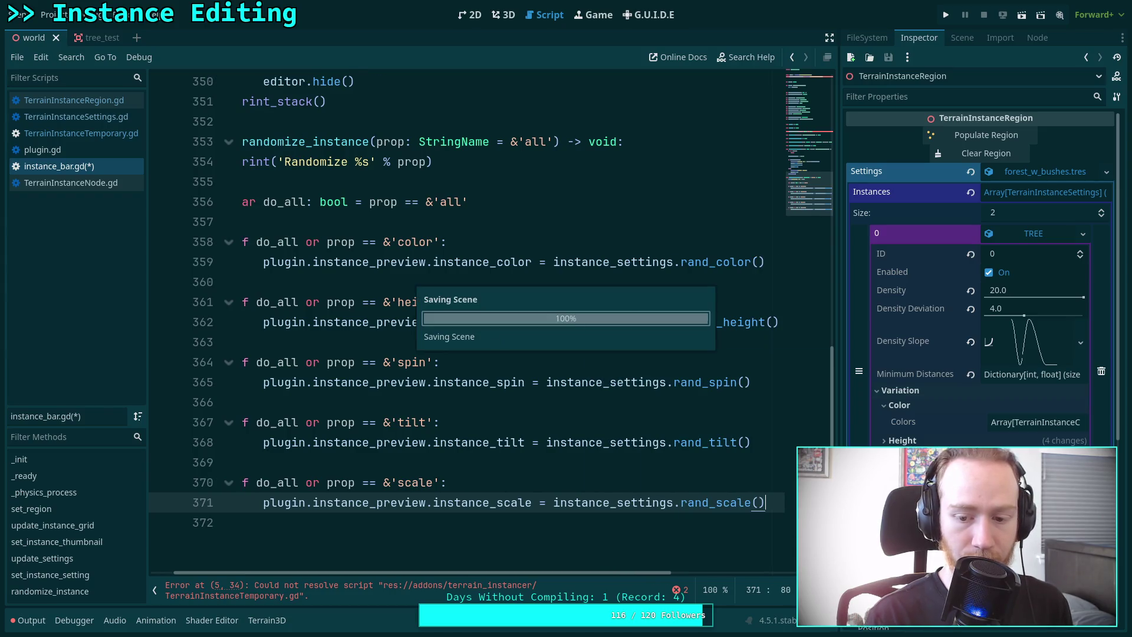
scroll(705, 290, left, 1)
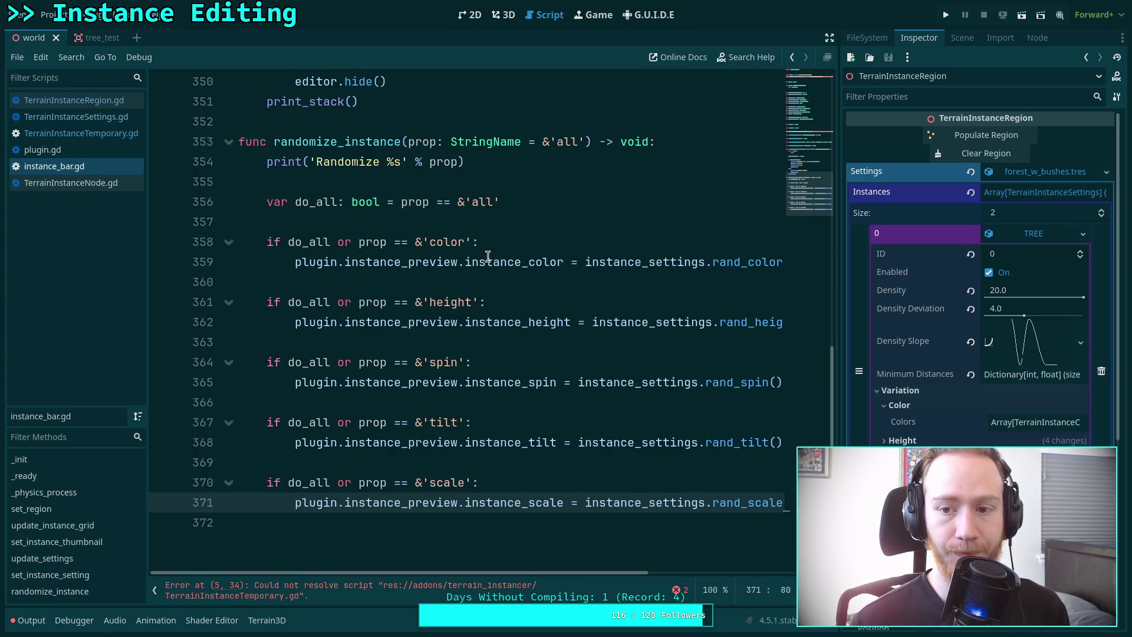
Switch back to TerrainInstanceTemporary.gd and scroll to the instance_tilt declaration.
scroll(705, 291, up, 4)
scroll(705, 290, up, 6)
scroll(706, 290, down, 12)
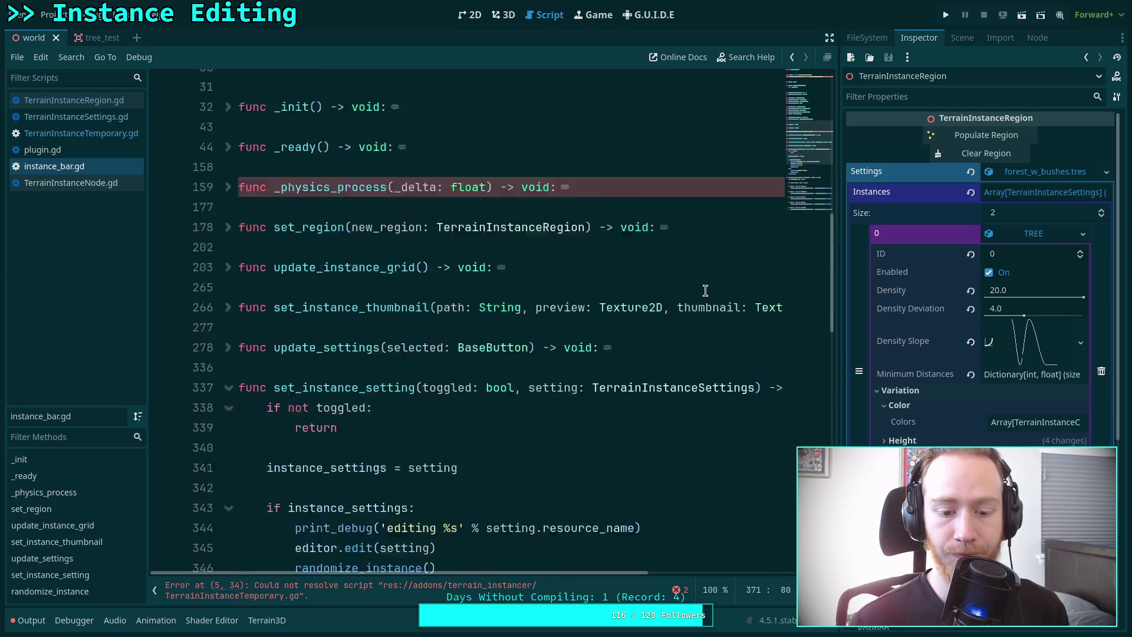
click(104, 135)
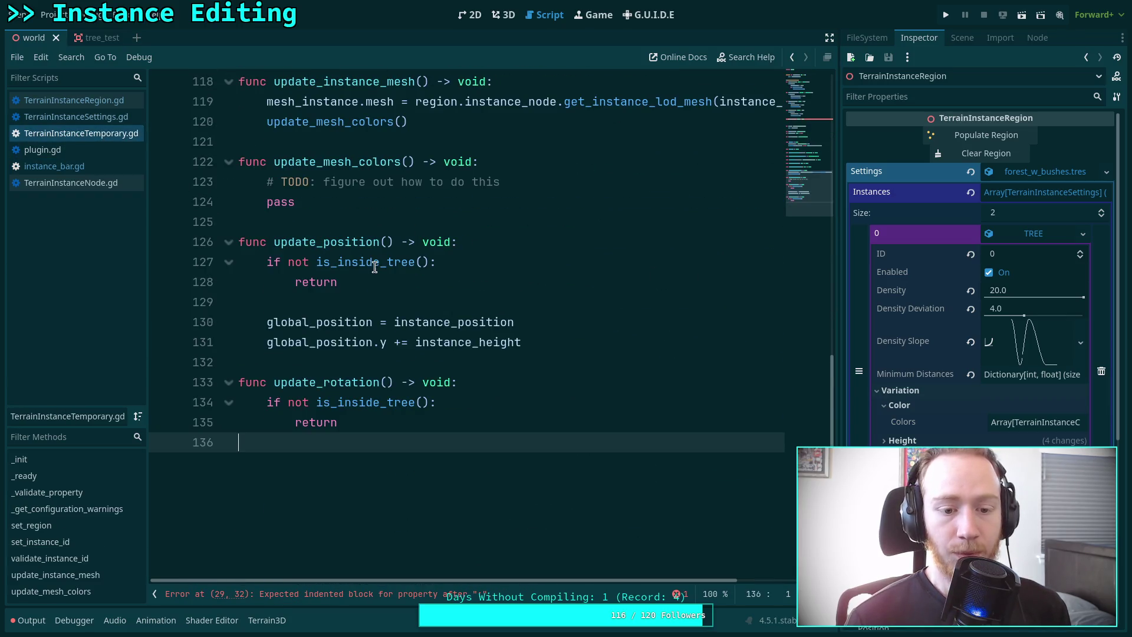
scroll(578, 380, up, 20)
scroll(591, 375, up, 1)
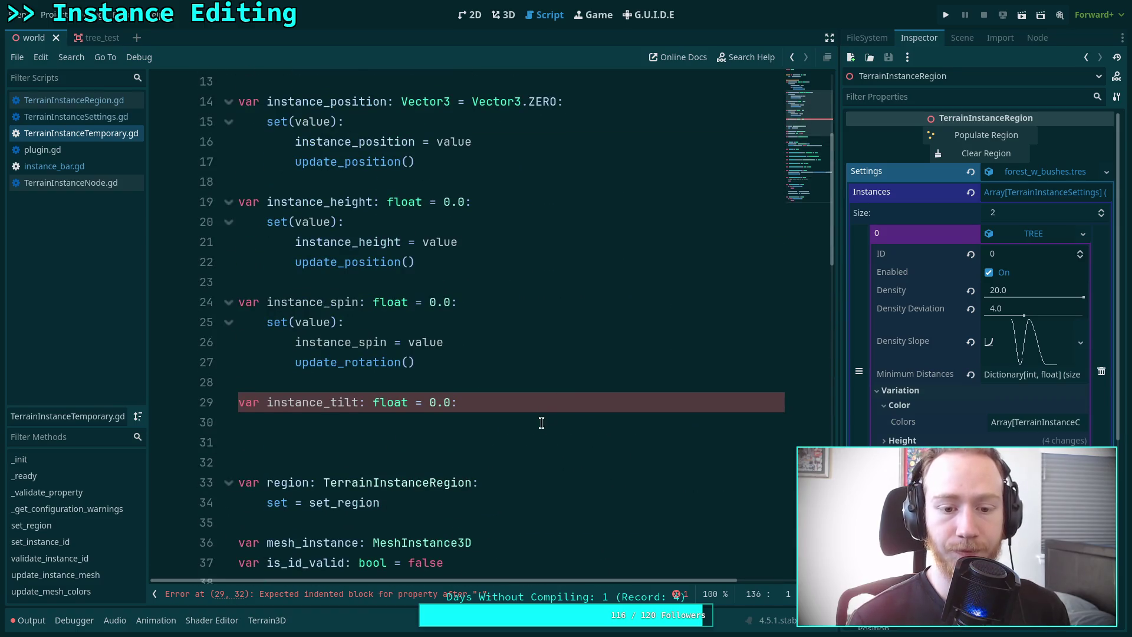
Write the instance_tilt setter: set(value): with body instance_tilt = value.
click(565, 424)
text(so)
text(et(val)
text(ue):)
key(Return)
text(instance_t)
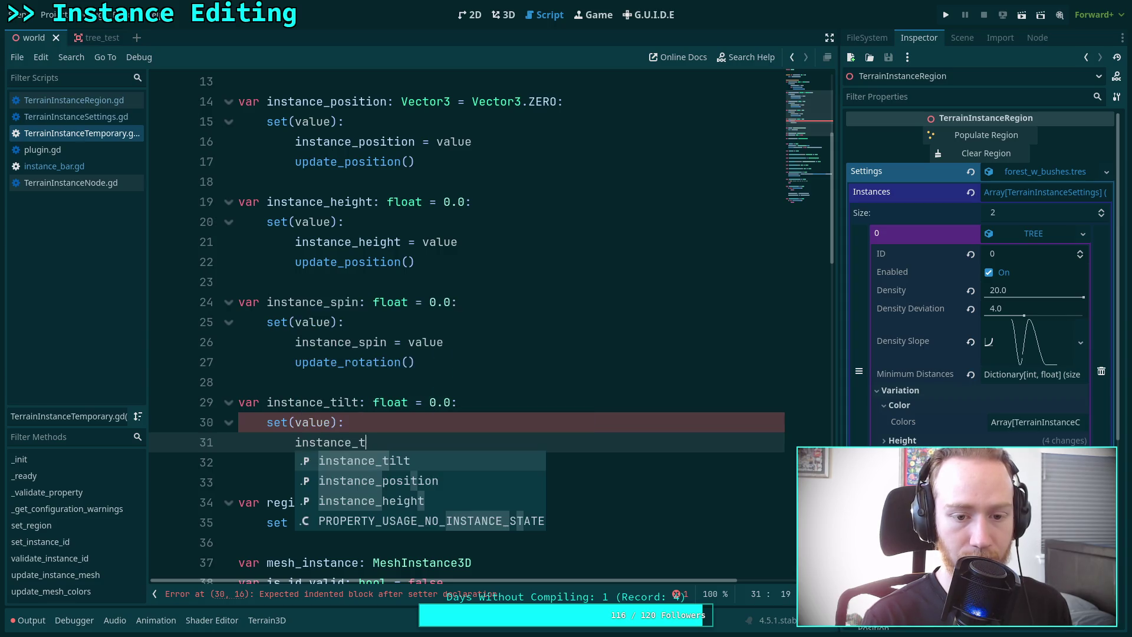
key(Return)
text(= )
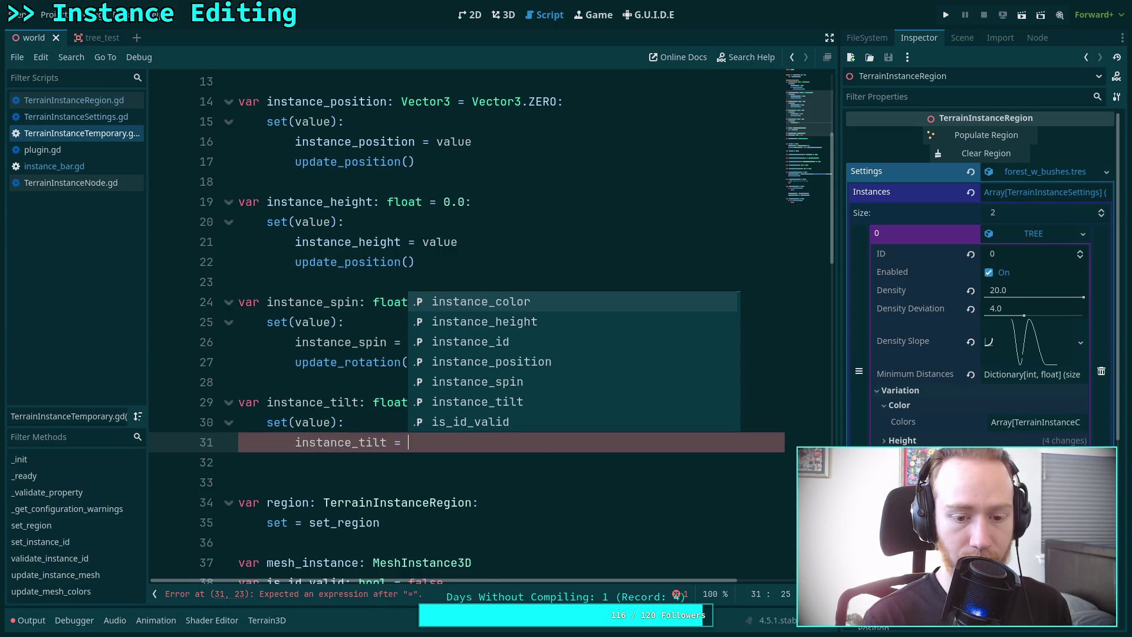
text(value)
key(Return)
key(Return)
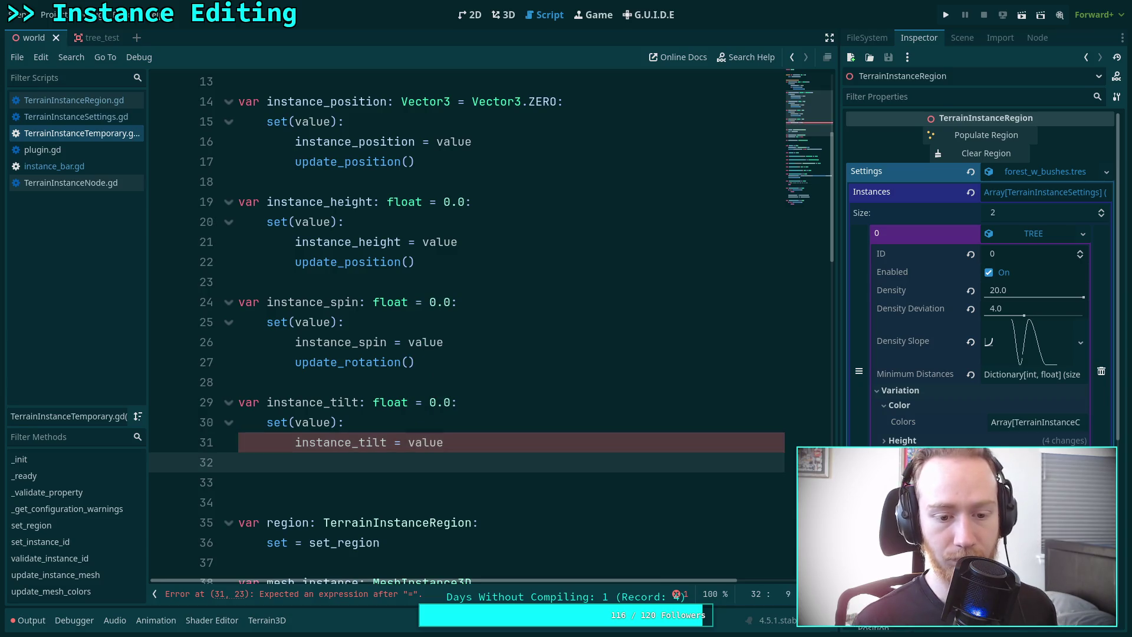
scroll(471, 436, down, 1)
click(415, 437)
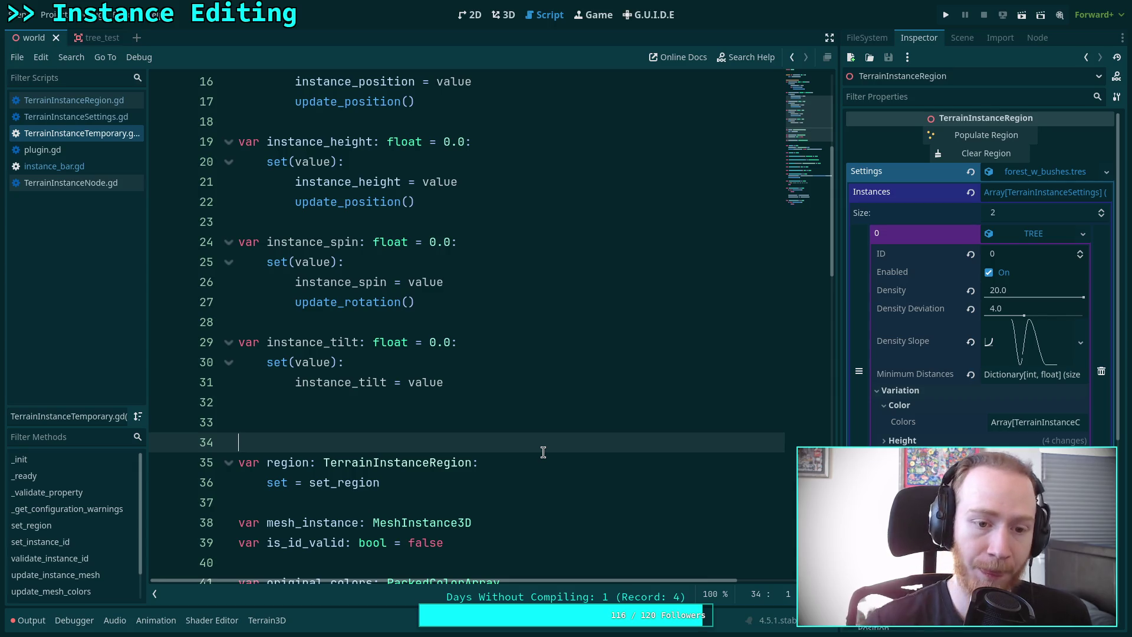
drag(474, 384, 288, 377)
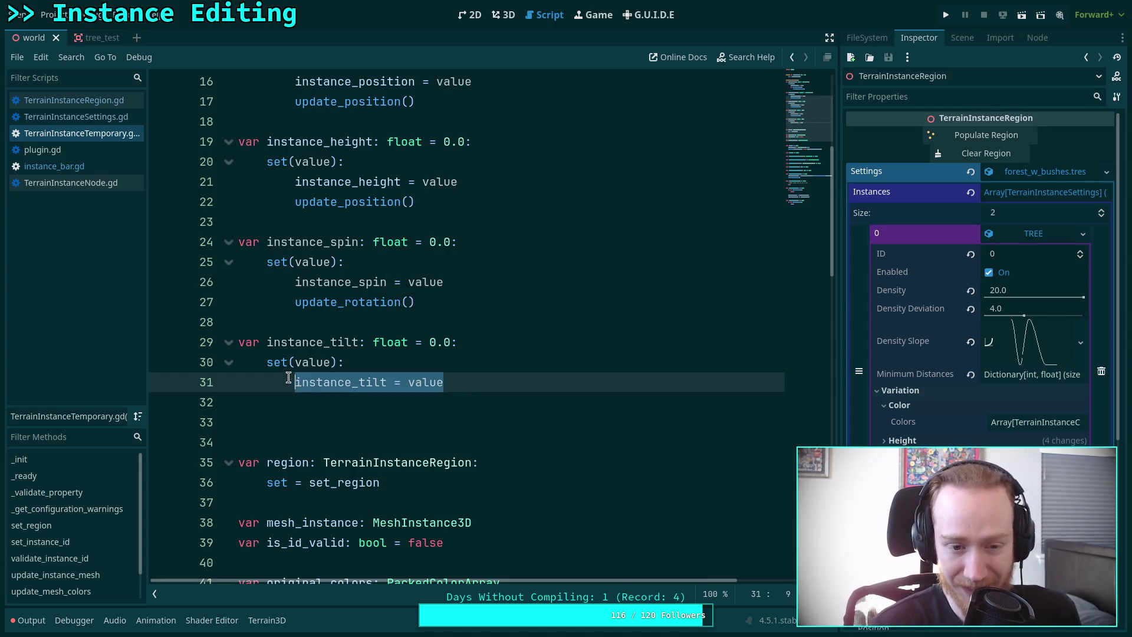
click(474, 303)
scroll(501, 321, down, 20)
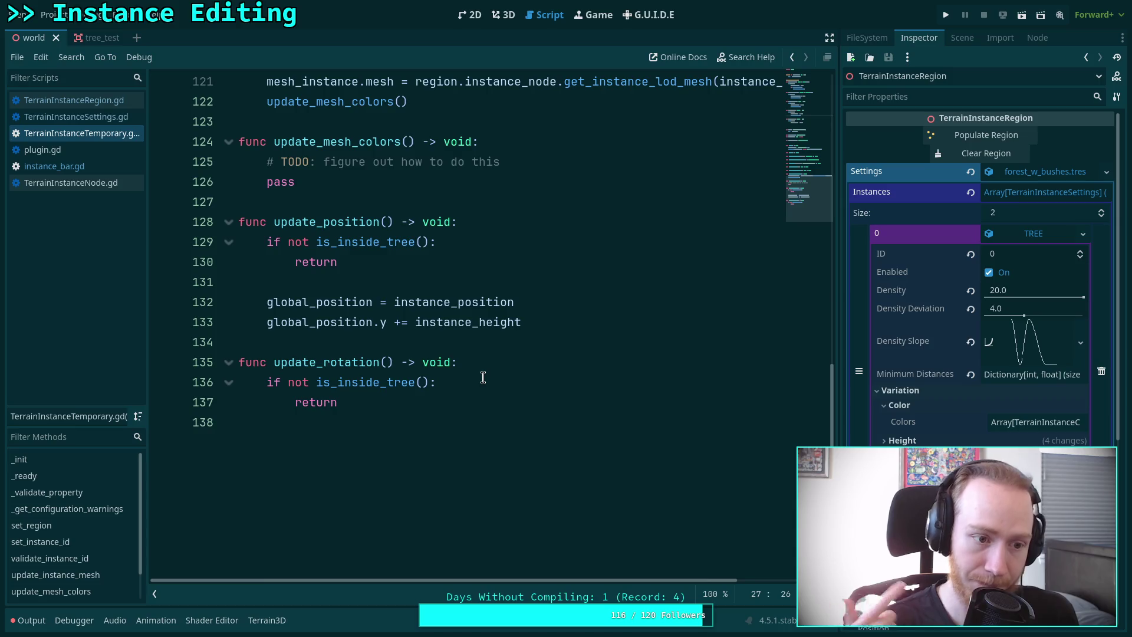
click(109, 102)
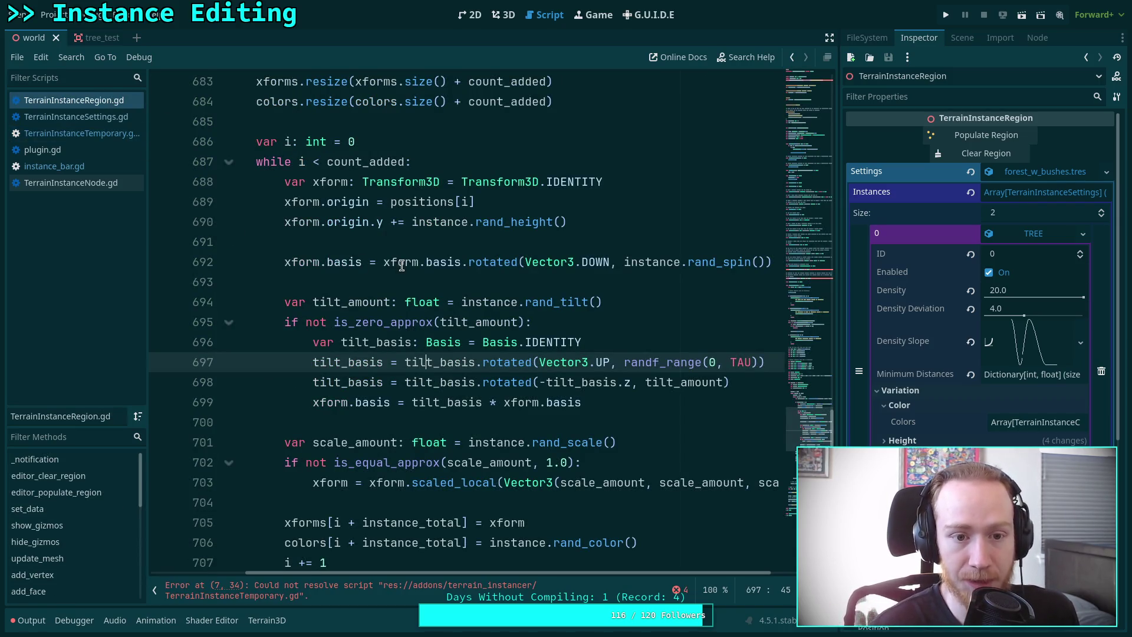
Inspect the populate loop's tilt_basis declaration and basis multiplication lines around lines 686–699.
scroll(342, 251, down, 5)
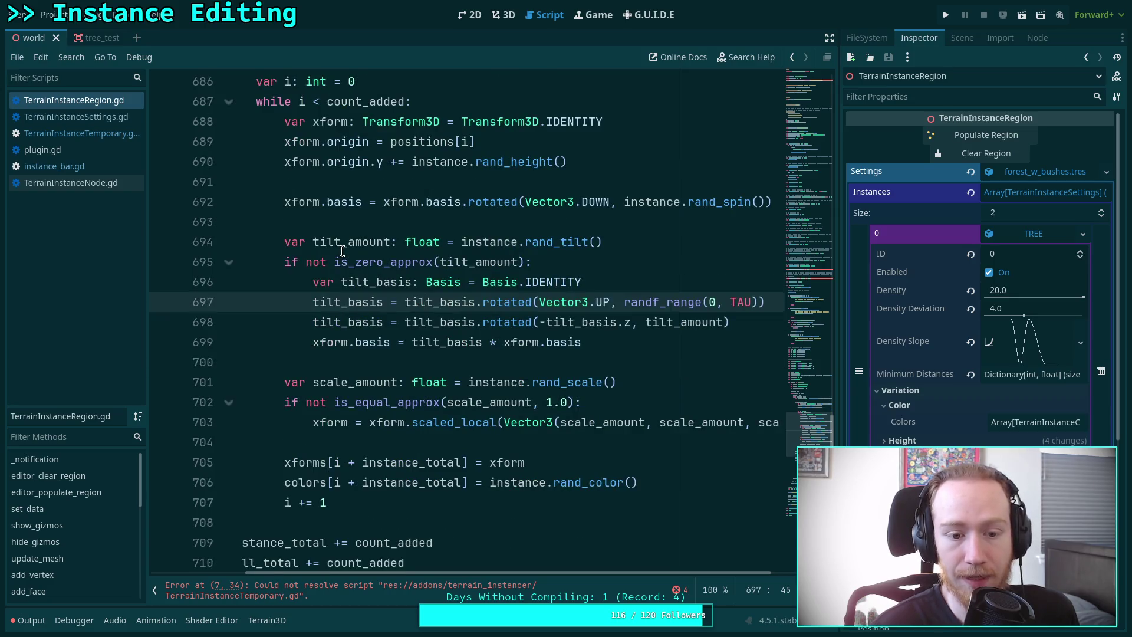
scroll(343, 251, up, 5)
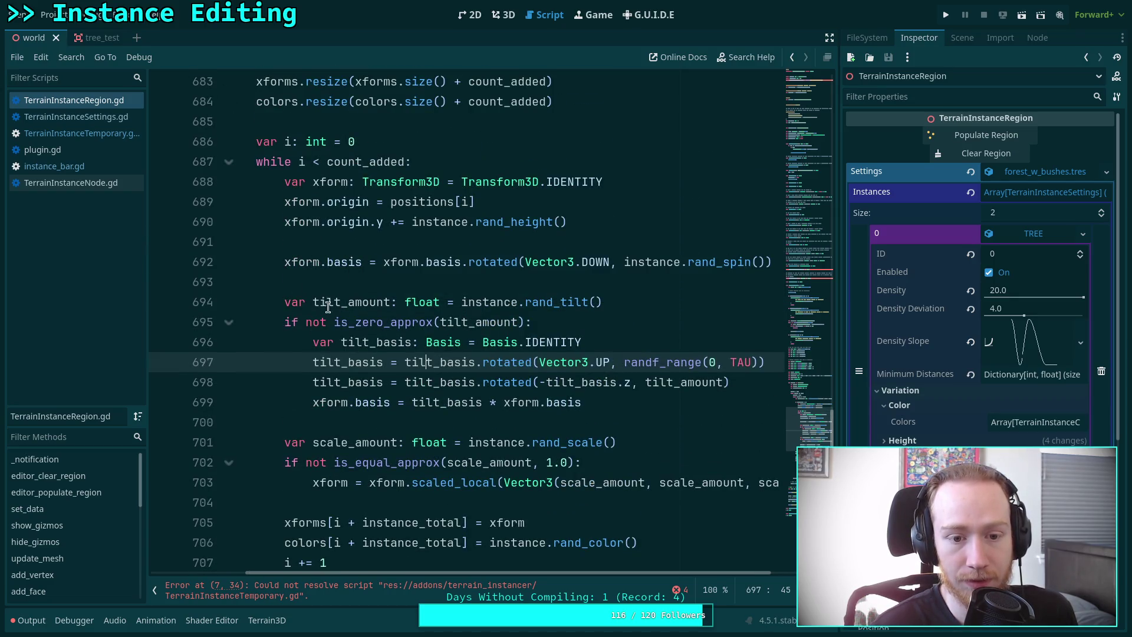
click(350, 274)
scroll(400, 279, up, 2)
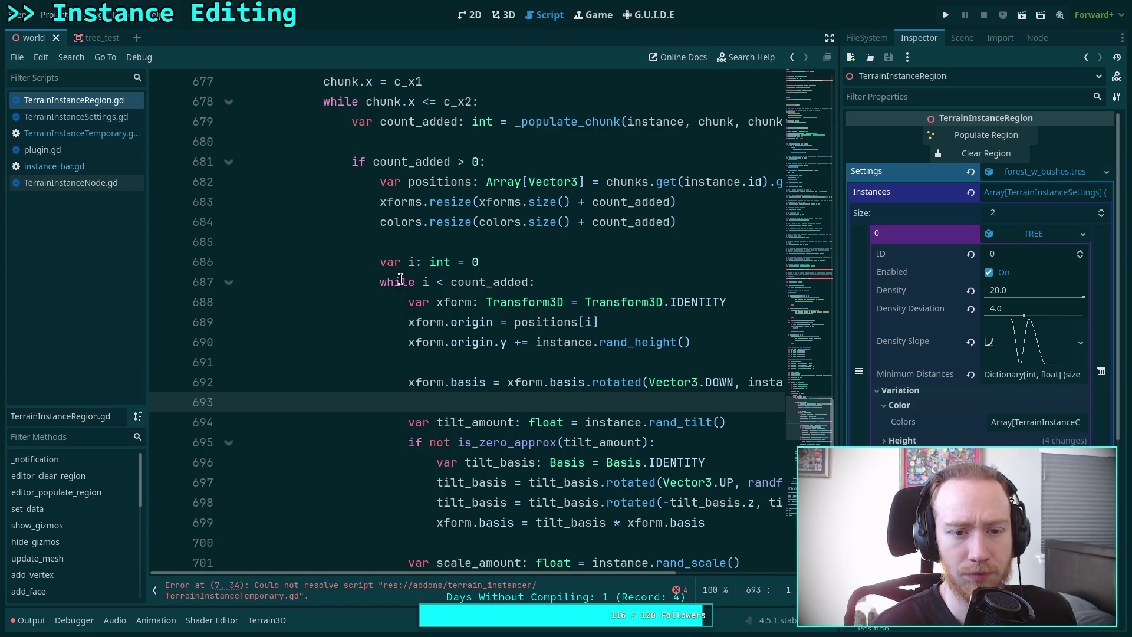
mouse_move(419, 573)
mouse_down()
mouse_move(526, 569)
mouse_move(447, 572)
mouse_up()
scroll(502, 489, down, 1)
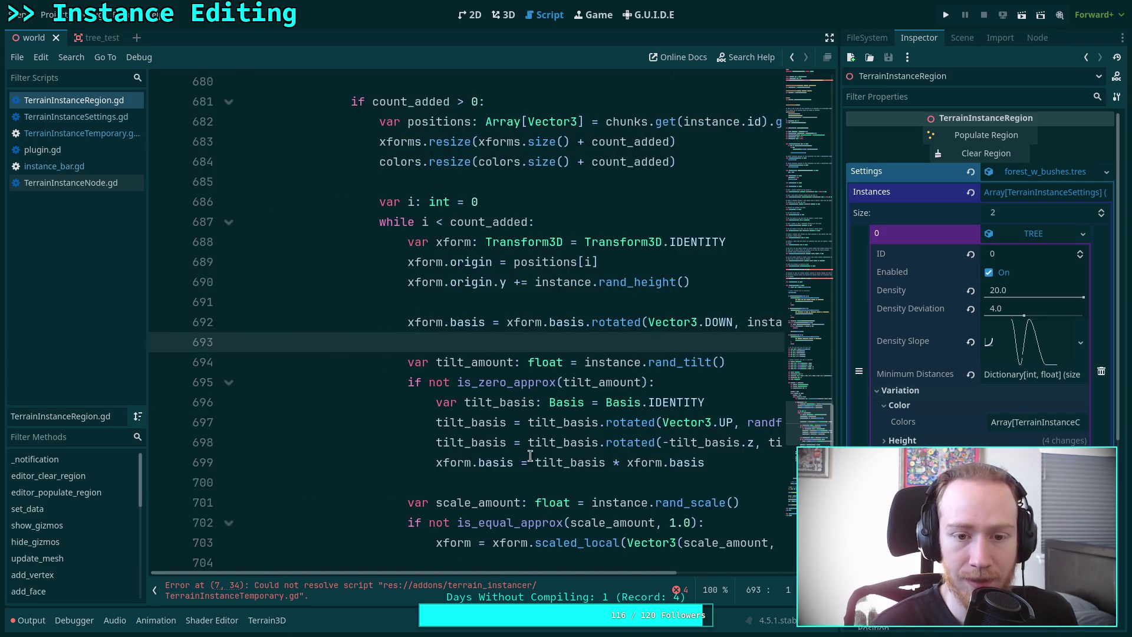
scroll(563, 448, down, 3)
scroll(567, 439, down, 3)
scroll(567, 439, up, 6)
click(496, 294)
scroll(501, 307, up, 6)
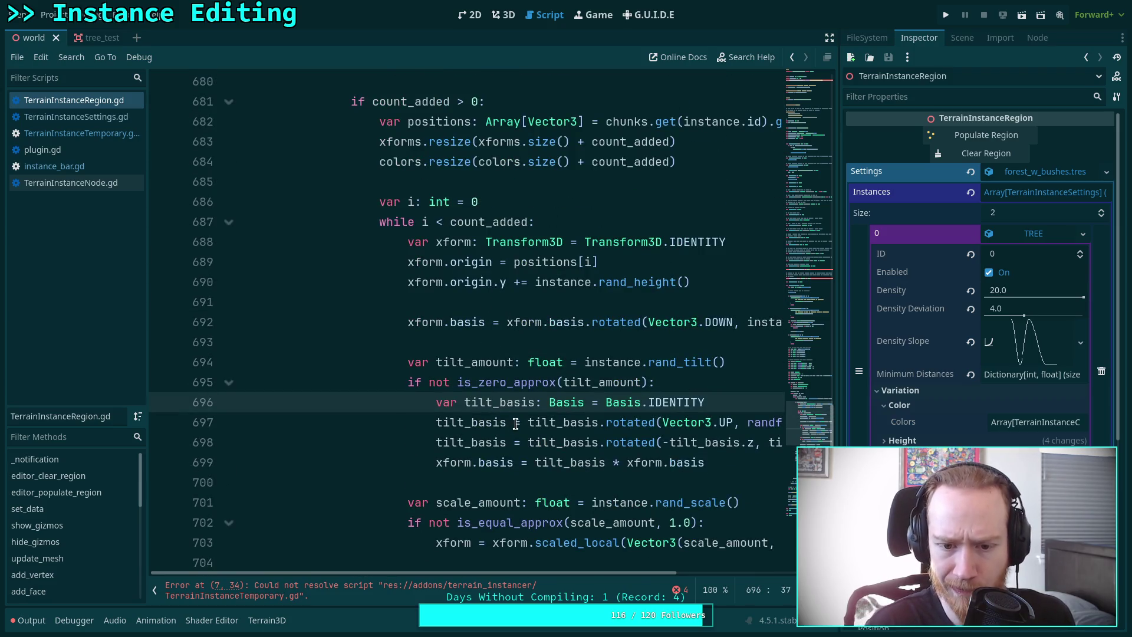
click(459, 461)
scroll(459, 459, up, 1)
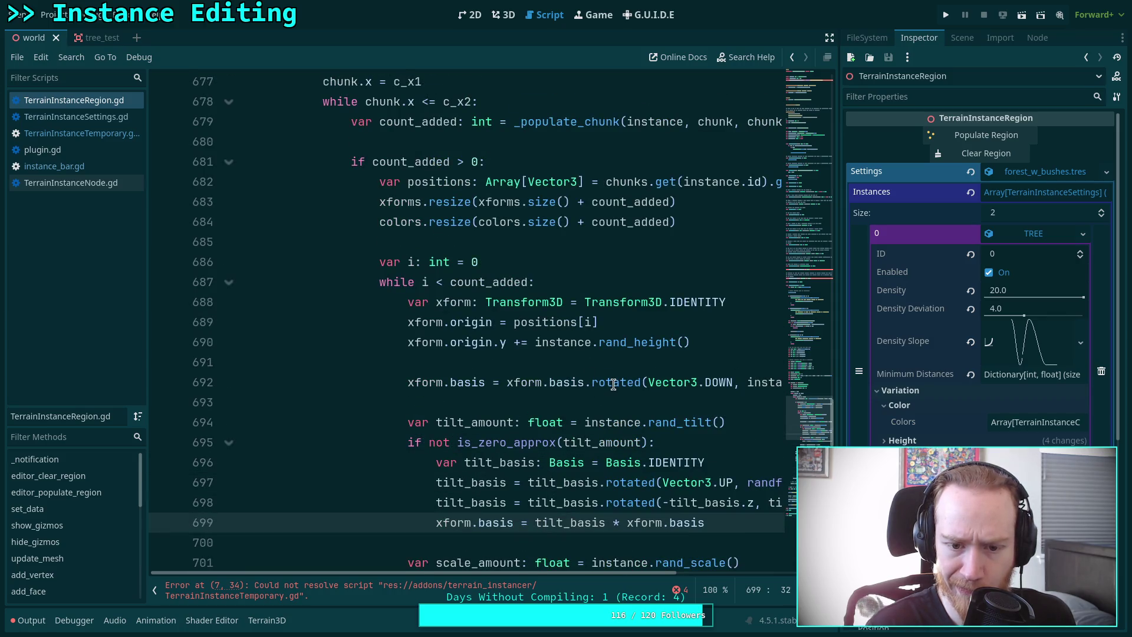
scroll(648, 576, right, 3)
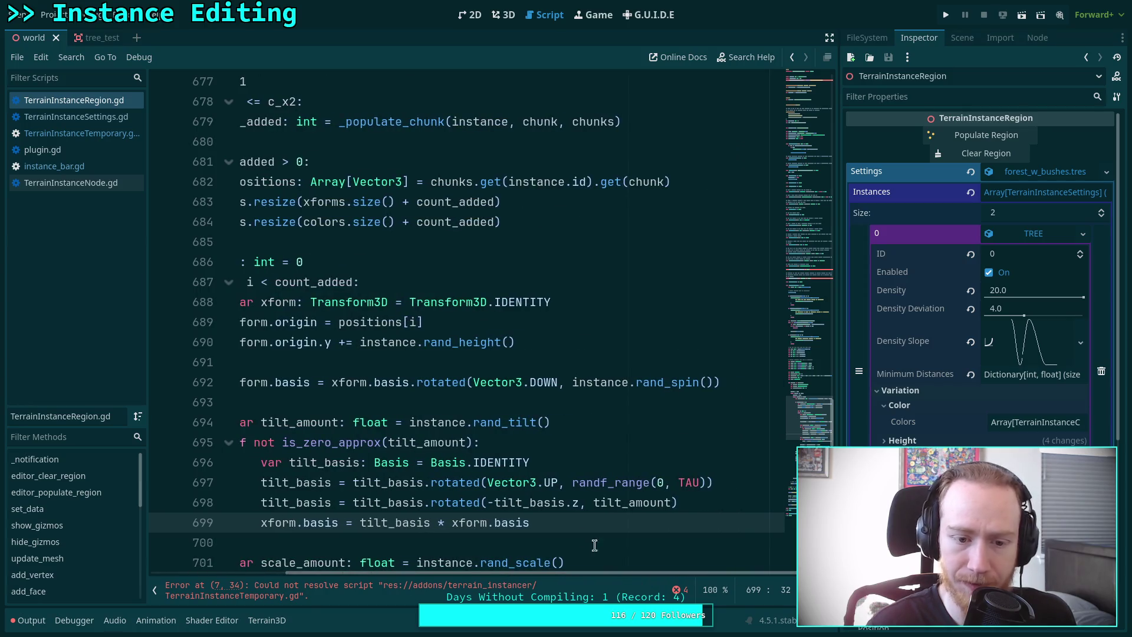
mouse_move(287, 389)
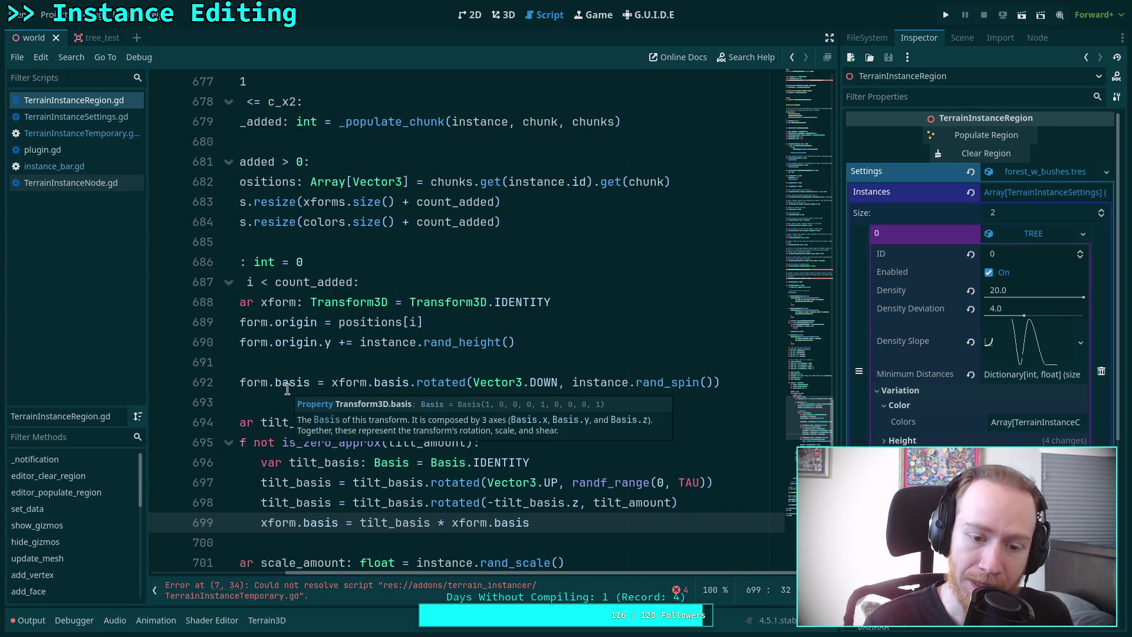